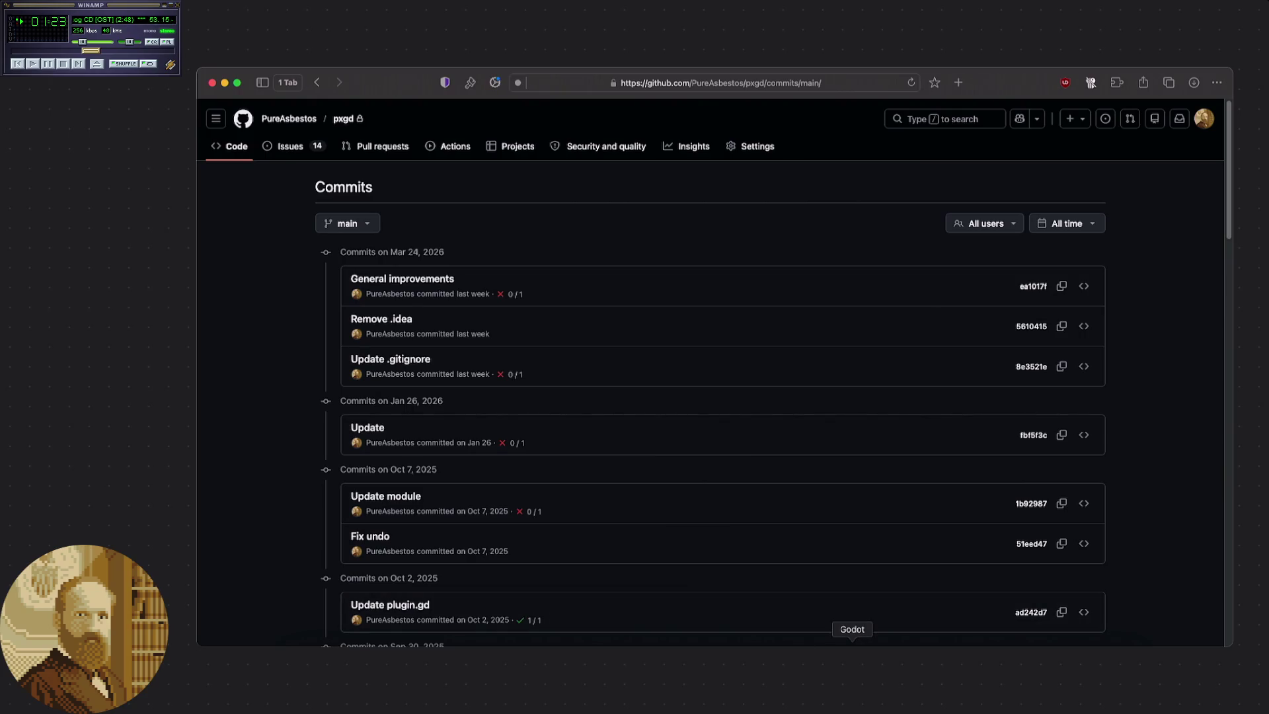
Bring GitHub Desktop in front of Safari, showing pxgd's 26 changed files.
click(765, 658)
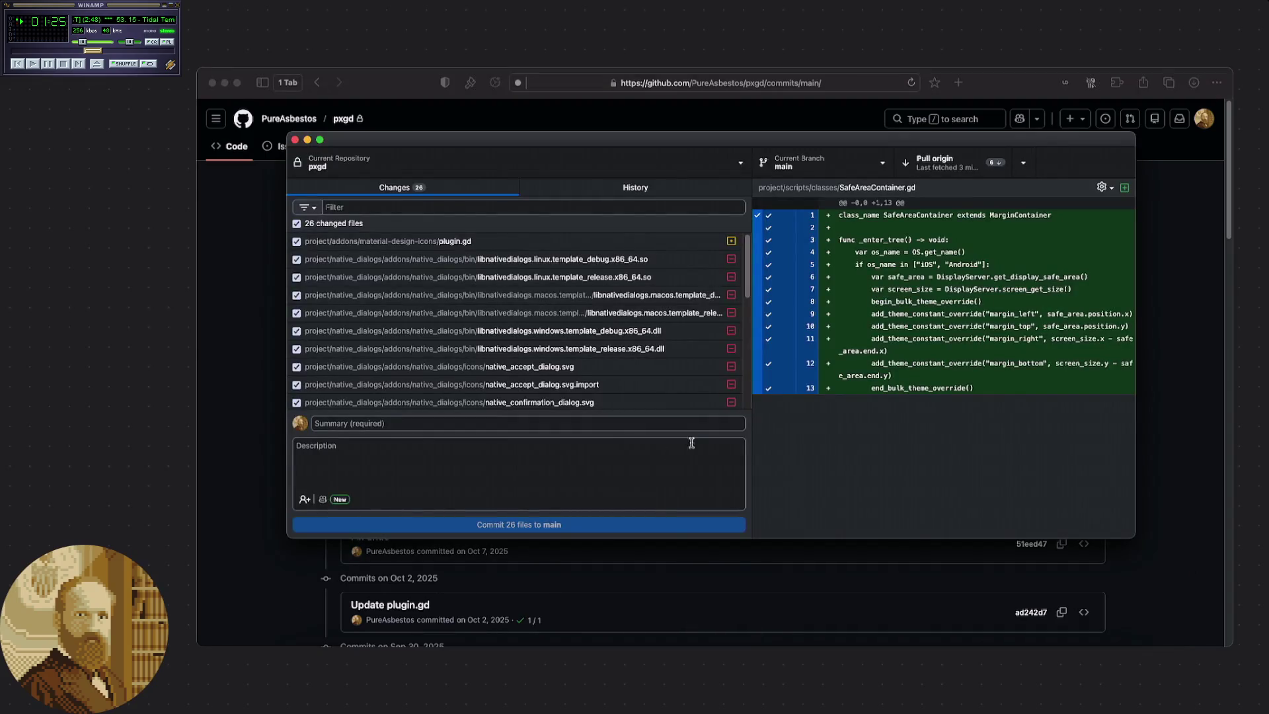
Show pxgd's commit history, move the window up-left beside the commits page, and widen the diff pane.
click(629, 187)
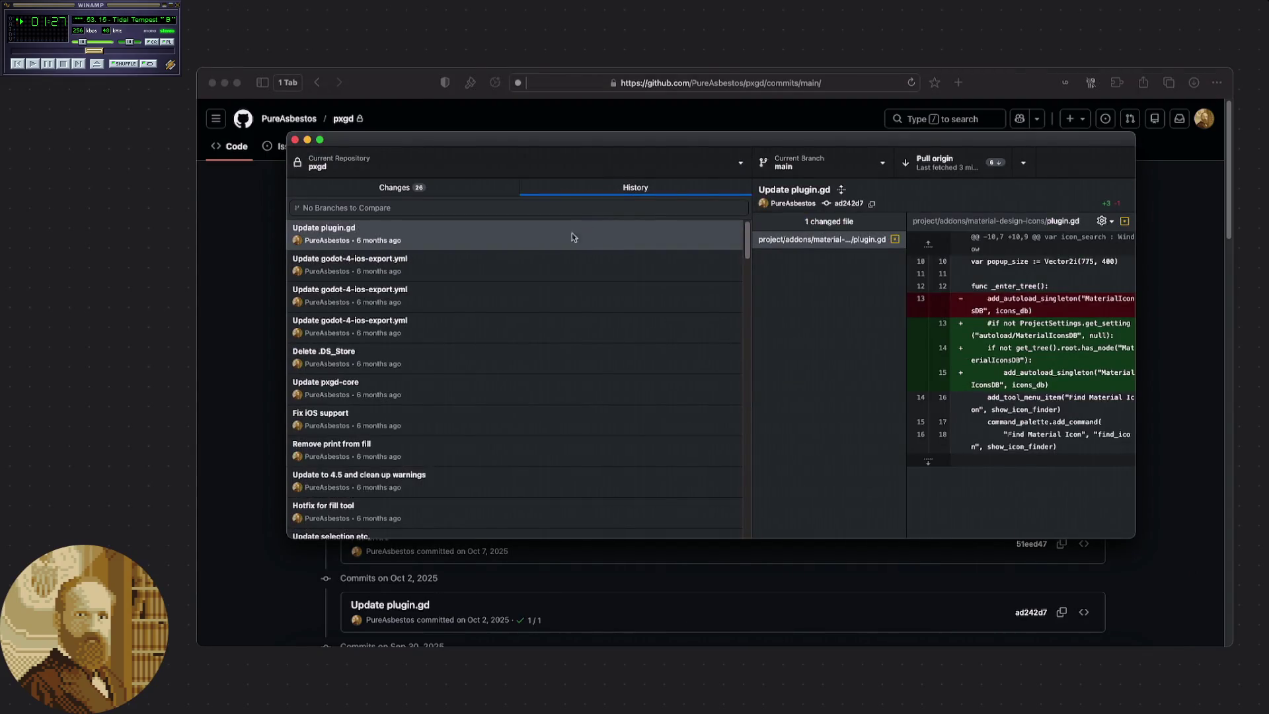
mouse_move(486, 142)
mouse_down()
mouse_move(661, 192)
mouse_move(621, 271)
mouse_up()
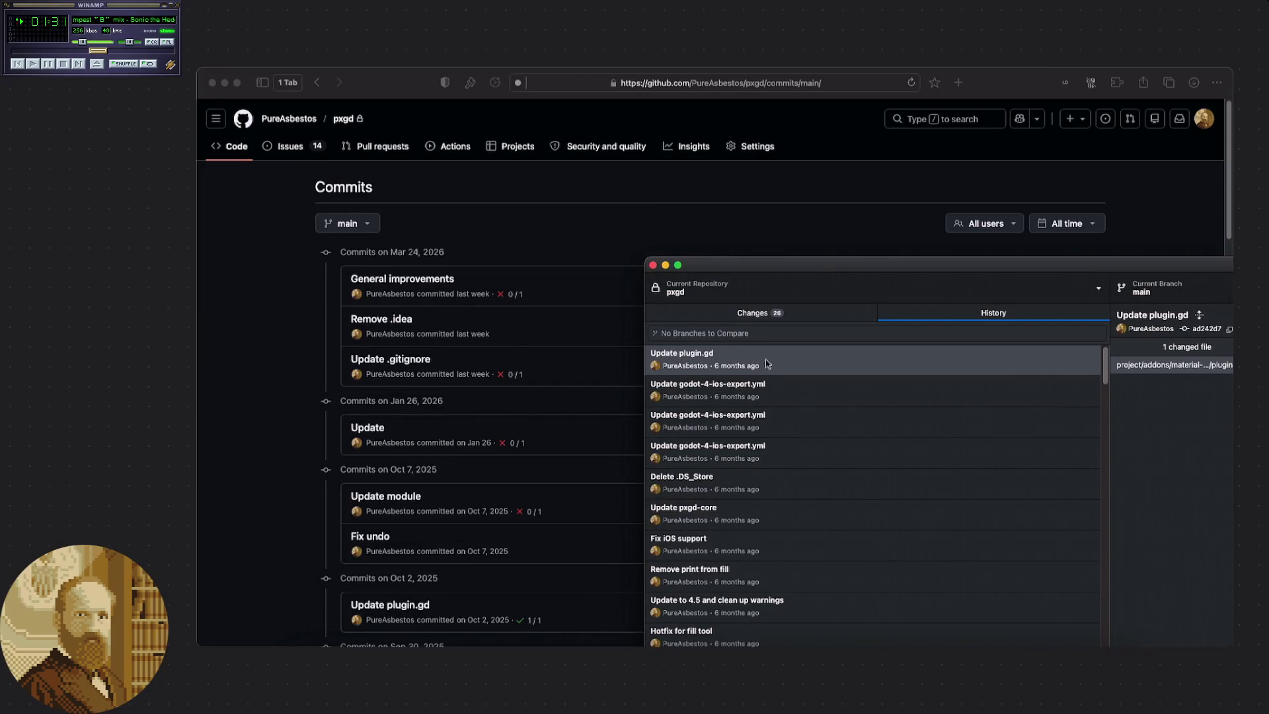
drag(760, 265, 758, 187)
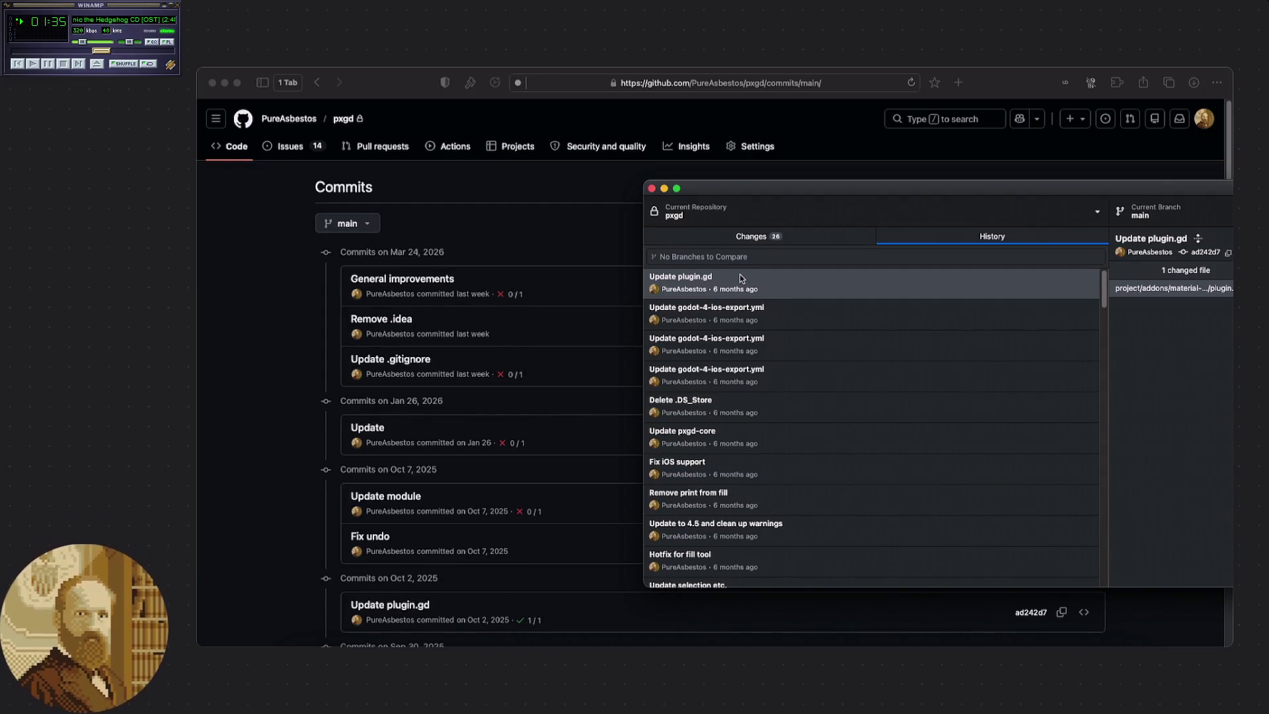
mouse_move(731, 203)
mouse_down()
mouse_move(668, 180)
mouse_move(827, 165)
mouse_move(739, 163)
mouse_up()
drag(1041, 226, 795, 271)
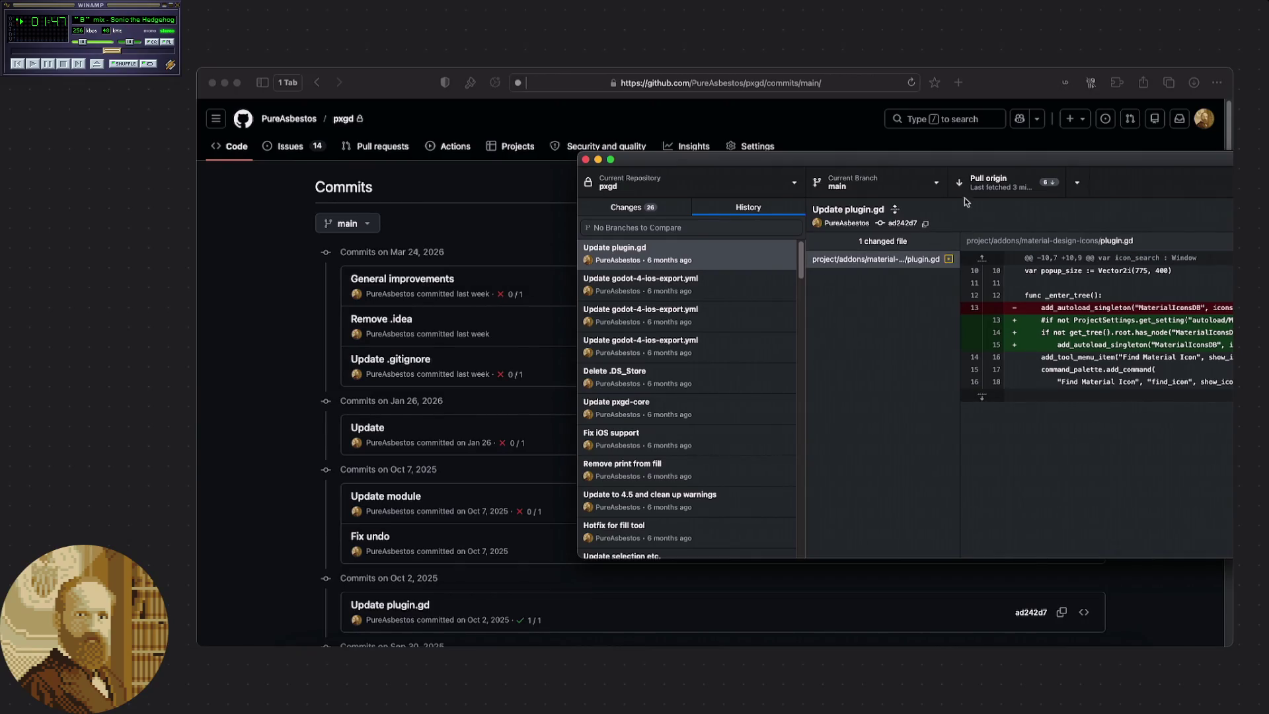
Pull from origin, stashing the local changes to project.godot, main.tscn and main.gd.
click(1077, 183)
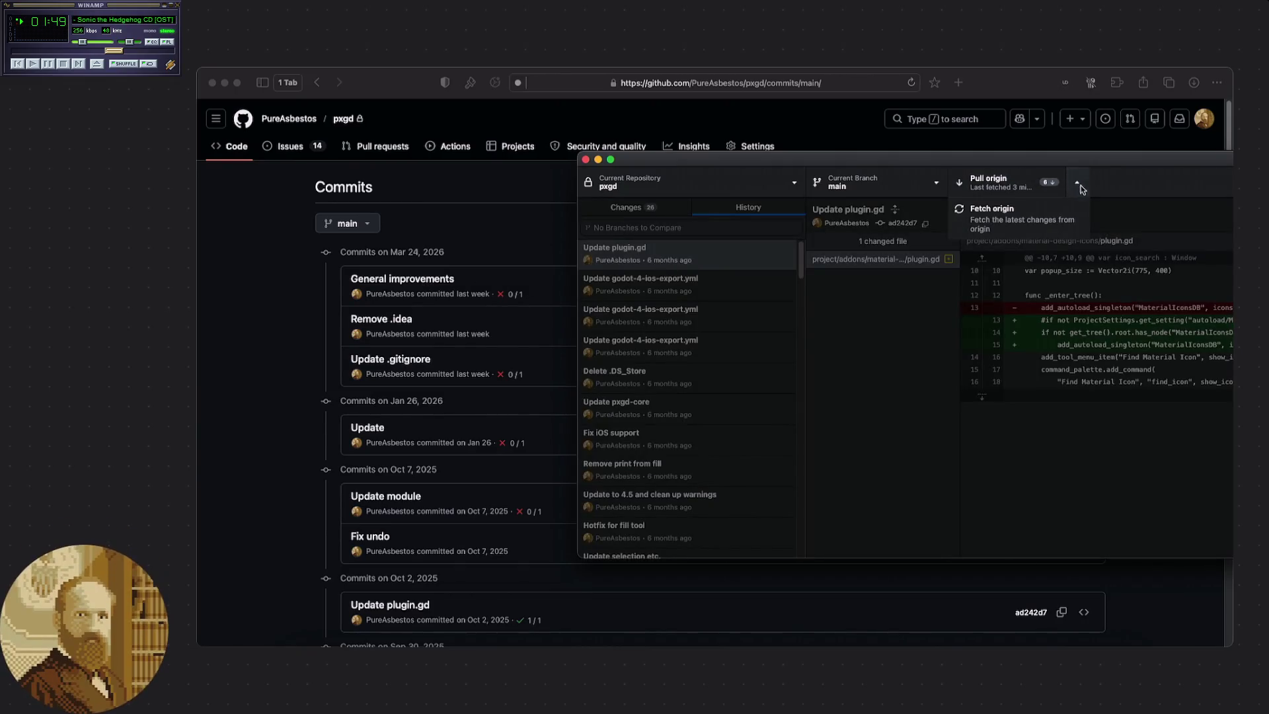
click(1006, 188)
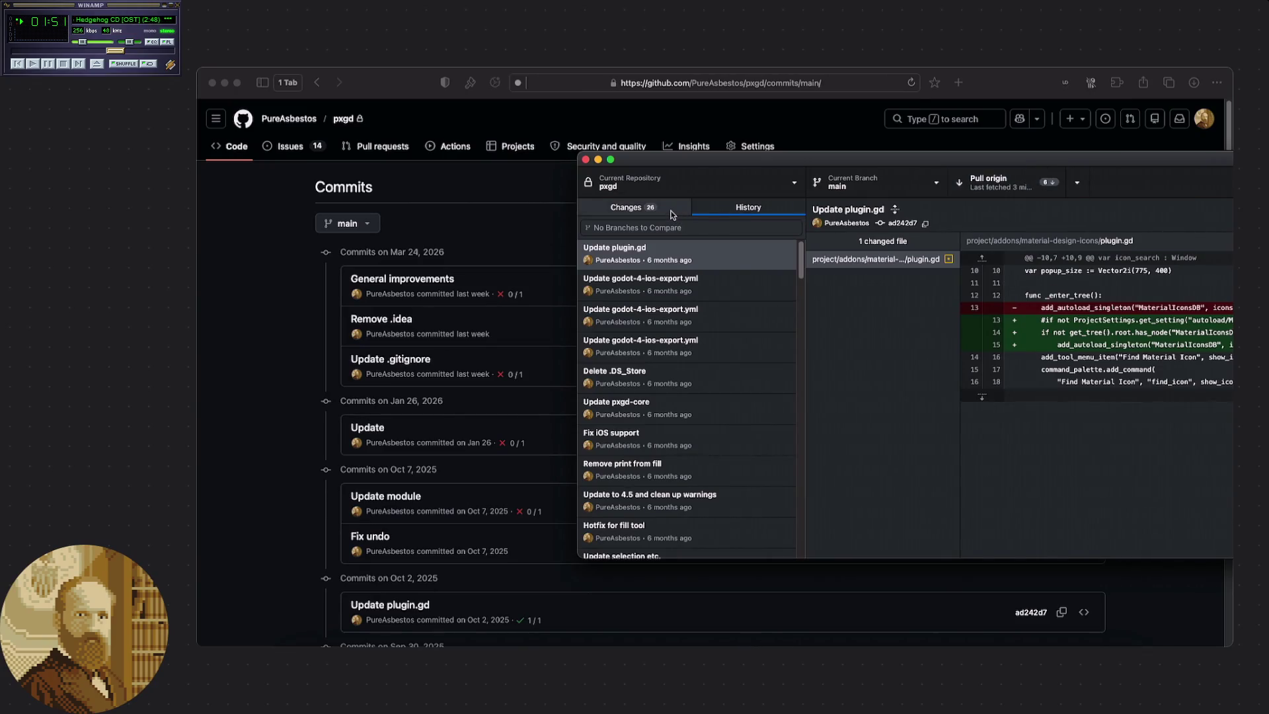
click(990, 185)
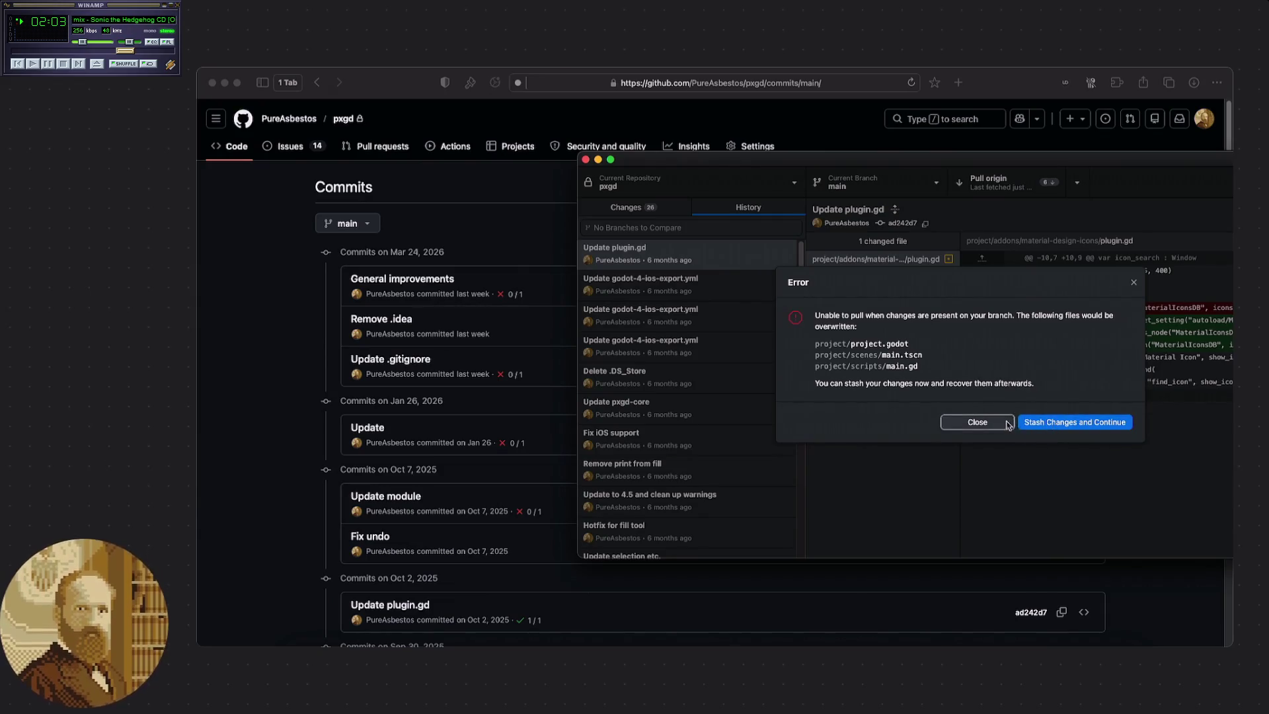
click(1052, 426)
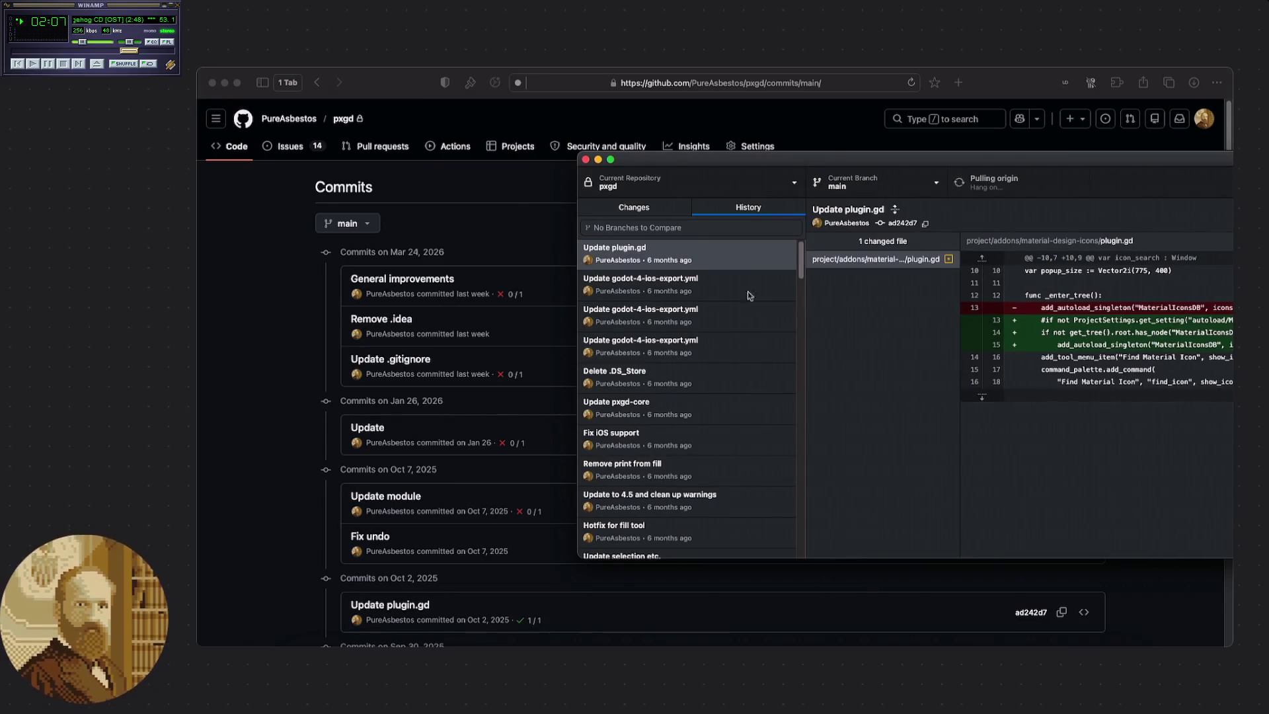
Look over the stashed changes, select the pxgd-core submodule entry, and recentre the window.
click(740, 426)
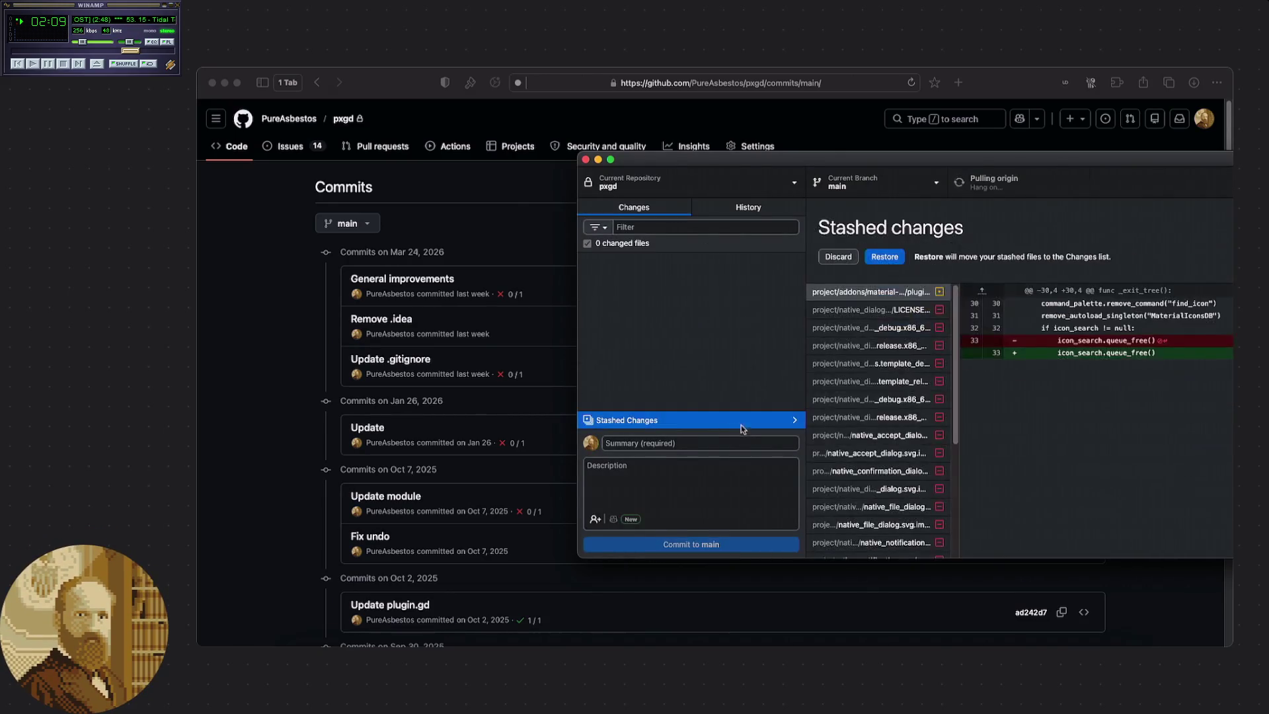
scroll(851, 373, down, 5)
scroll(848, 381, up, 5)
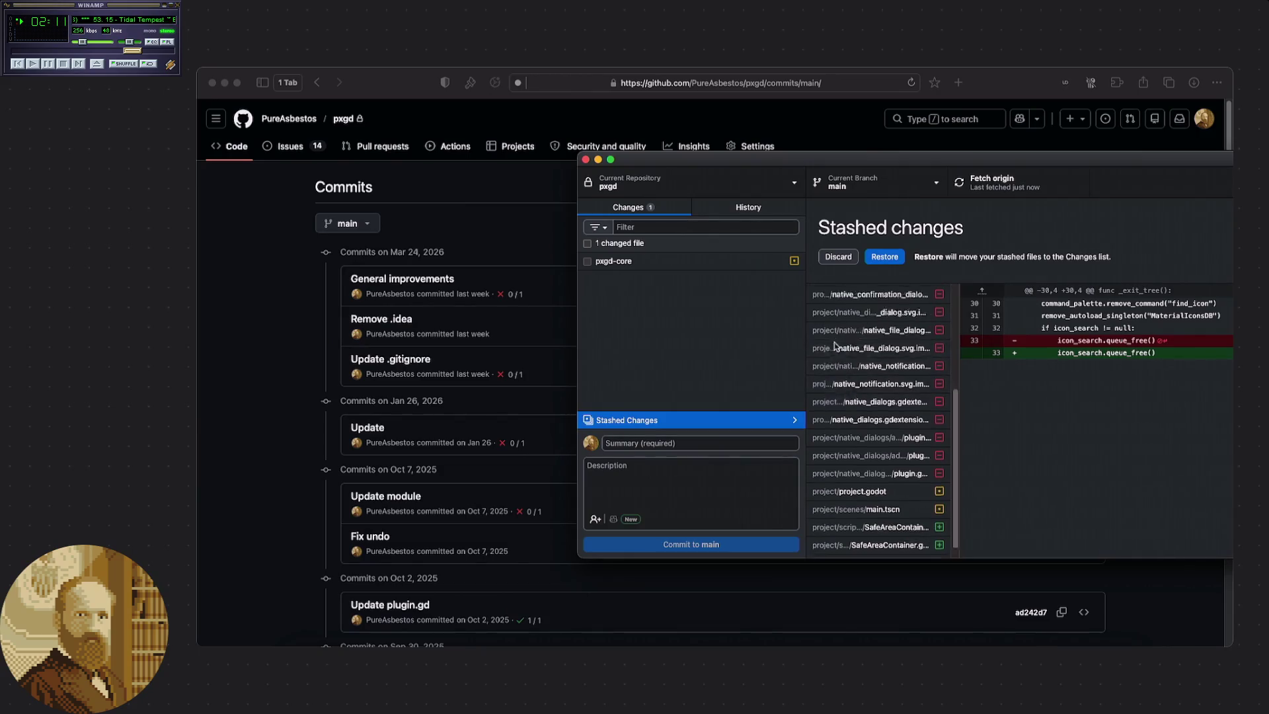
click(694, 261)
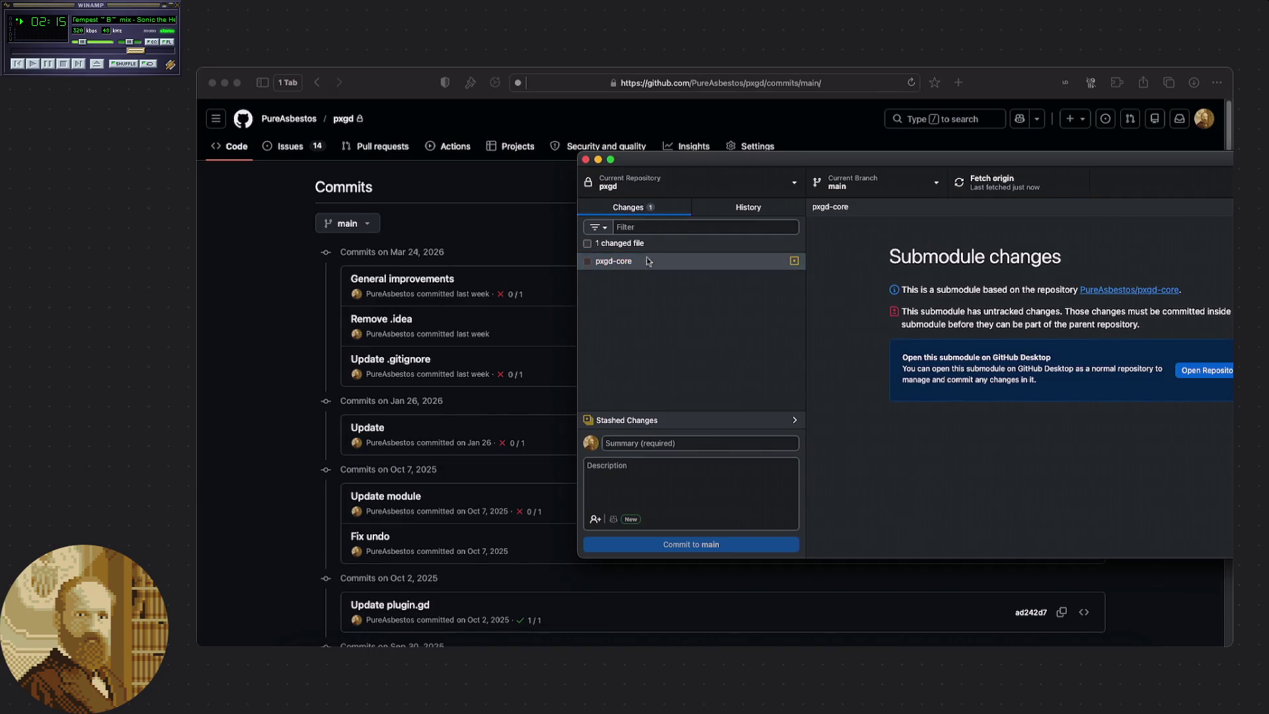
click(602, 265)
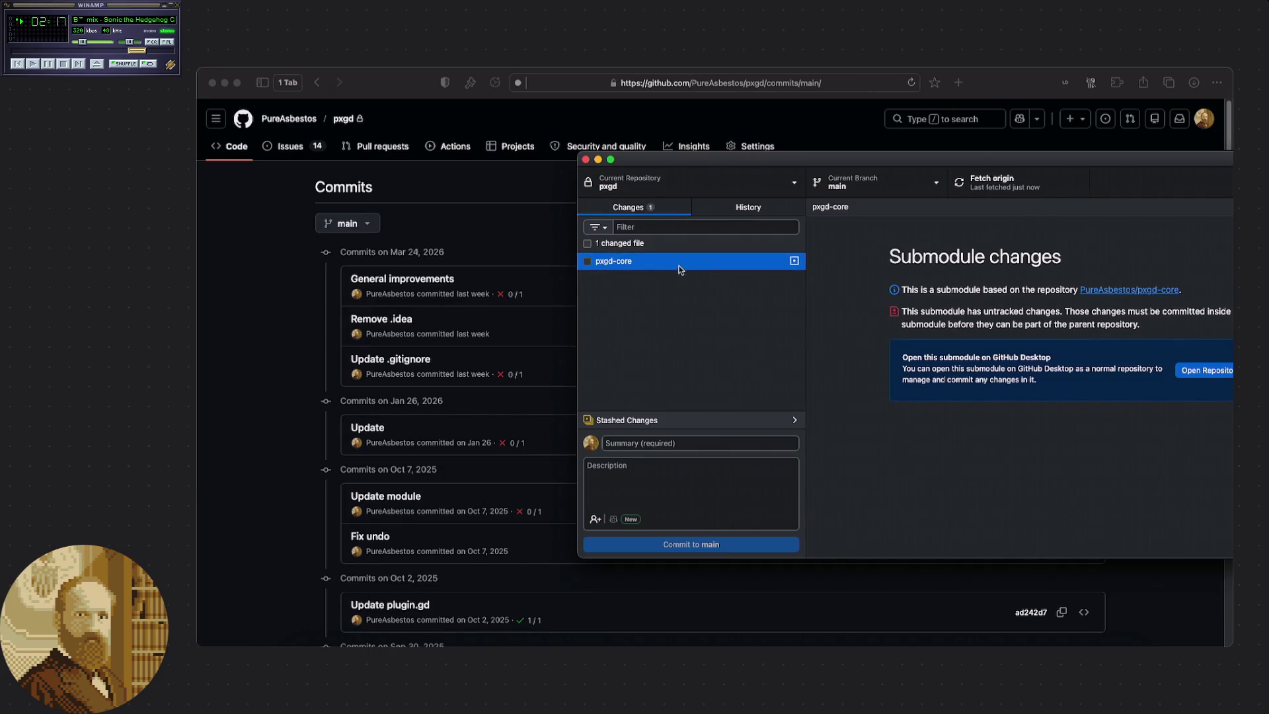
drag(793, 164, 638, 172)
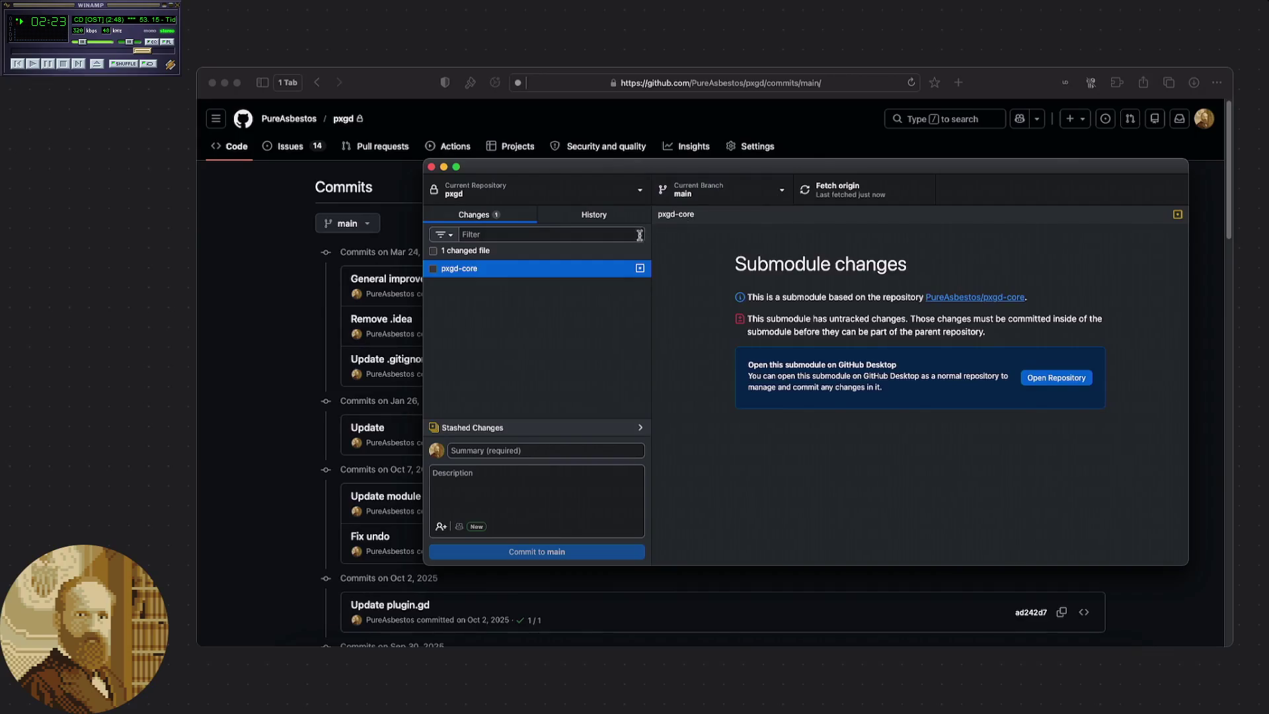
Recheck pxgd-core and the post-pull history, then restore the stash, bringing back 7 changed files.
click(729, 290)
click(479, 268)
mouse_move(434, 274)
click(579, 221)
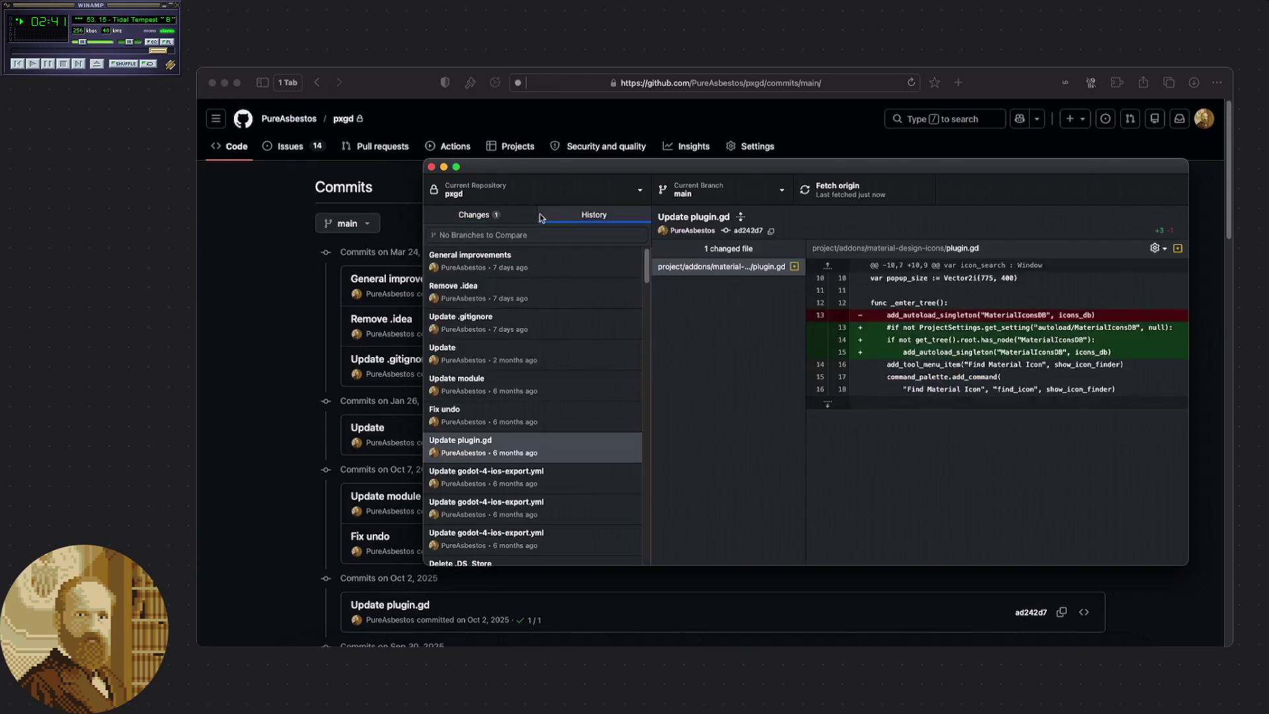
click(502, 218)
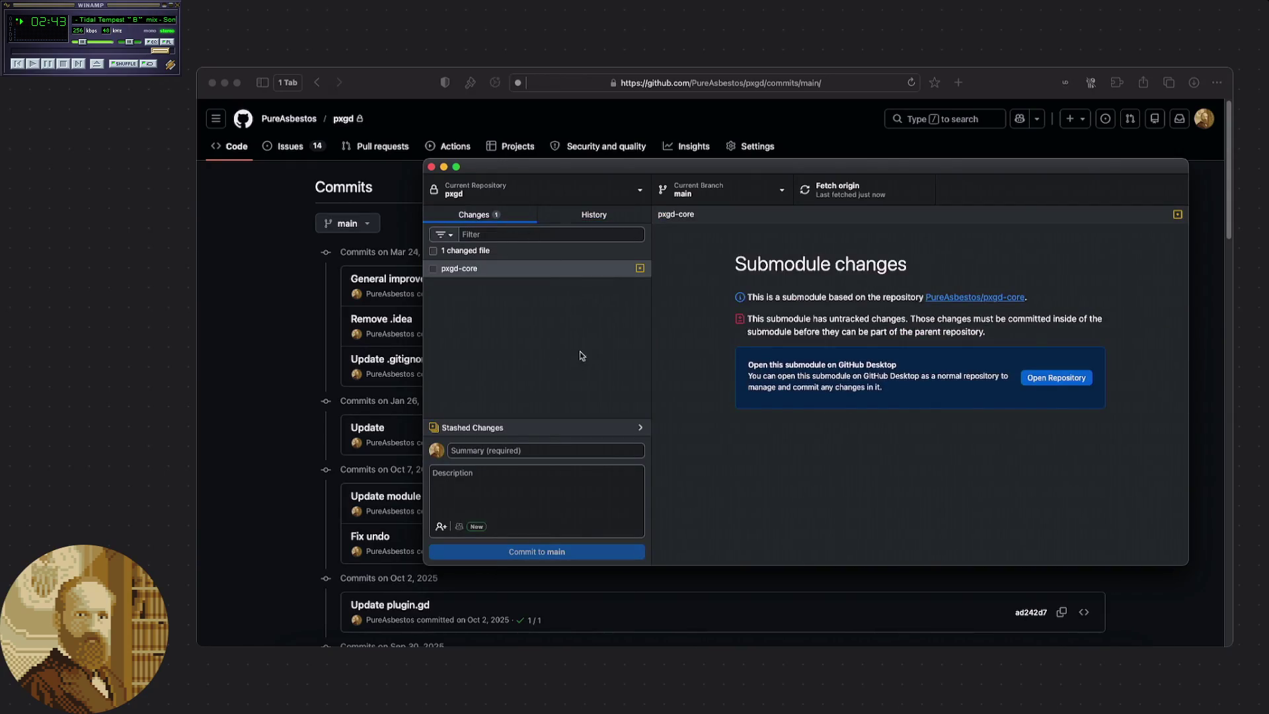
click(555, 420)
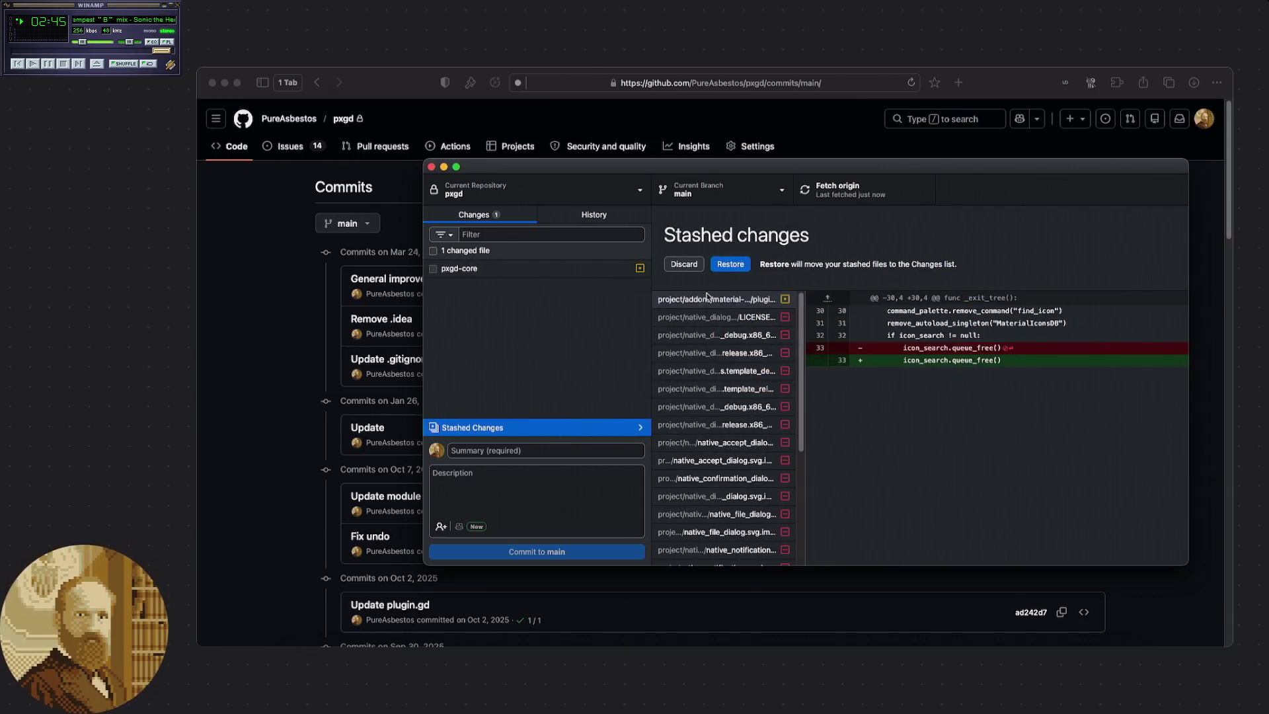
click(737, 267)
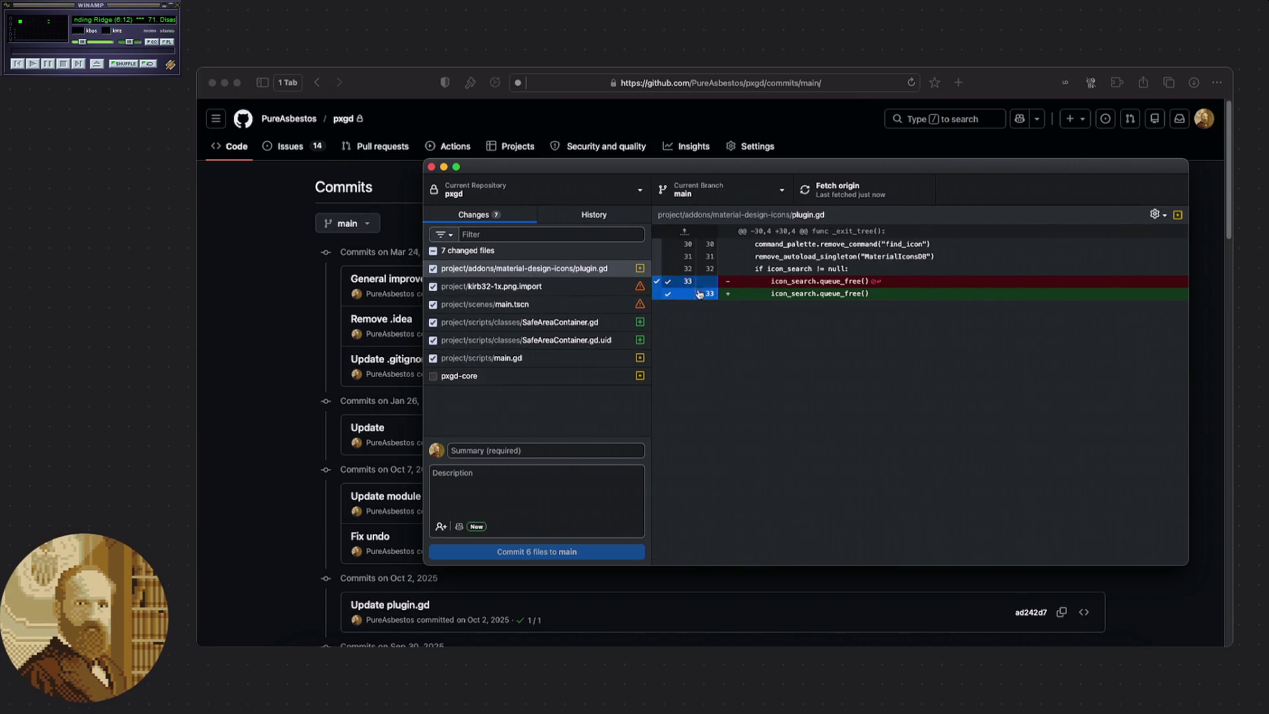
Inspect the conflicted kirb32-1x.png.import file and its available actions.
click(546, 289)
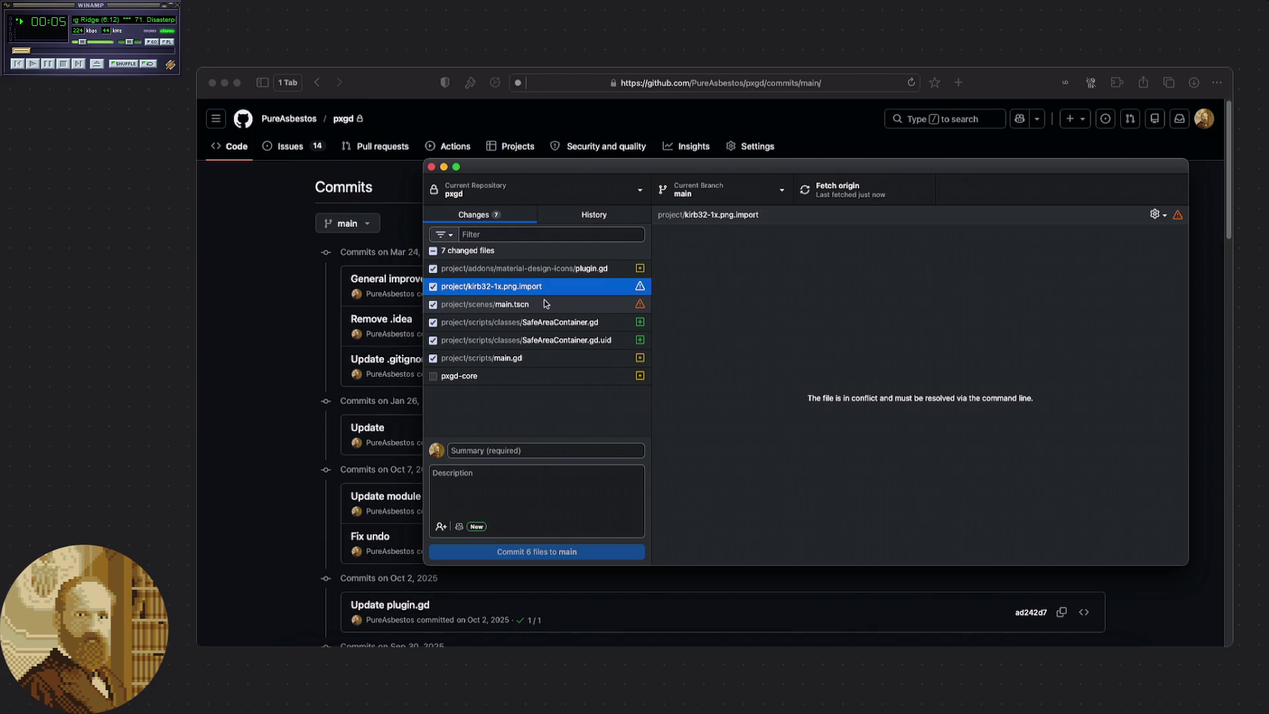
right_click(545, 289)
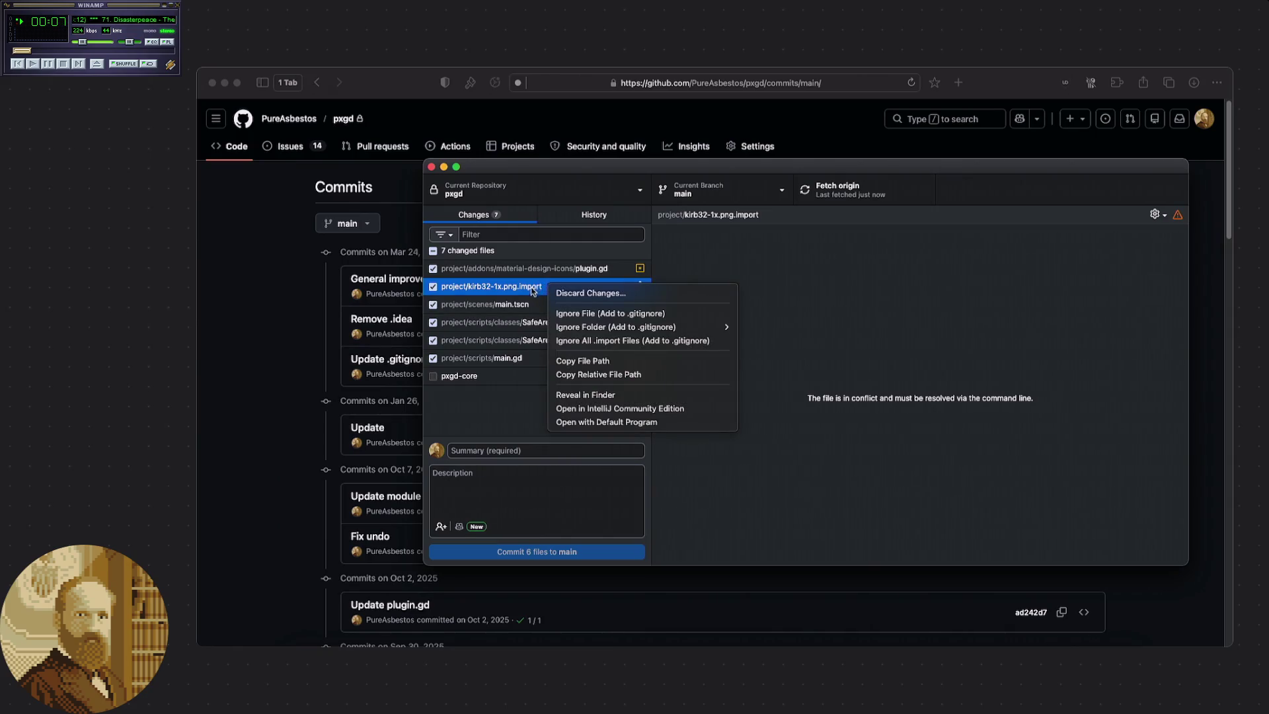
key(Escape)
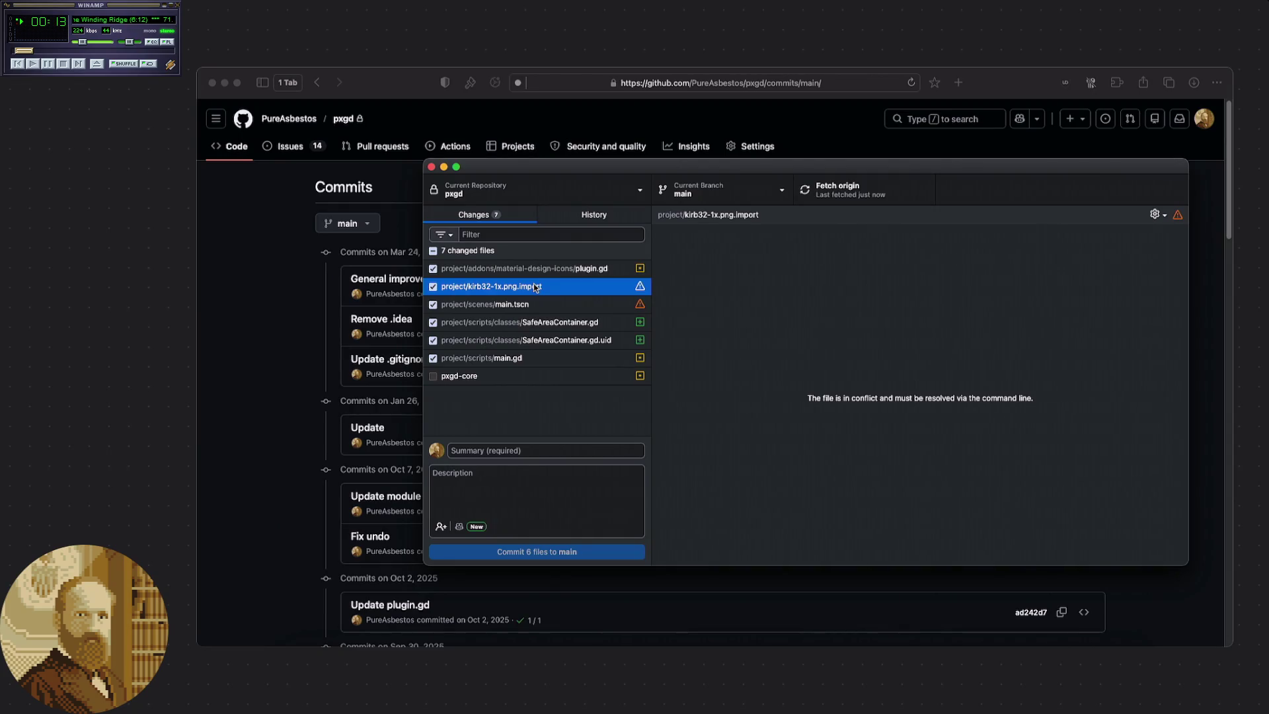
click(862, 327)
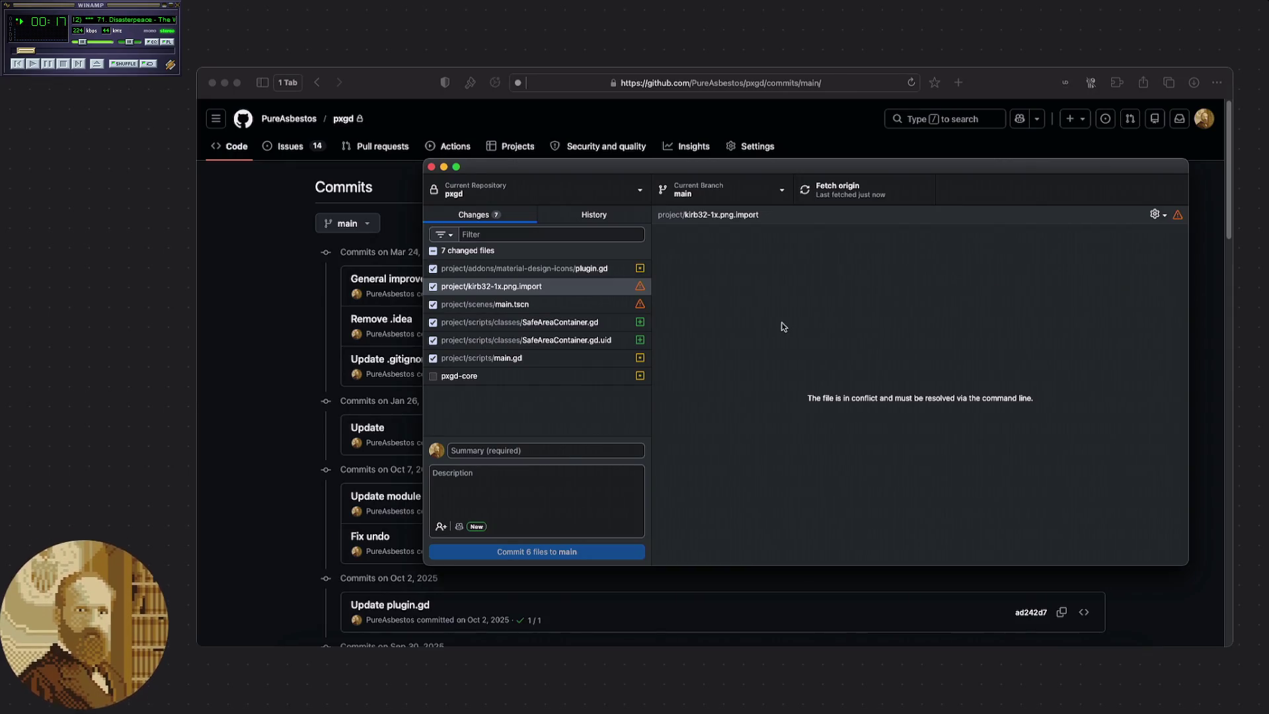
Review main.tscn's diff with its Updated upstream marker, then the SafeAreaContainer.gd changes.
click(615, 306)
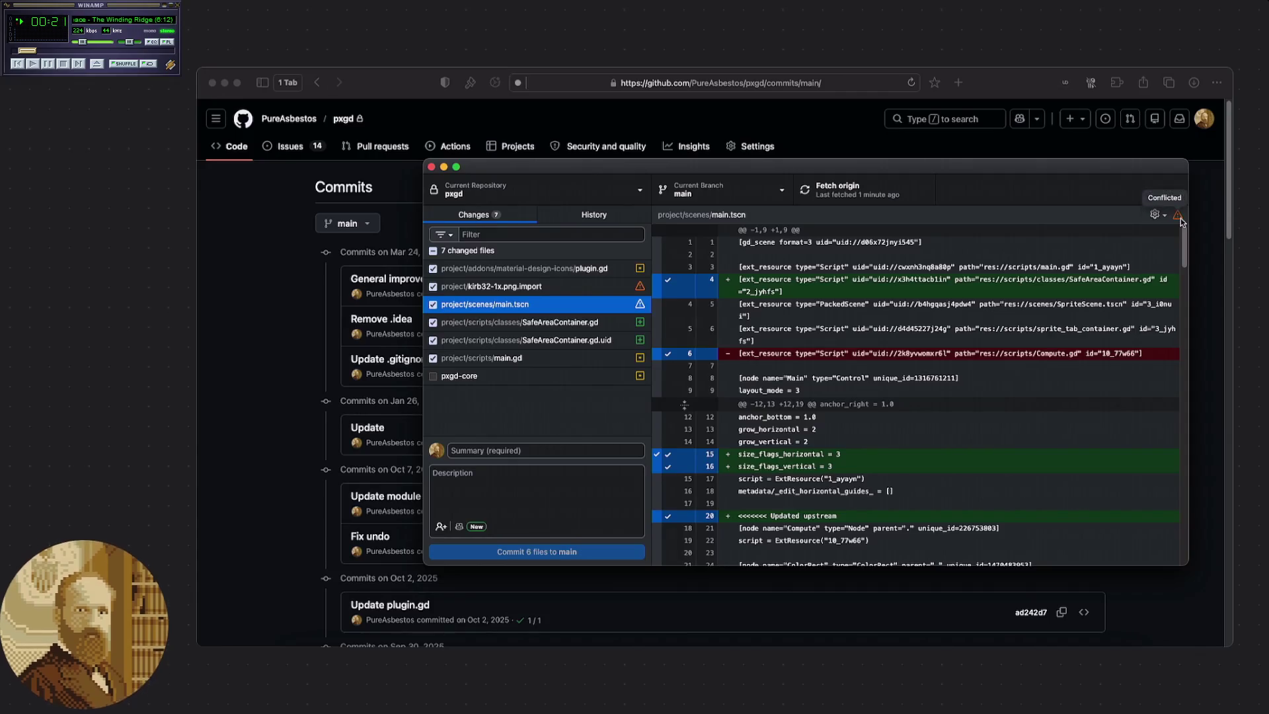
scroll(794, 314, down, 3)
scroll(793, 311, up, 3)
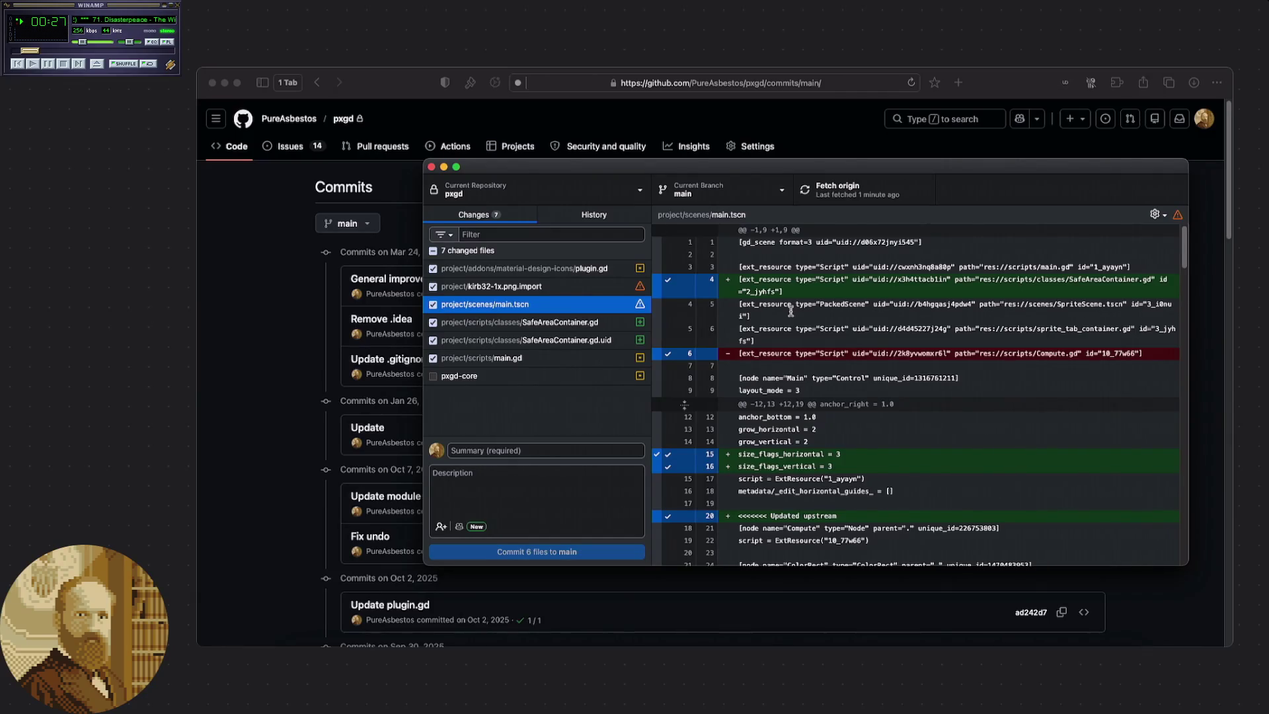
mouse_move(435, 382)
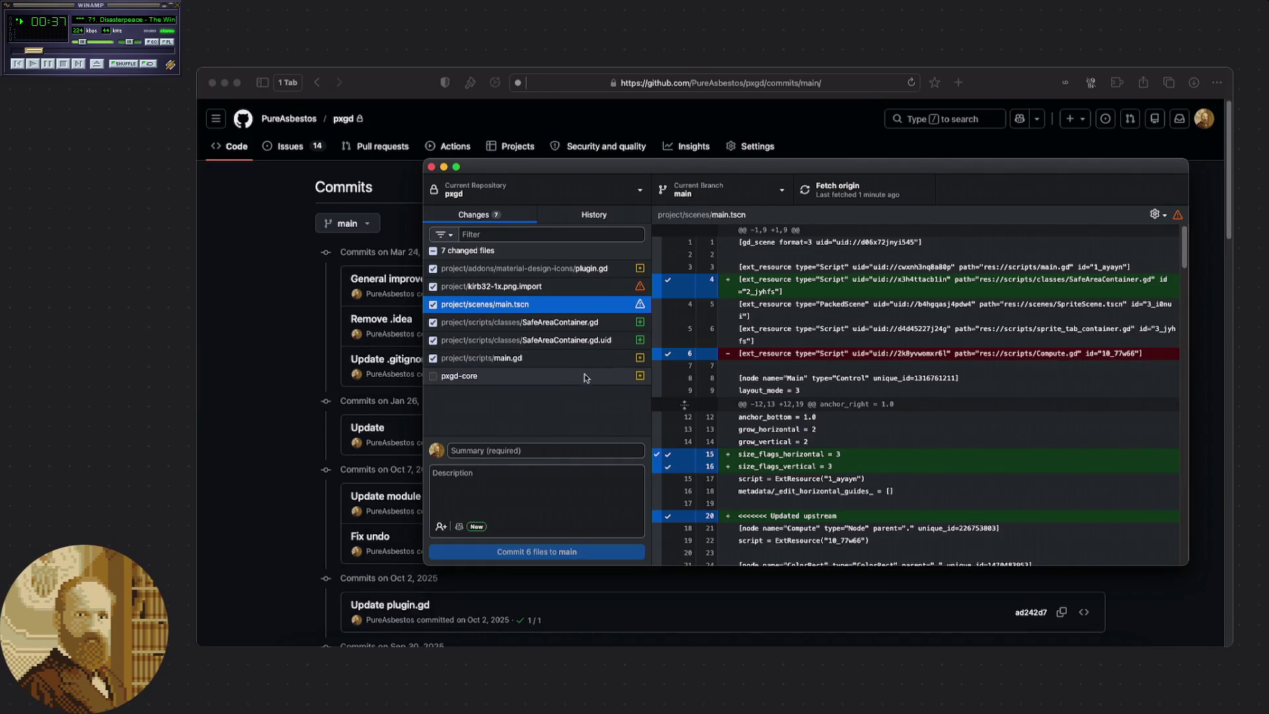
click(579, 323)
Step through the SafeAreaContainer.gd.uid, main.gd, main.tscn and plugin.gd diffs, ending on kirb32-1x.png.import.
click(577, 345)
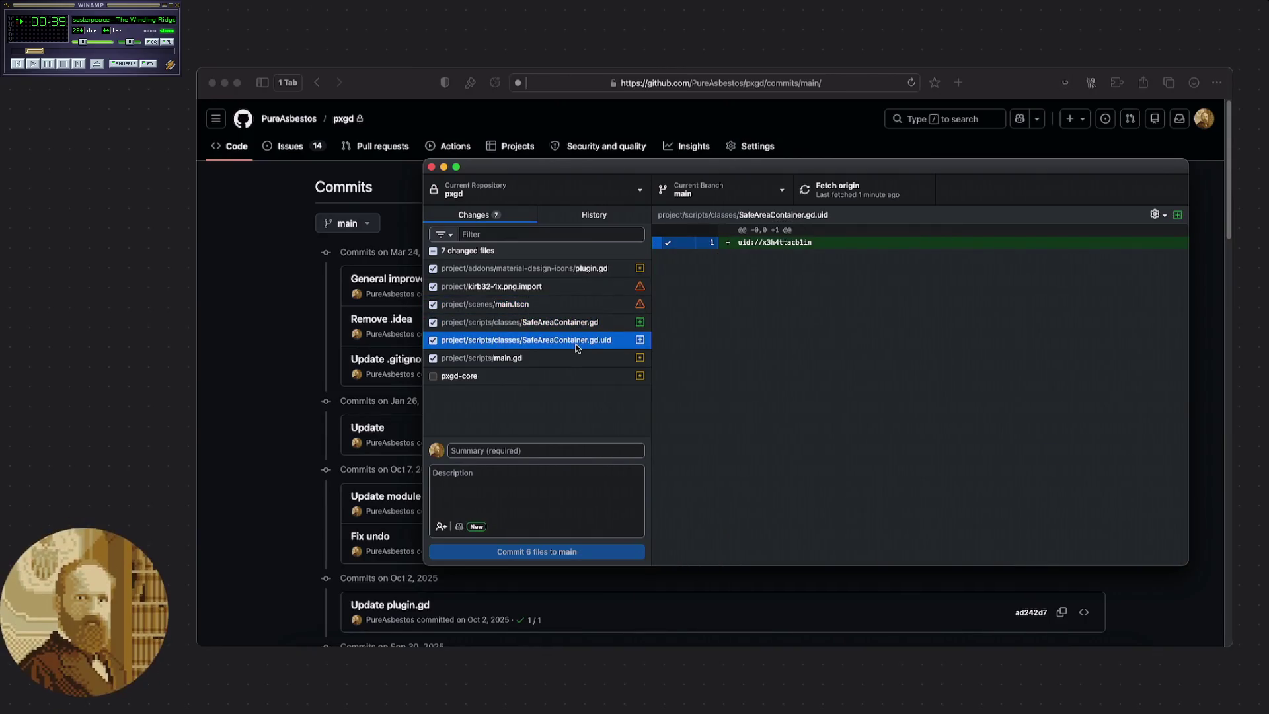
click(555, 360)
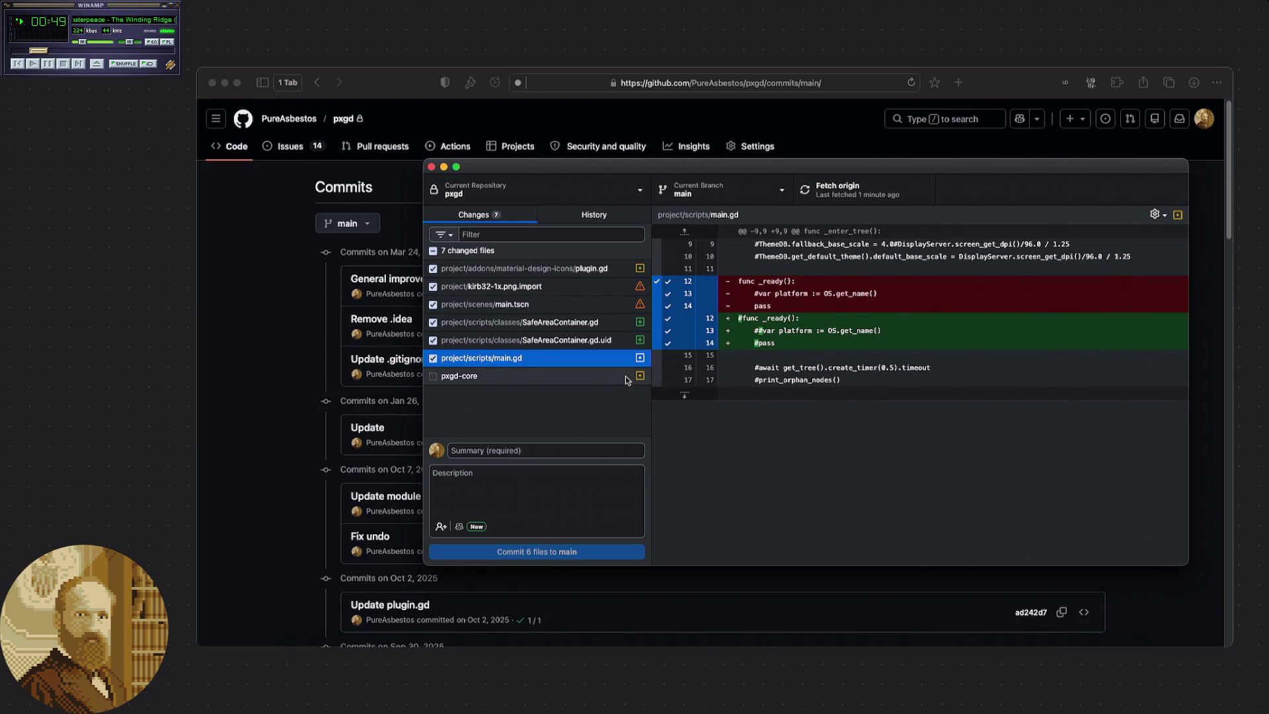
click(561, 303)
click(562, 269)
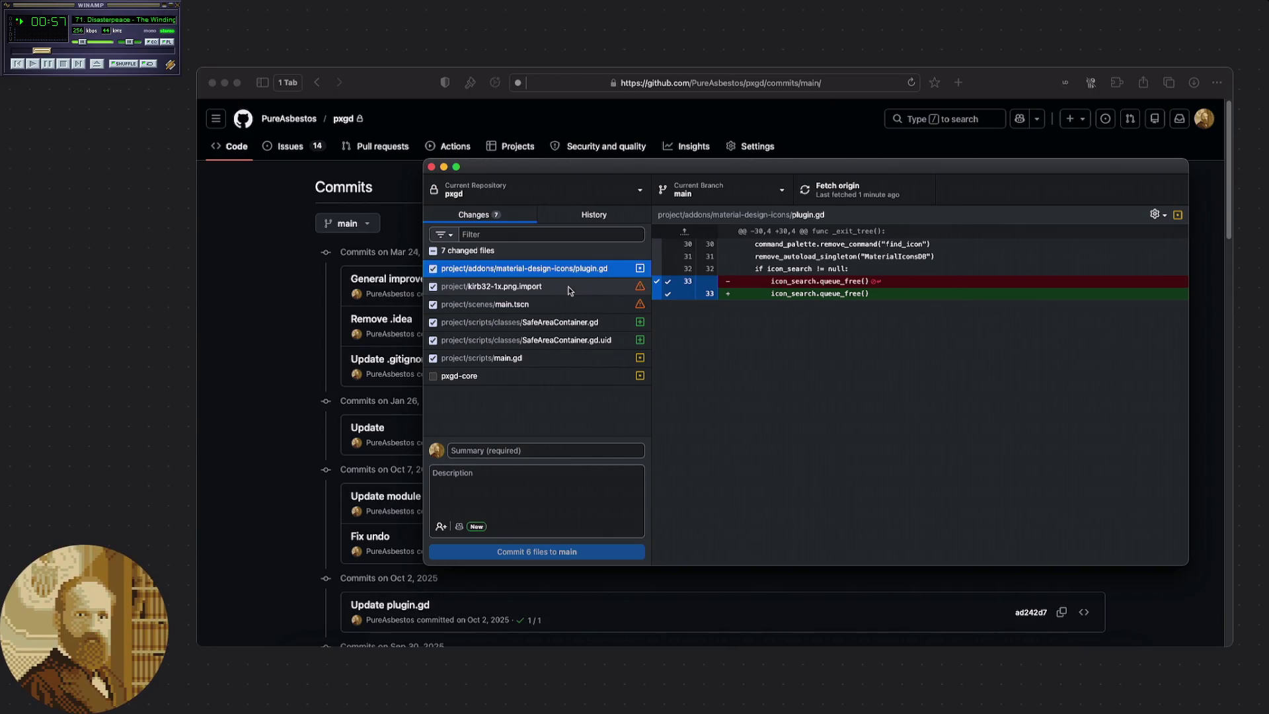
click(569, 290)
Start discarding kirb32-1x.png.import's changes, then cancel to keep them.
right_click(535, 294)
key(Escape)
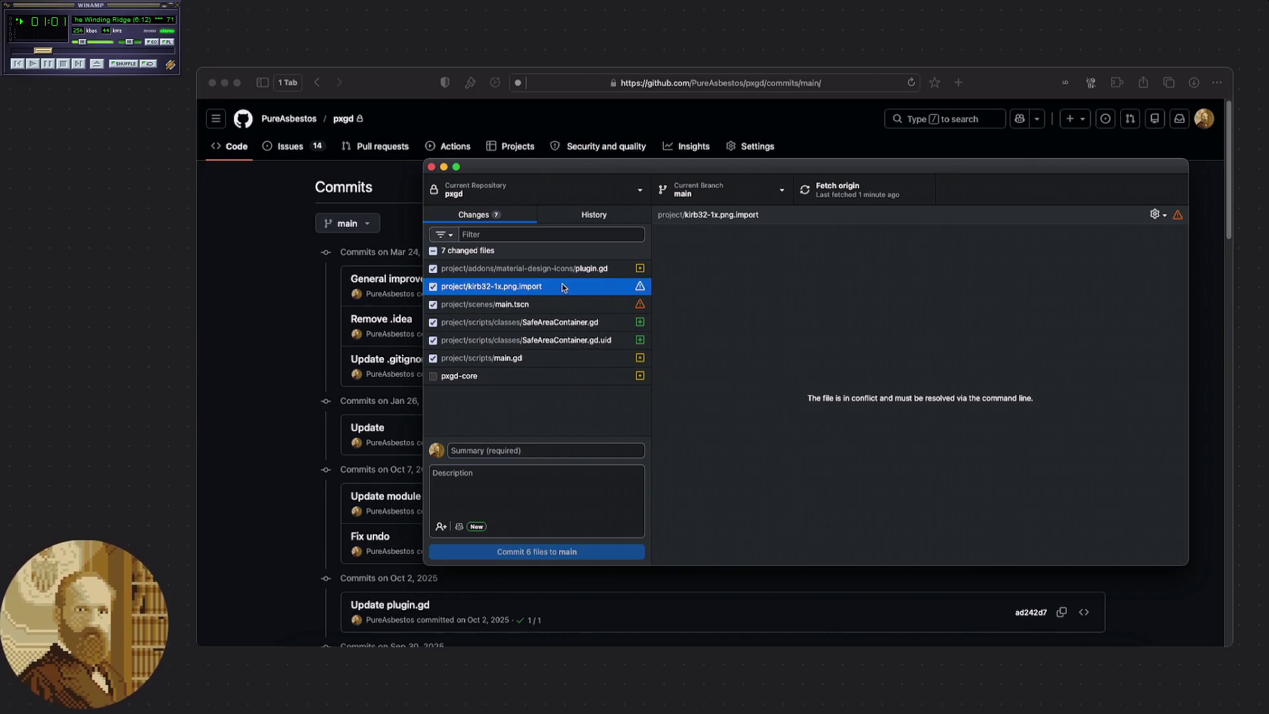
right_click(556, 285)
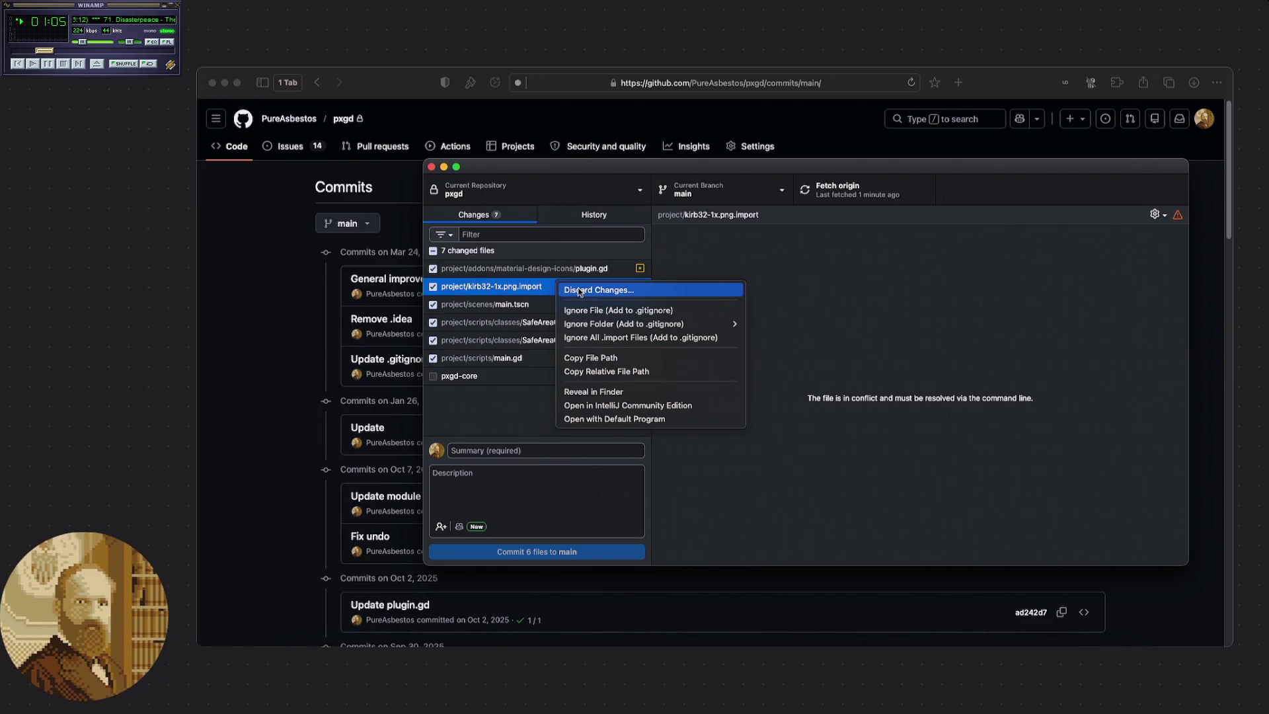
click(564, 292)
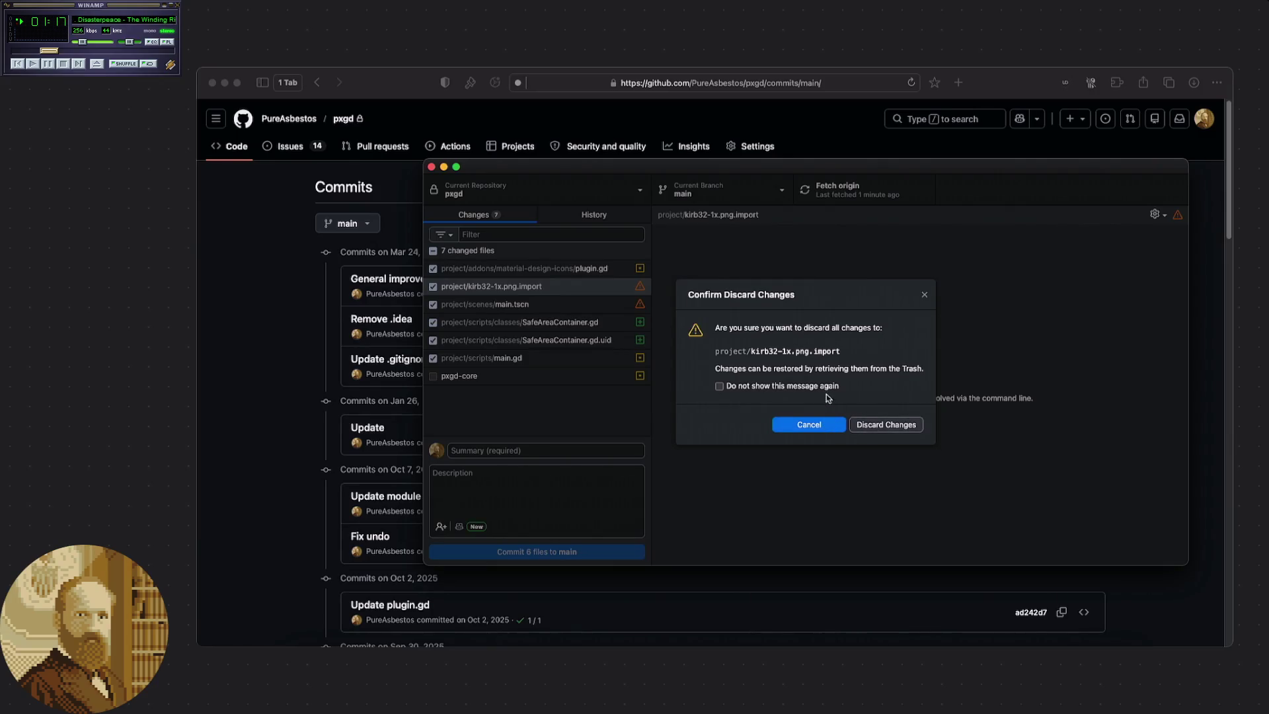
click(815, 427)
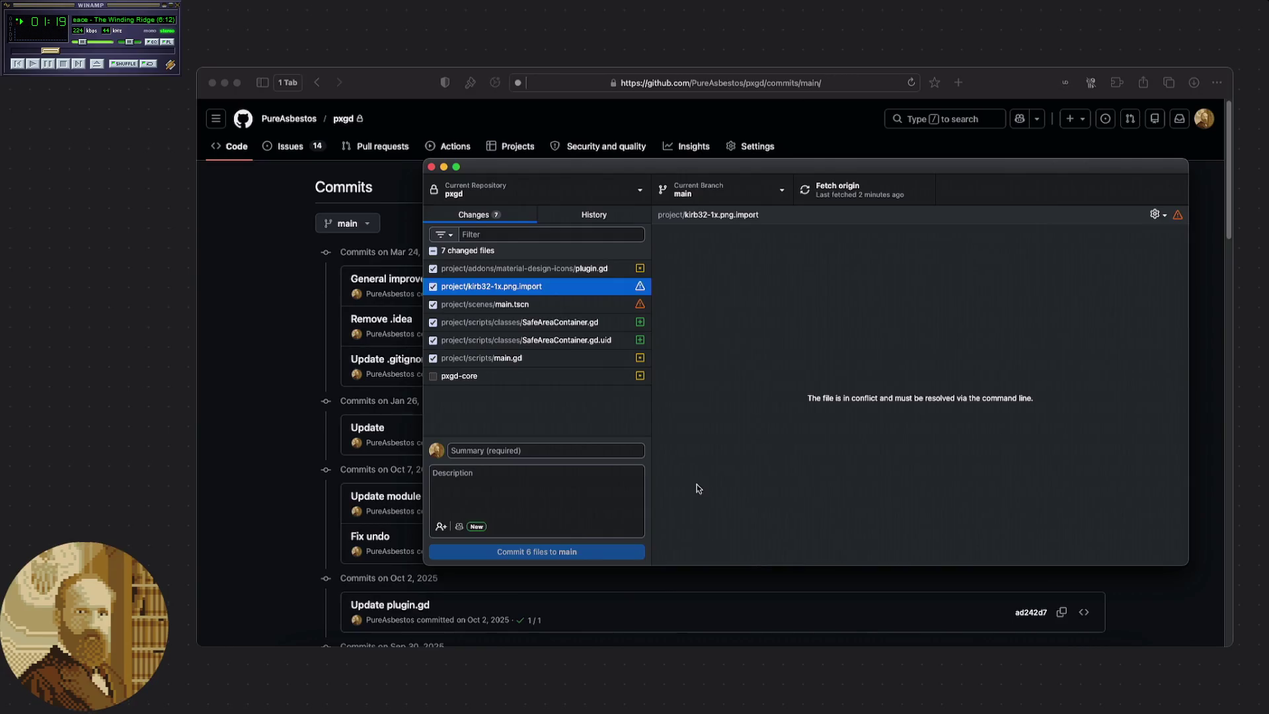
In Godot, reload files from disk, dismiss the main.tscn parse error, and return to GitHub Desktop.
click(852, 664)
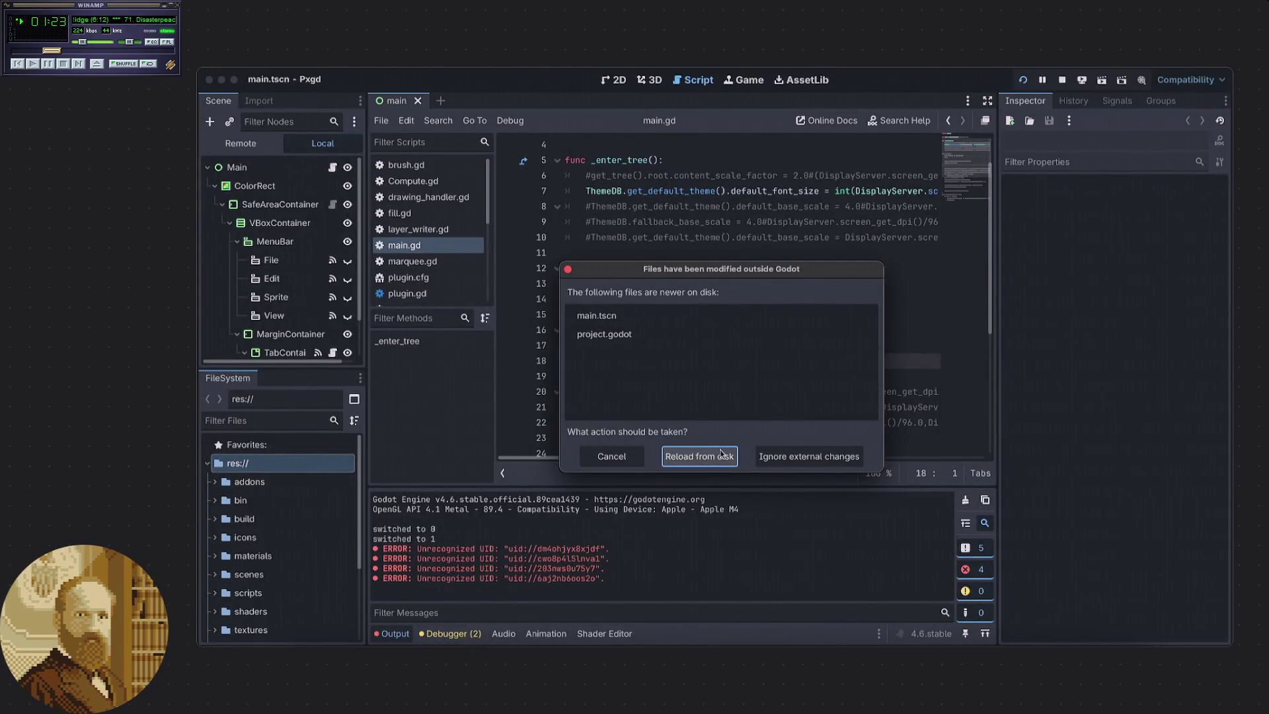
click(701, 457)
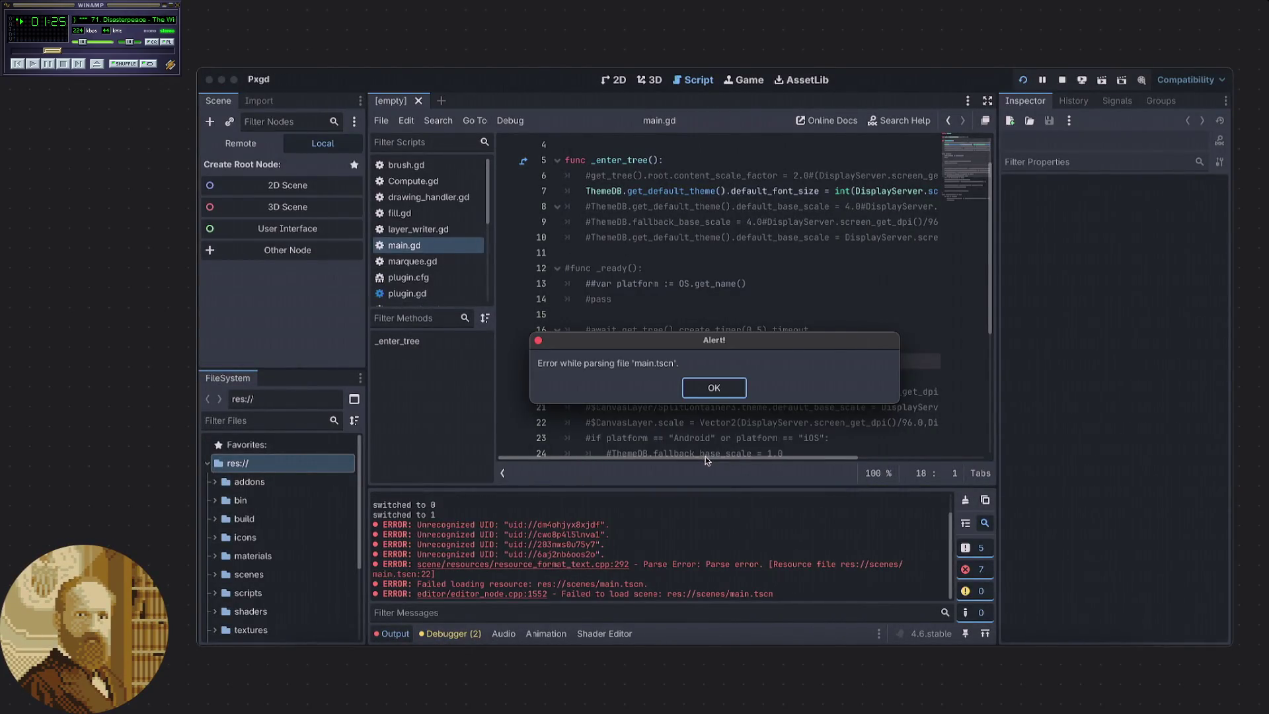
click(706, 390)
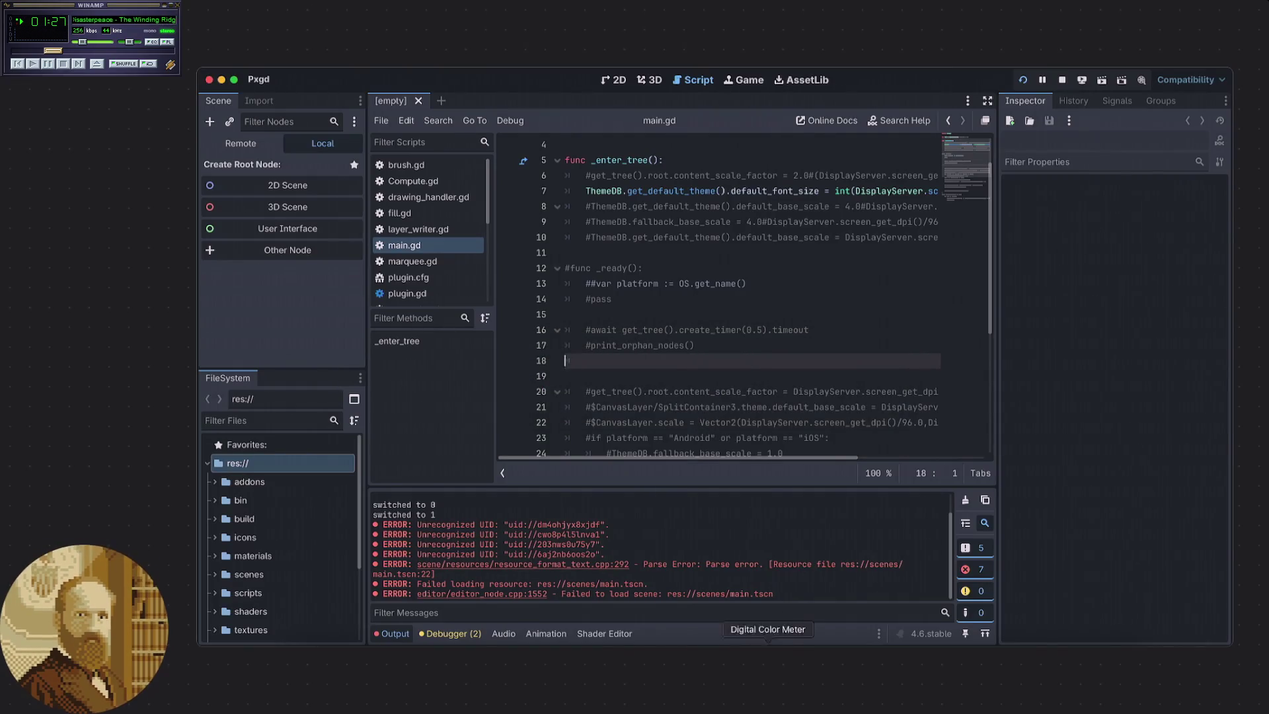
click(725, 667)
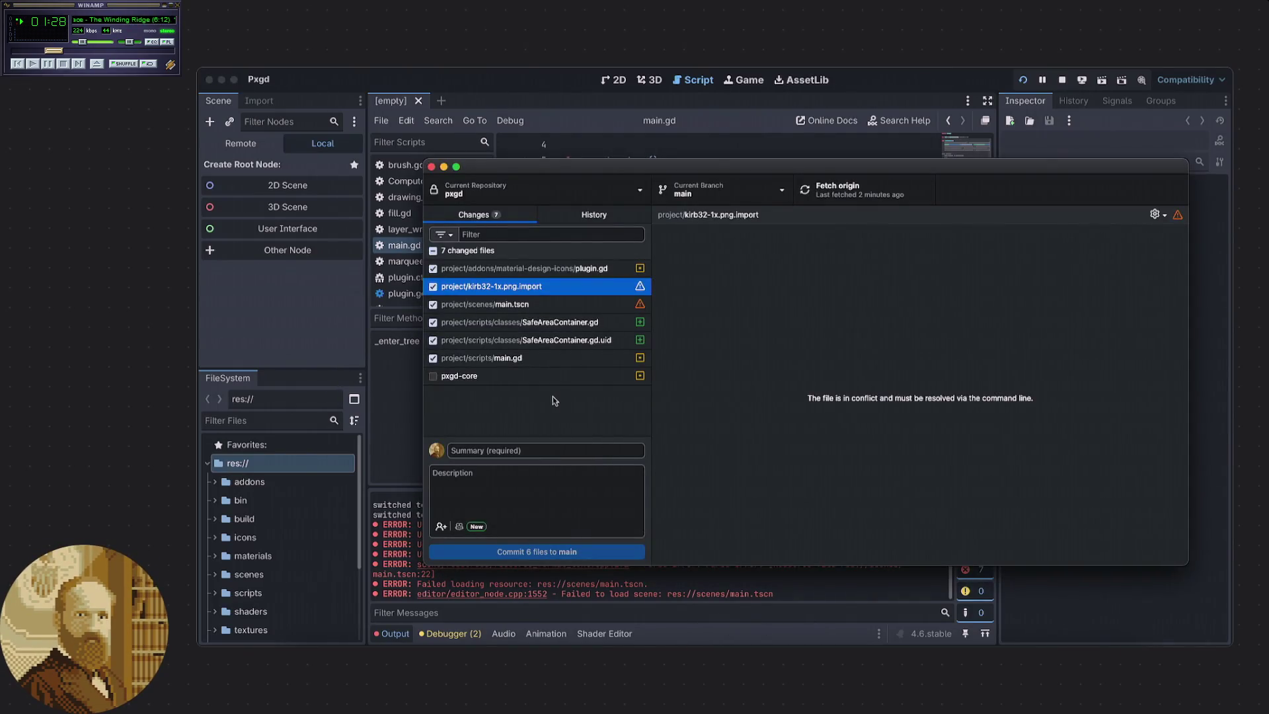
Review main.tscn's conflicted diff and position a Finder window beside GitHub Desktop.
click(590, 306)
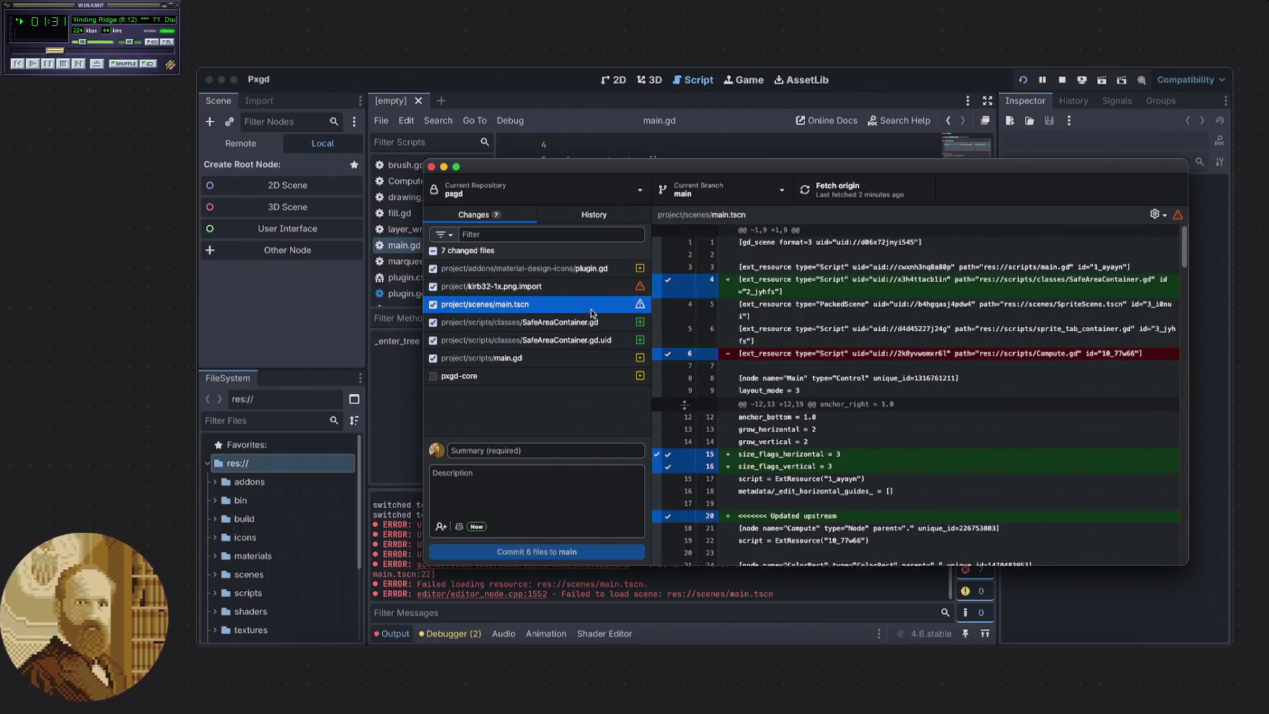
right_click(590, 304)
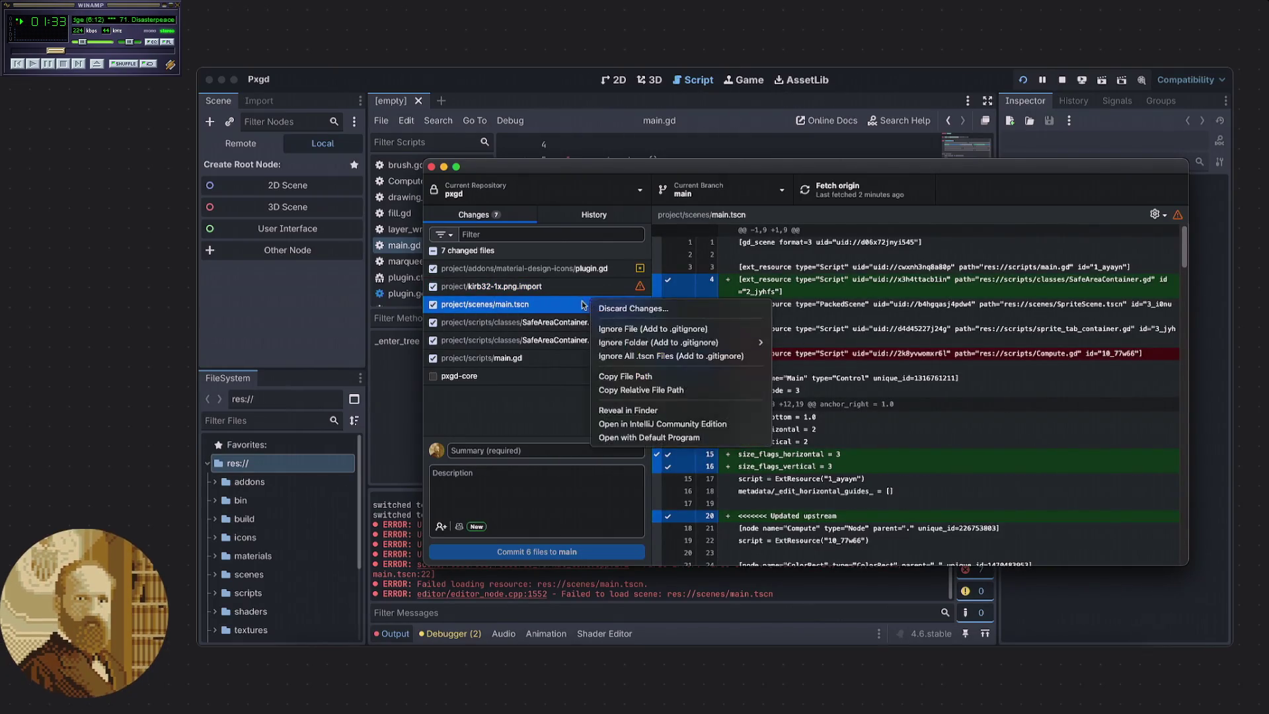
key(Escape)
scroll(871, 418, down, 10)
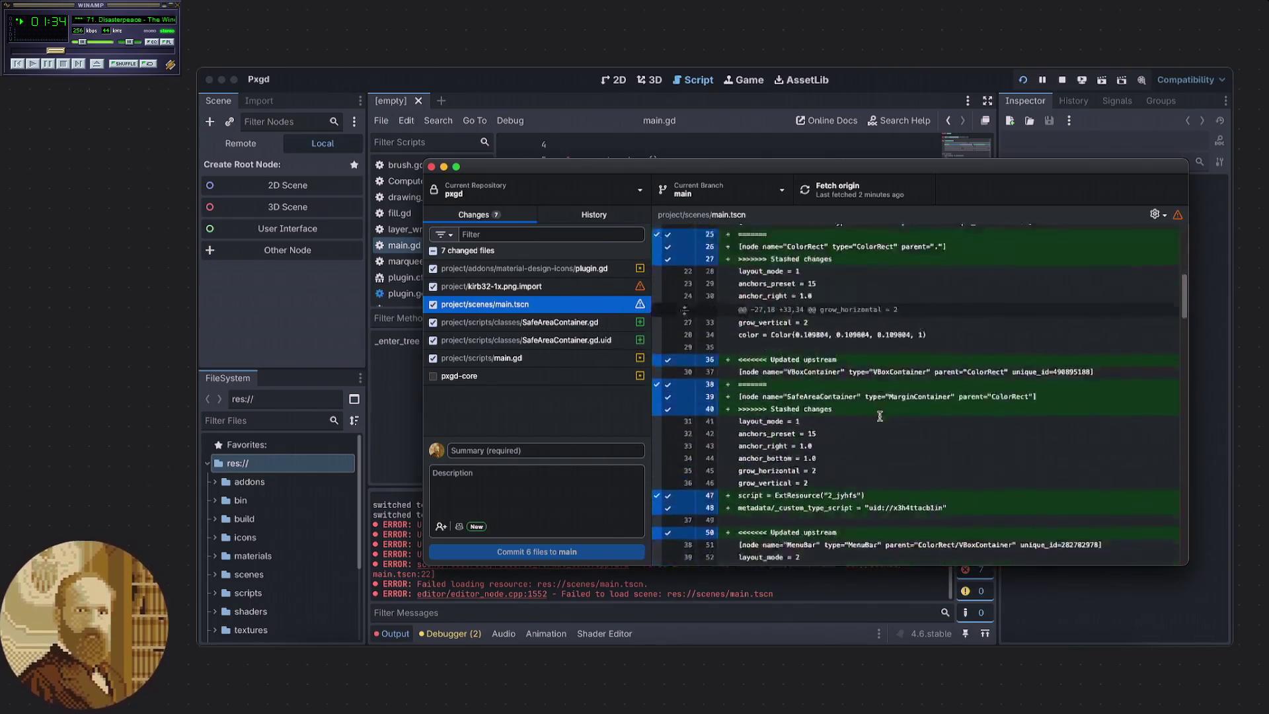
scroll(871, 417, up, 3)
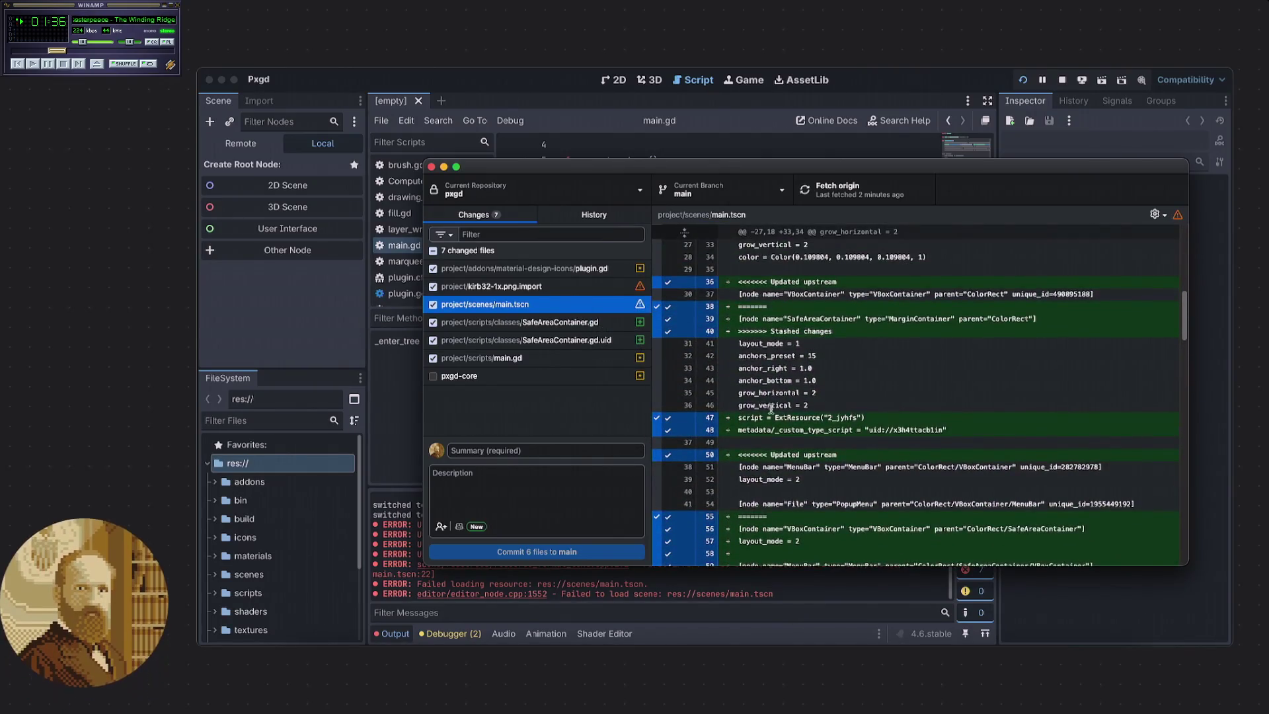
click(306, 651)
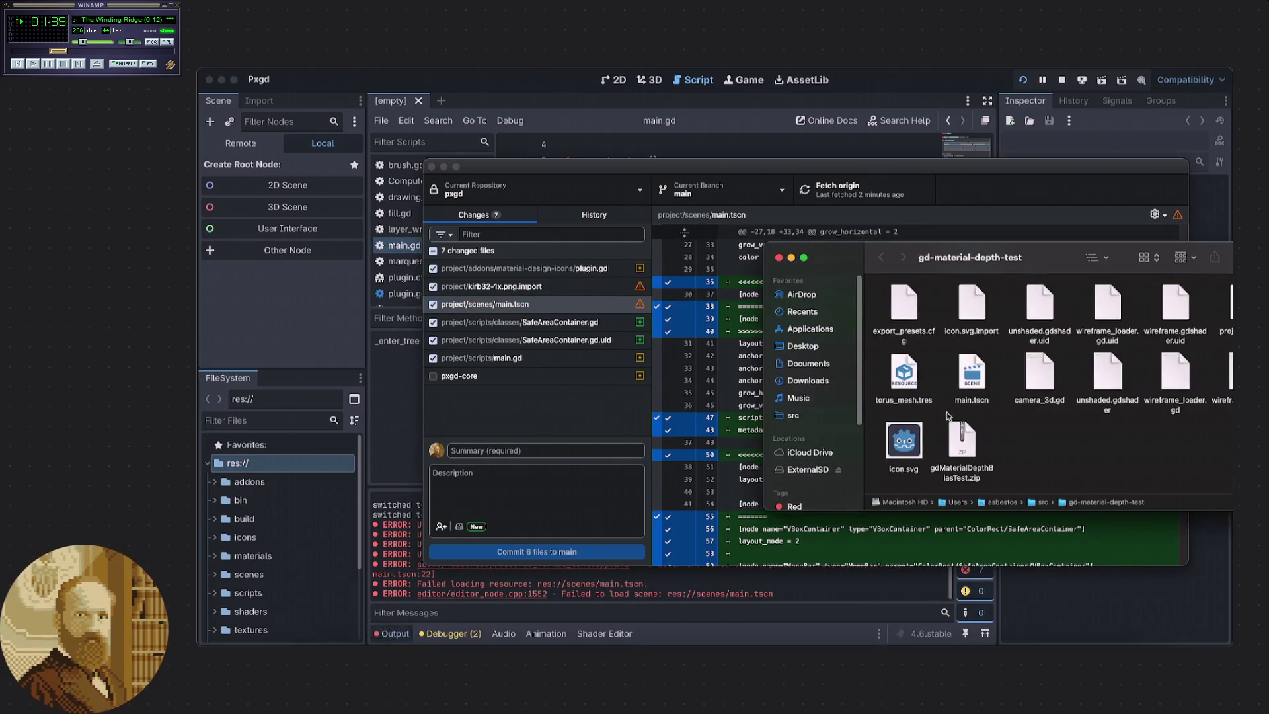
drag(974, 263, 822, 238)
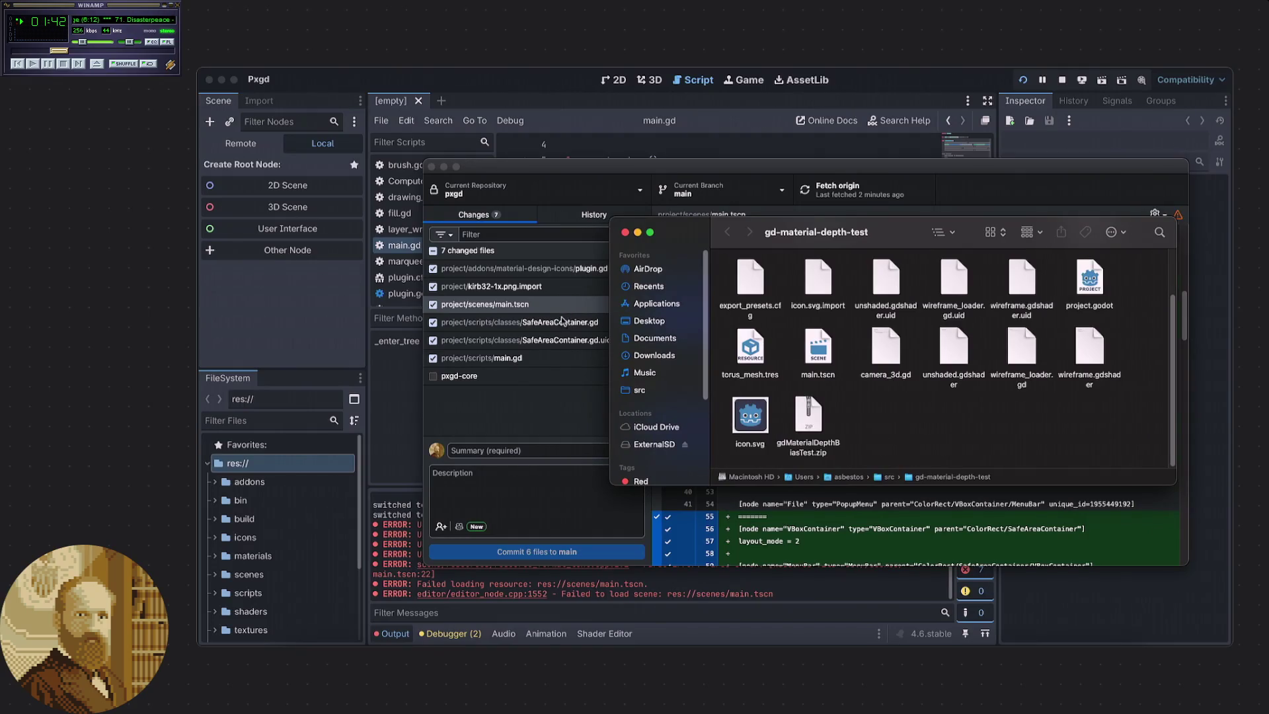
Exclude diff lines 38 and 40 and the line-36 Updated upstream marker from the commit.
click(530, 408)
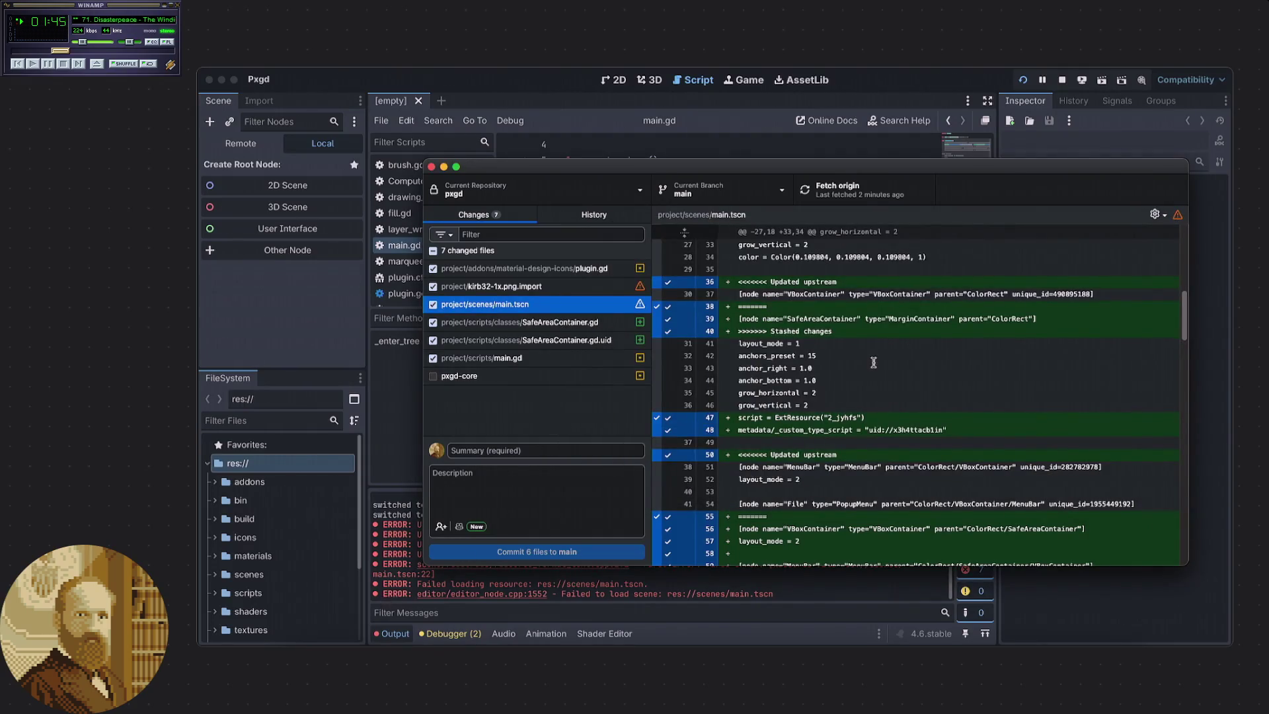
scroll(891, 361, up, 1)
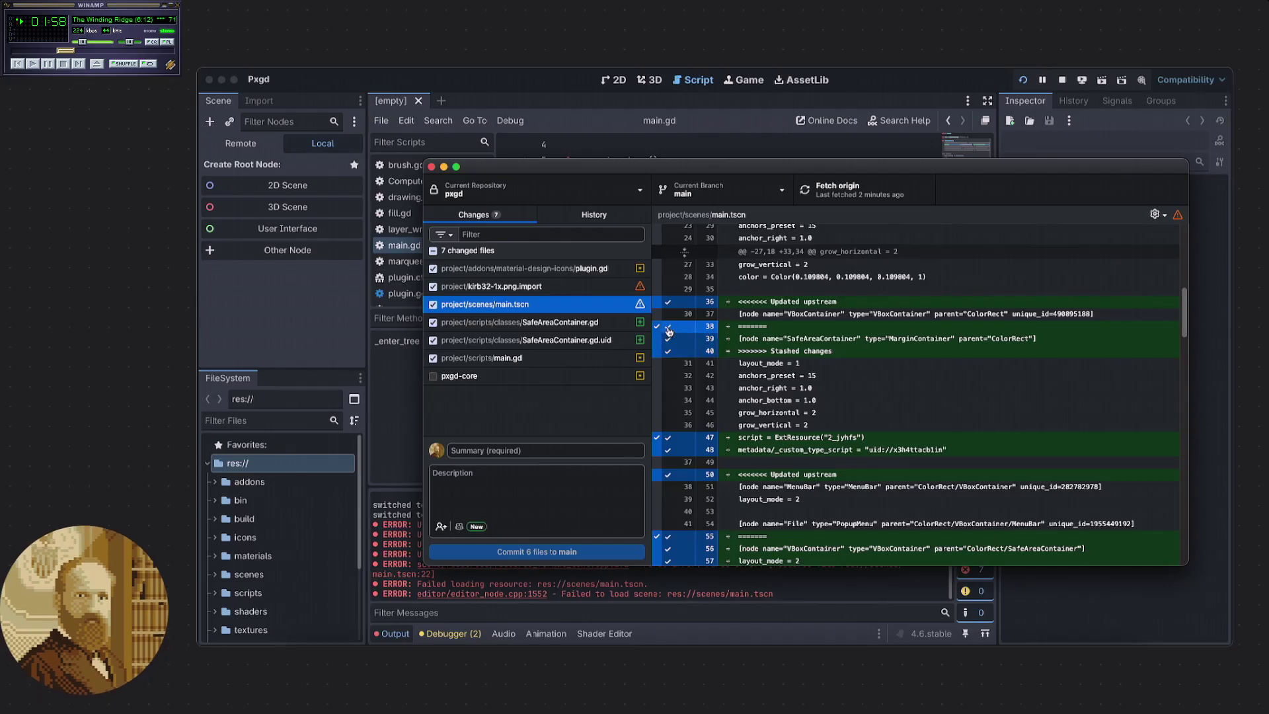
click(668, 326)
click(669, 350)
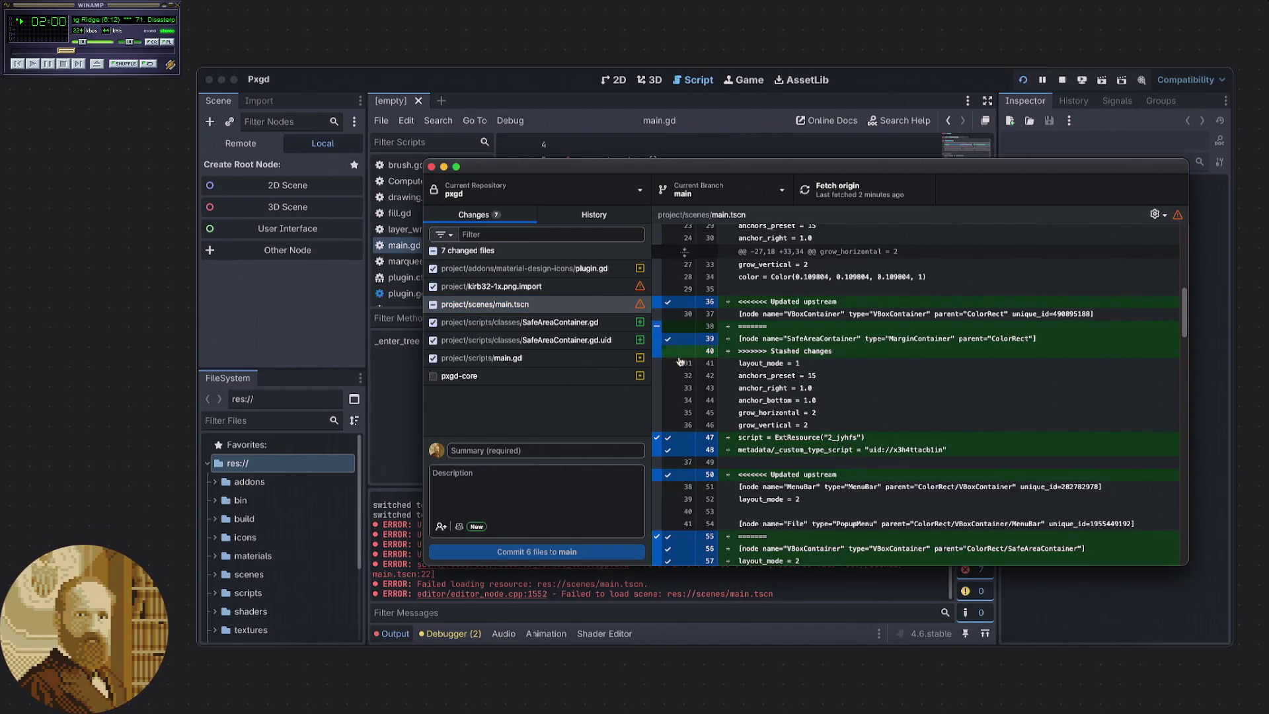
click(674, 304)
Re-include diff lines 38 and 40, then bring the Finder window forward.
scroll(737, 329, down, 2)
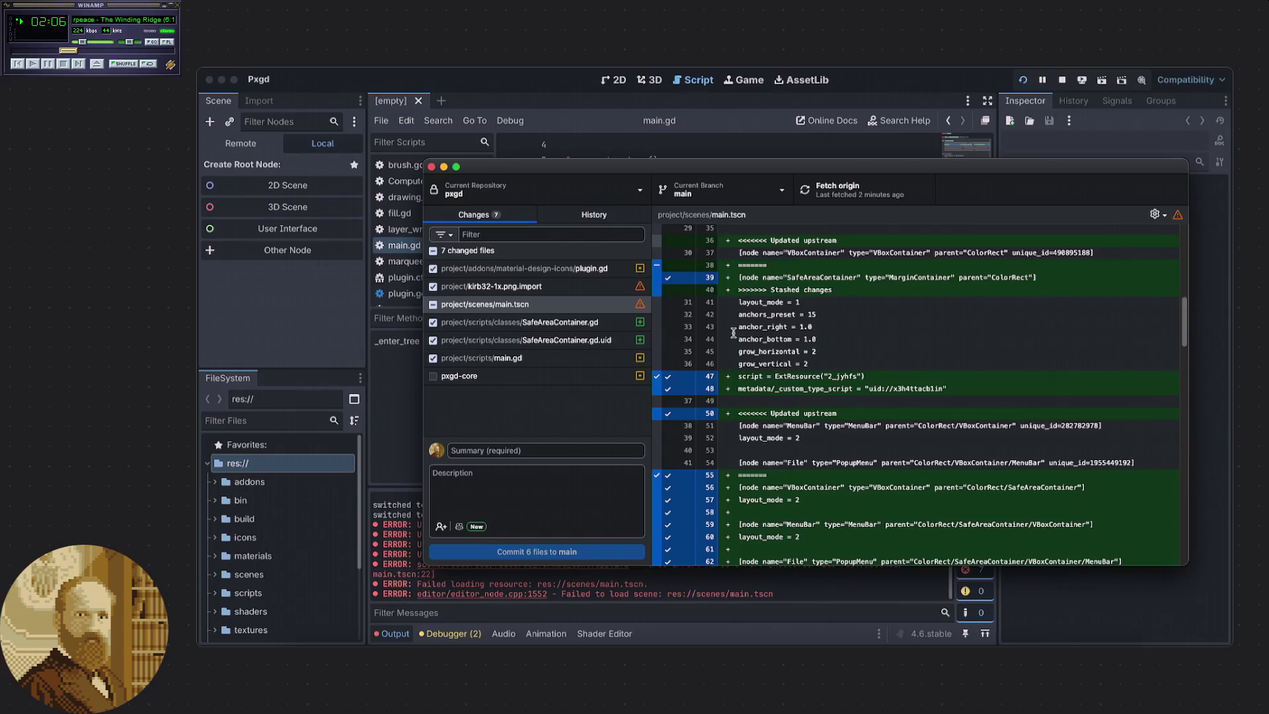
scroll(733, 333, up, 1)
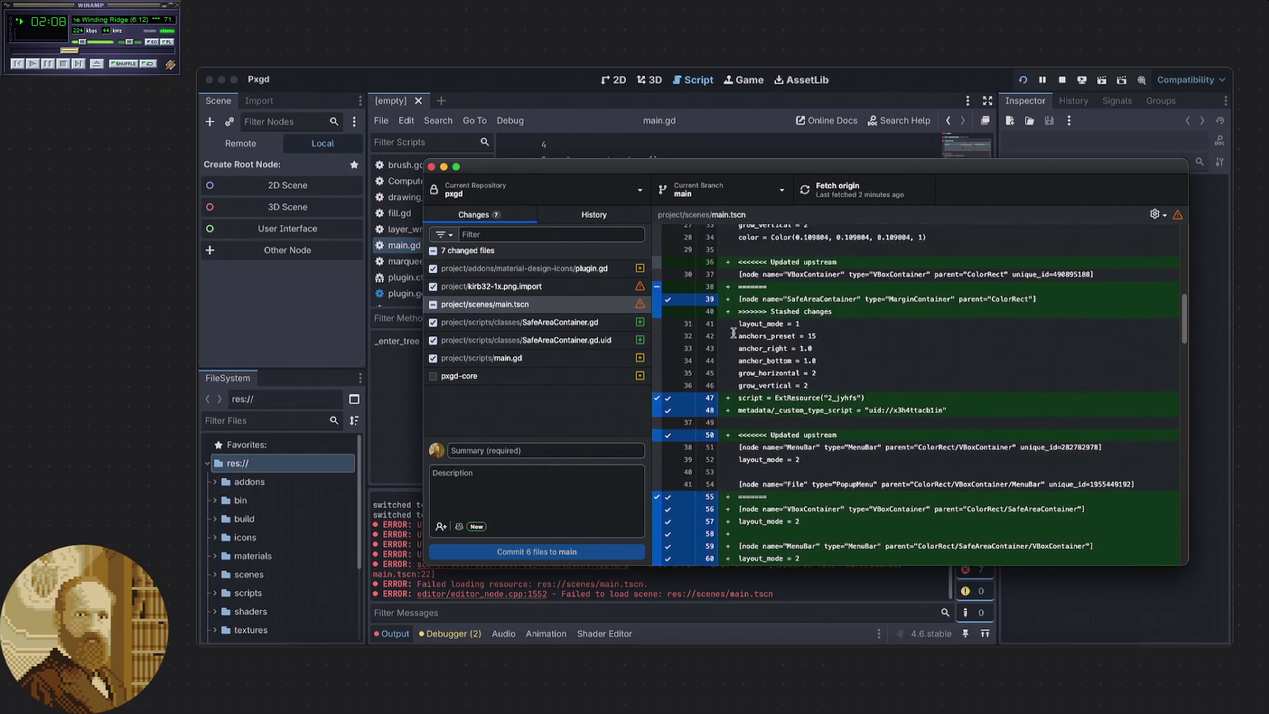
scroll(741, 339, up, 1)
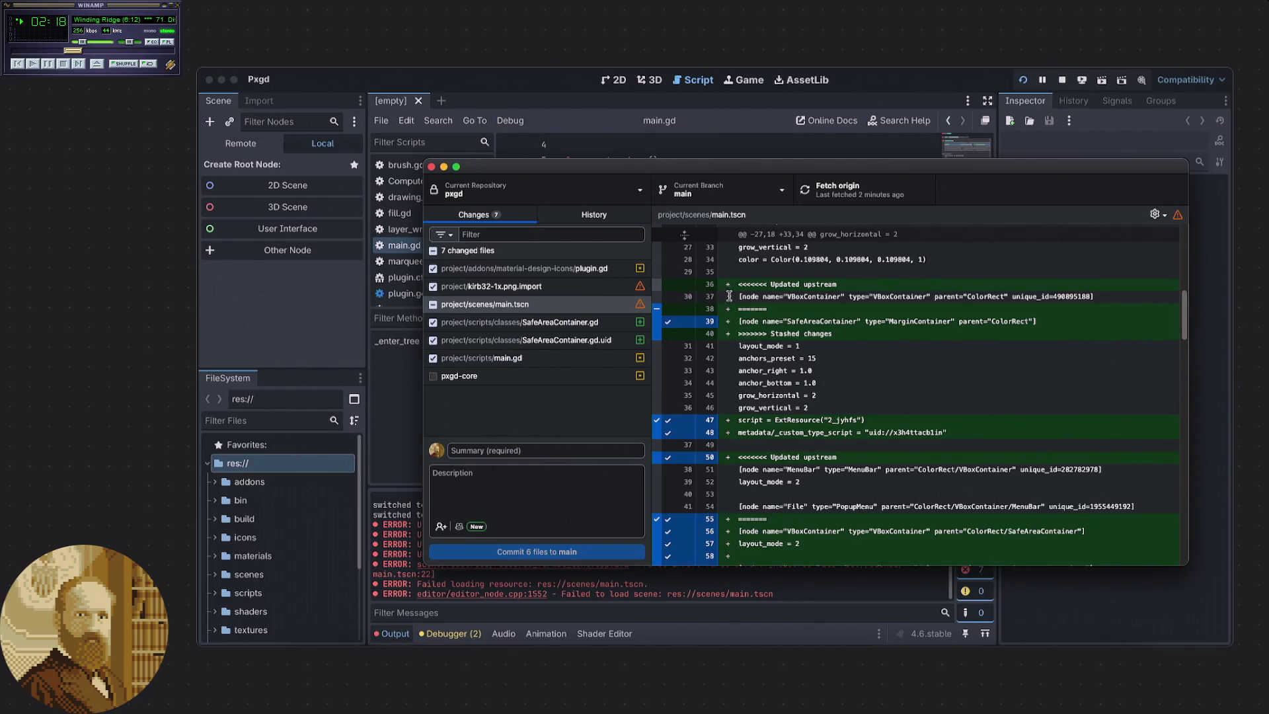
click(667, 333)
click(667, 309)
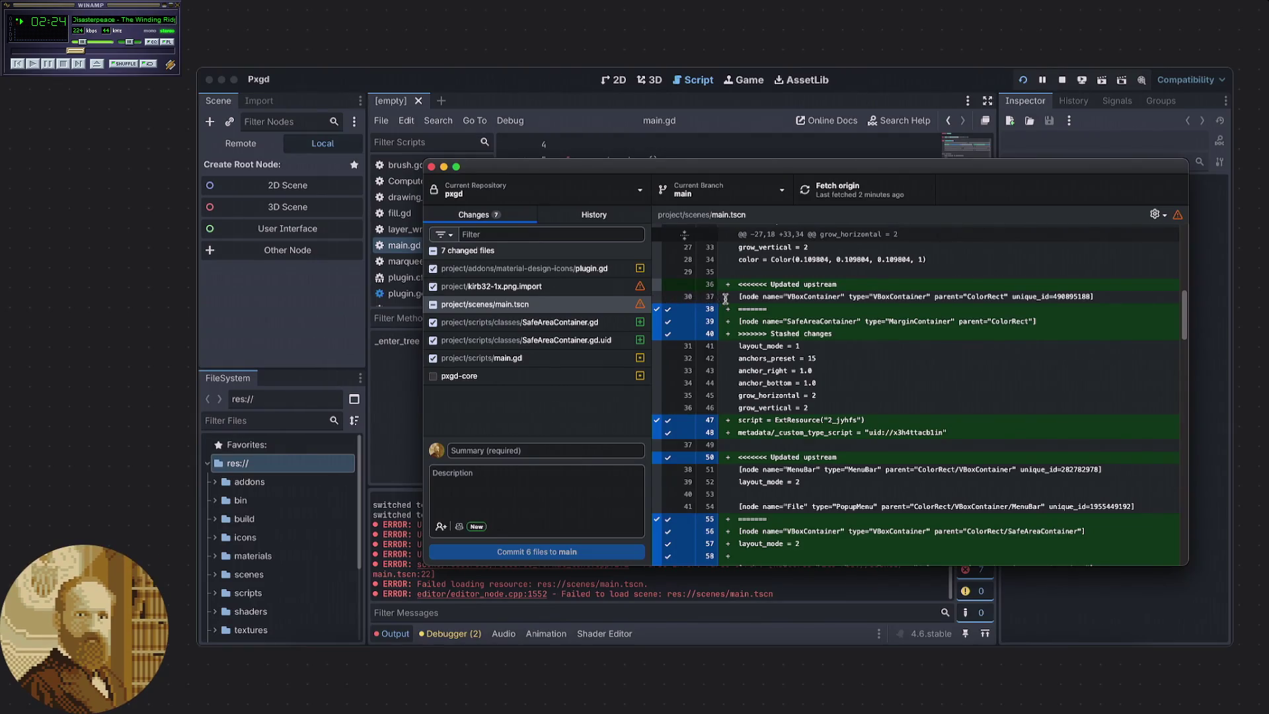
key(super+Tab)
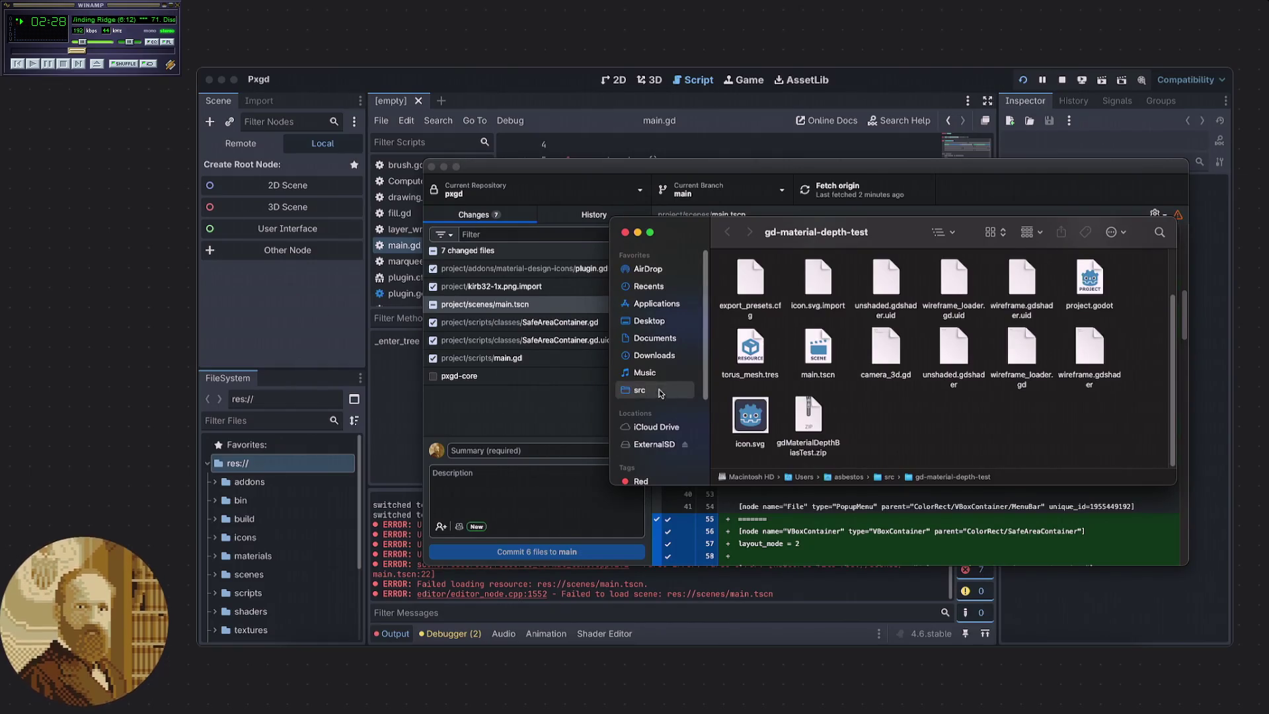
Navigate Finder through src, pxgd and the project folder into scenes.
click(661, 390)
double_click(750, 281)
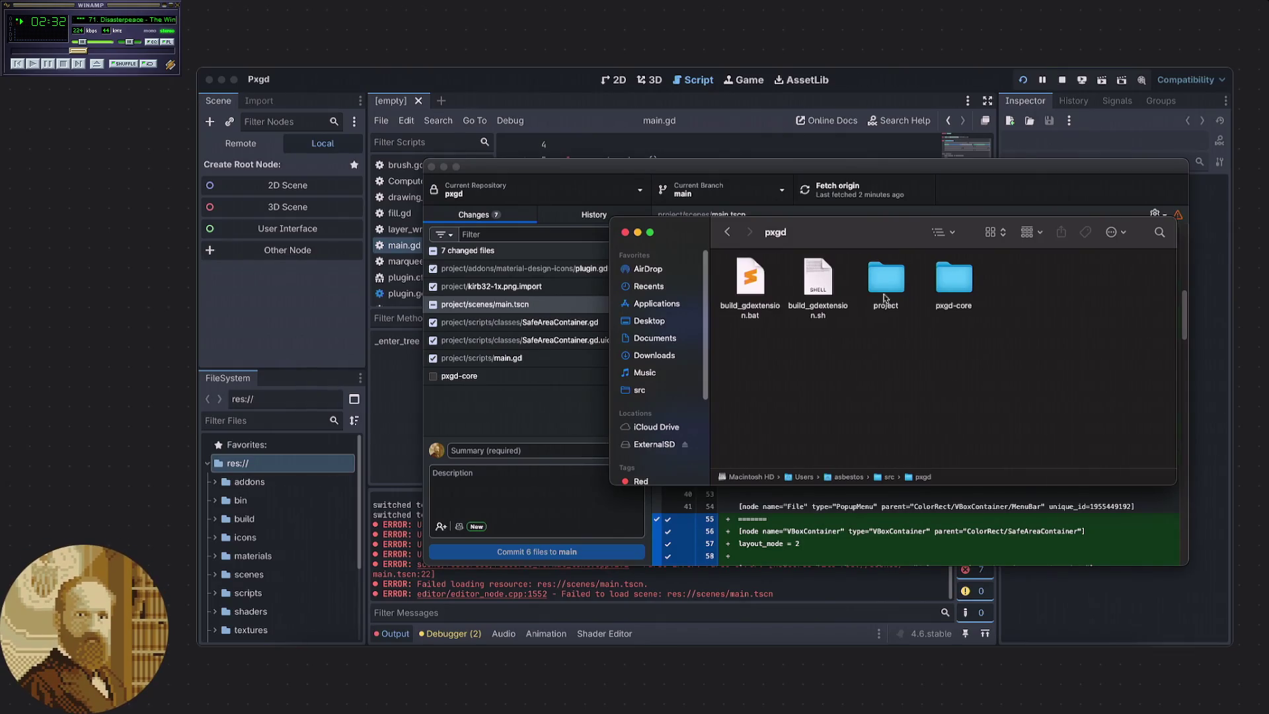
double_click(886, 281)
mouse_move(849, 249)
mouse_down()
mouse_move(864, 357)
mouse_move(682, 261)
mouse_up()
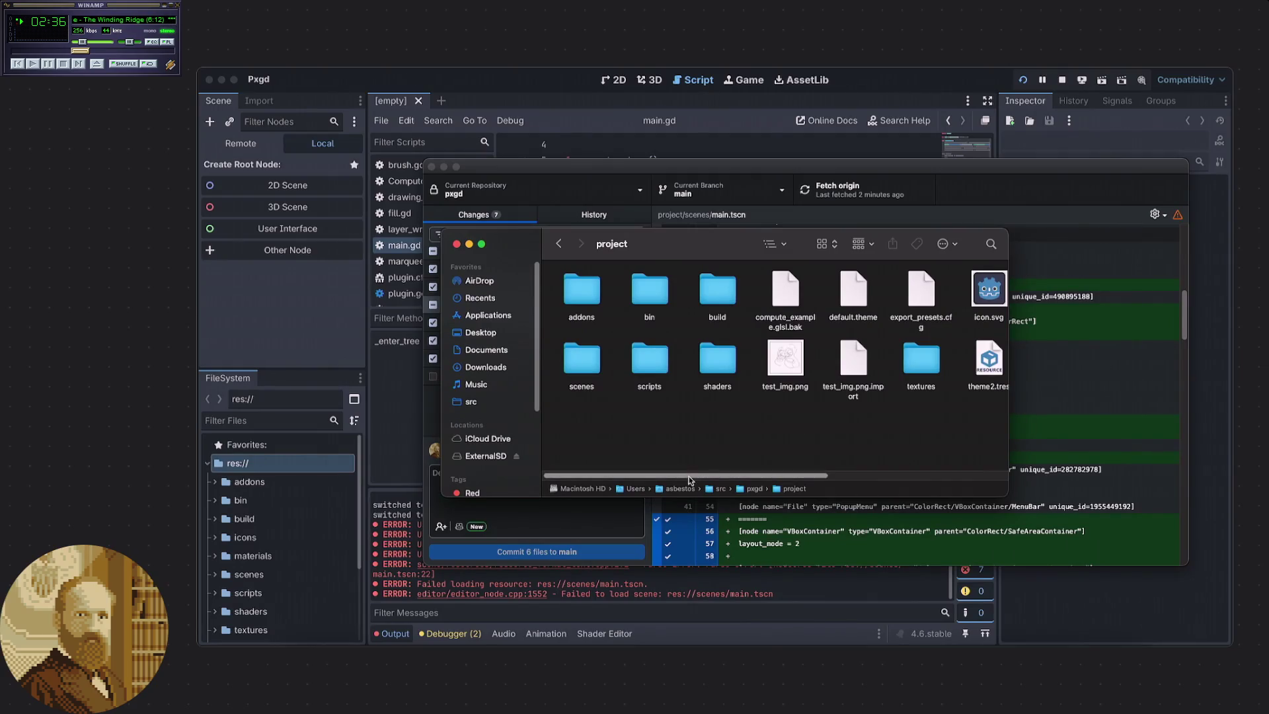
drag(694, 475, 882, 477)
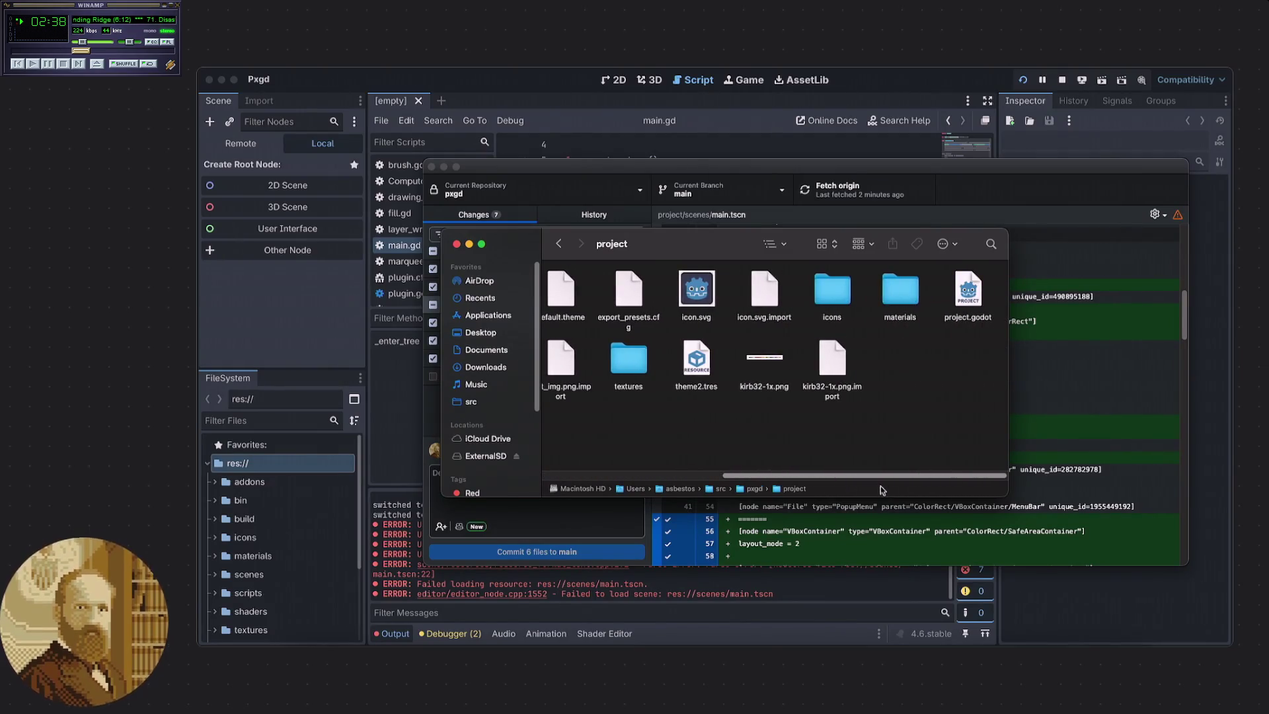
scroll(656, 325, left, 5)
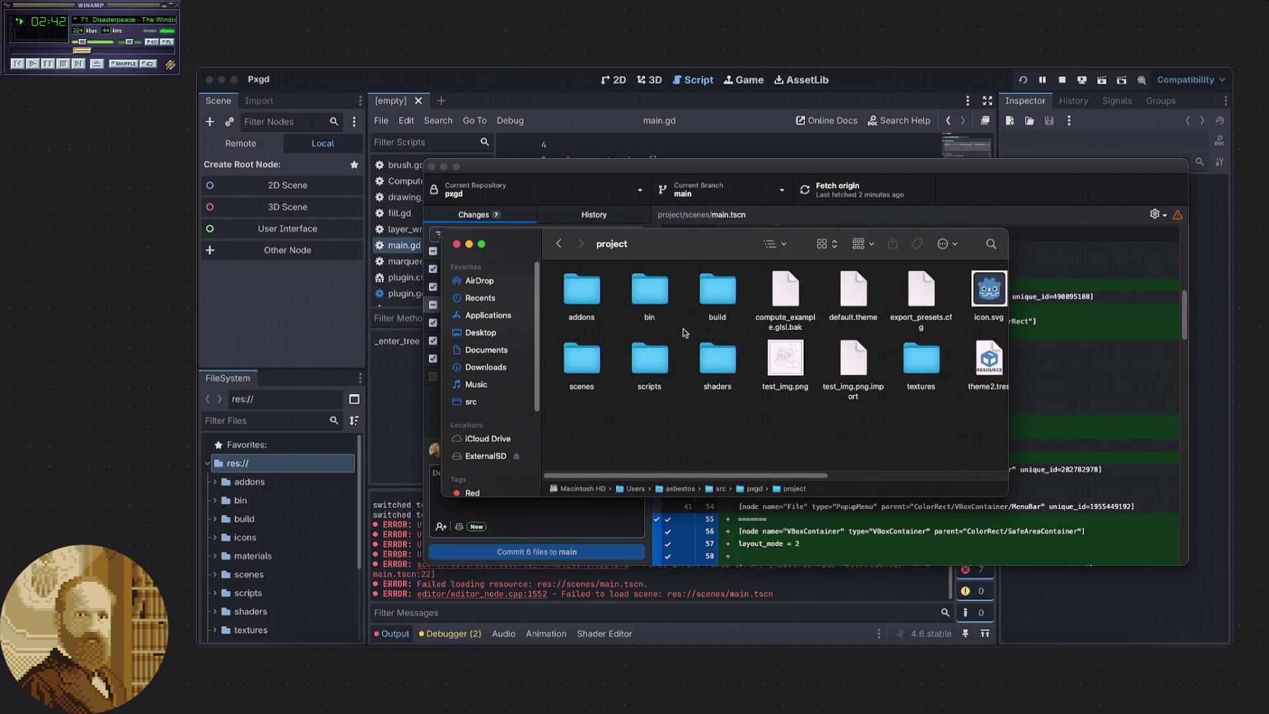
double_click(582, 360)
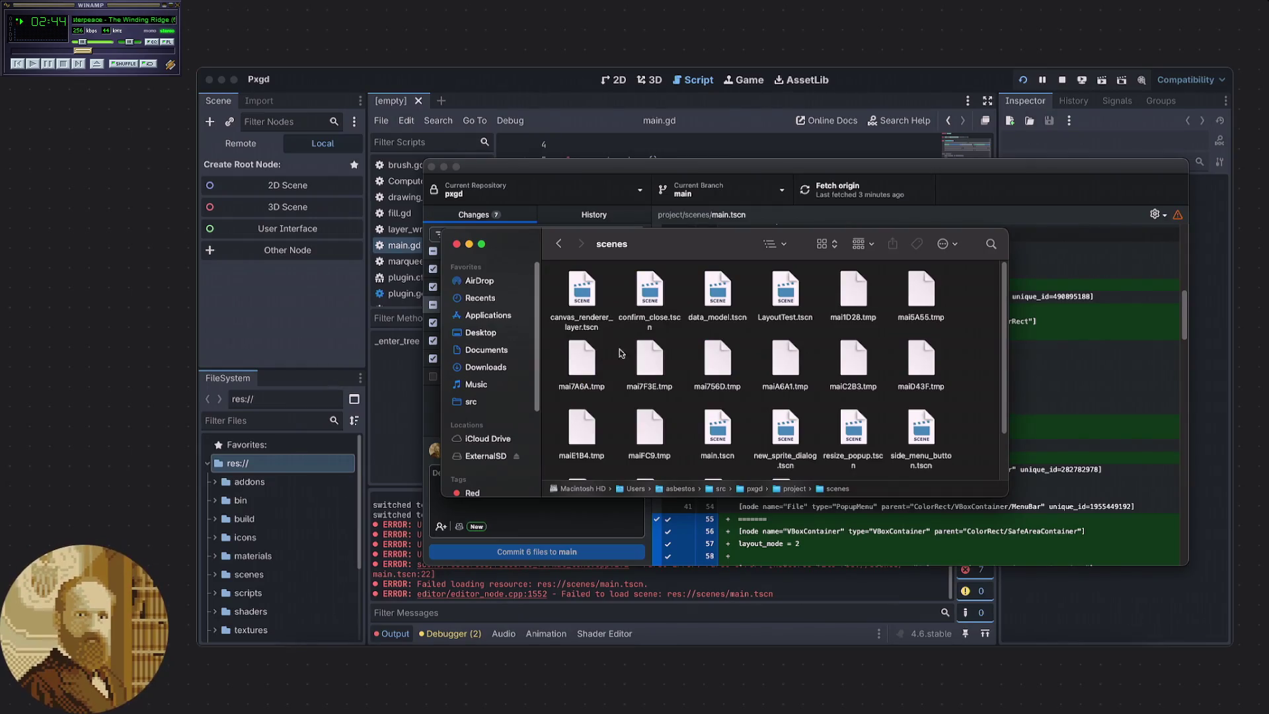
From main.tscn's context menu, choose to open it with a different application.
click(717, 430)
right_click(717, 415)
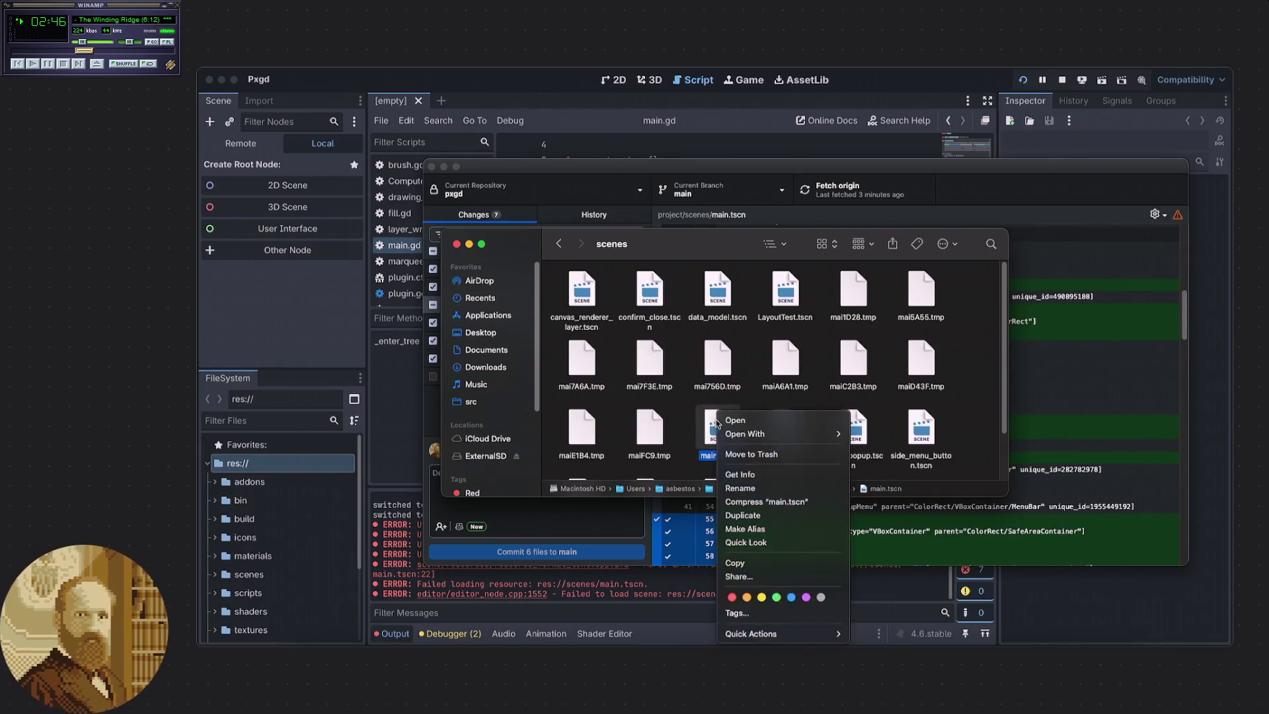
mouse_move(760, 440)
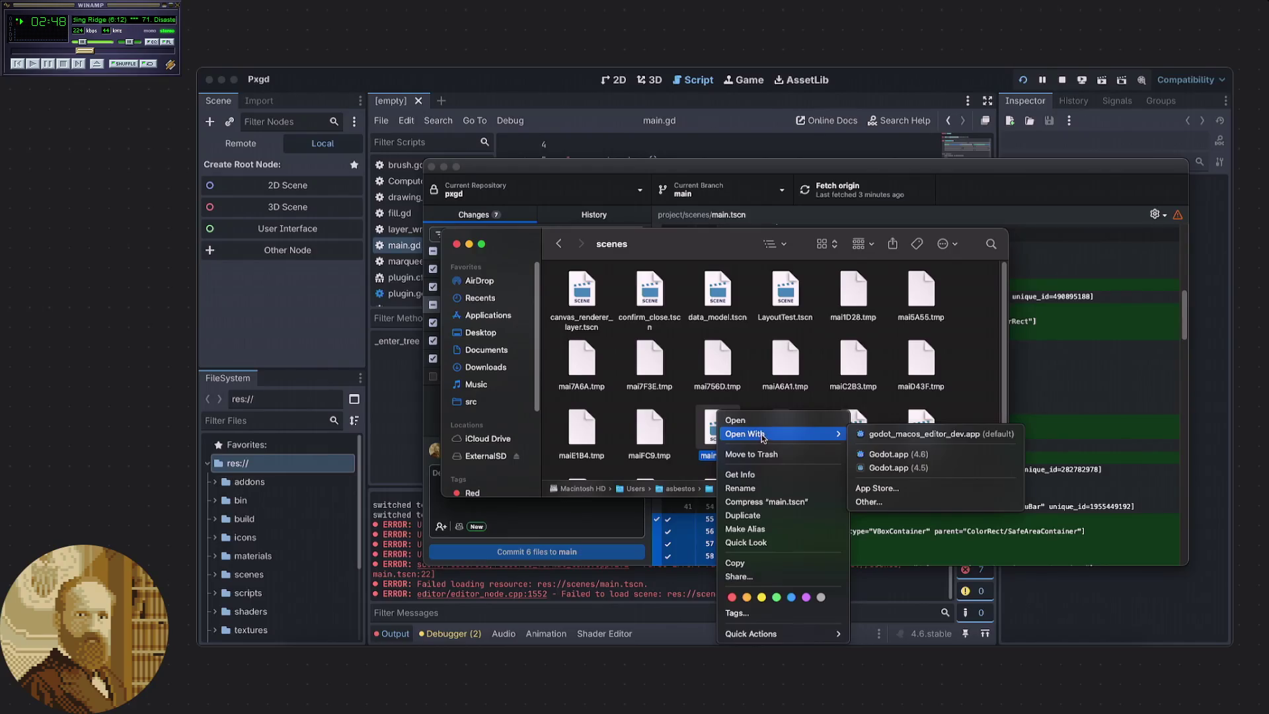
click(703, 420)
right_click(722, 415)
mouse_move(739, 441)
click(876, 502)
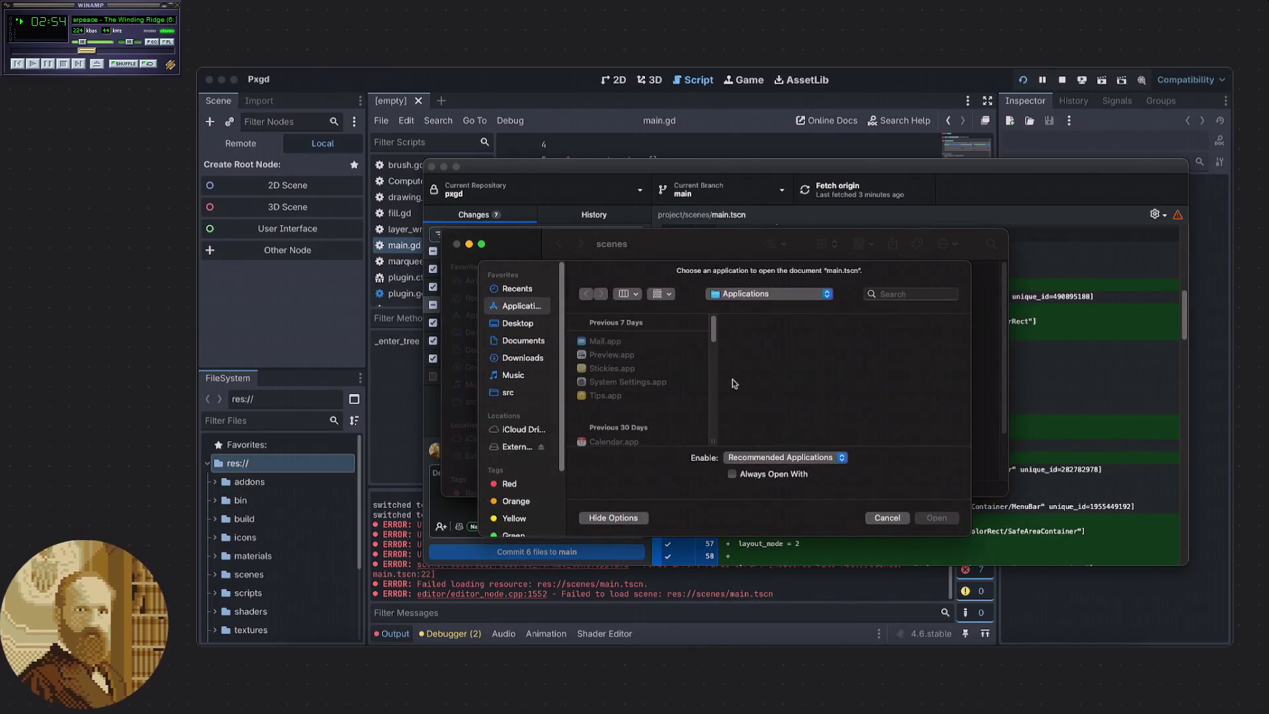
Open main.tscn with Sublime Text.app and place the caret at the first conflict marker.
scroll(628, 396, down, 10)
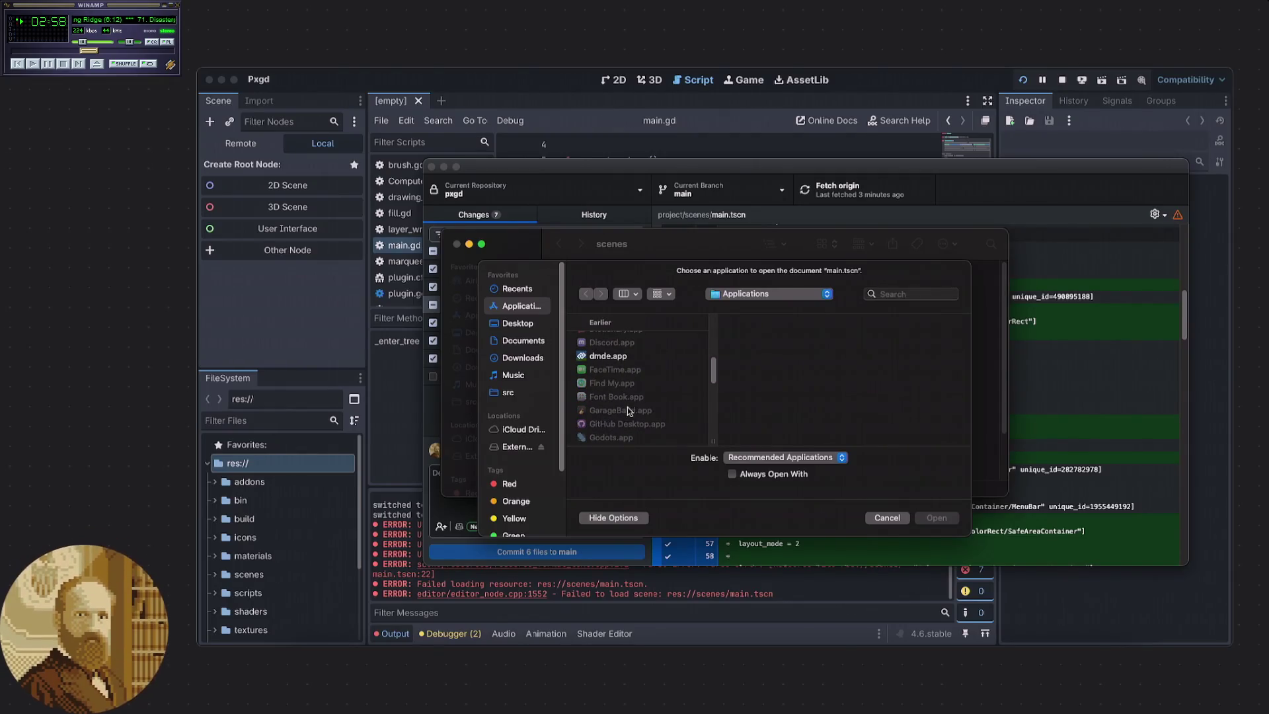
scroll(628, 407, down, 5)
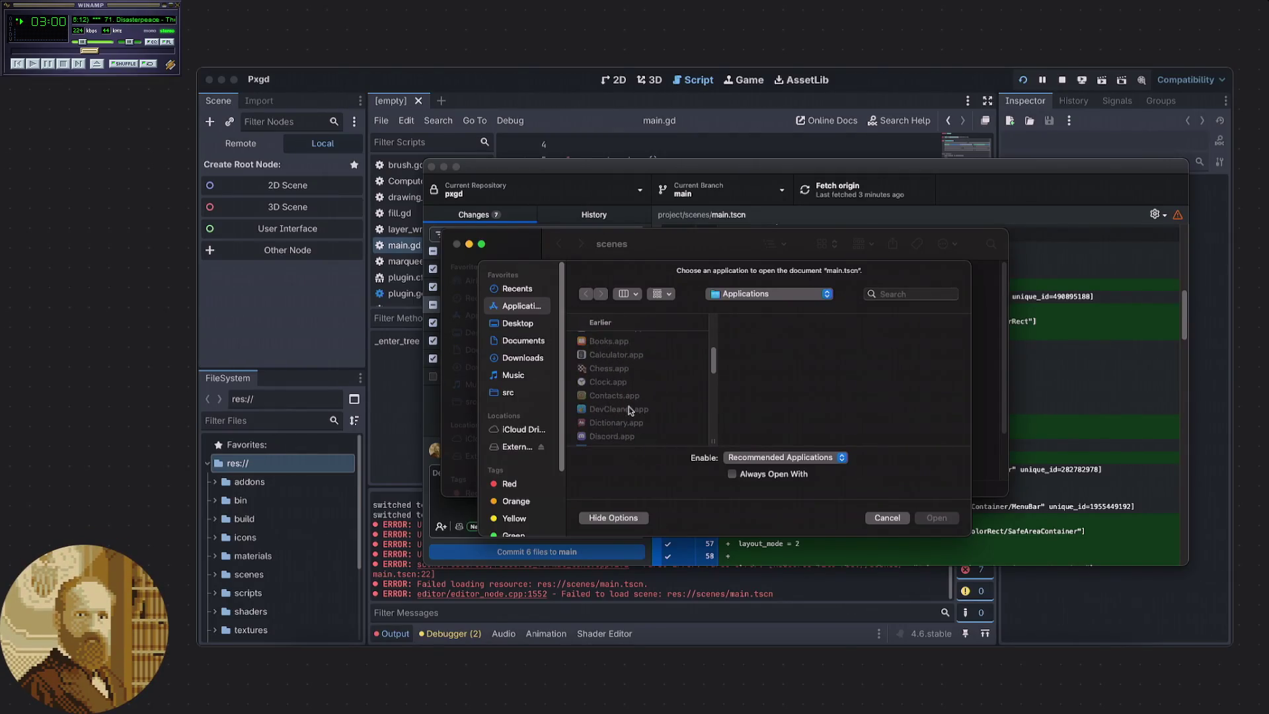
scroll(628, 411, down, 5)
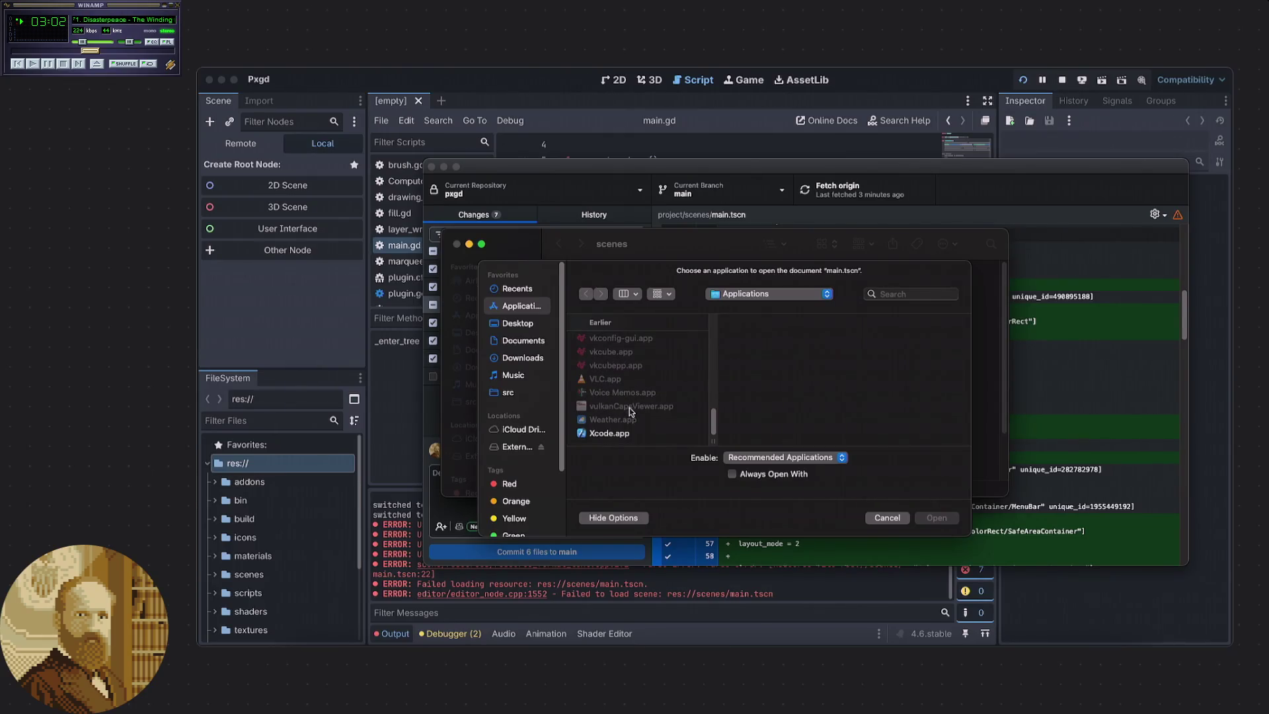
scroll(629, 411, up, 3)
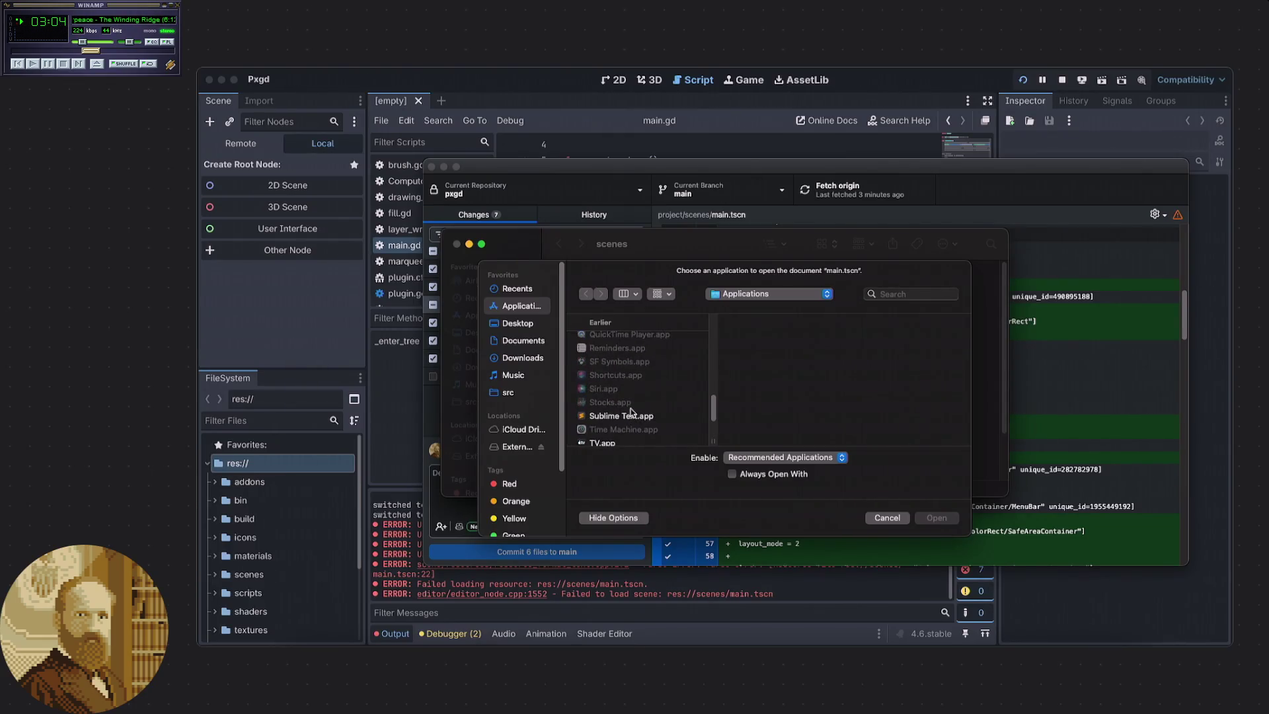
click(621, 416)
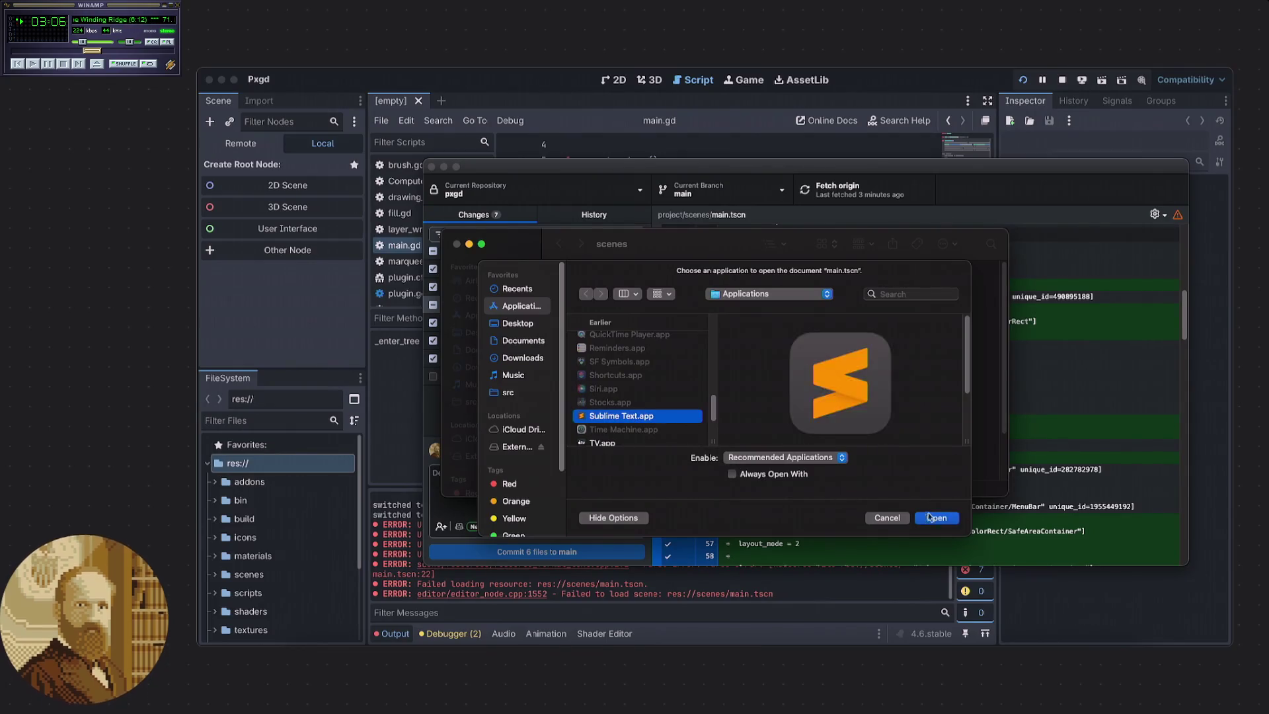
key(Return)
click(650, 285)
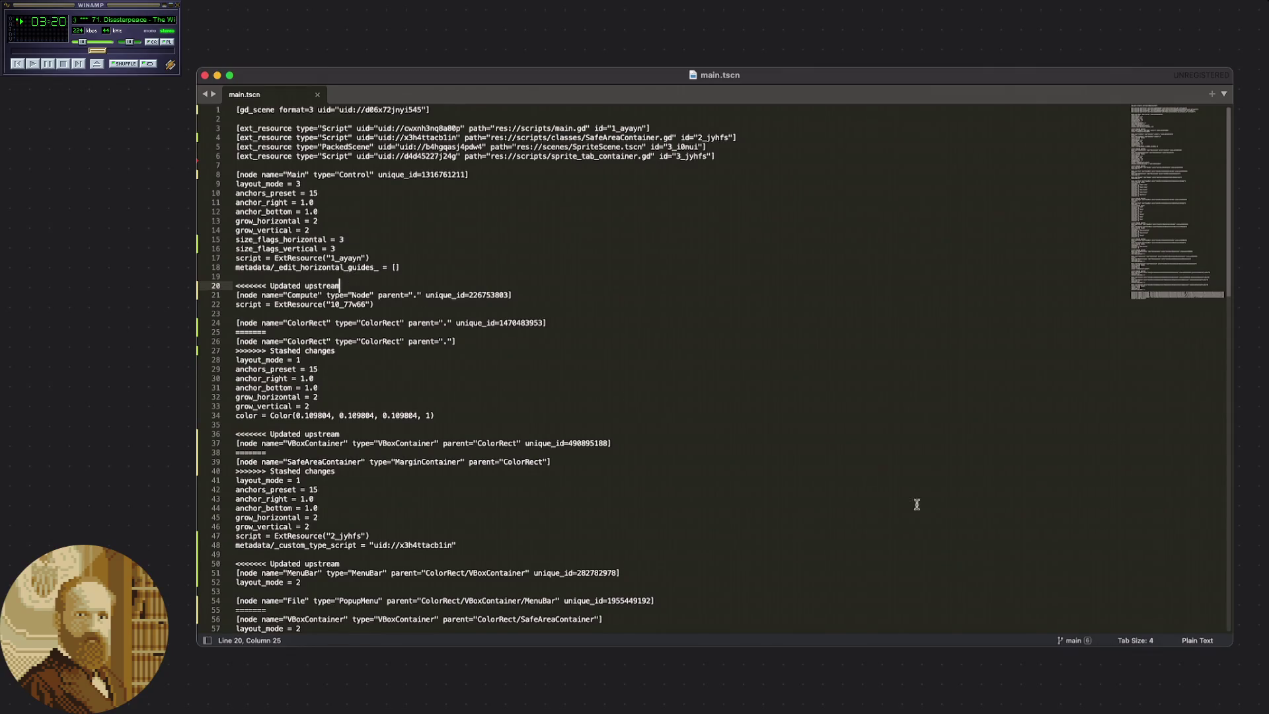
Switch main.tscn's syntax from Plain Text to Git Diff and inspect empty lines 19 and 23.
click(1197, 640)
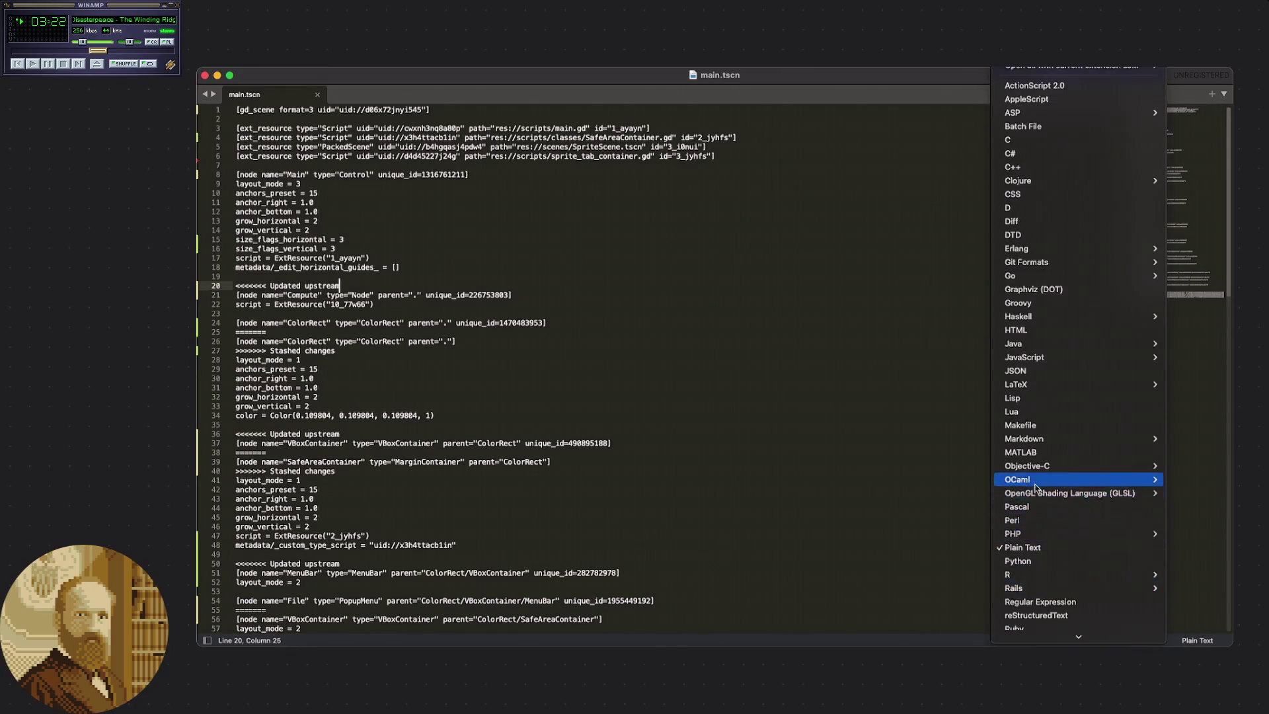
mouse_move(1042, 266)
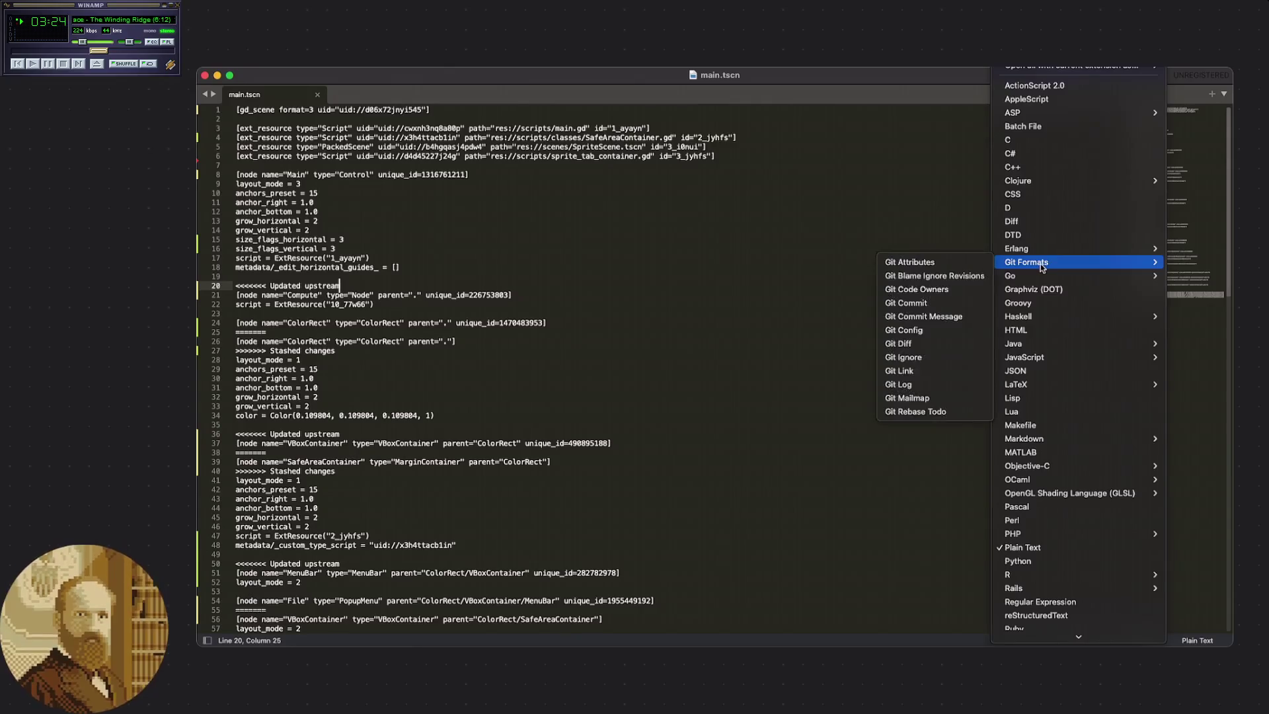
click(920, 350)
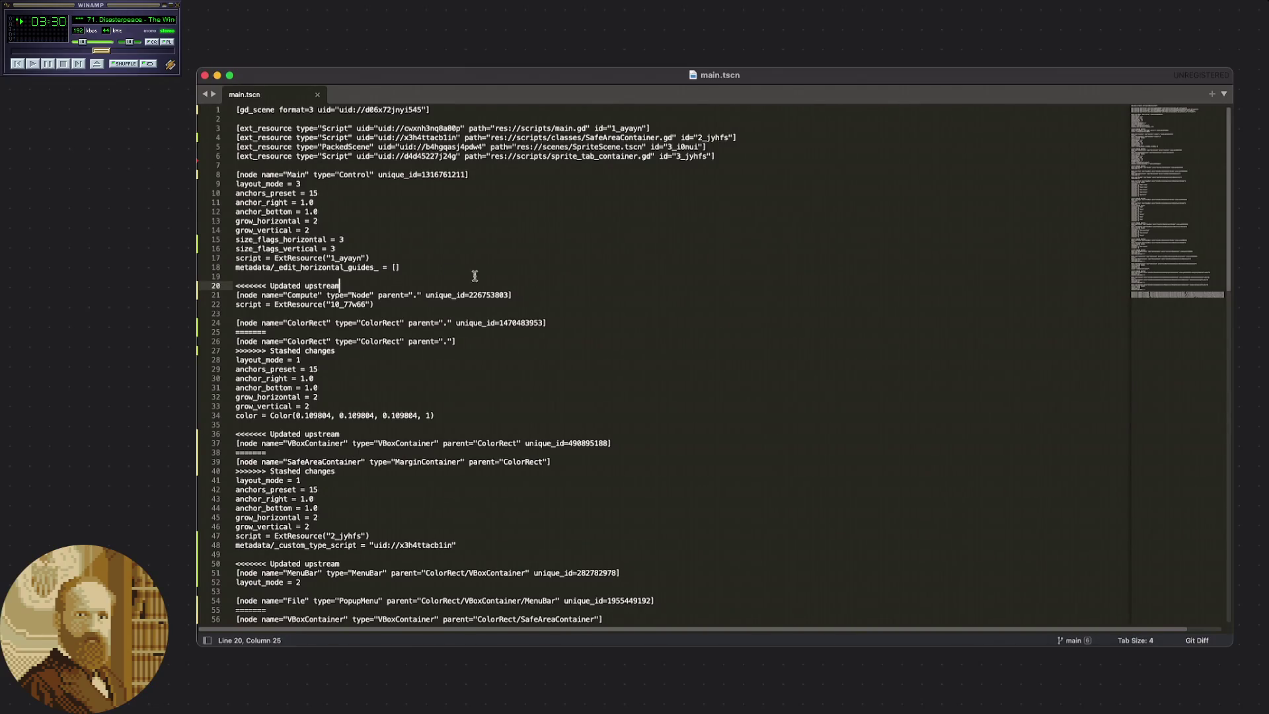
click(391, 275)
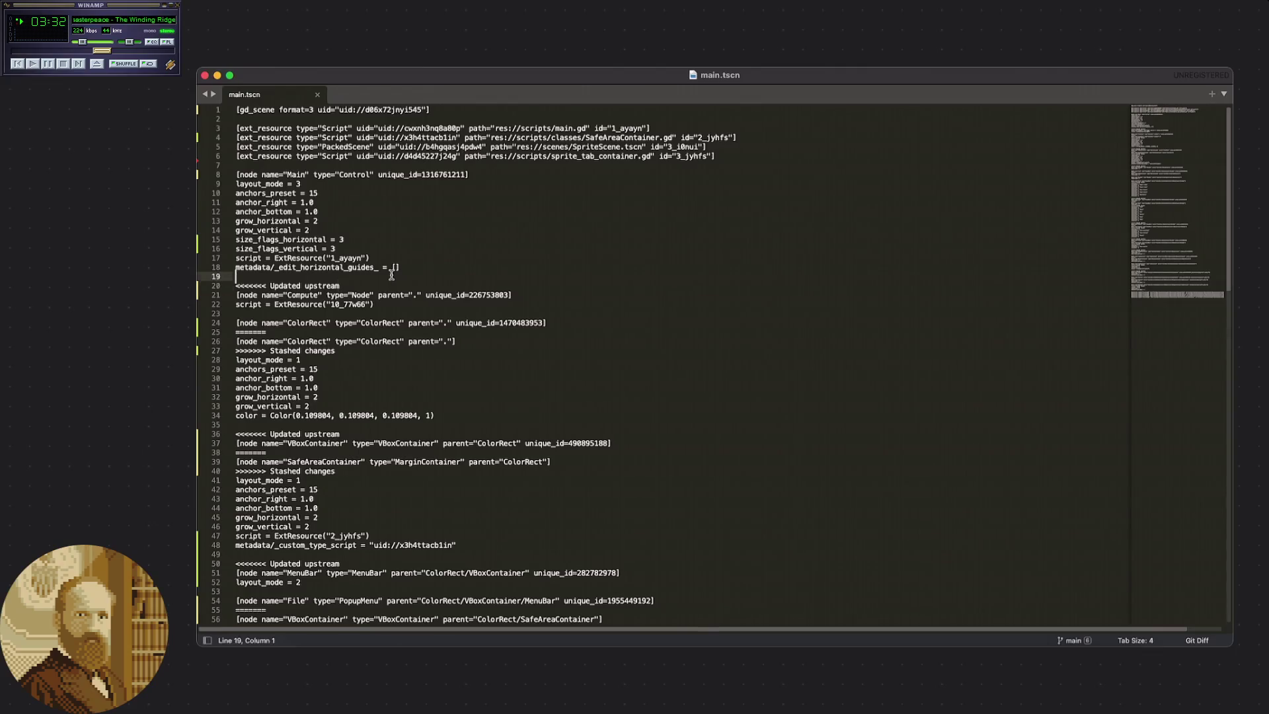
click(399, 314)
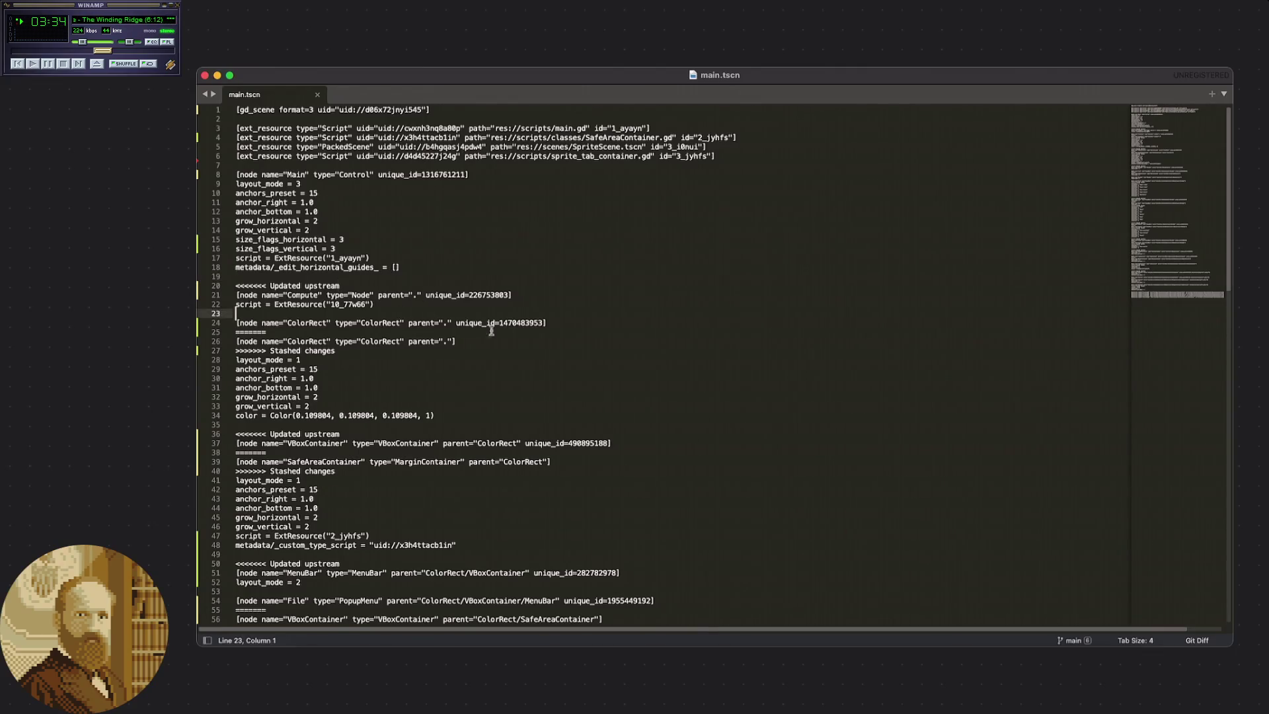
click(1193, 641)
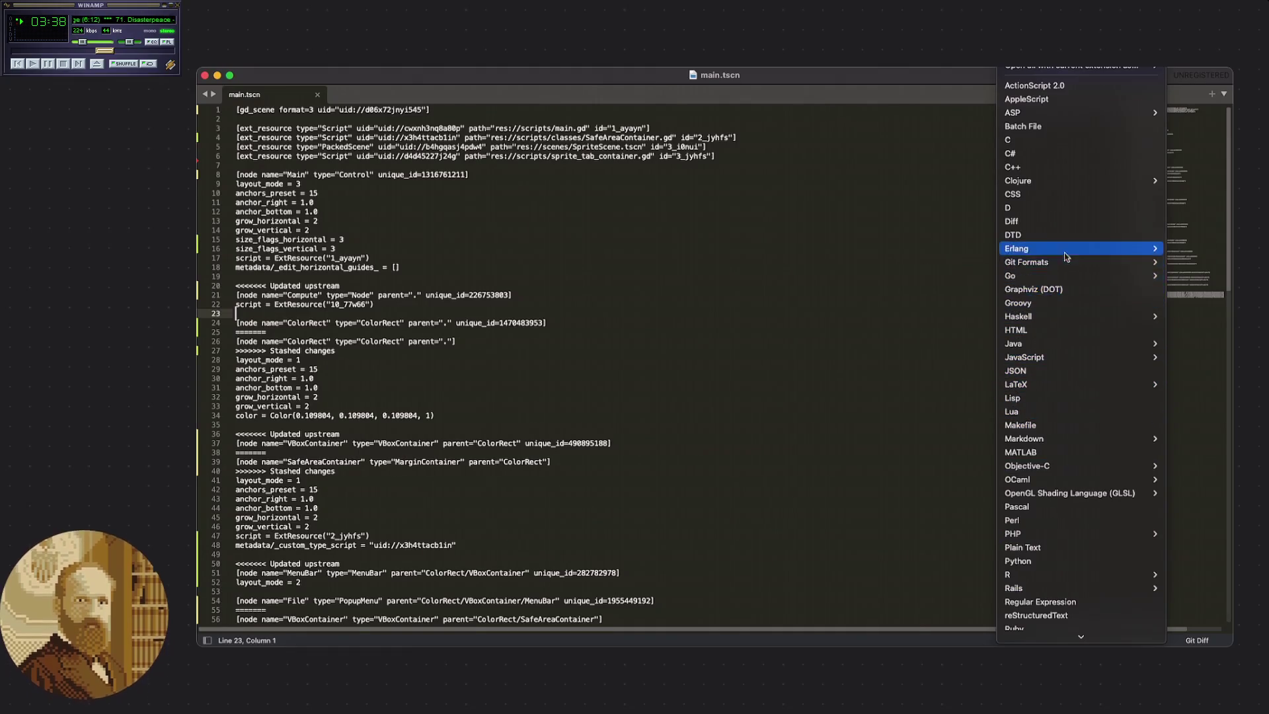
Set main.tscn's syntax back to Plain Text from the status-bar syntax list.
mouse_move(1044, 263)
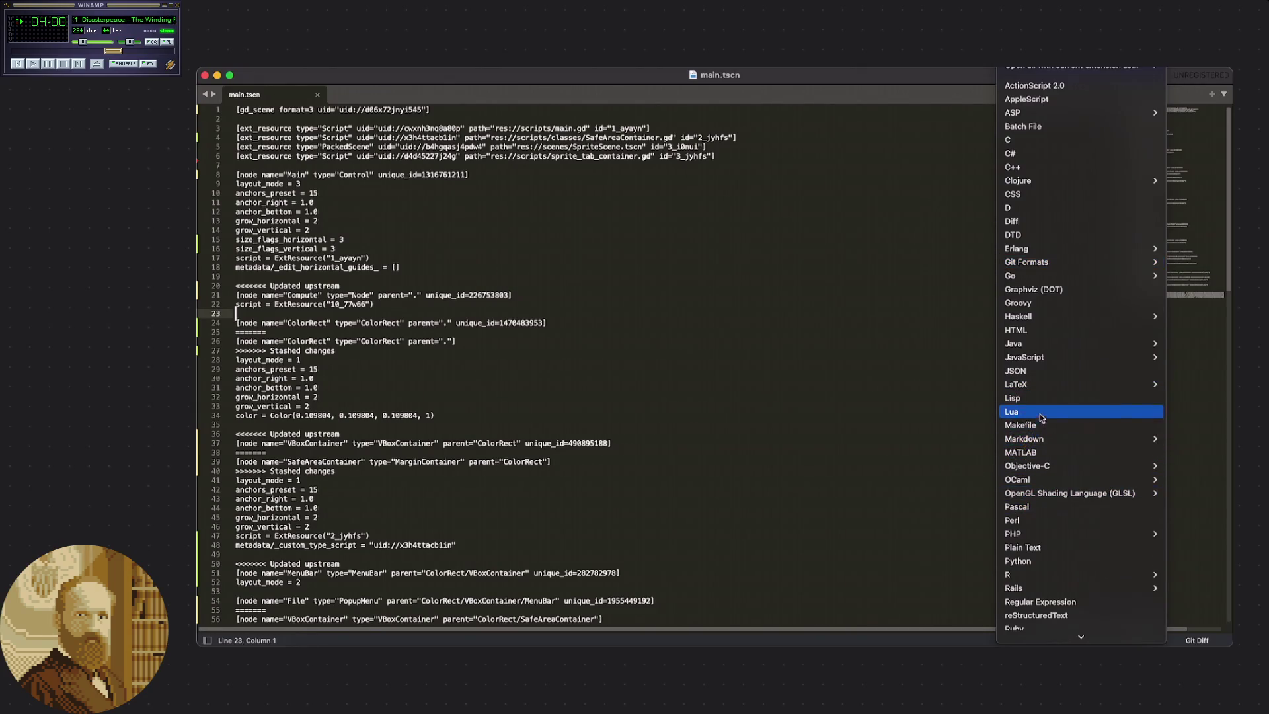
mouse_move(1004, 438)
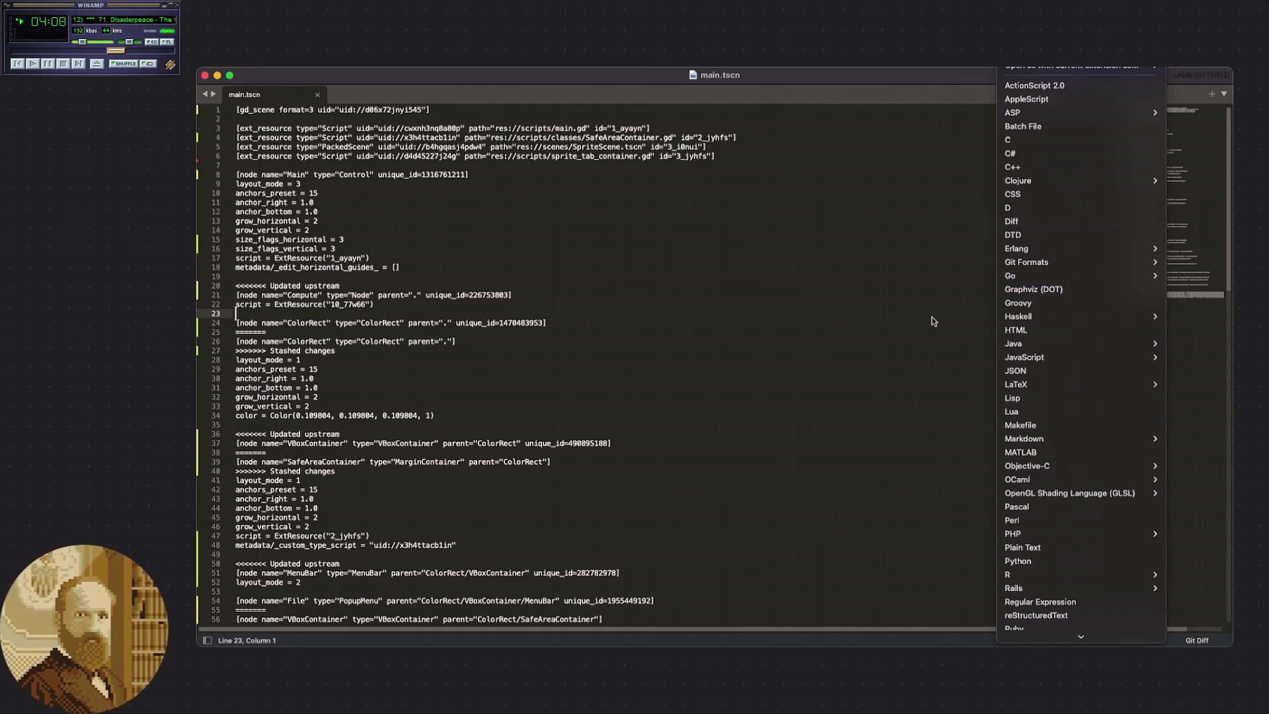
scroll(1031, 317, down, 5)
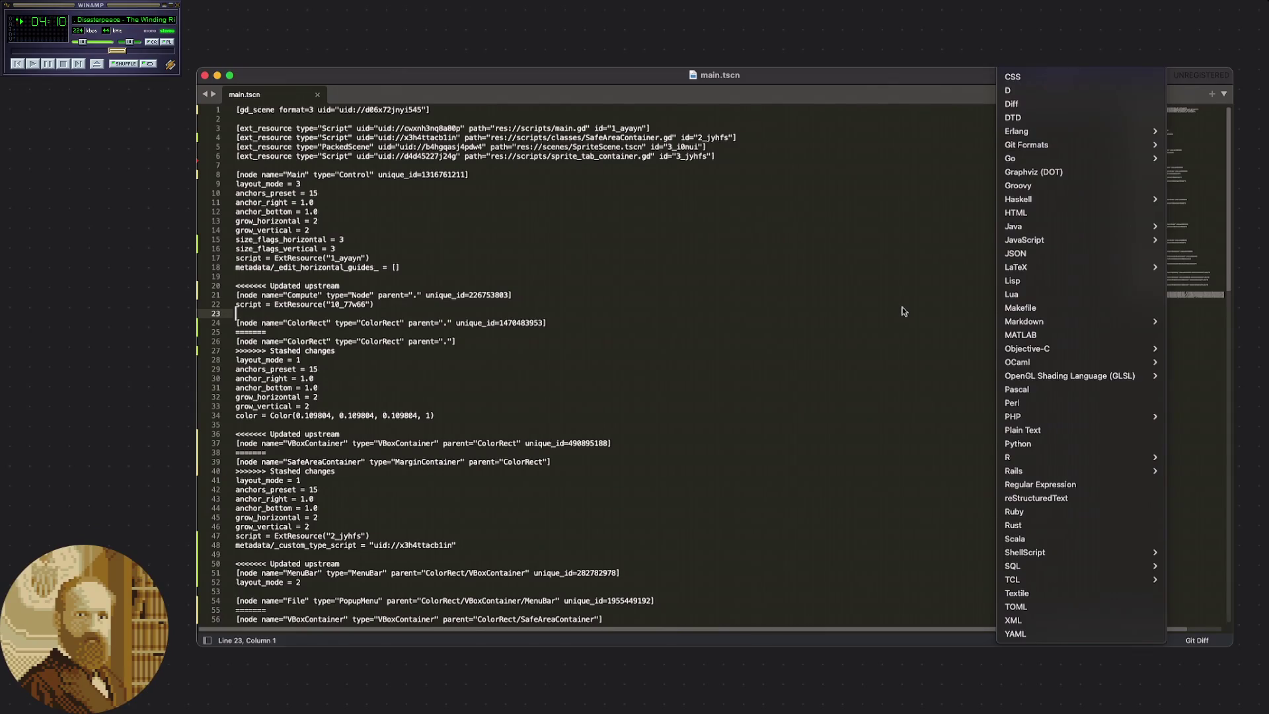
scroll(1046, 482, up, 3)
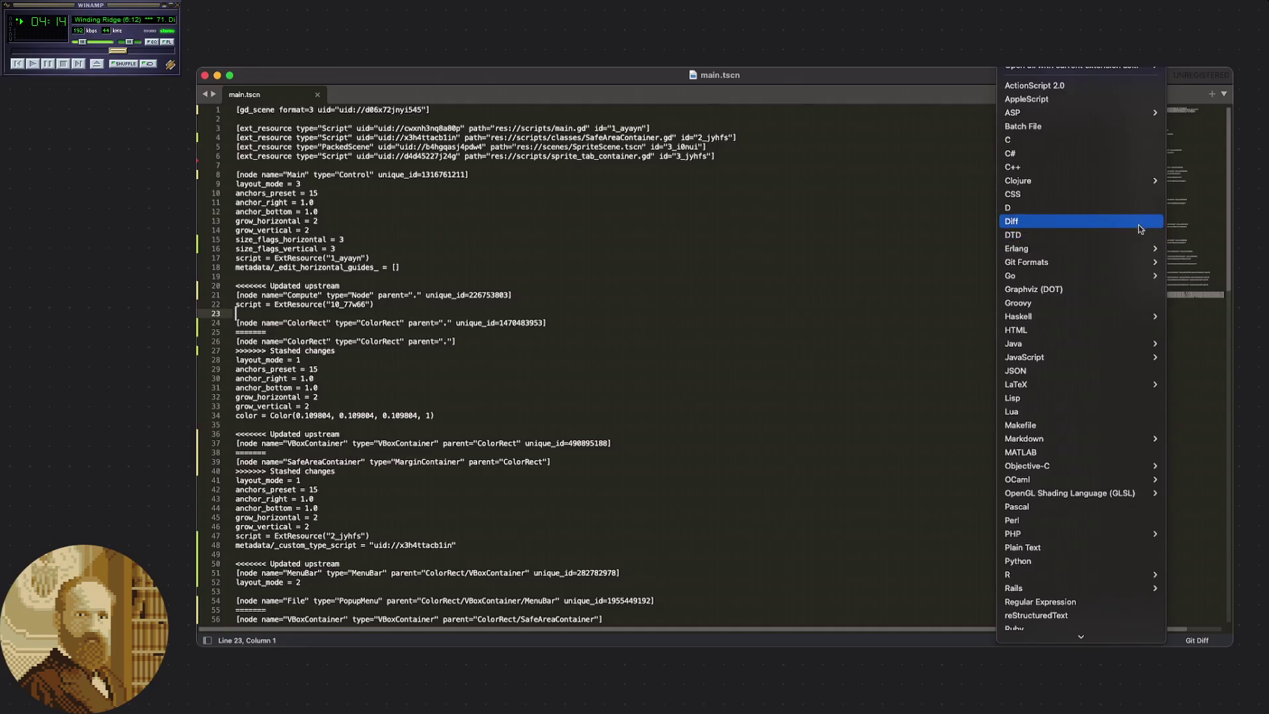
scroll(1078, 278, down, 3)
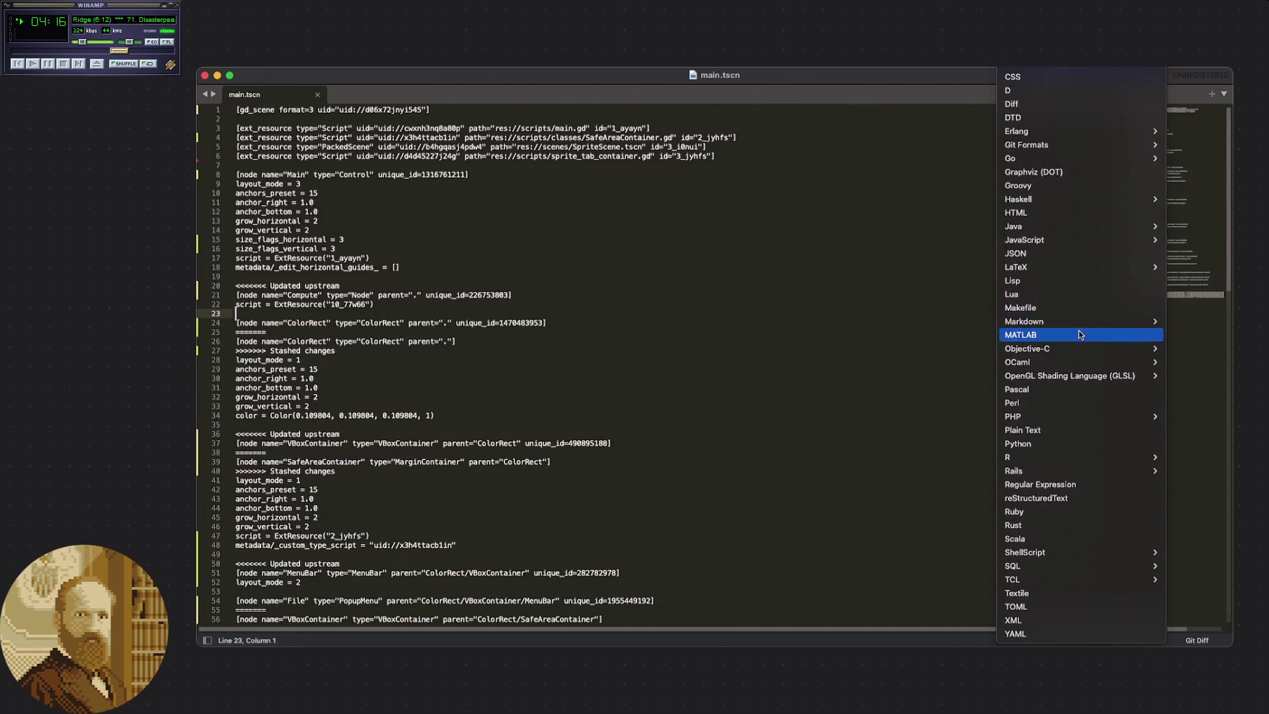
click(1058, 429)
Review the Compute node on line 21, then switch to GitHub Desktop's main.tscn diff.
click(860, 430)
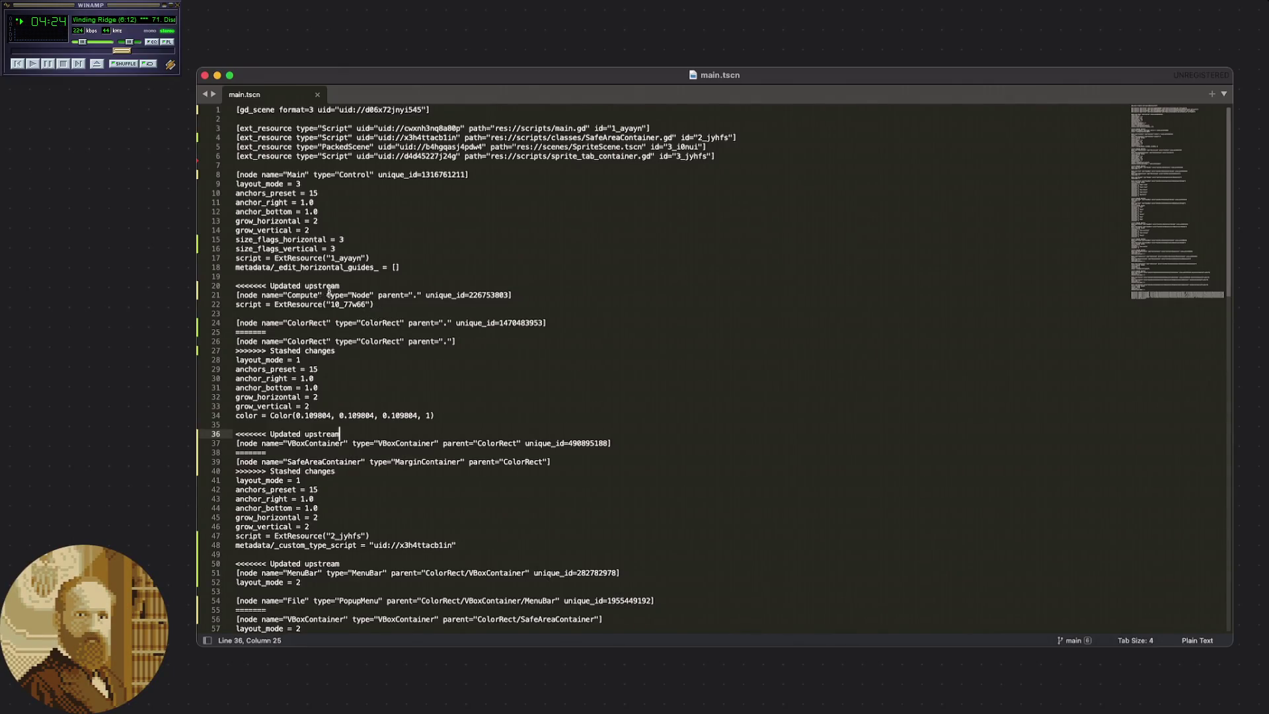
drag(239, 298, 487, 295)
click(456, 305)
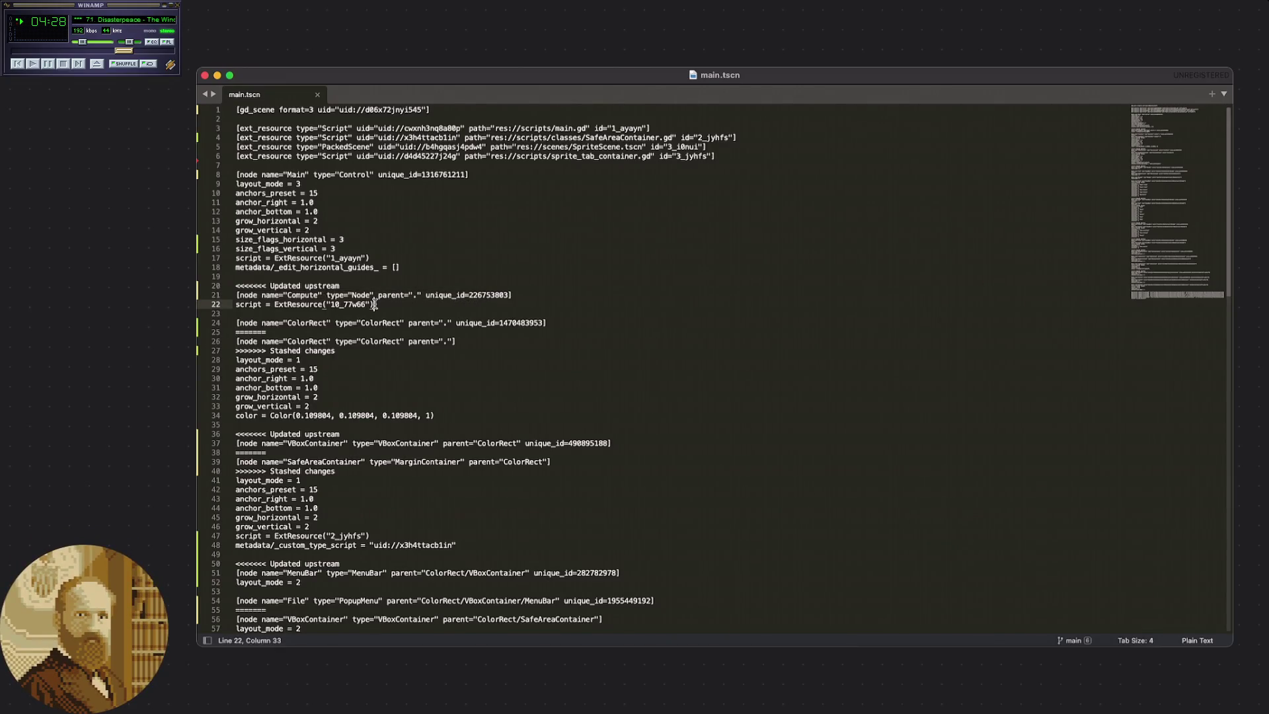
key(super+shift+g)
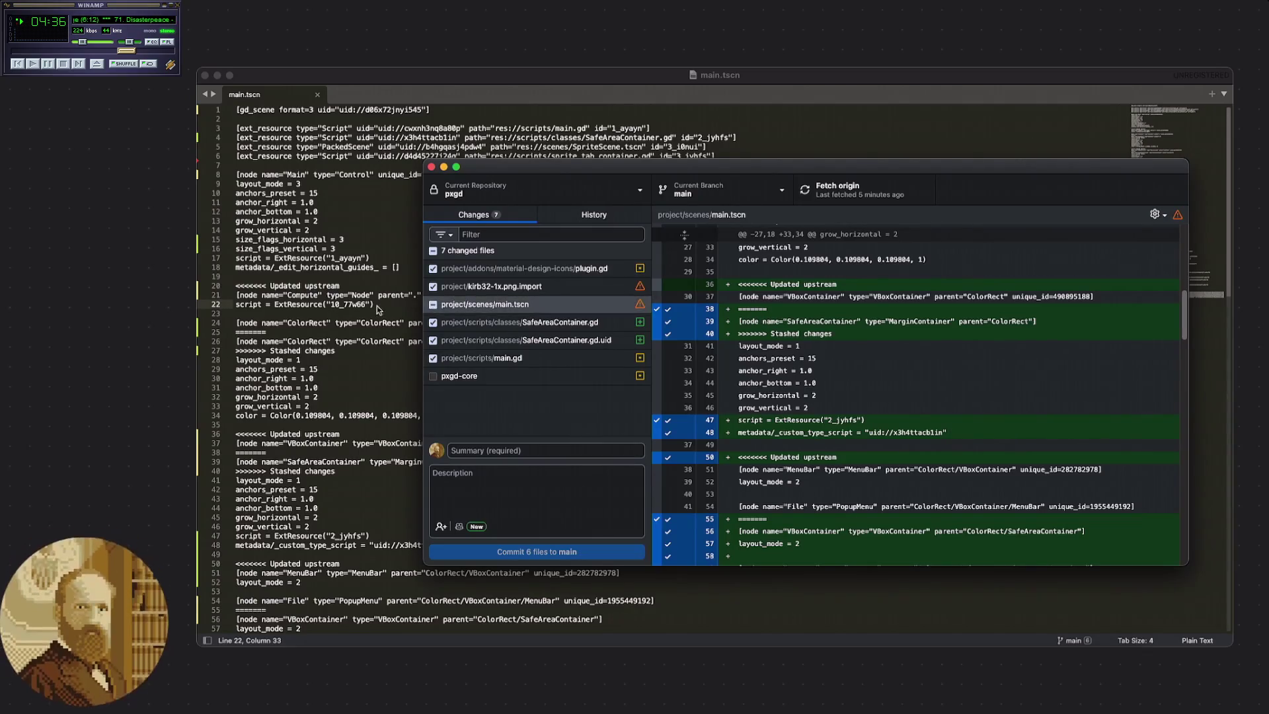
drag(833, 335, 765, 314)
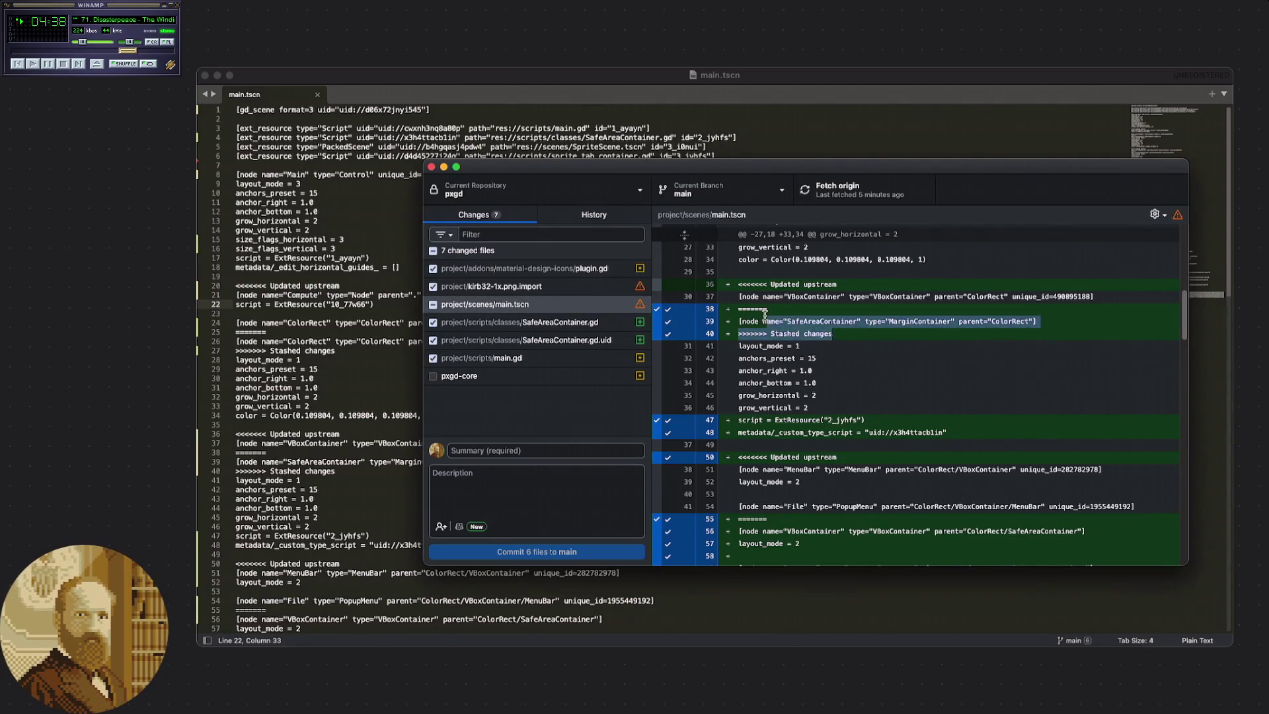
click(832, 323)
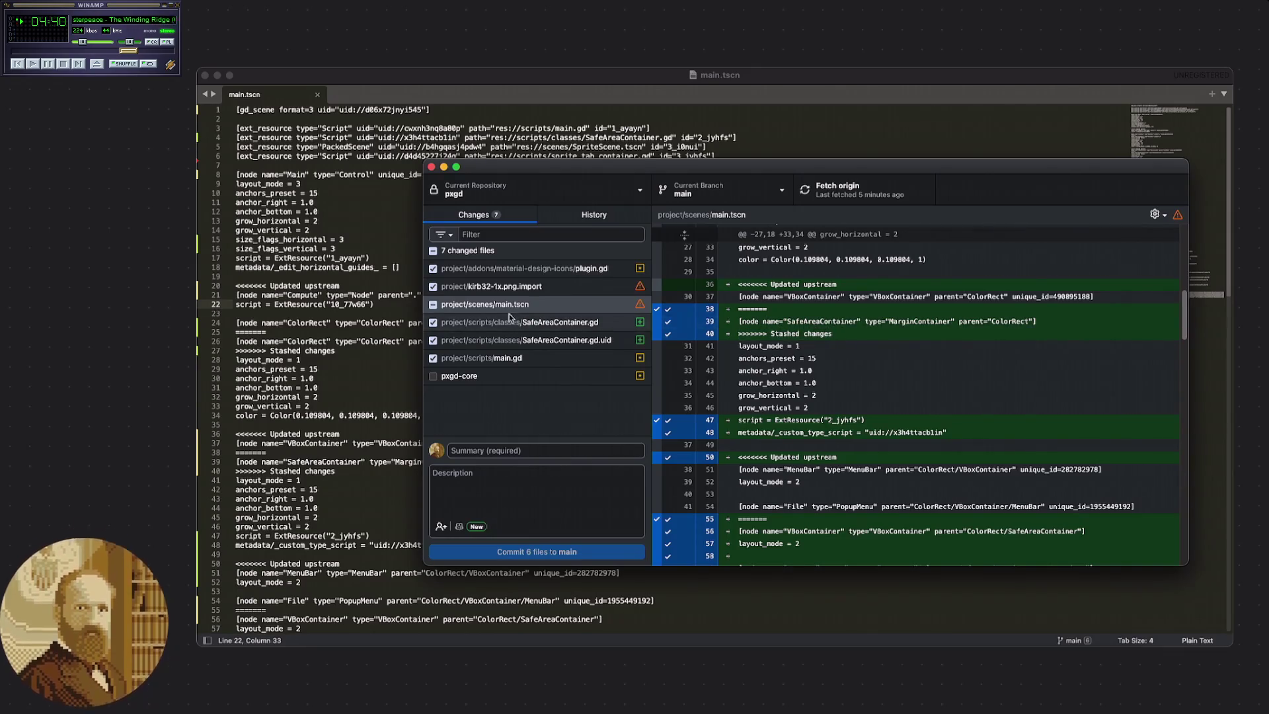
mouse_move(833, 335)
mouse_down()
mouse_move(746, 322)
mouse_move(803, 302)
mouse_up()
click(867, 342)
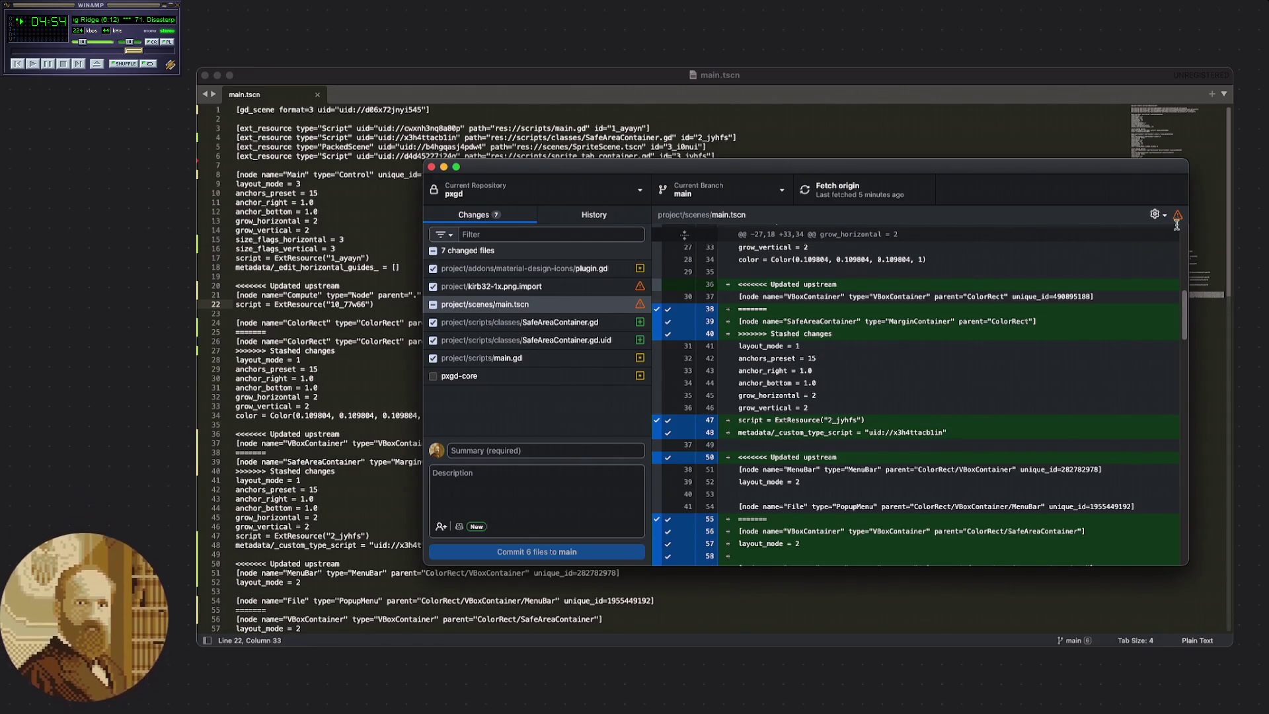
click(1159, 215)
click(1028, 359)
click(1004, 219)
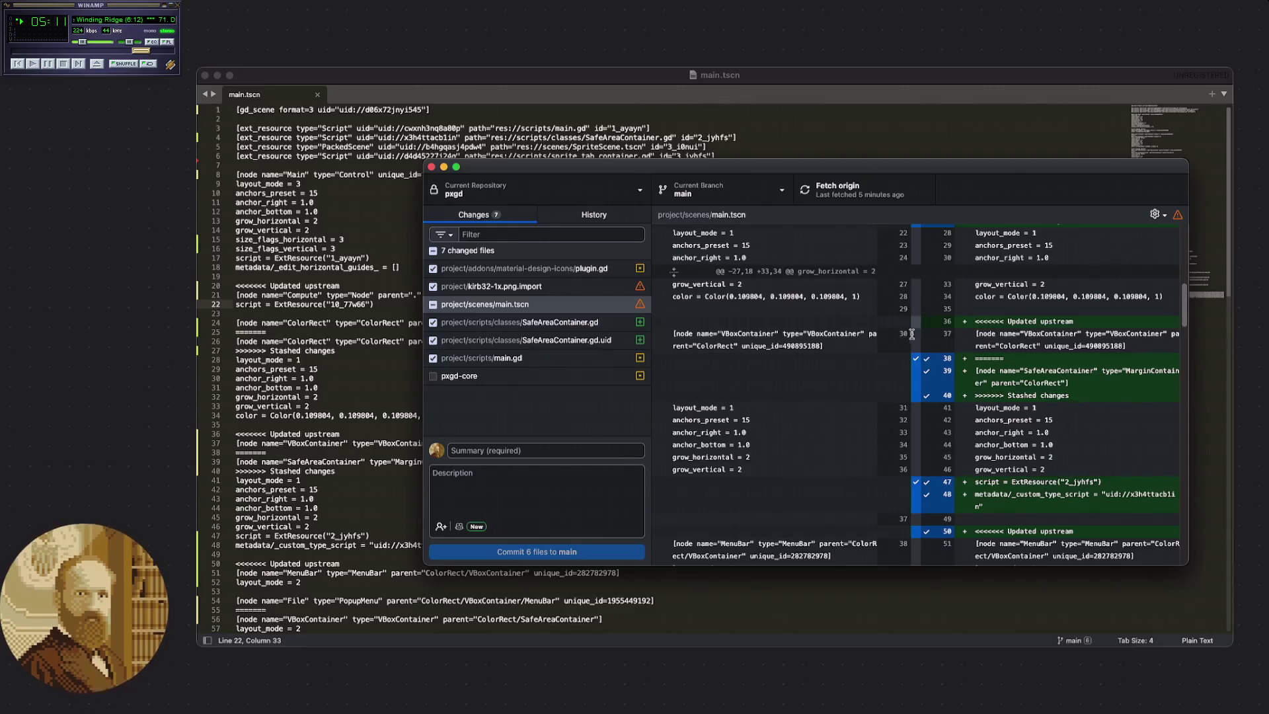
scroll(996, 357, down, 5)
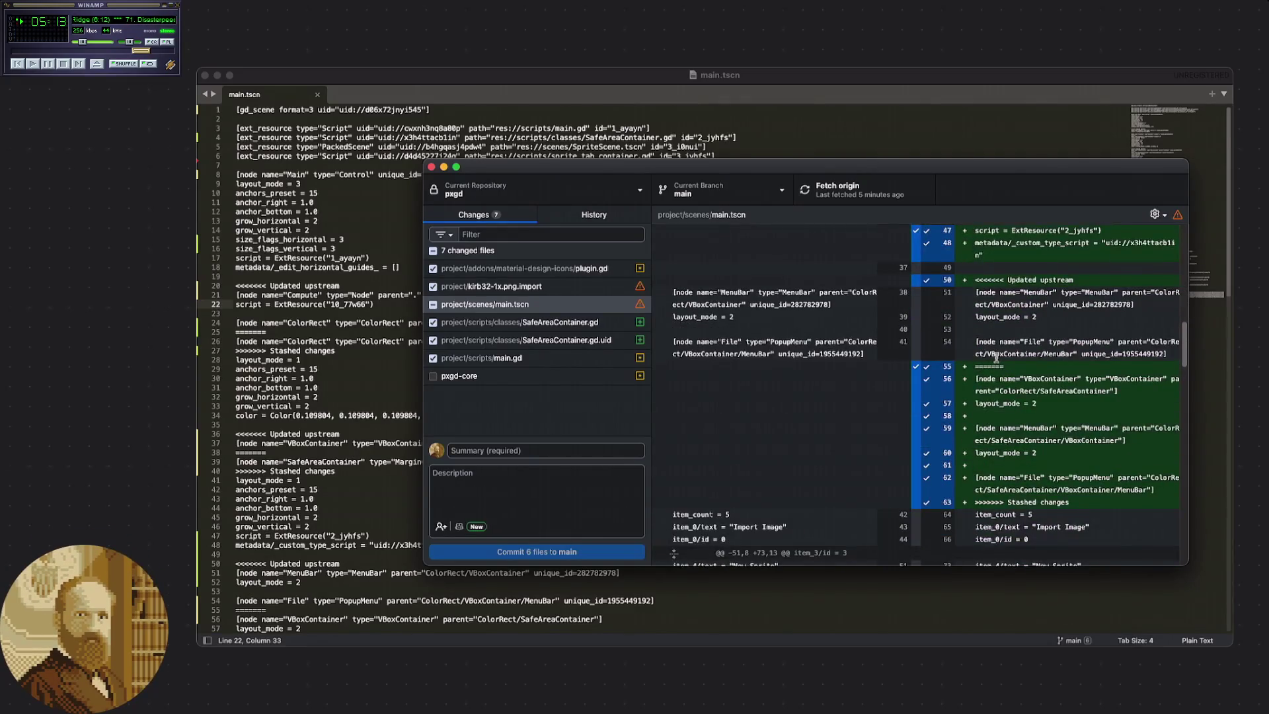
scroll(996, 357, up, 1)
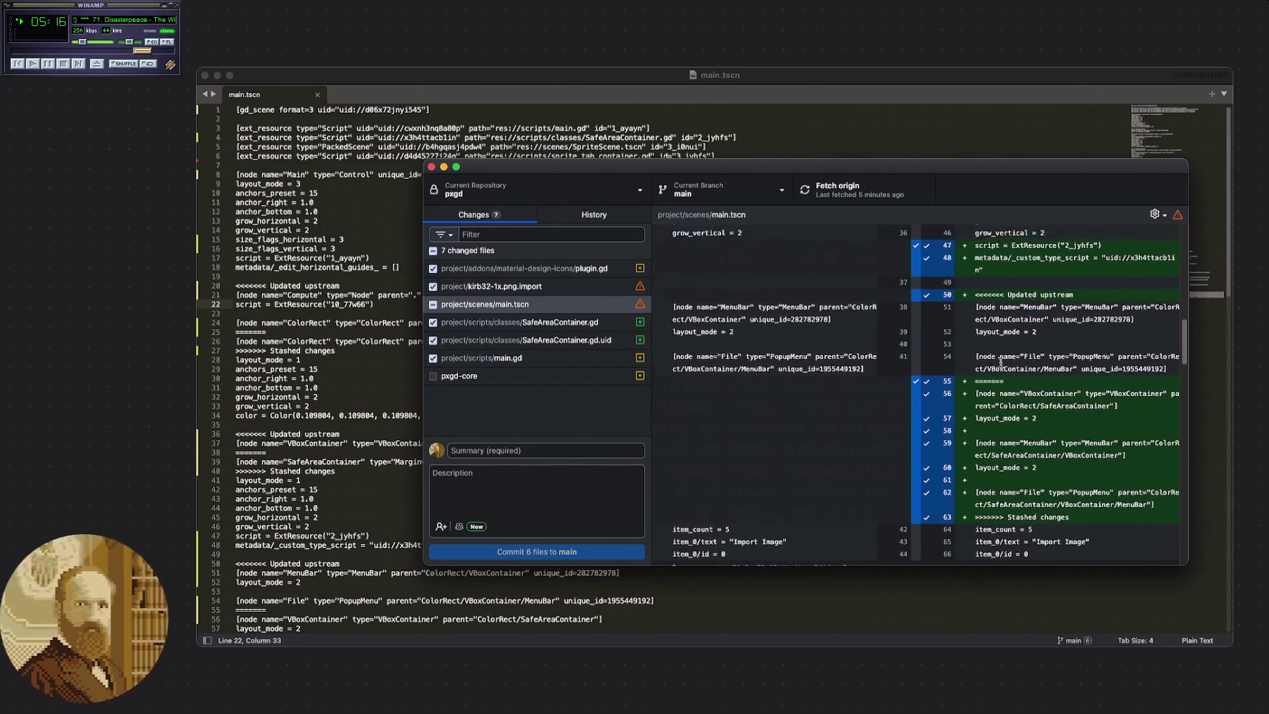
scroll(1015, 419, down, 3)
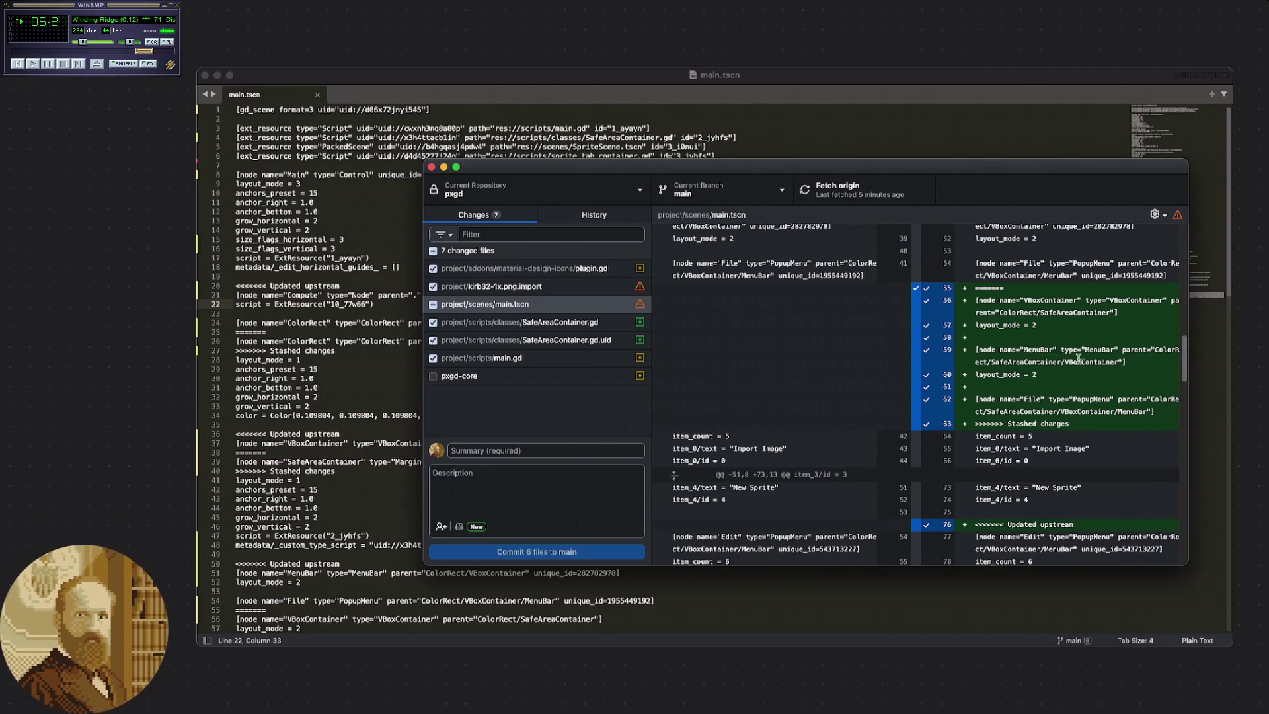
scroll(1037, 344, up, 4)
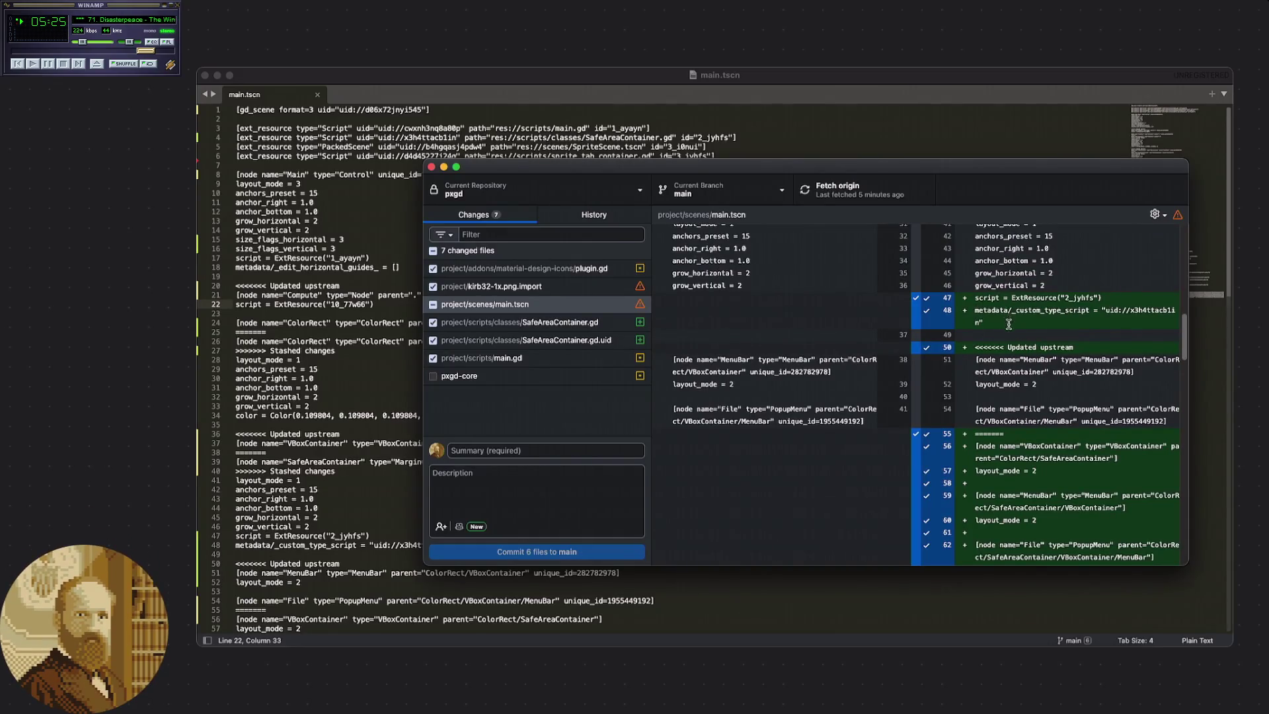
scroll(1008, 323, up, 3)
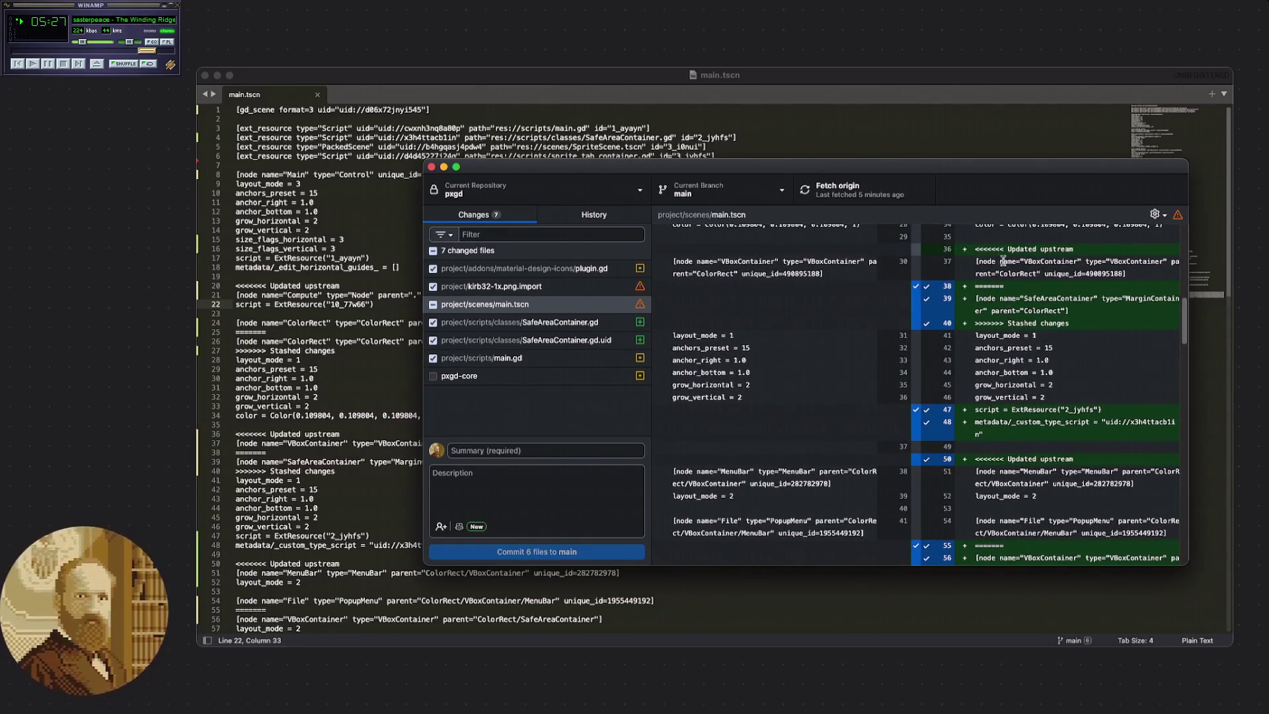
scroll(1002, 261, down, 3)
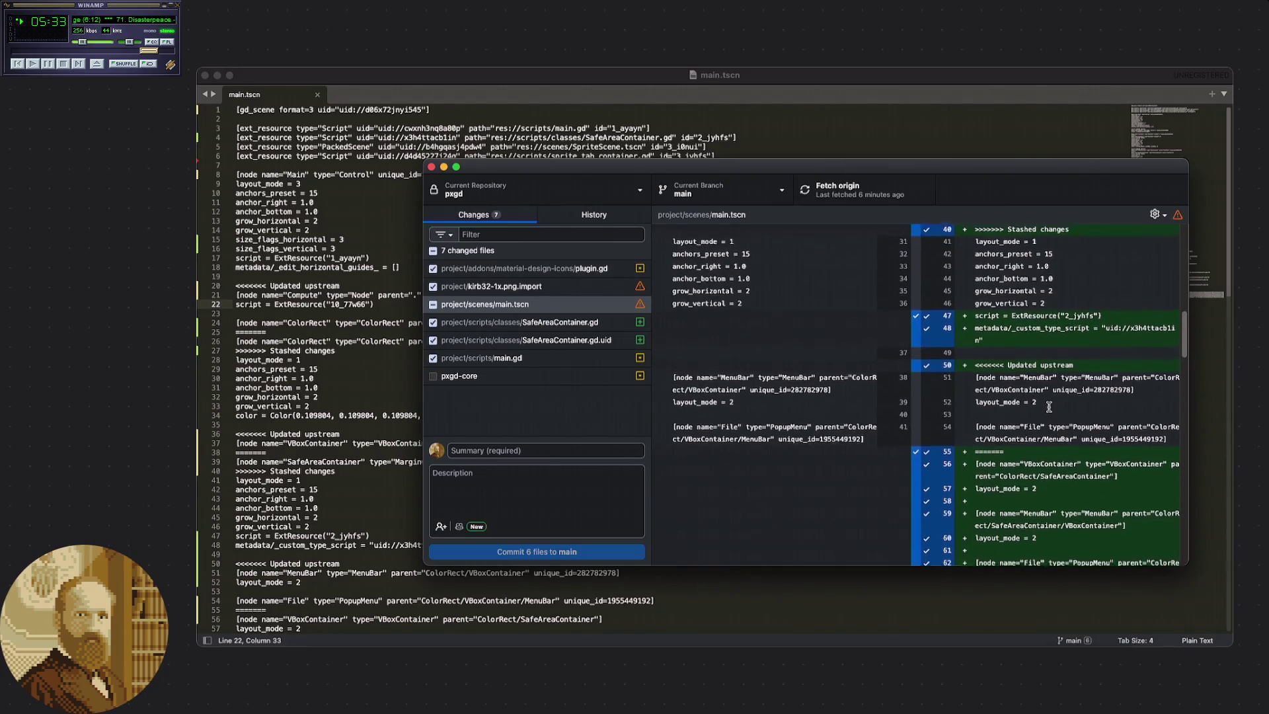
scroll(1047, 405, up, 1)
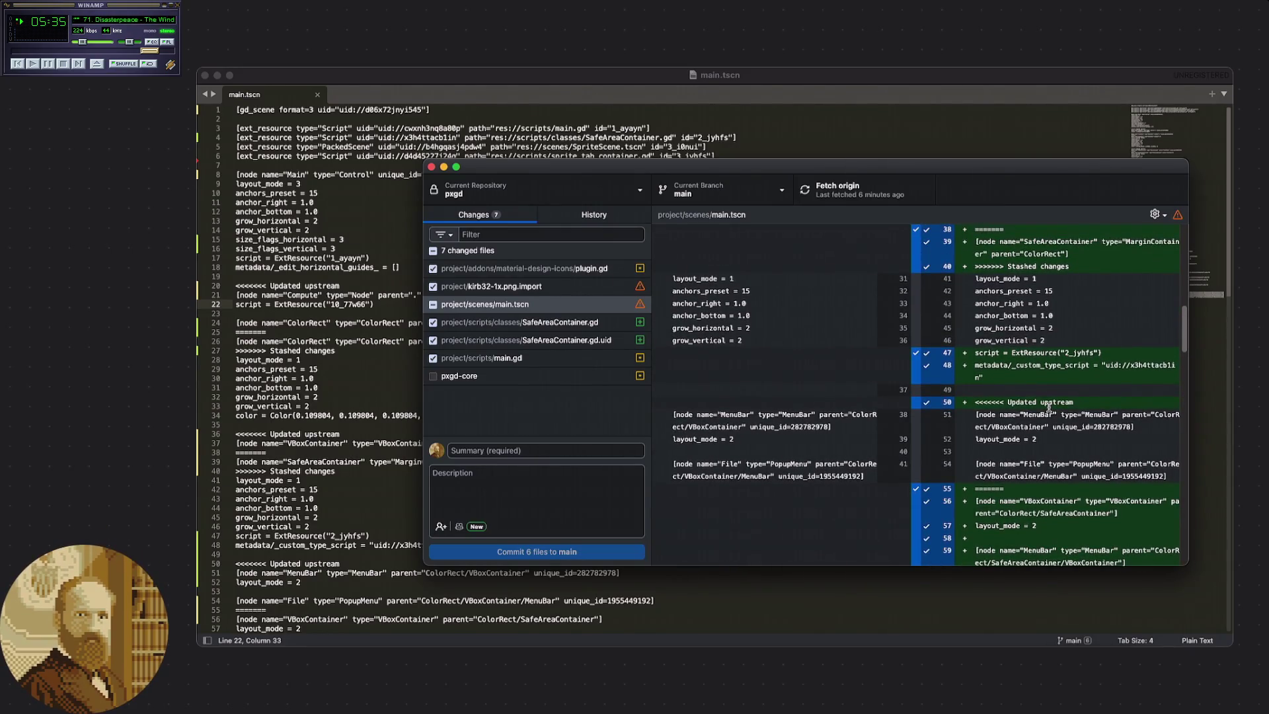
scroll(1048, 405, down, 1)
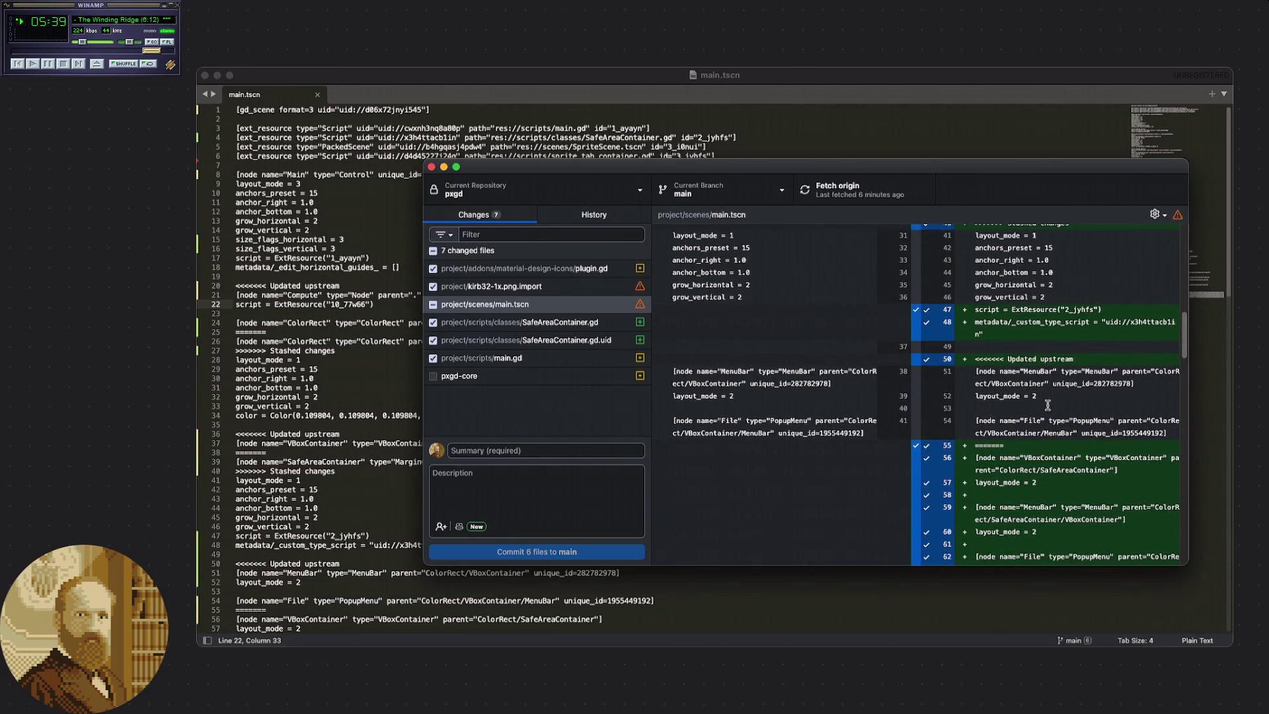
scroll(1047, 406, down, 1)
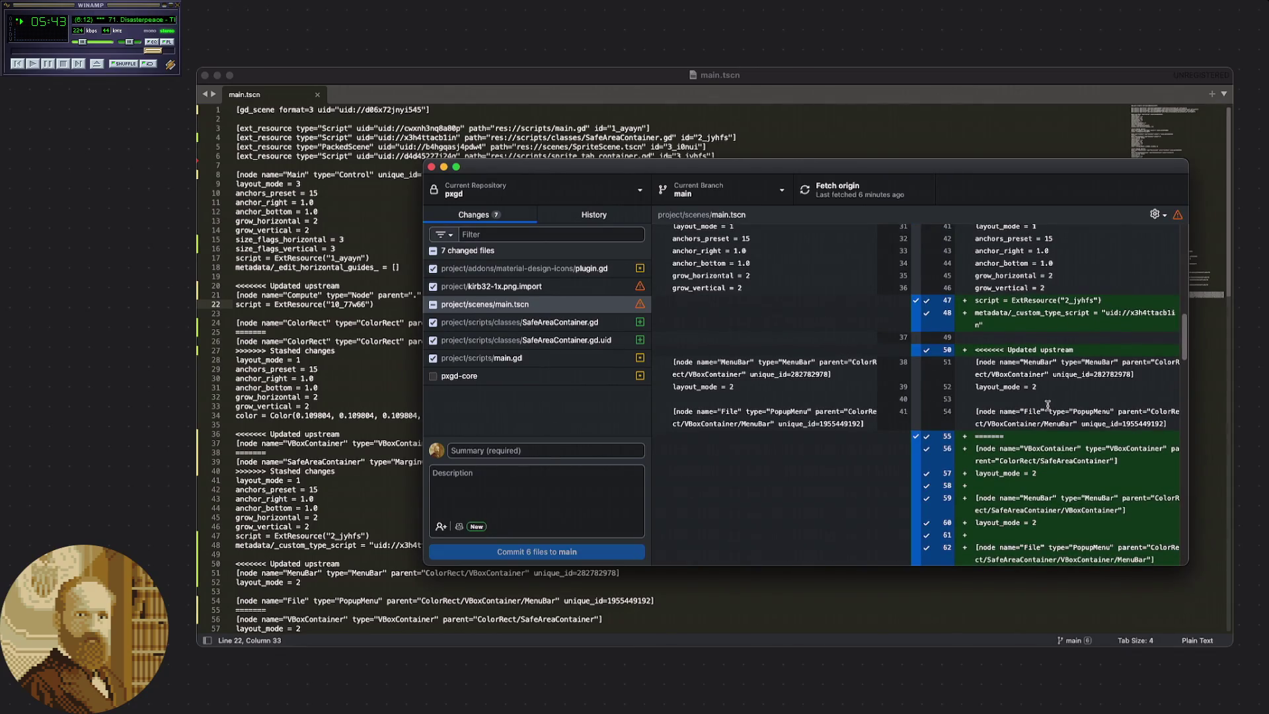
scroll(1015, 401, down, 5)
scroll(1007, 400, up, 6)
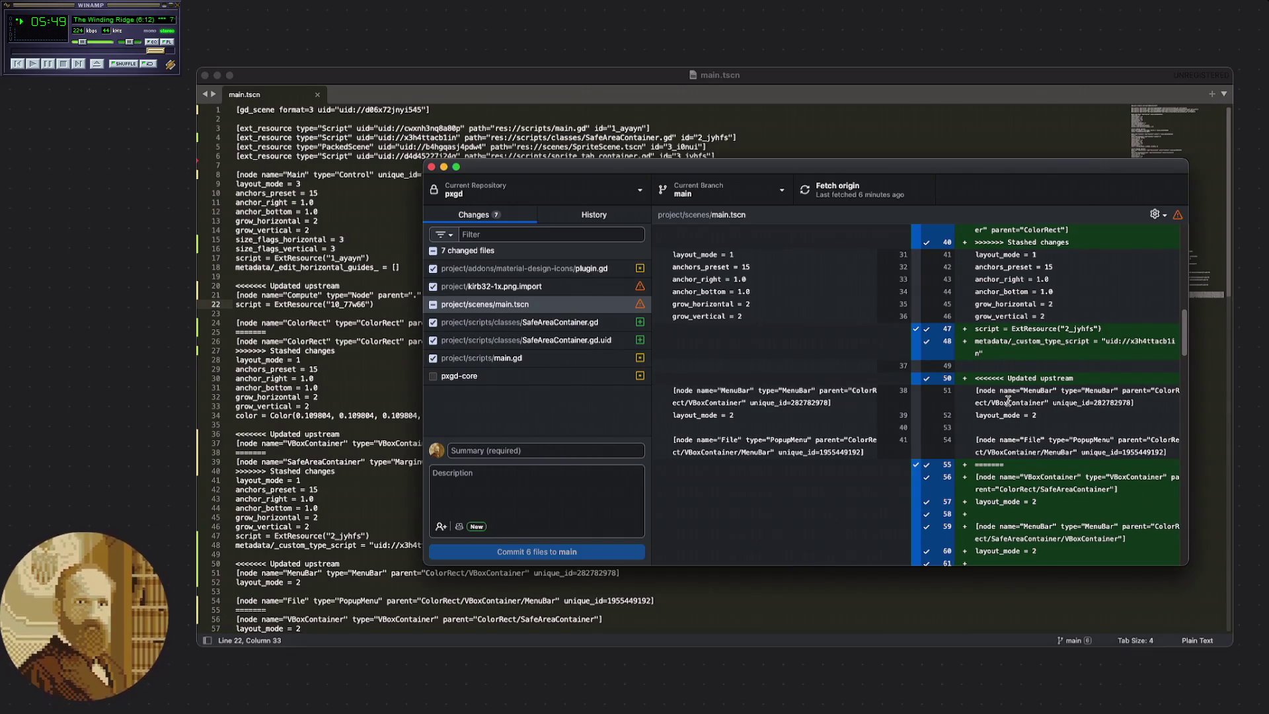
scroll(1008, 399, up, 1)
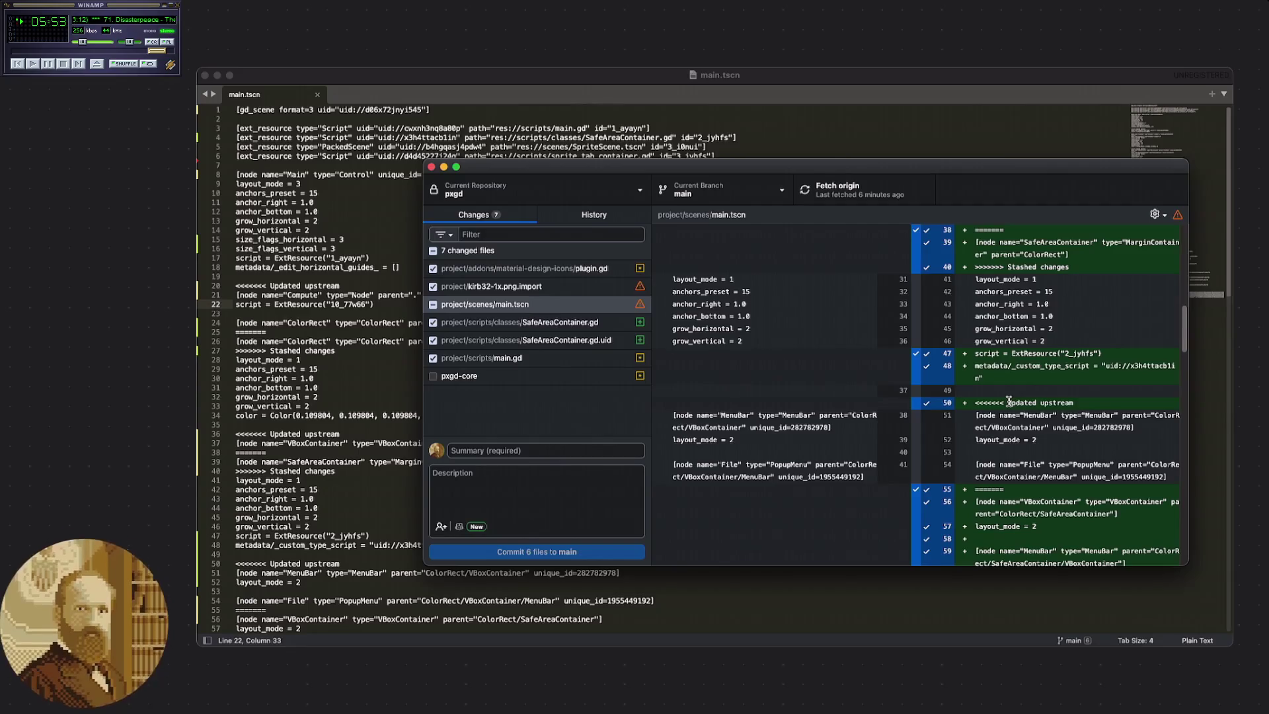
scroll(1009, 402, down, 3)
scroll(1009, 402, up, 4)
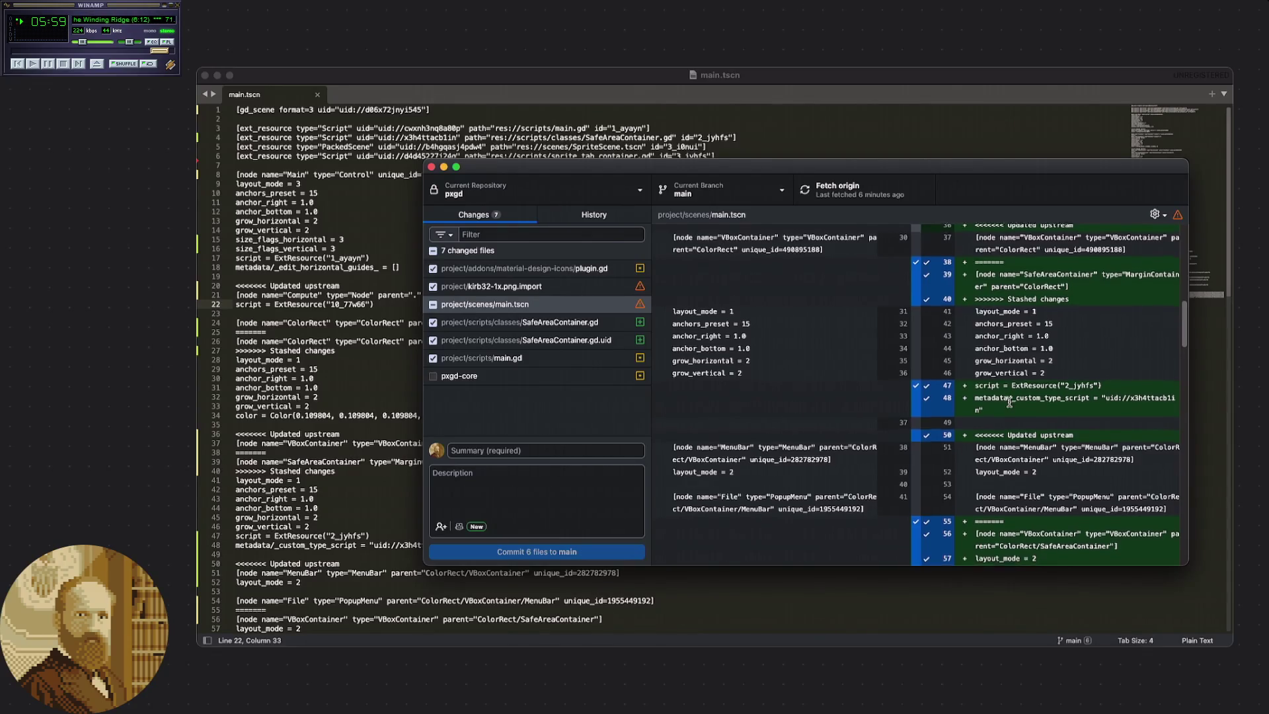
scroll(1009, 403, down, 1)
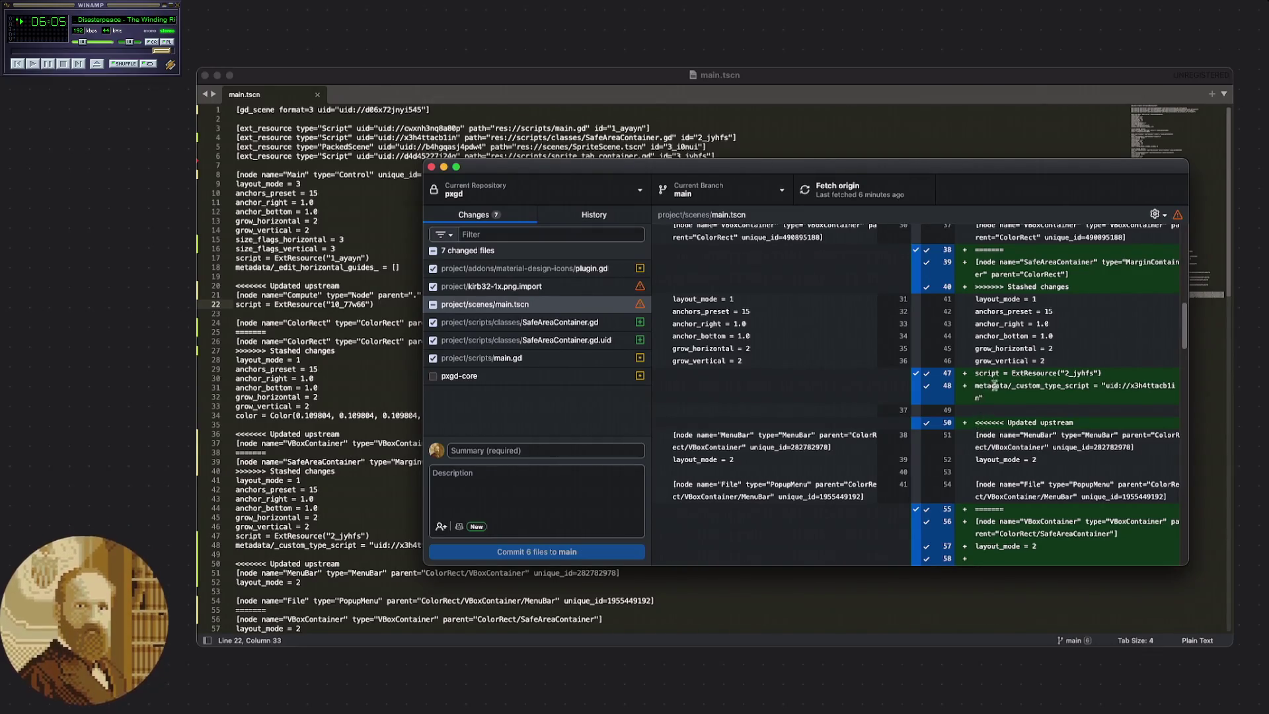
scroll(988, 370, up, 5)
scroll(988, 365, up, 15)
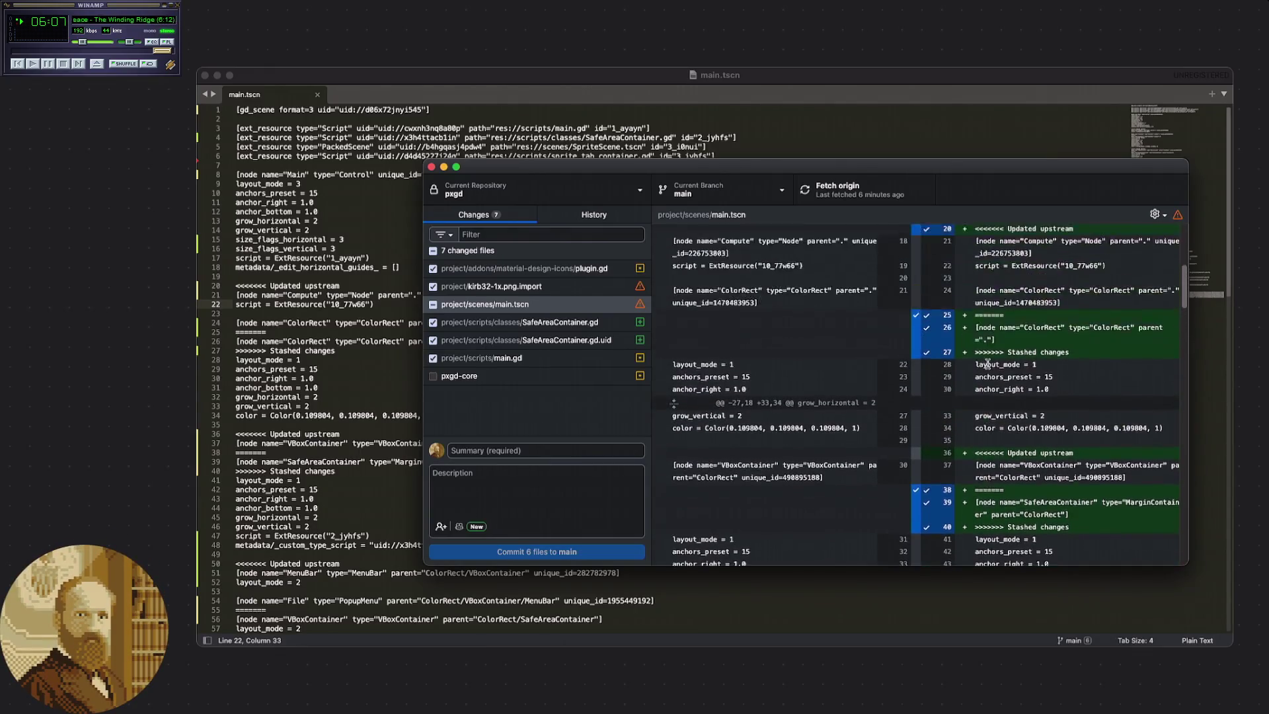
scroll(986, 361, up, 3)
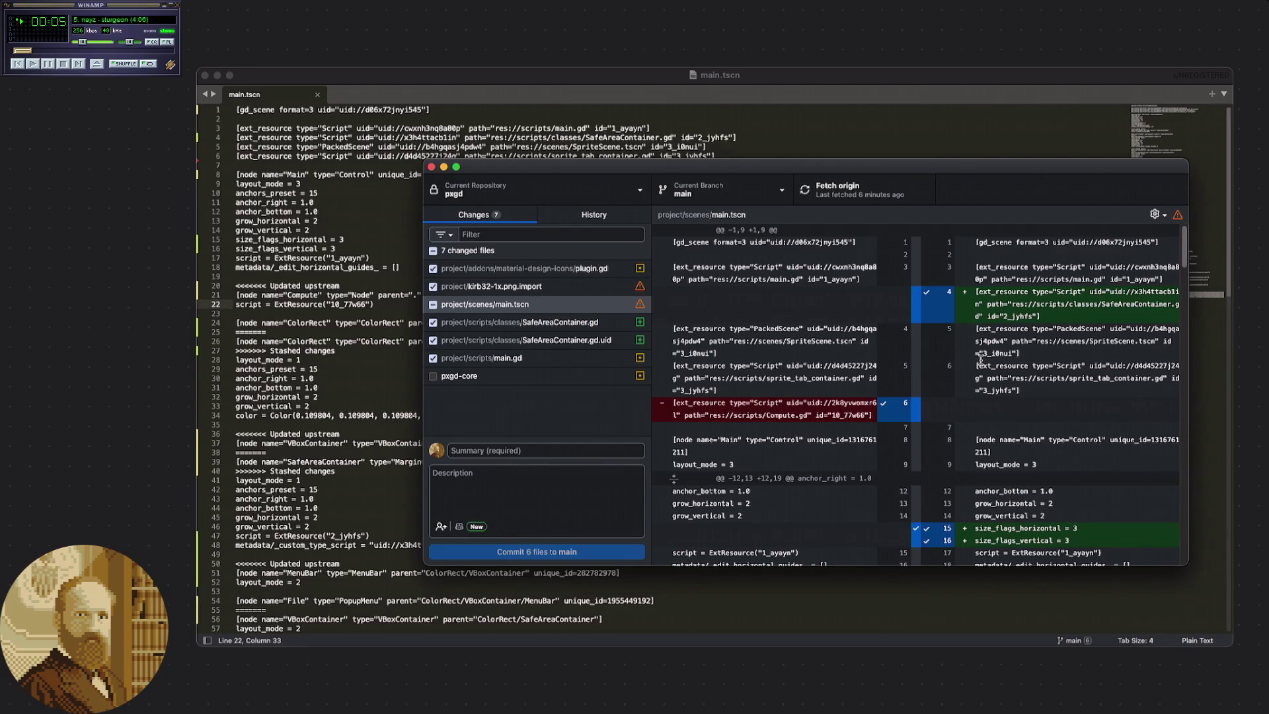
scroll(981, 360, down, 10)
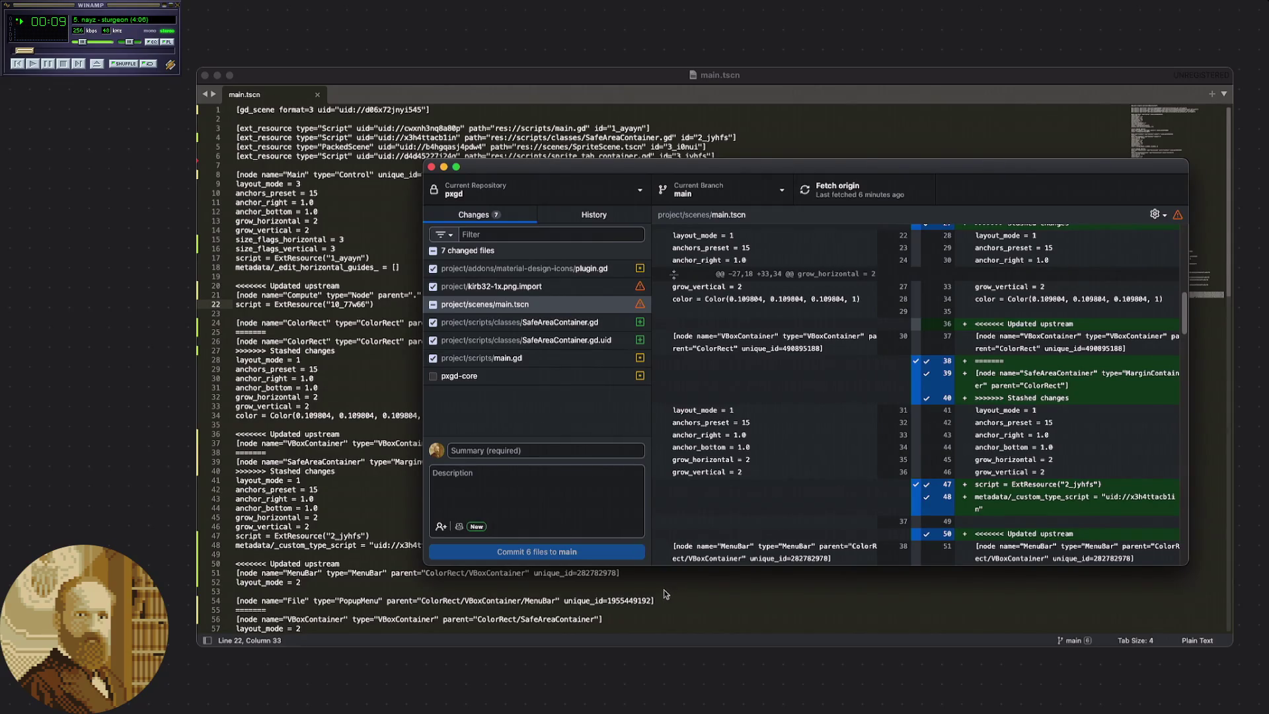
scroll(982, 455, down, 5)
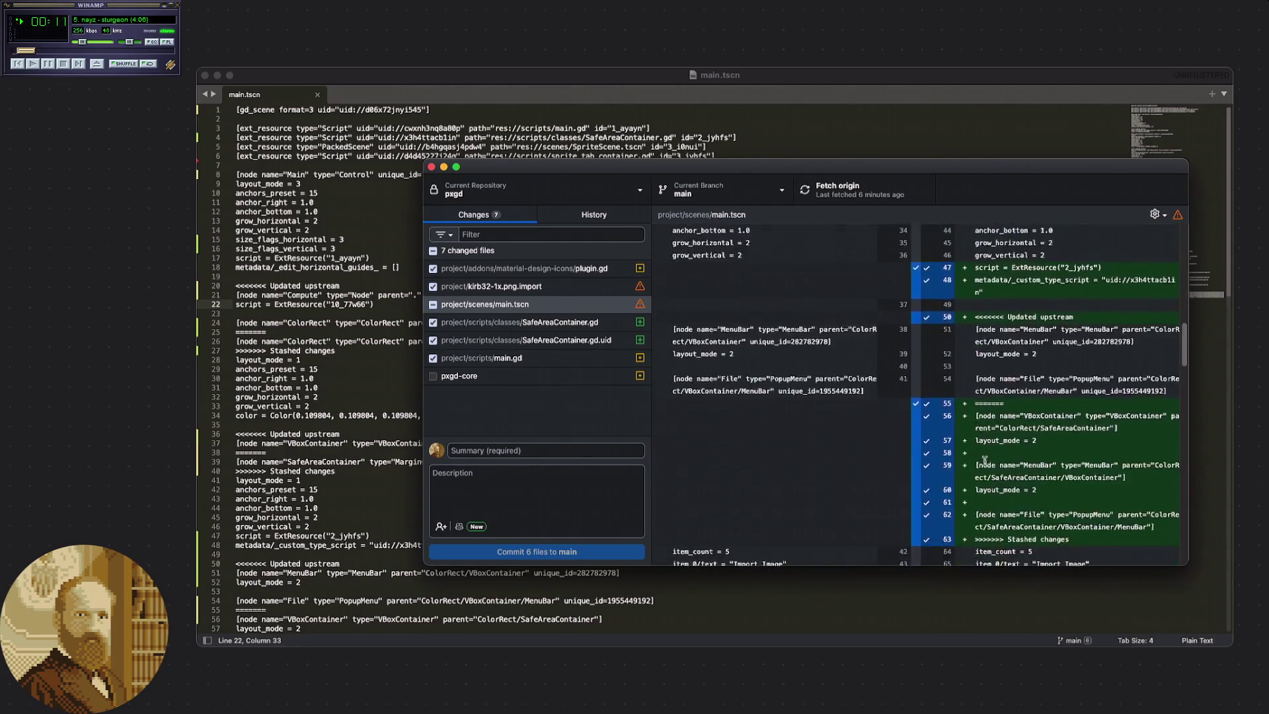
scroll(982, 454, down, 2)
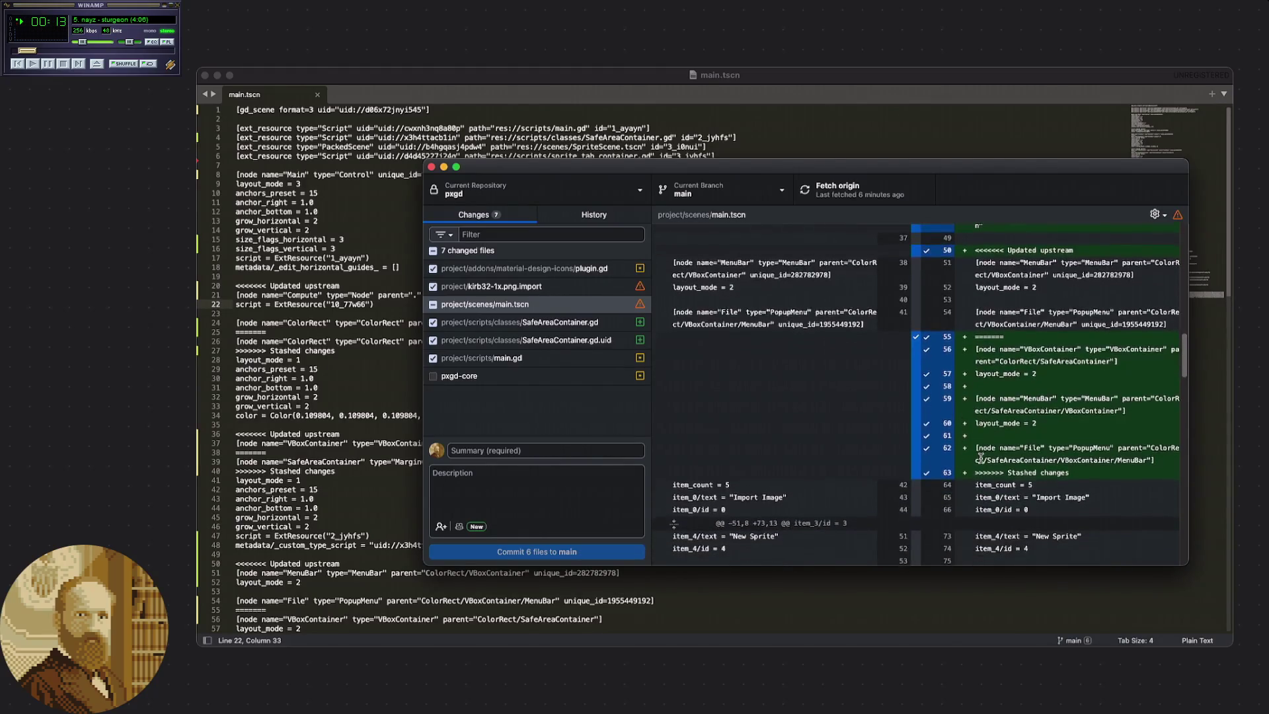
scroll(982, 456, down, 7)
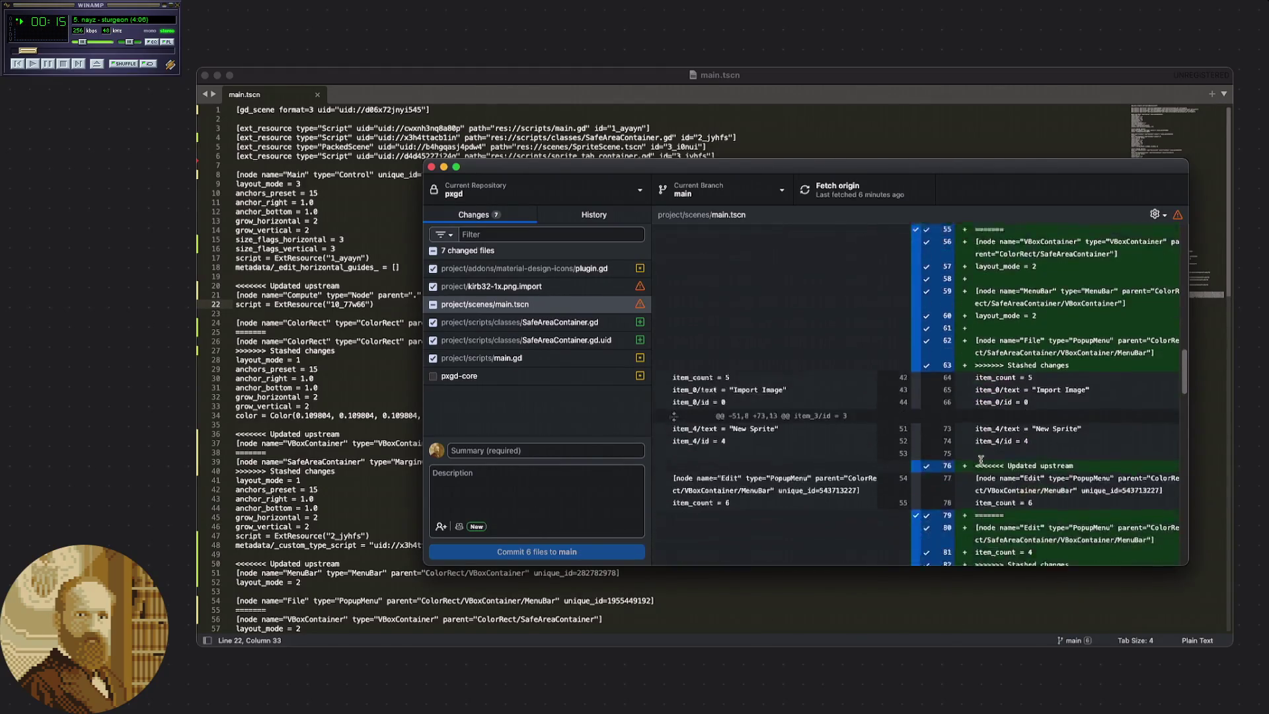
scroll(980, 461, up, 15)
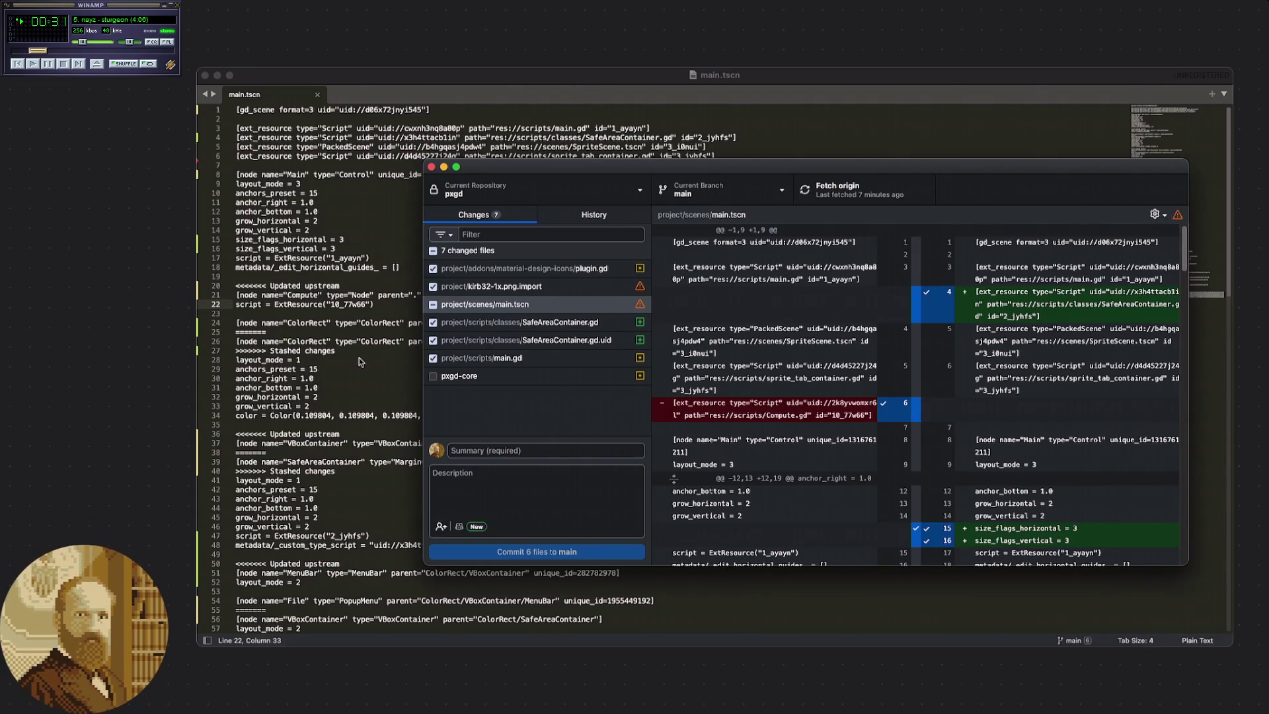
Discard all changes to kirb32-1x.png.import, then view main.tscn's changes.
click(544, 291)
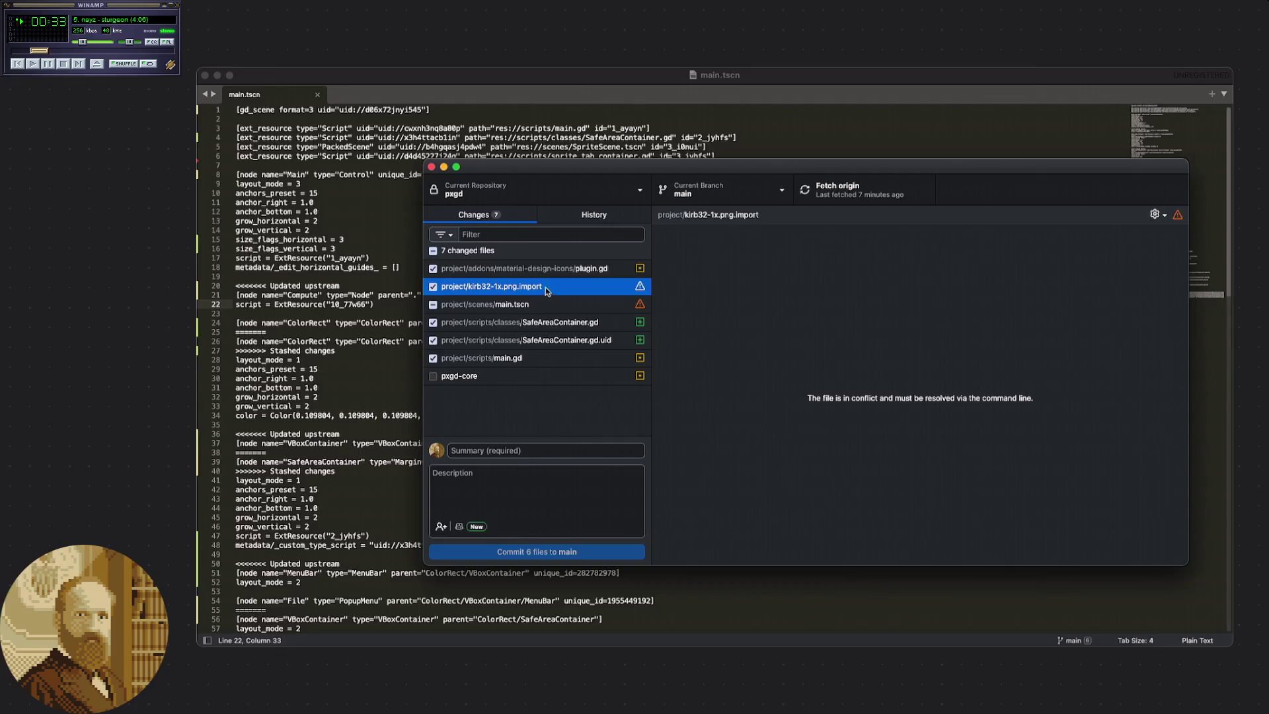
right_click(554, 290)
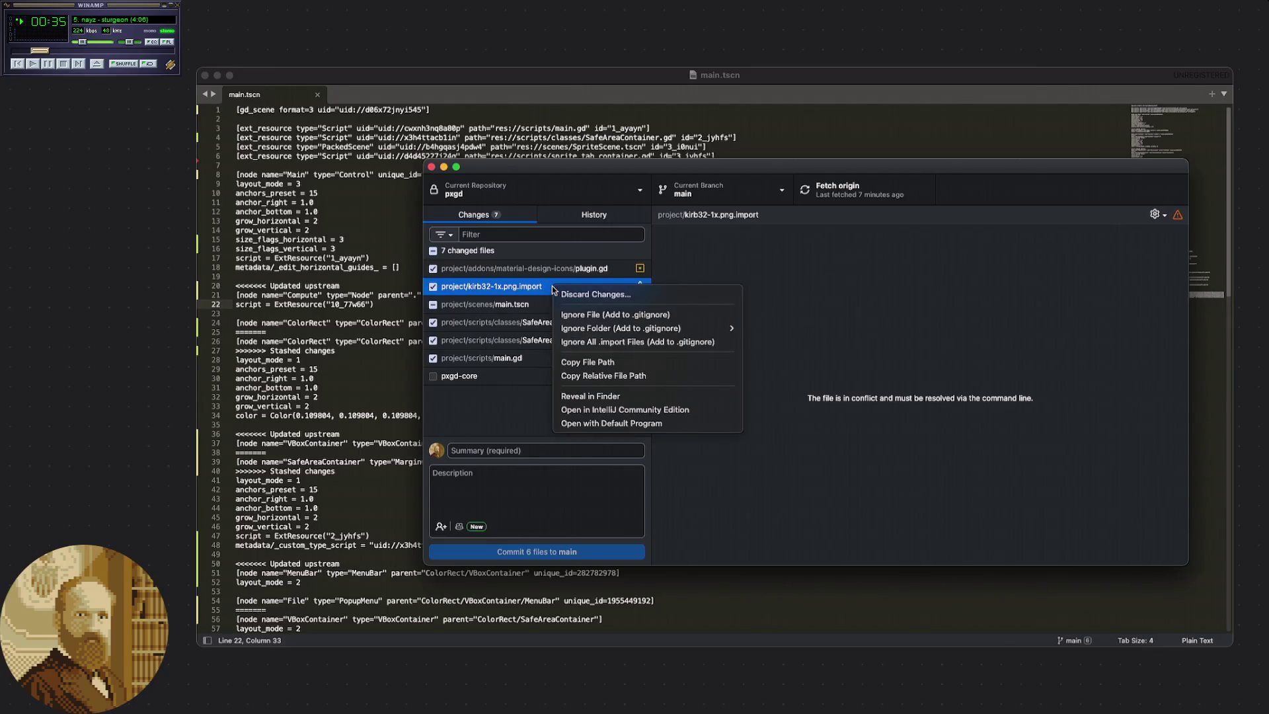
click(624, 294)
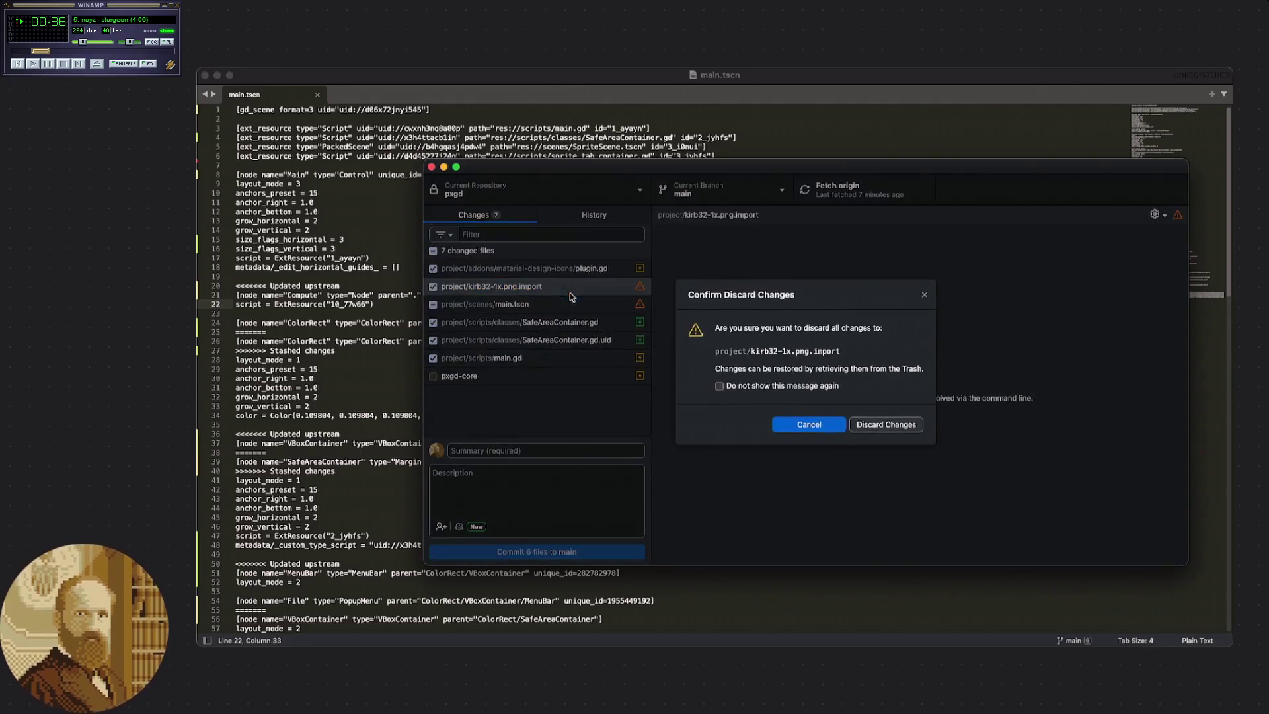
click(866, 426)
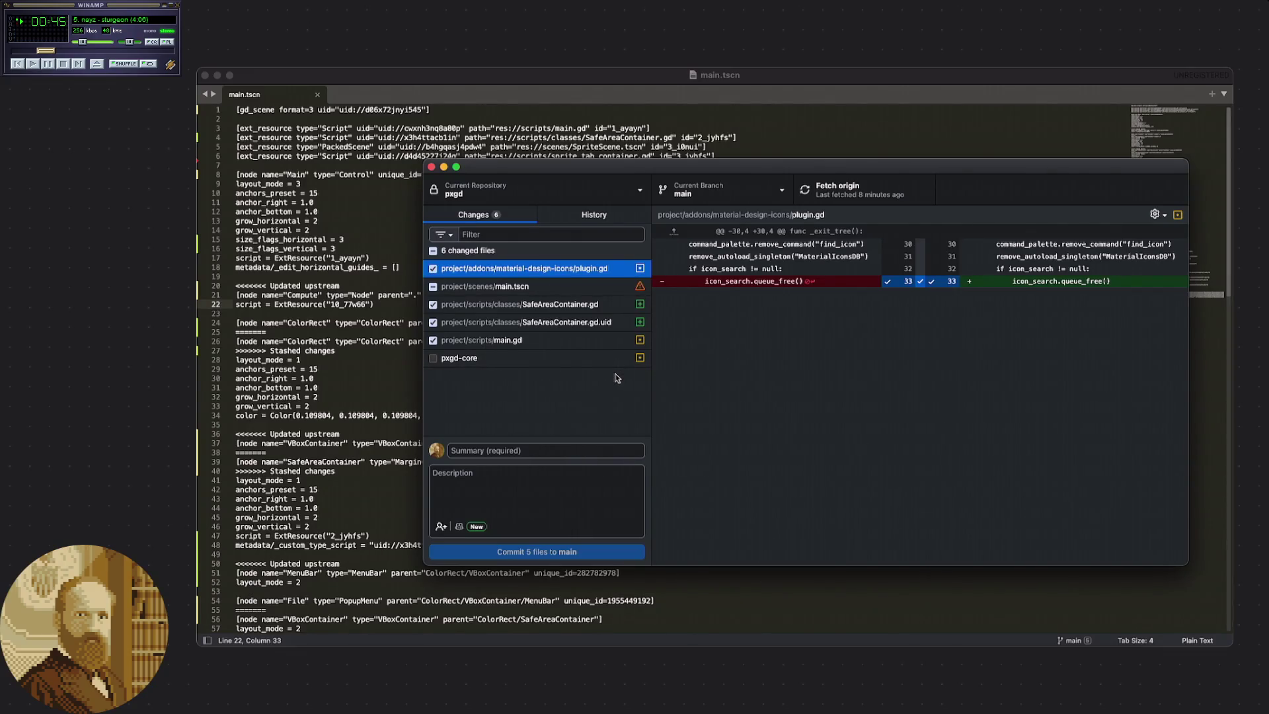
click(564, 289)
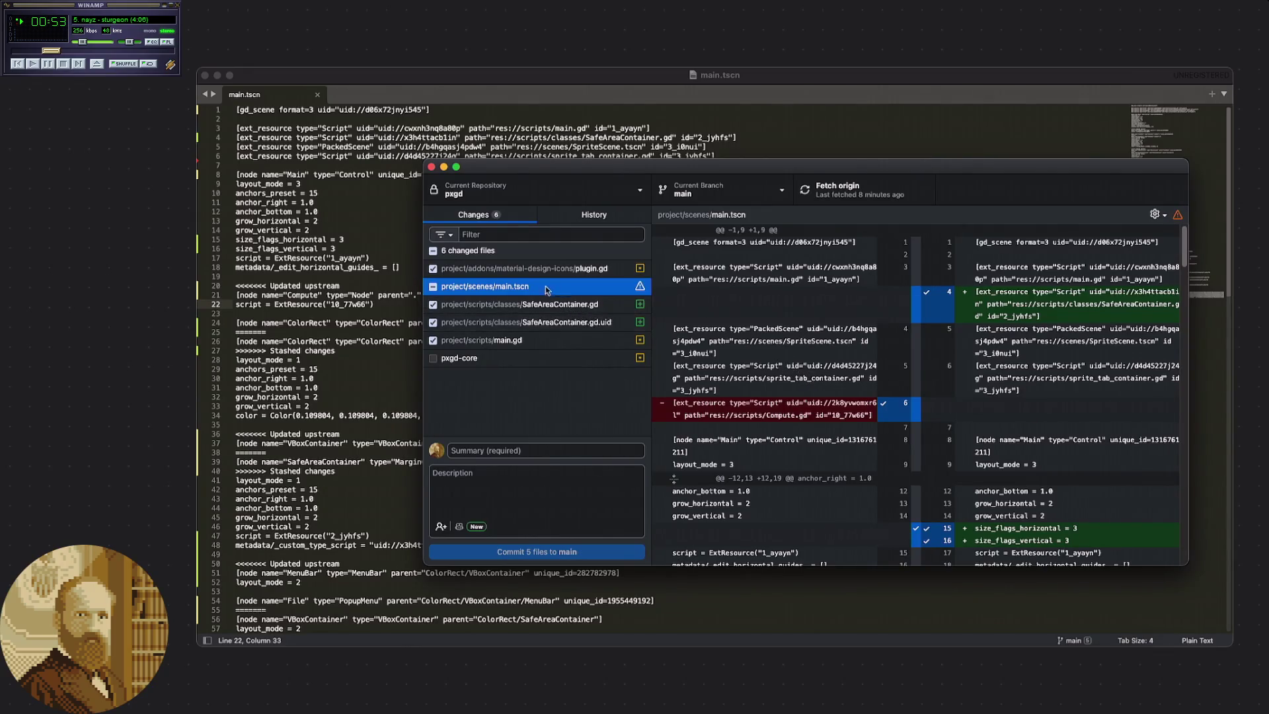
Scroll to the top of main.tscn's diff and select the removed Compute.gd ext_resource line.
scroll(791, 333, down, 5)
scroll(791, 334, up, 3)
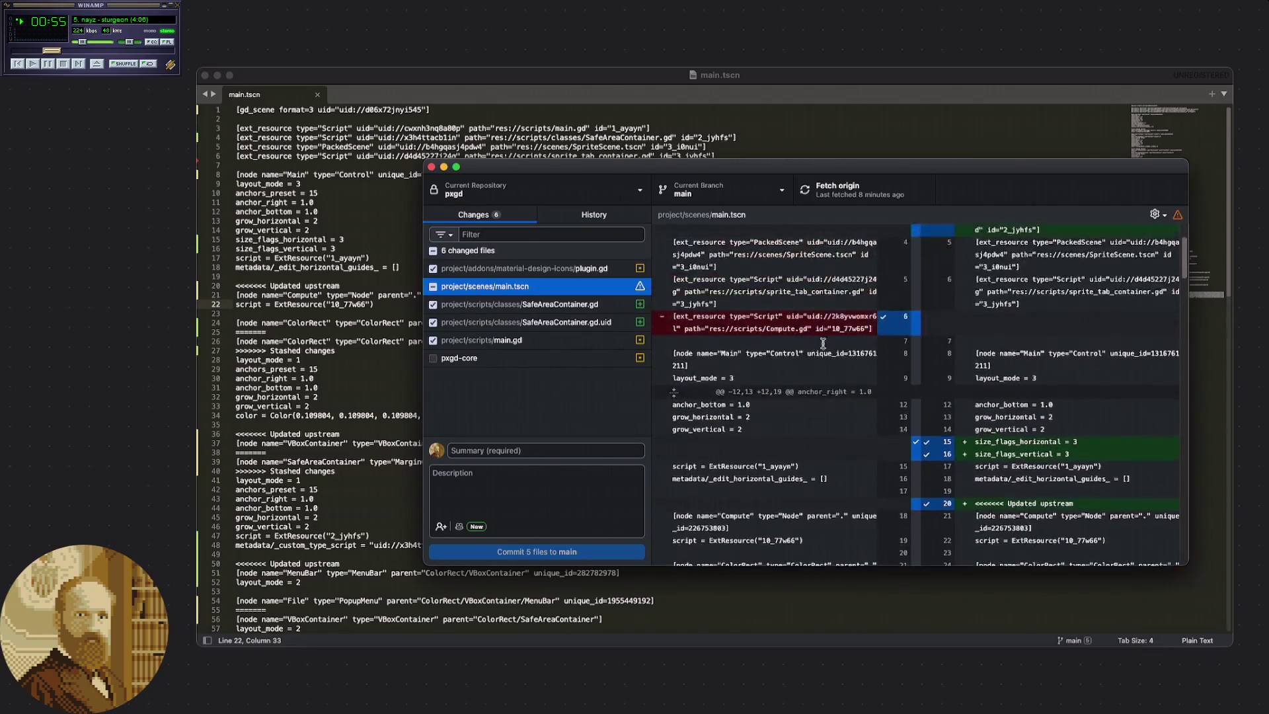
scroll(826, 331, up, 3)
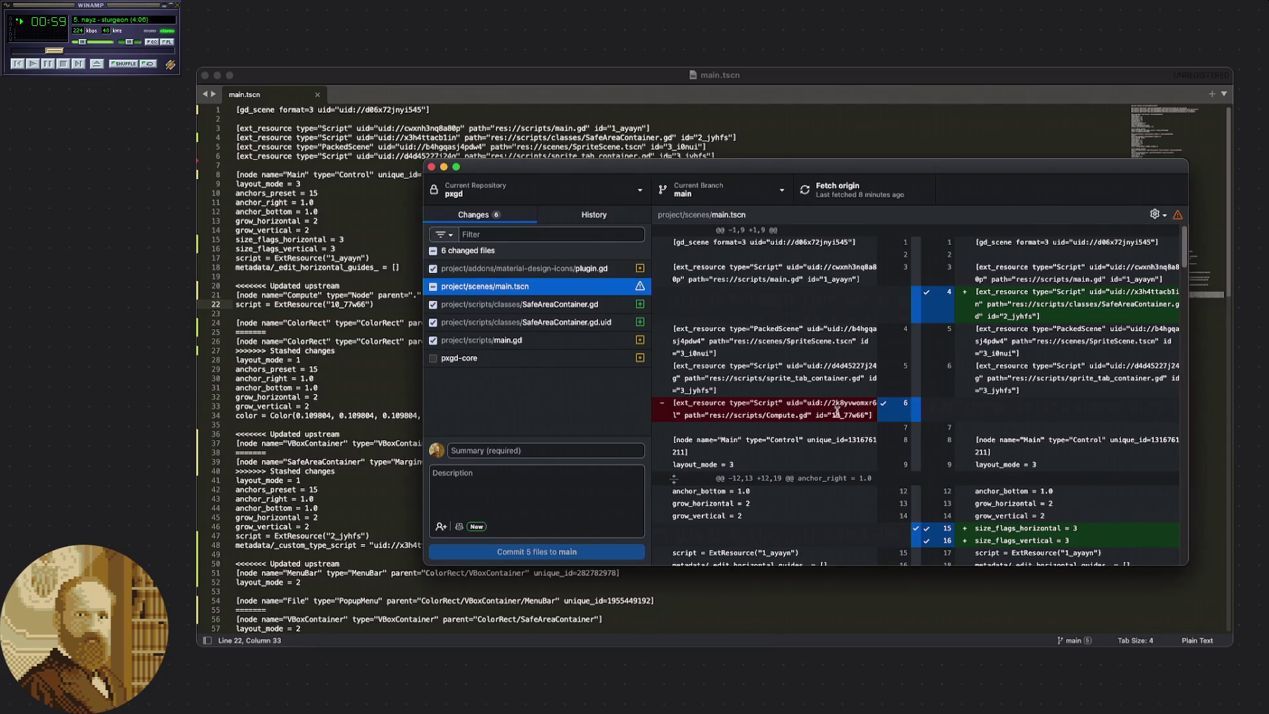
right_click(841, 393)
click(808, 374)
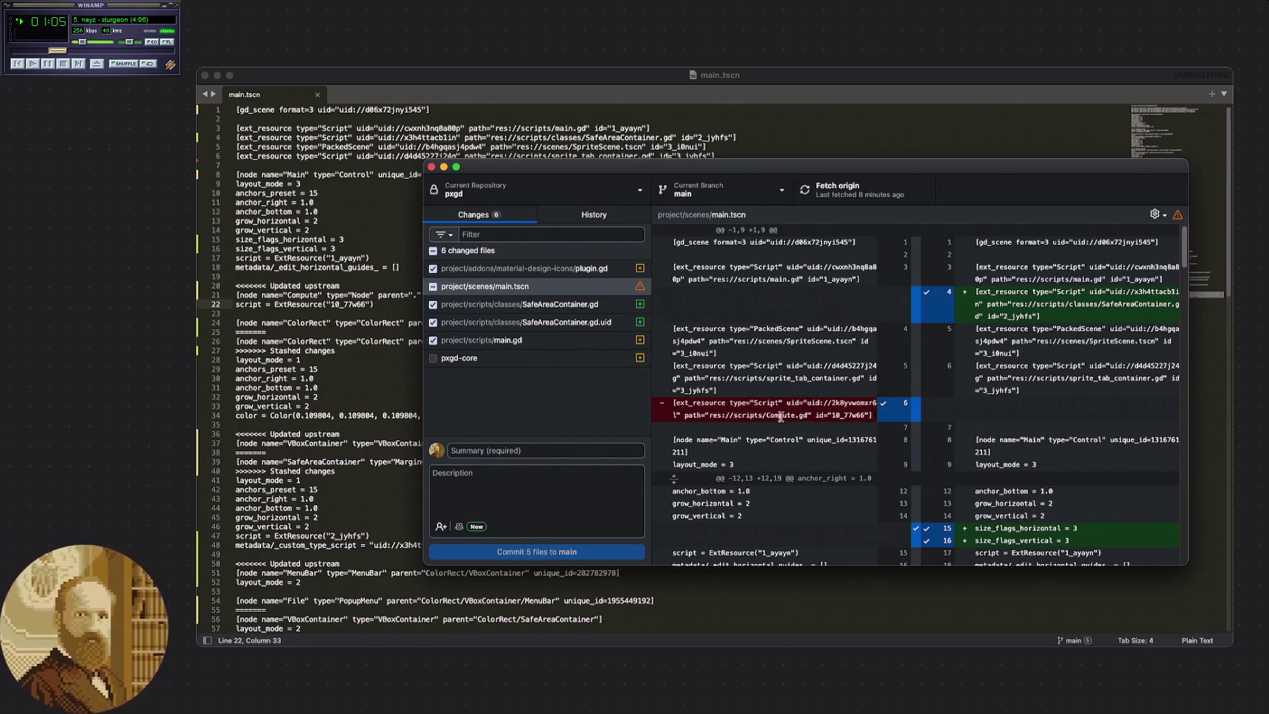
drag(743, 402, 778, 424)
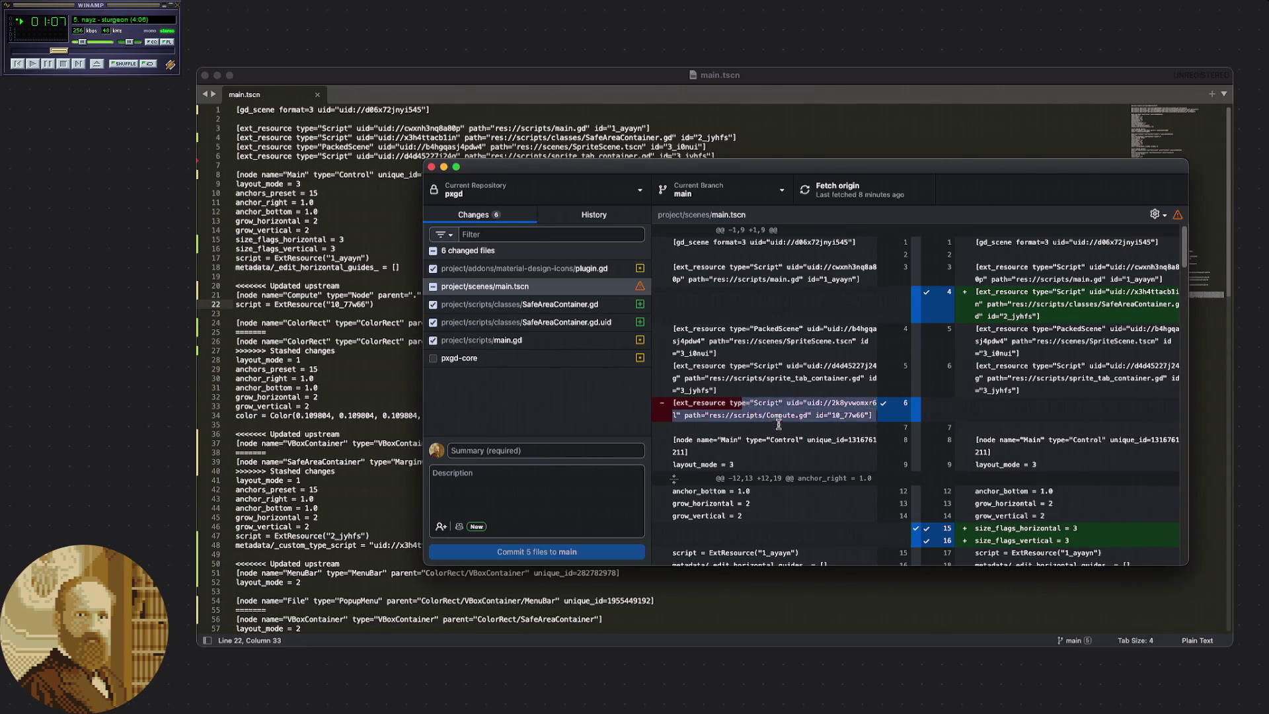
click(763, 411)
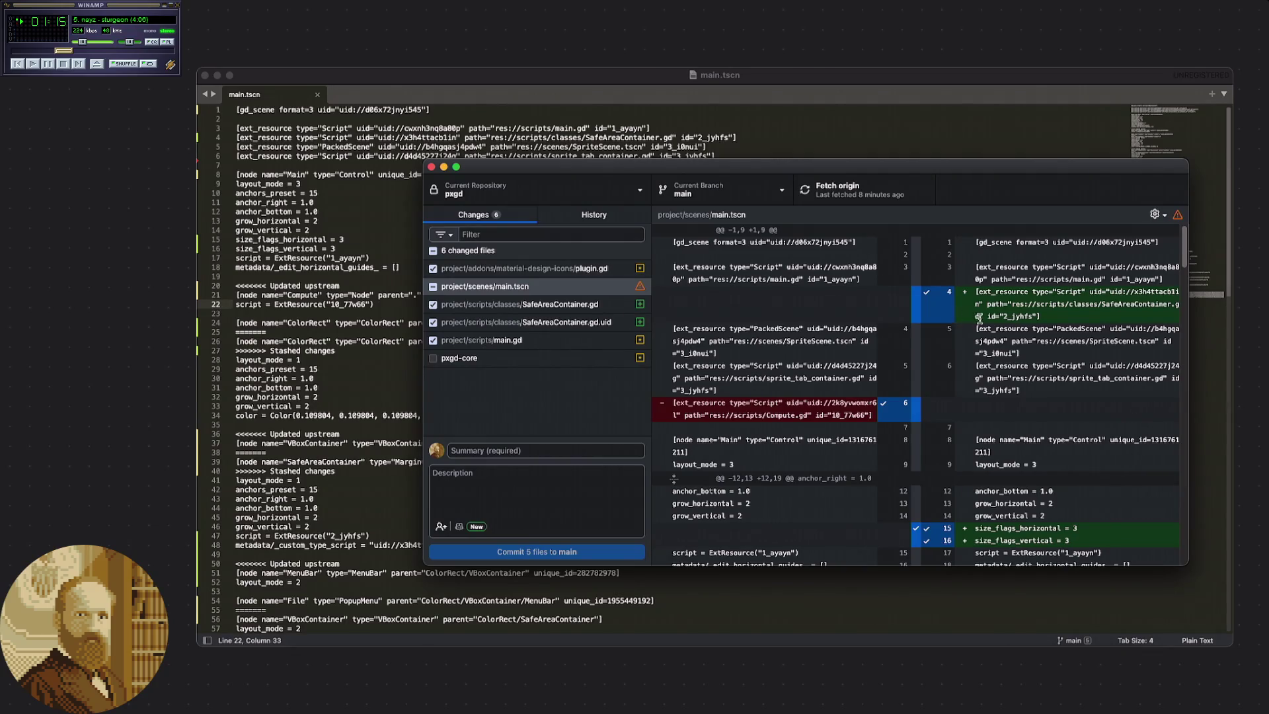
scroll(978, 311, down, 1)
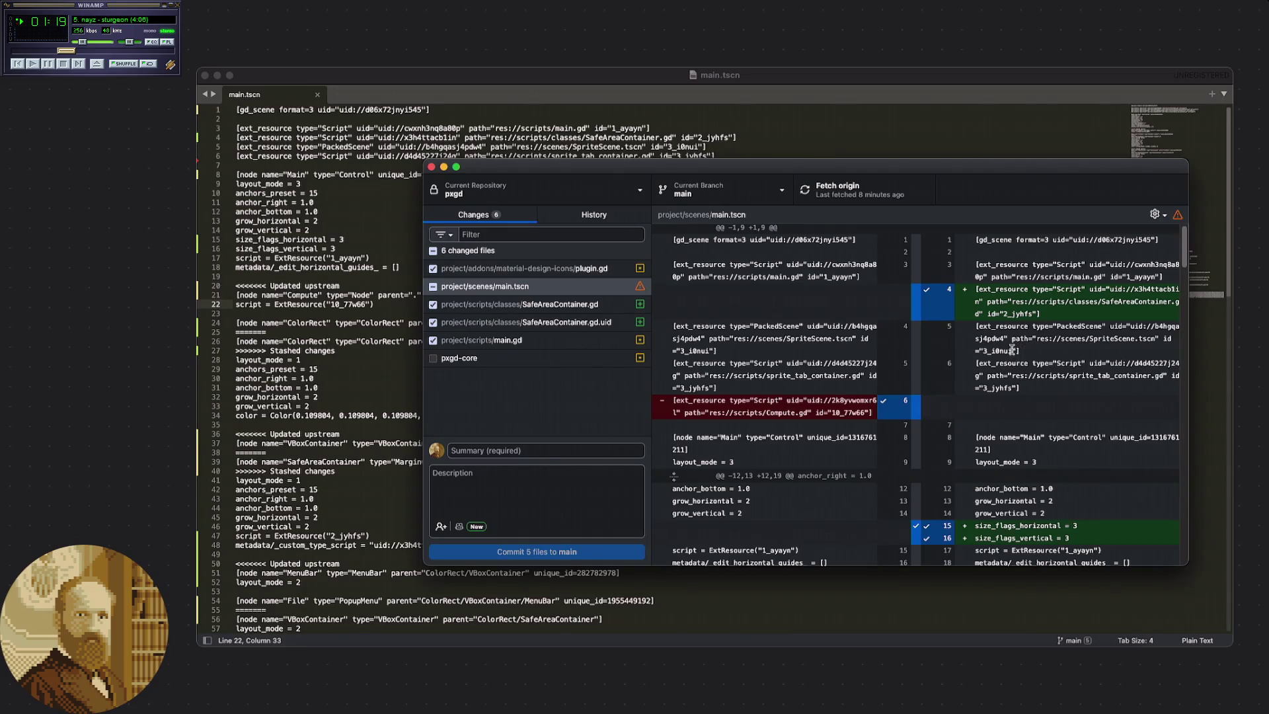
scroll(1026, 345, down, 1)
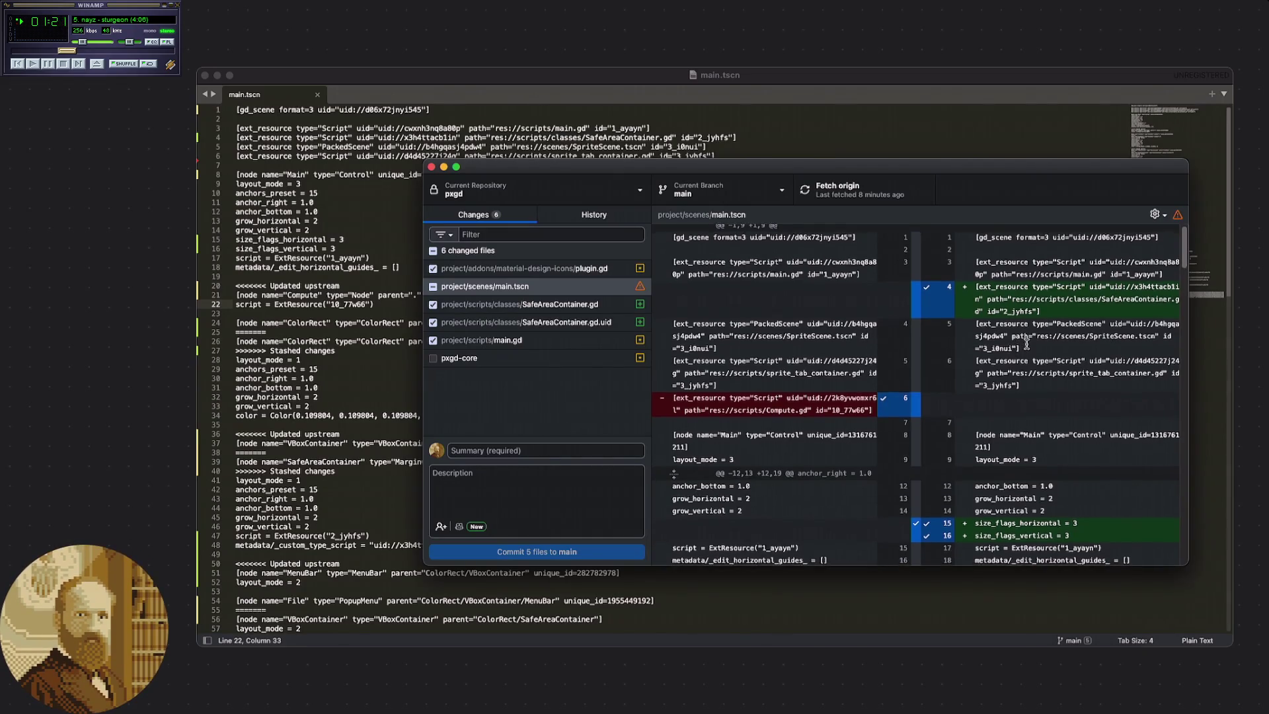
scroll(1026, 344, down, 5)
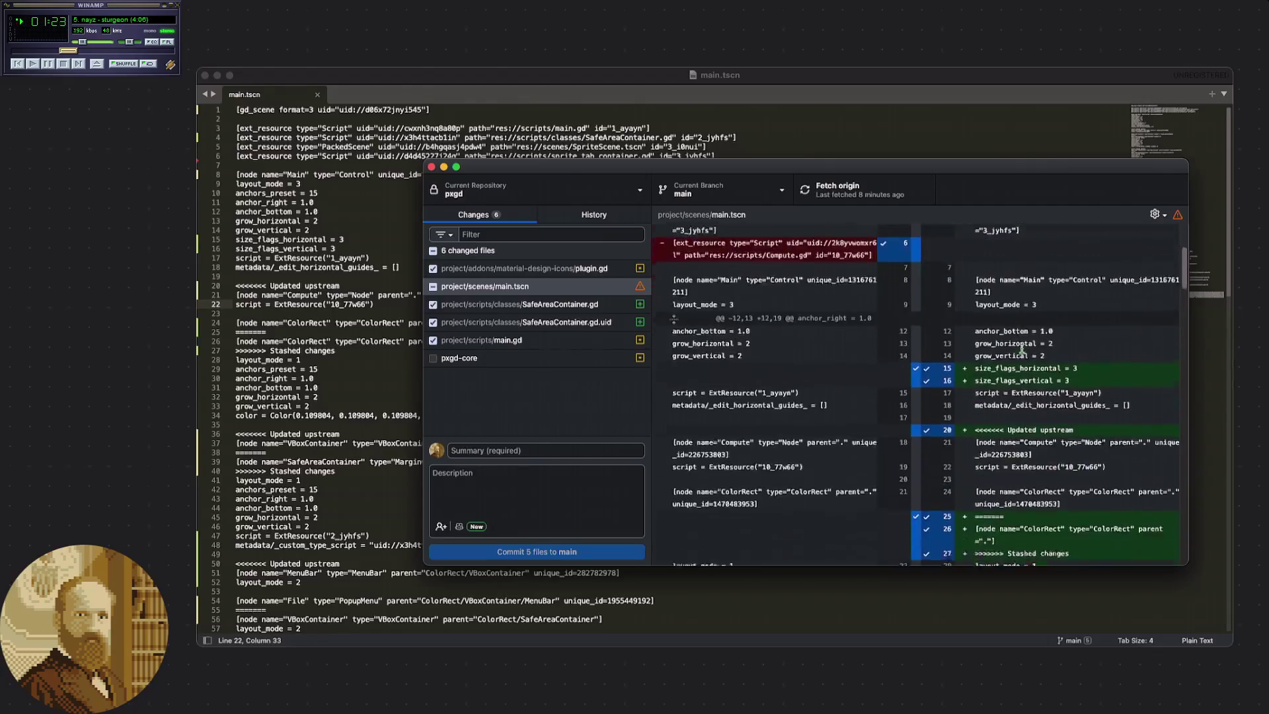
scroll(1022, 348, down, 3)
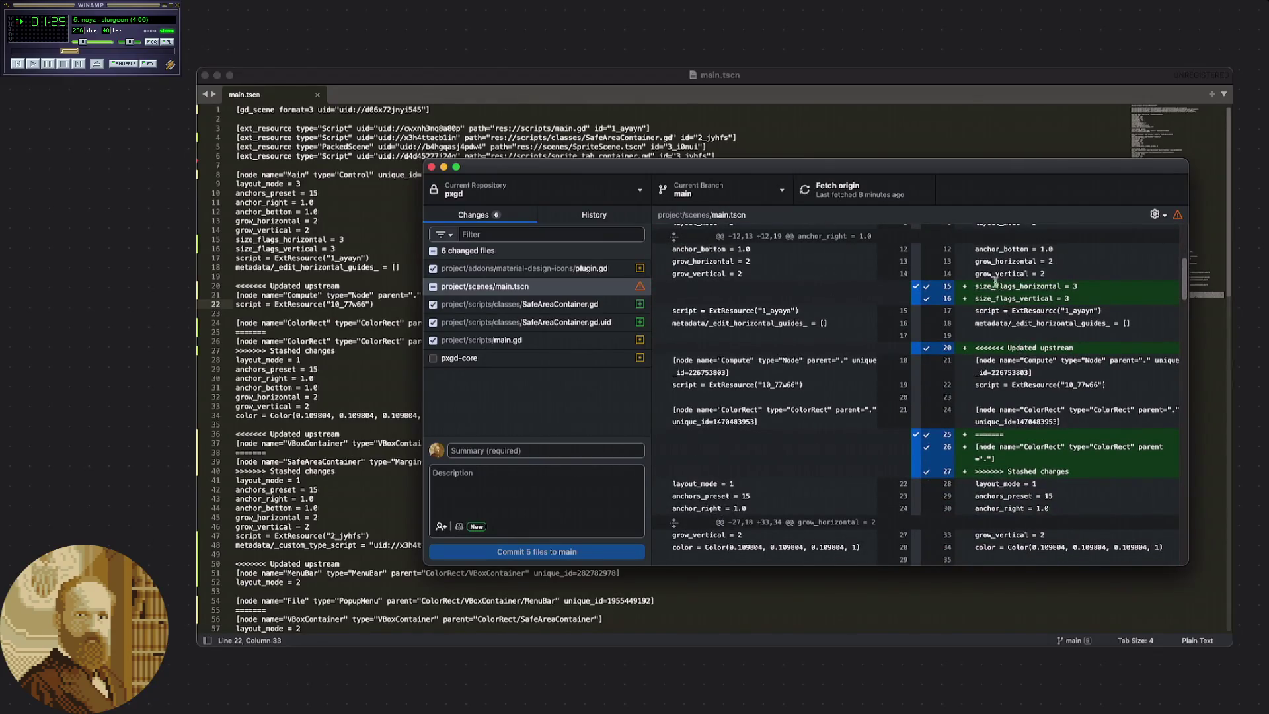
drag(976, 285, 1009, 310)
click(1009, 311)
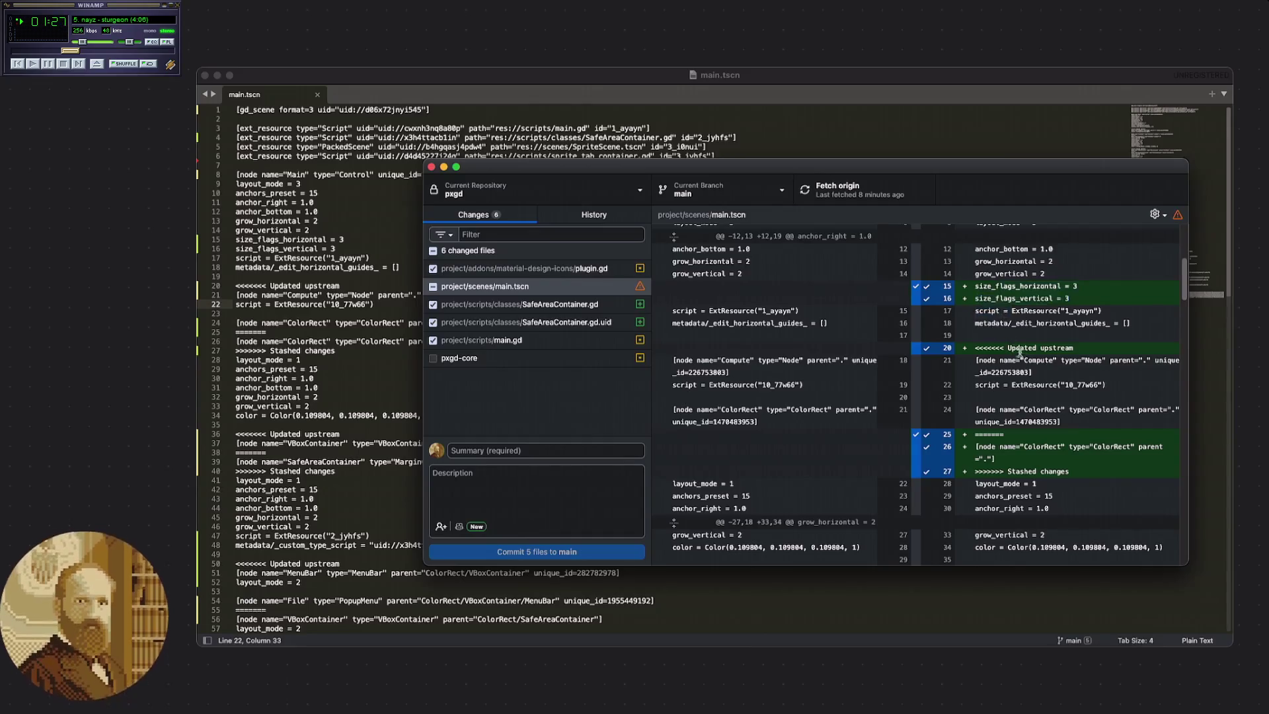
scroll(1015, 332, down, 1)
scroll(993, 320, down, 2)
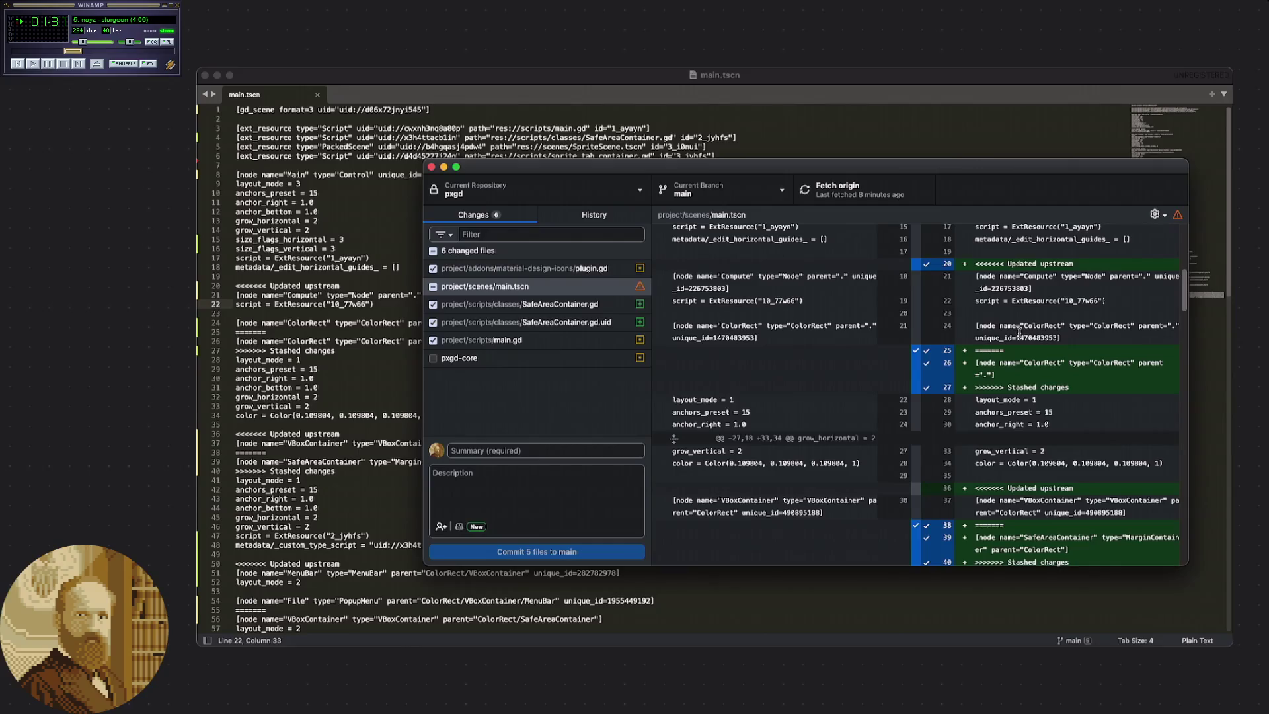
scroll(999, 326, up, 10)
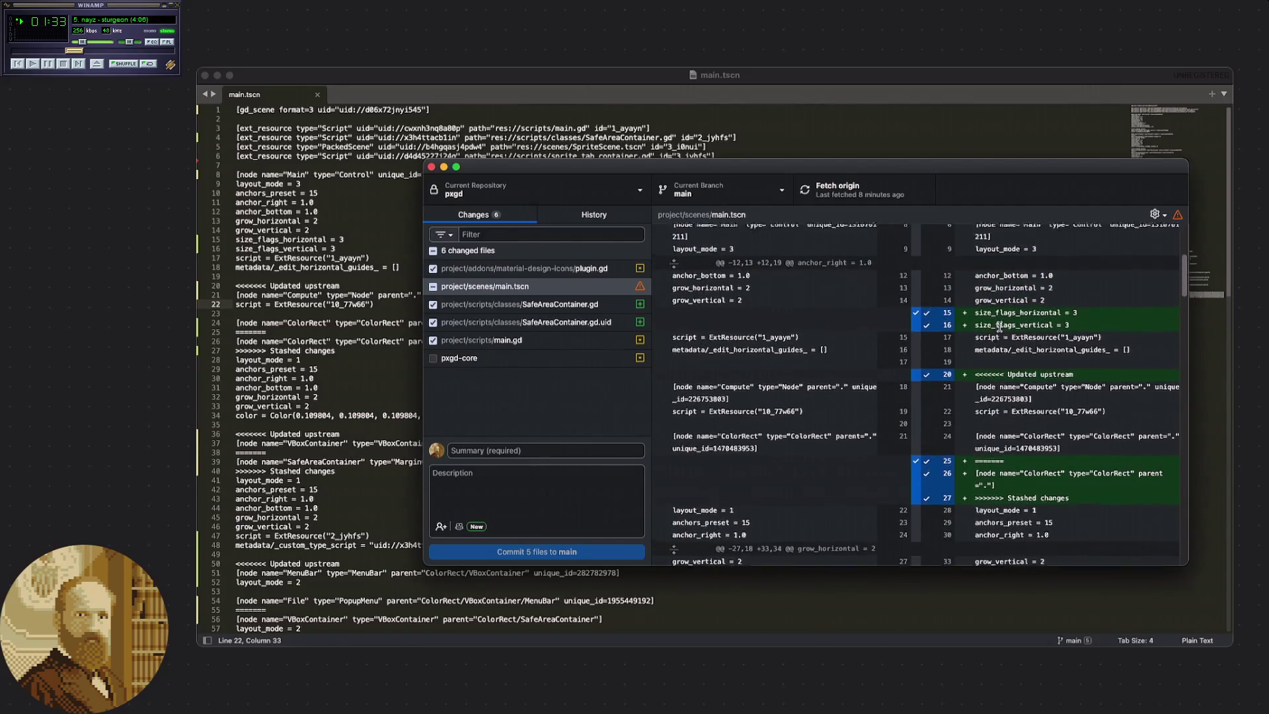
scroll(999, 327, down, 2)
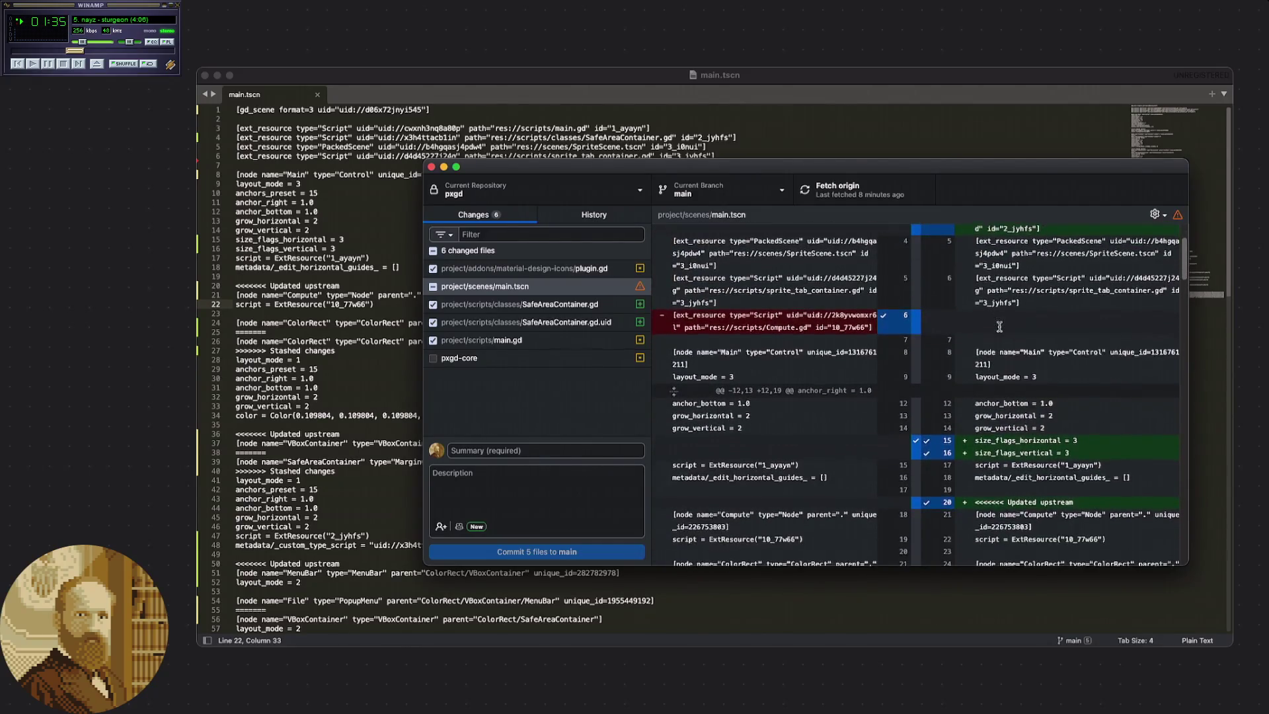
scroll(999, 327, down, 7)
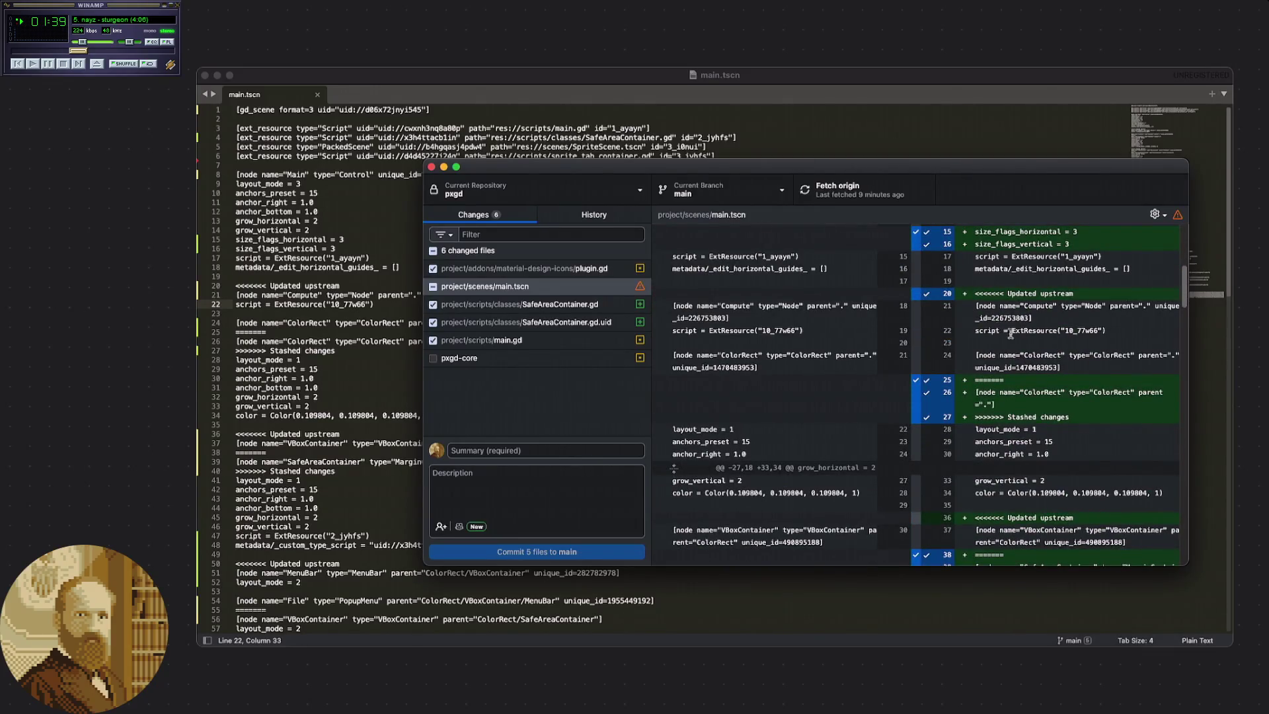
scroll(1011, 336, up, 1)
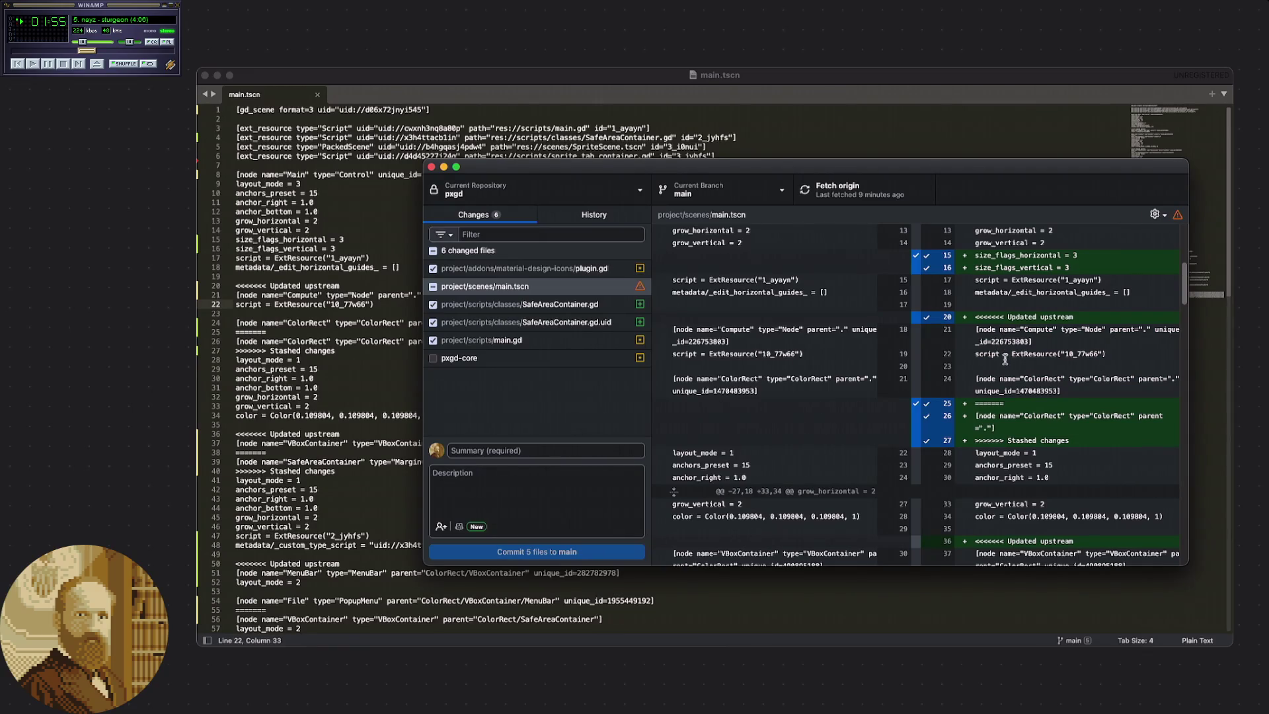
scroll(1001, 364, down, 1)
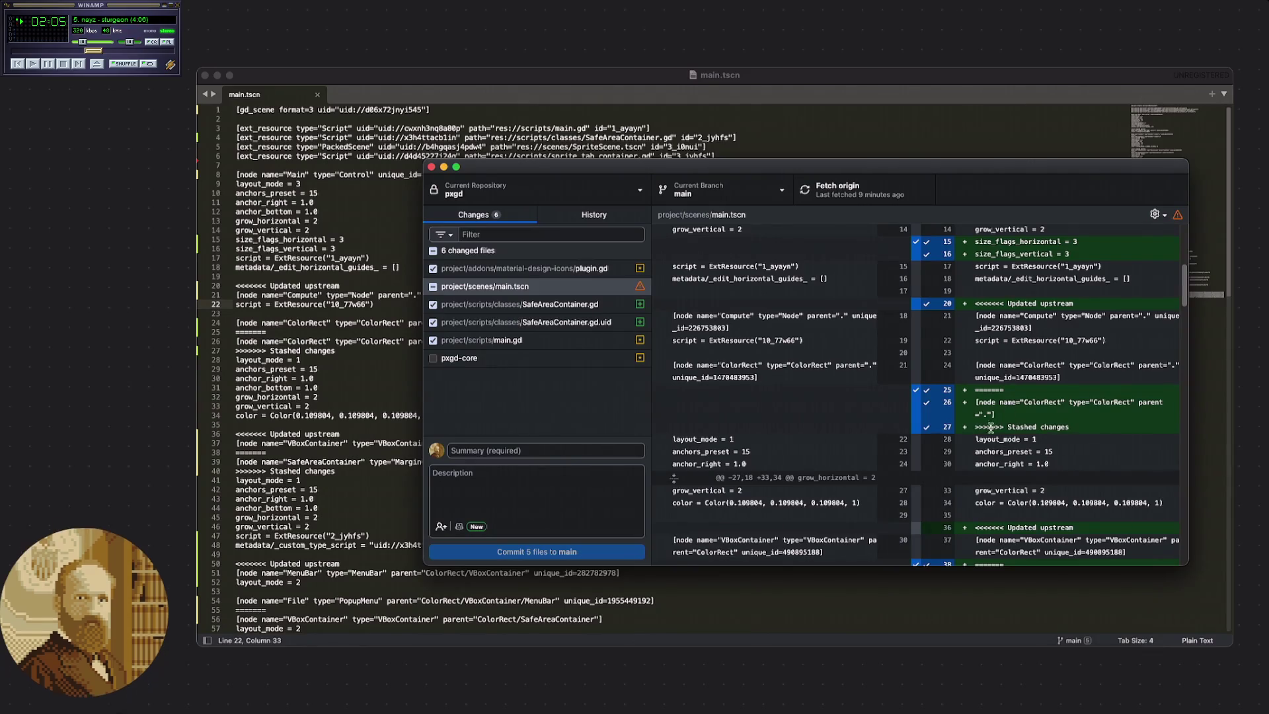
mouse_move(1103, 429)
mouse_down()
mouse_move(976, 427)
mouse_move(972, 398)
mouse_move(1027, 392)
mouse_up()
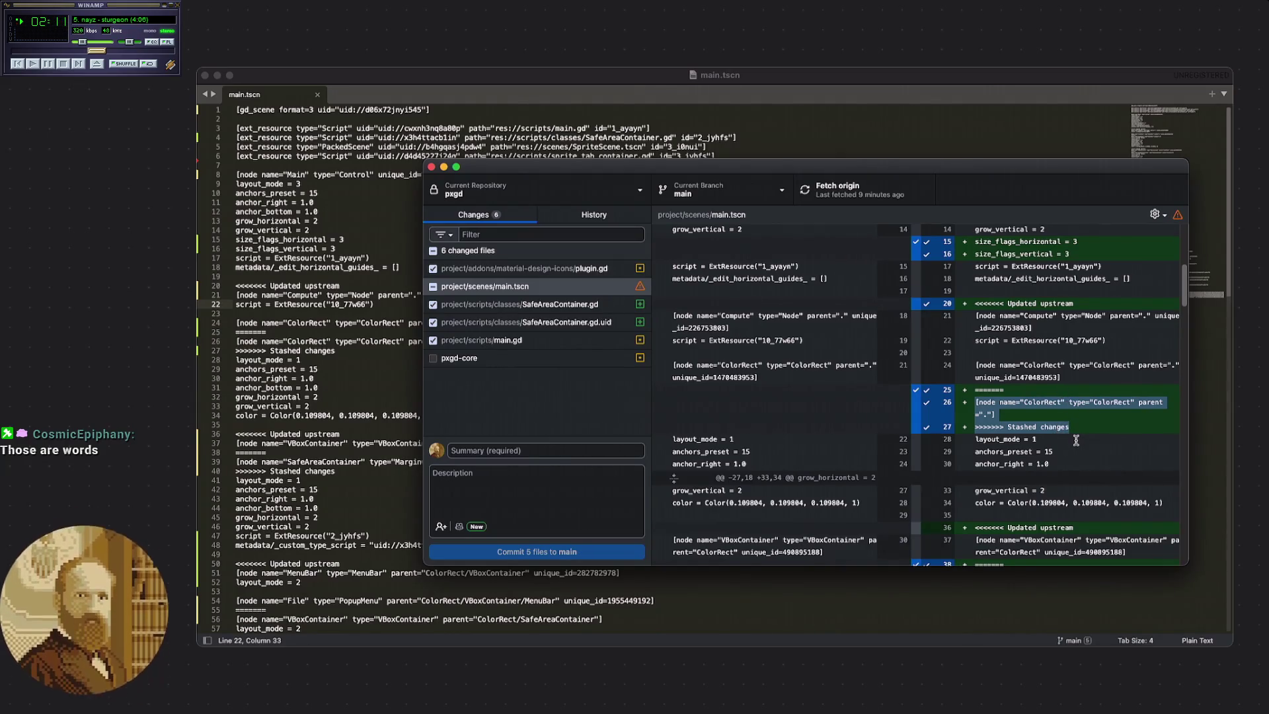
click(1092, 426)
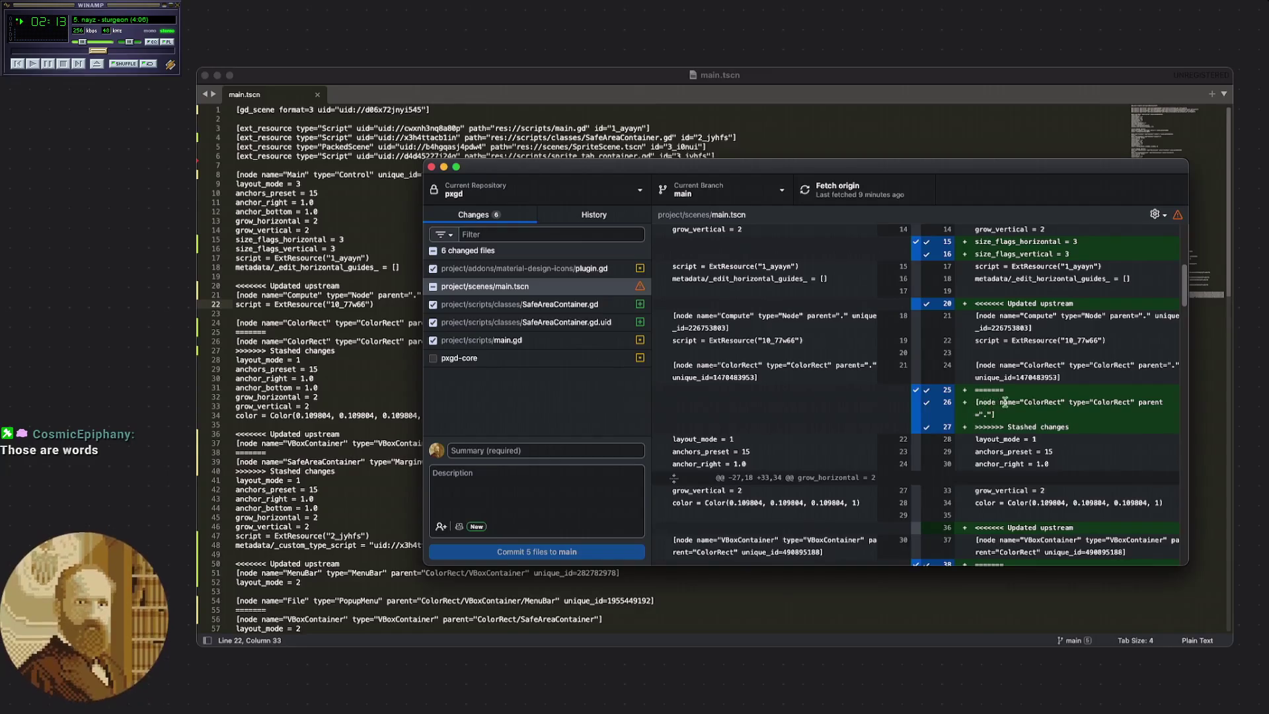
mouse_move(980, 316)
mouse_down()
mouse_move(1035, 341)
mouse_move(1045, 378)
mouse_move(1063, 380)
mouse_up()
click(1062, 379)
scroll(1043, 391, down, 2)
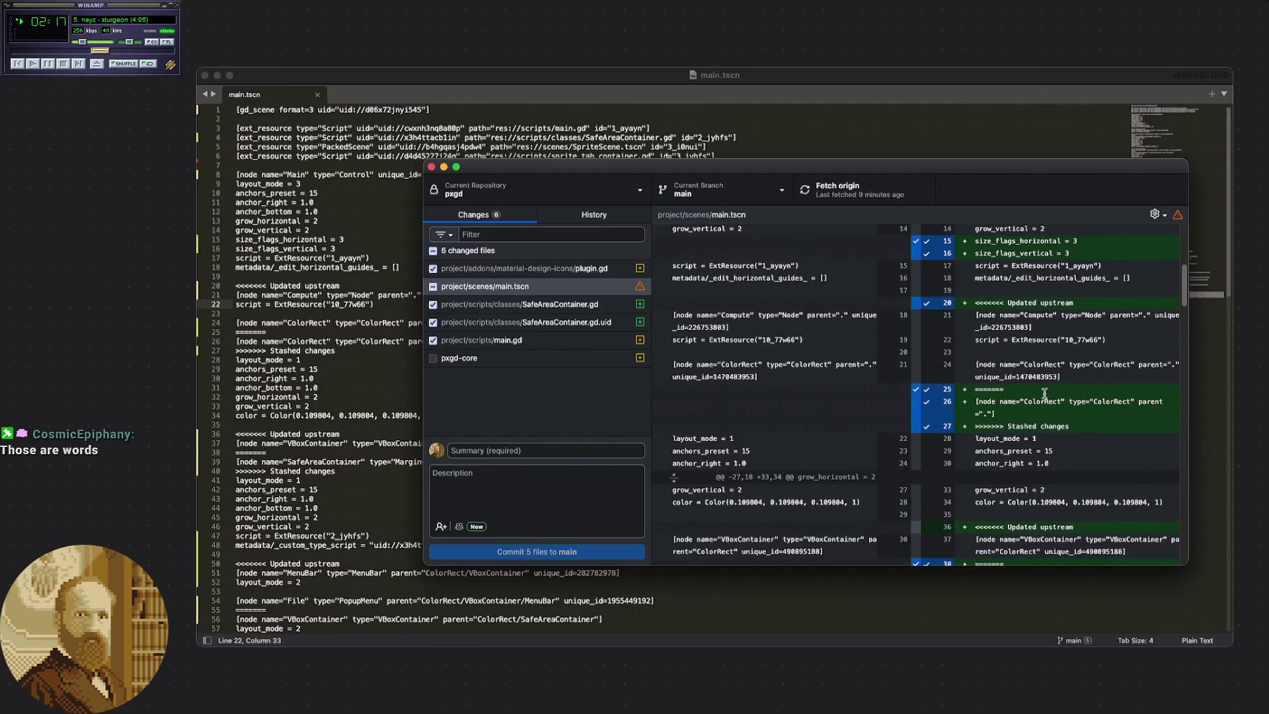
scroll(1044, 392, up, 2)
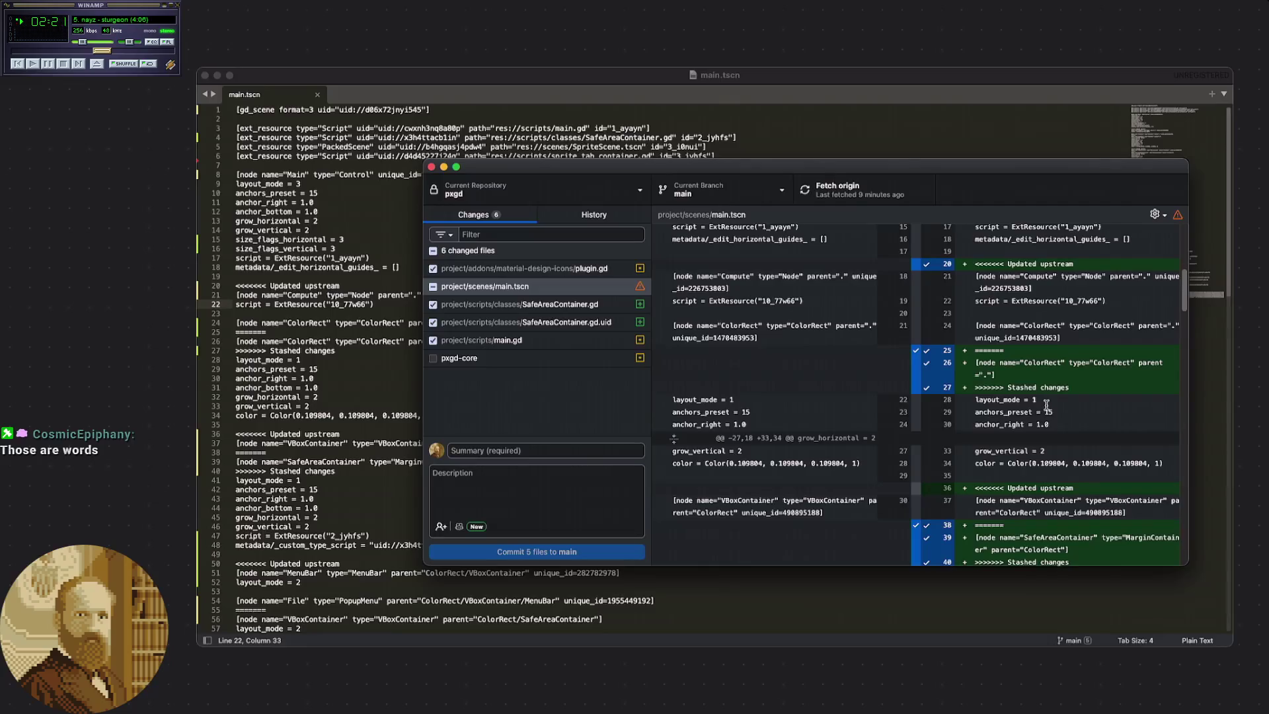
scroll(1046, 401, up, 1)
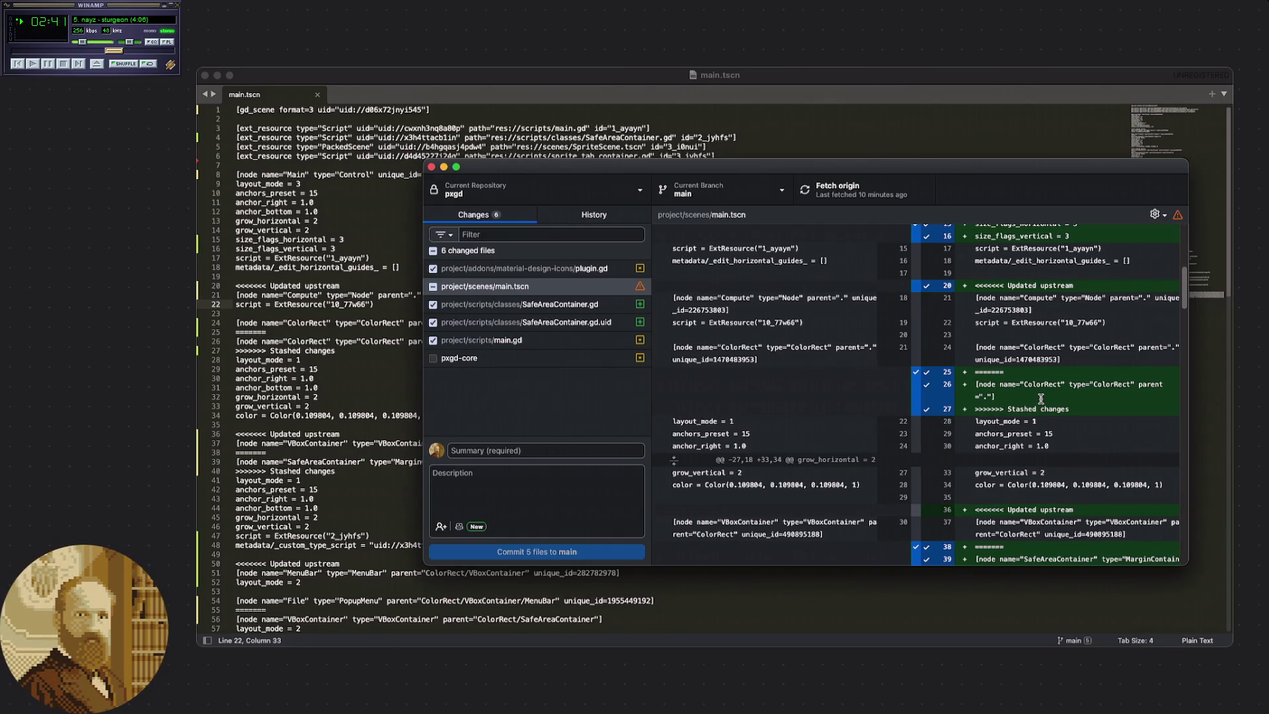
mouse_move(1078, 401)
mouse_down()
mouse_move(1011, 386)
mouse_move(1027, 382)
mouse_up()
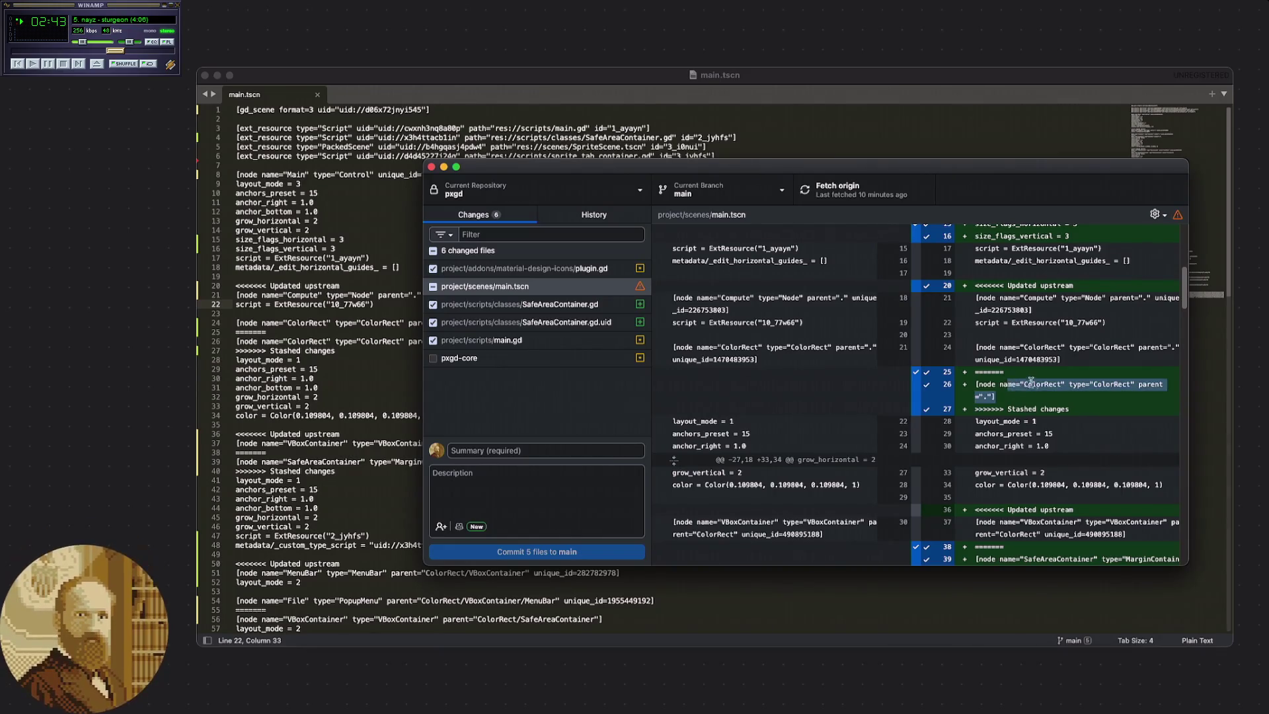
click(1057, 395)
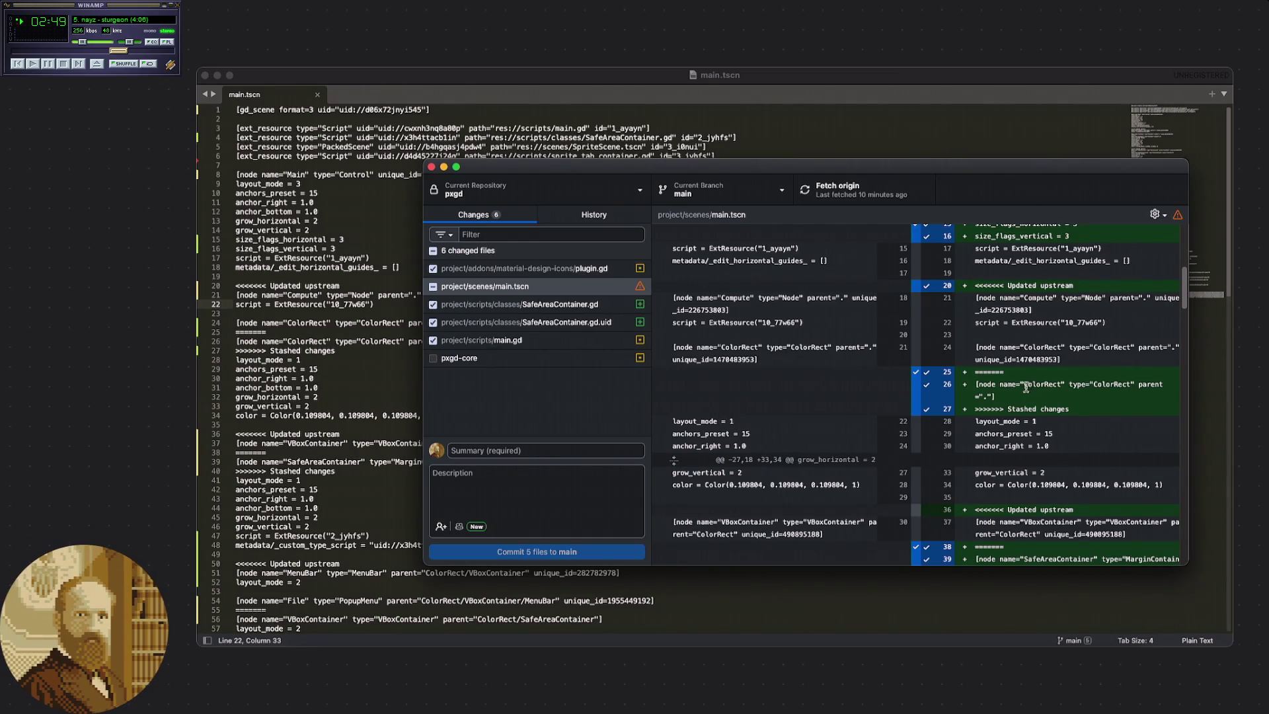
scroll(1026, 388, down, 5)
scroll(1037, 390, down, 10)
scroll(1040, 392, up, 12)
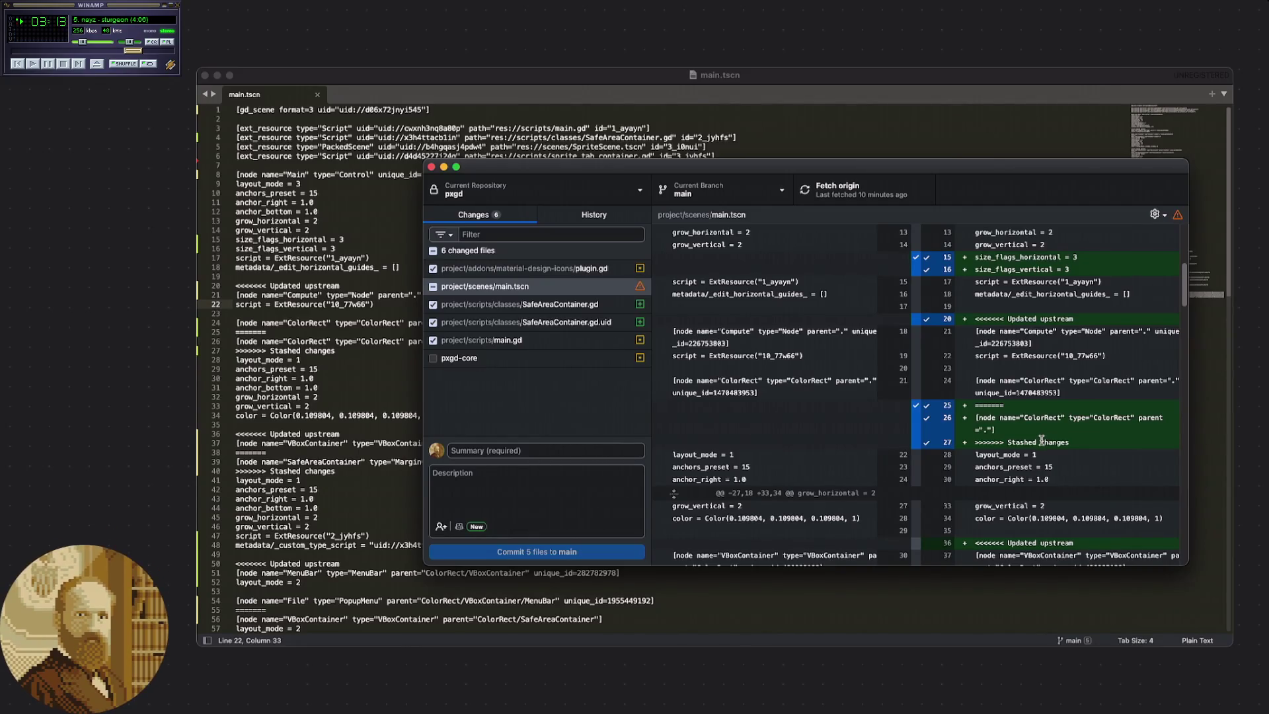
scroll(1033, 433, up, 3)
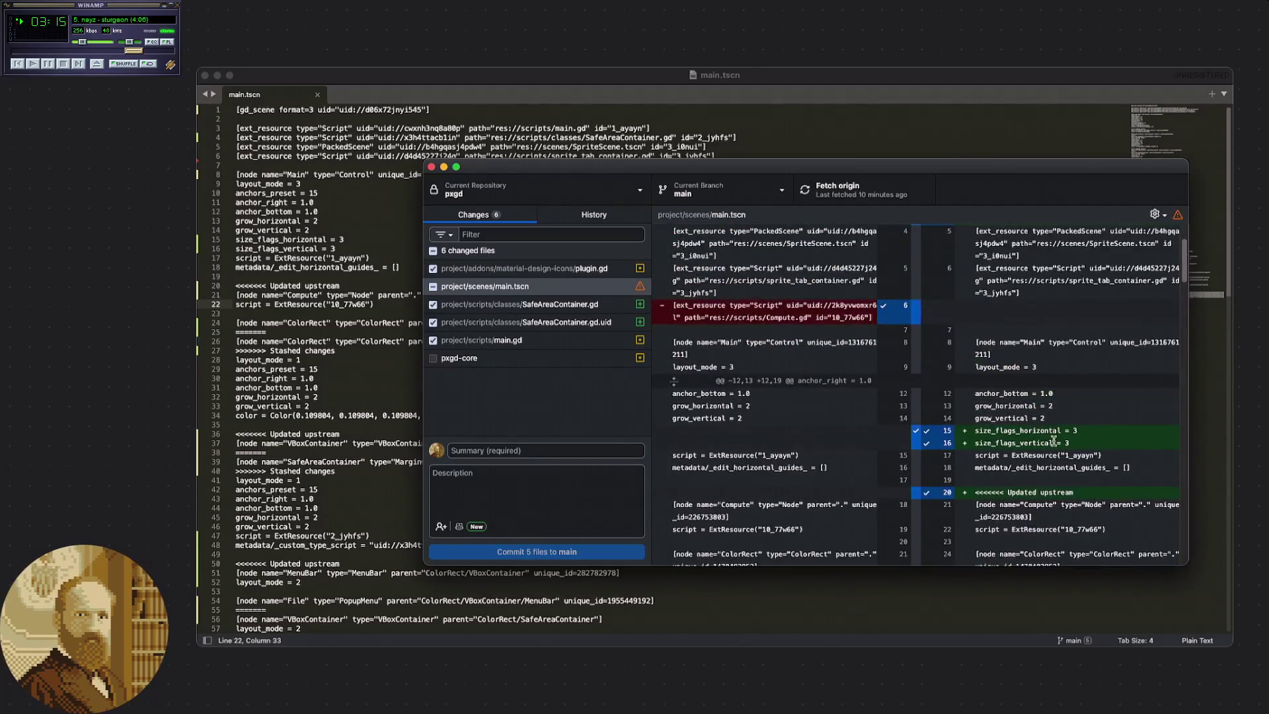
scroll(1030, 437, down, 5)
scroll(1030, 437, down, 4)
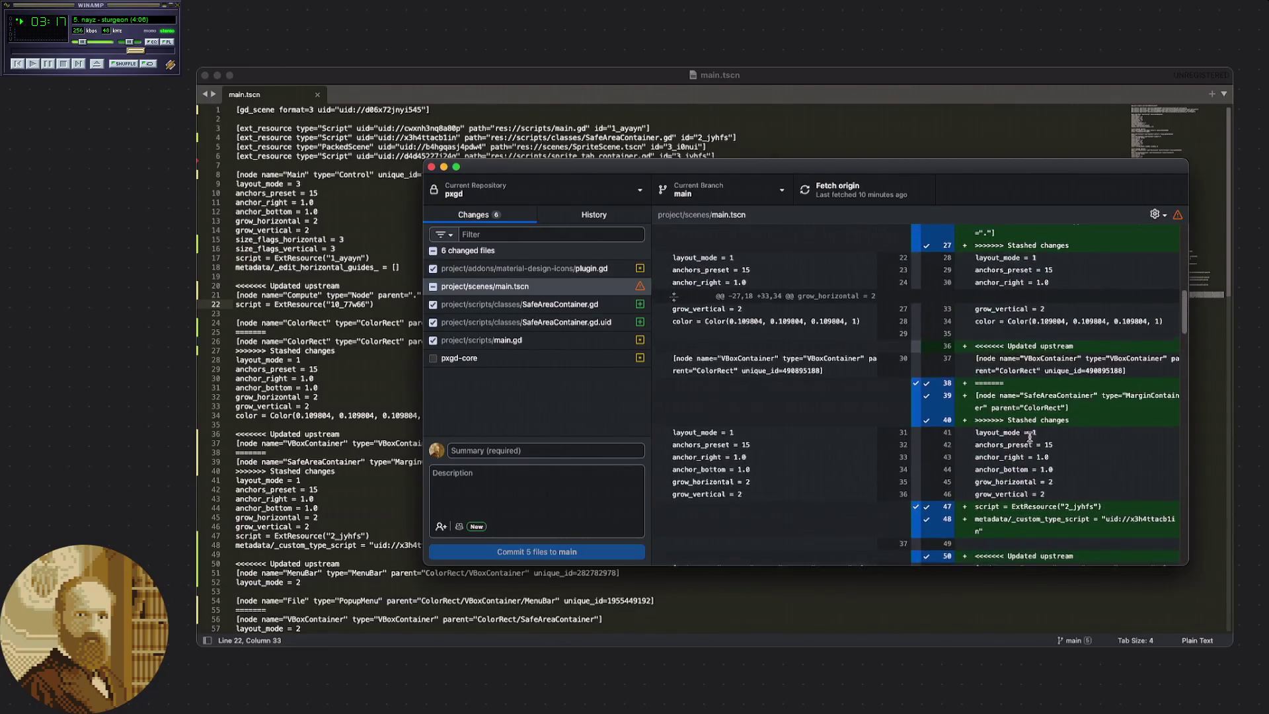
scroll(1028, 436, down, 2)
scroll(1021, 429, up, 2)
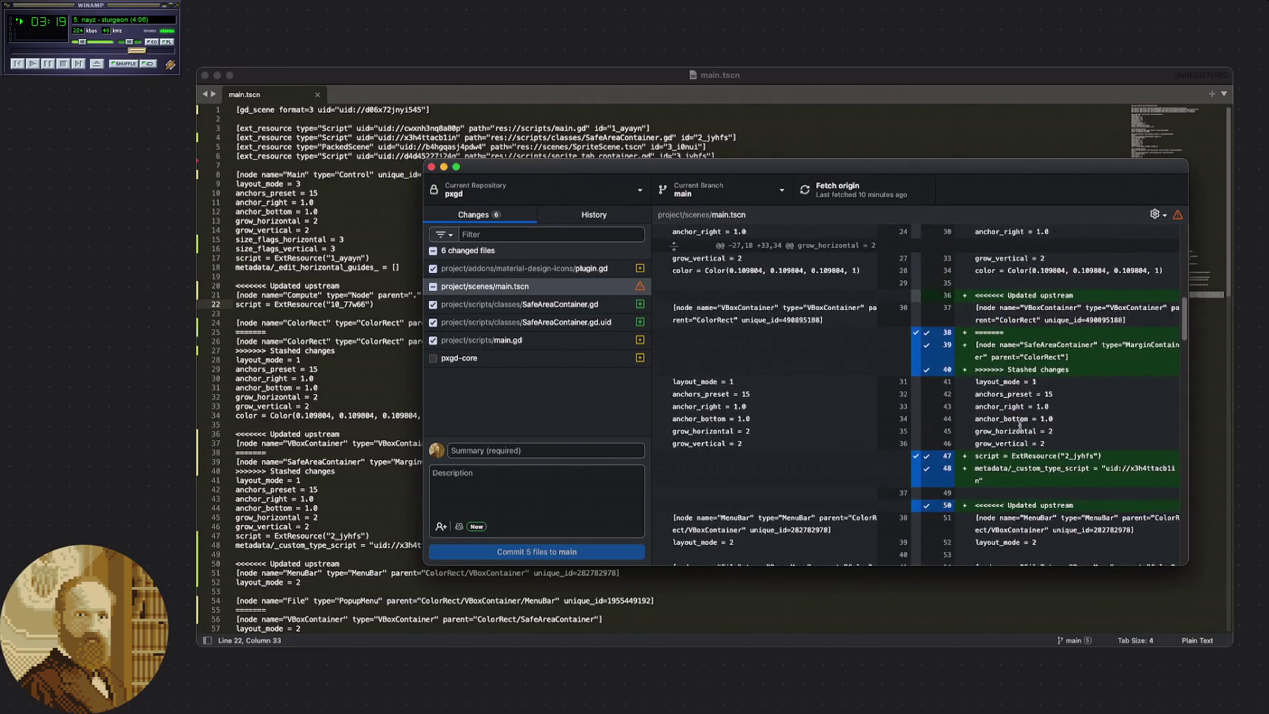
scroll(1018, 424, up, 2)
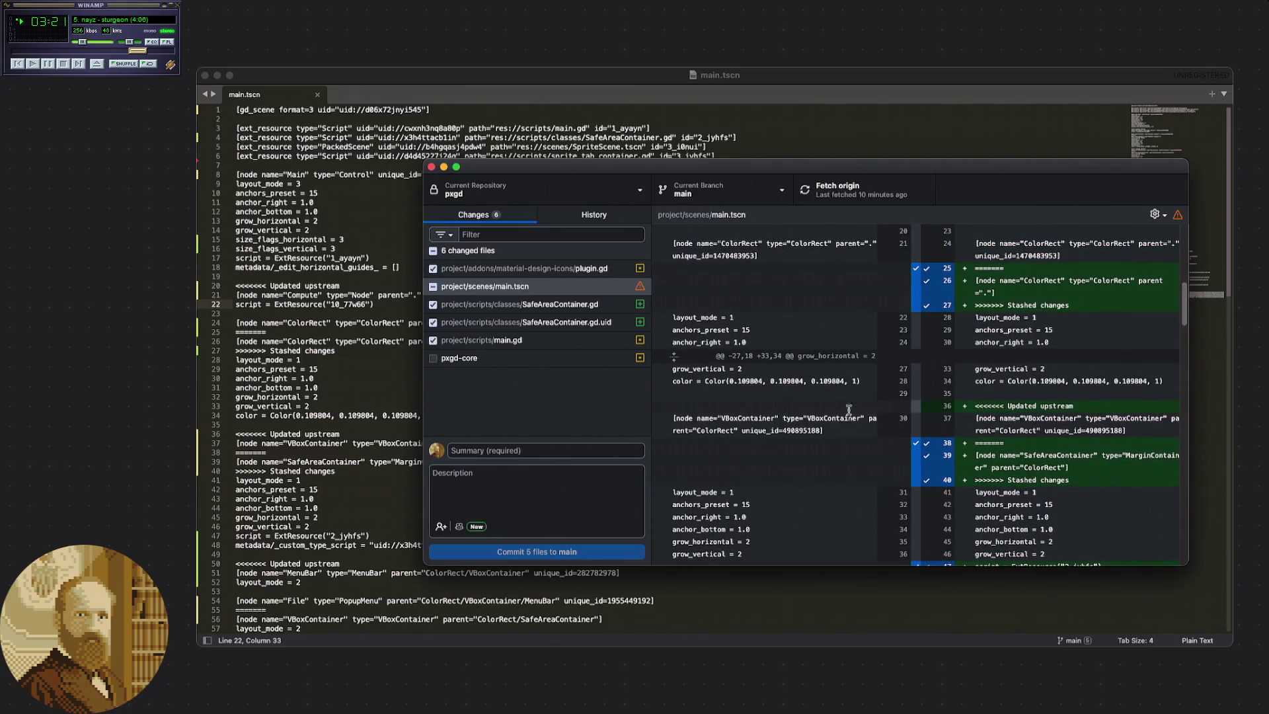
scroll(816, 413, up, 2)
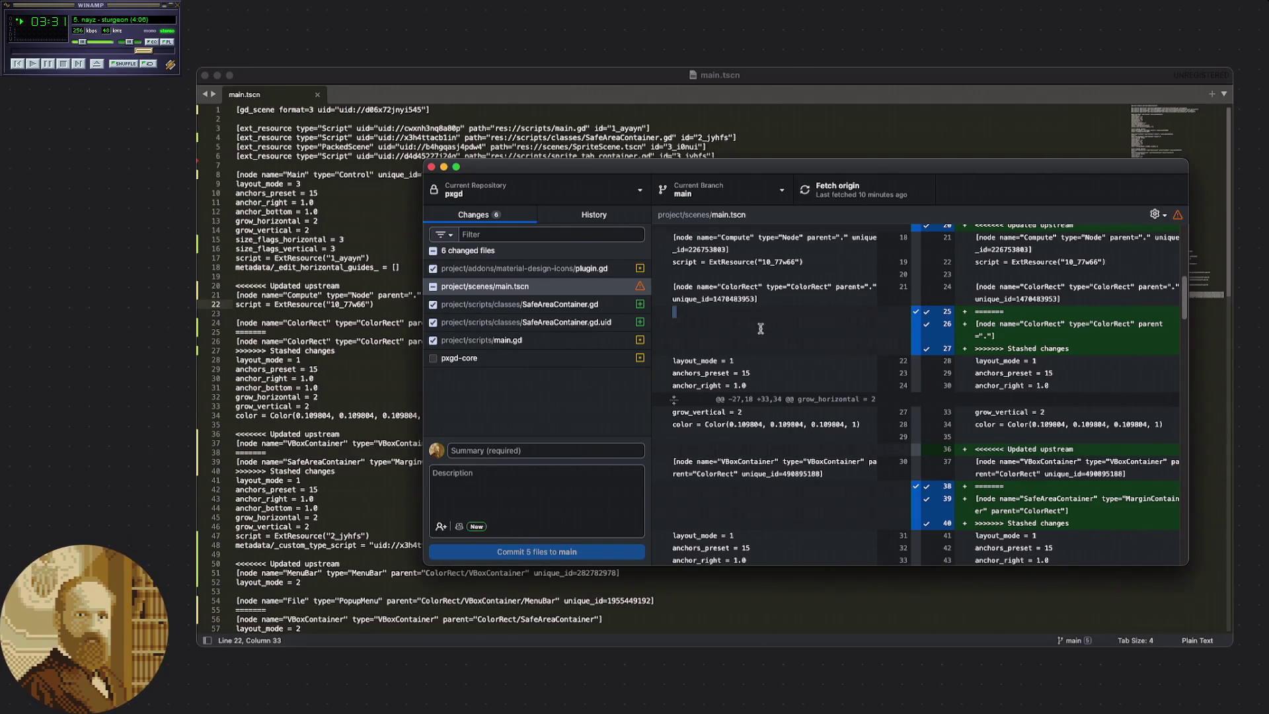
scroll(760, 329, up, 2)
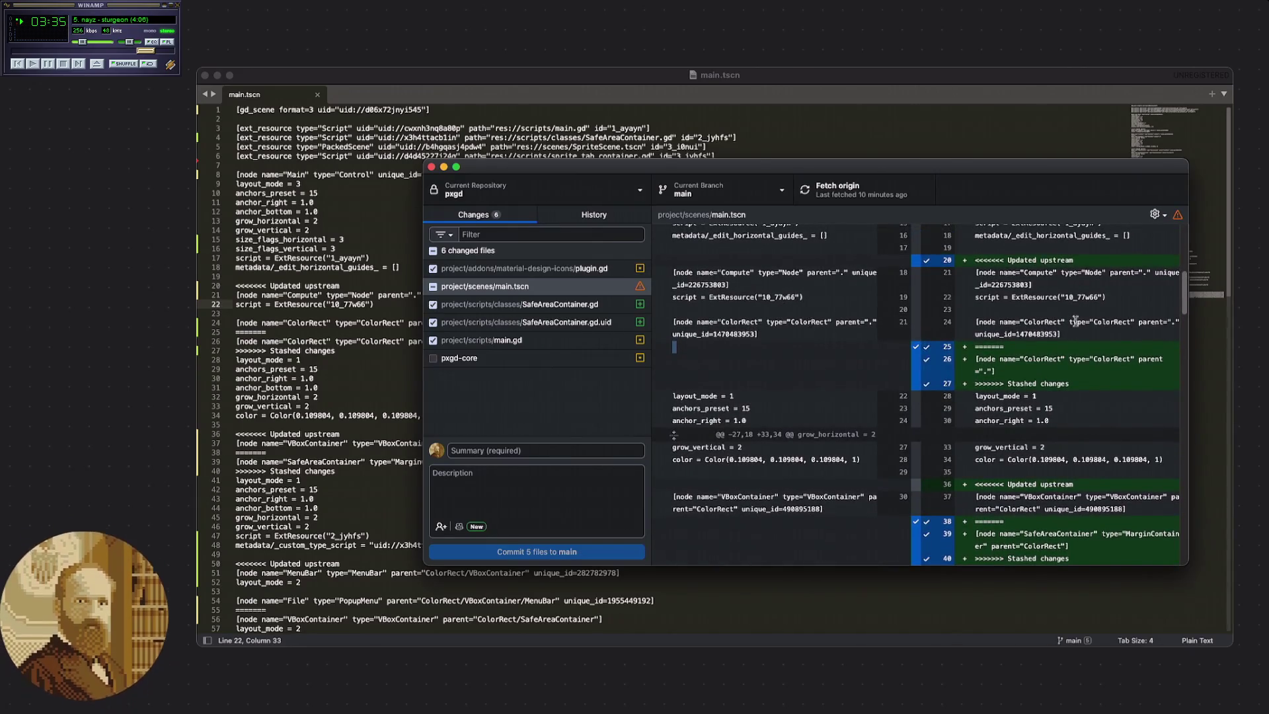
drag(1060, 333, 954, 273)
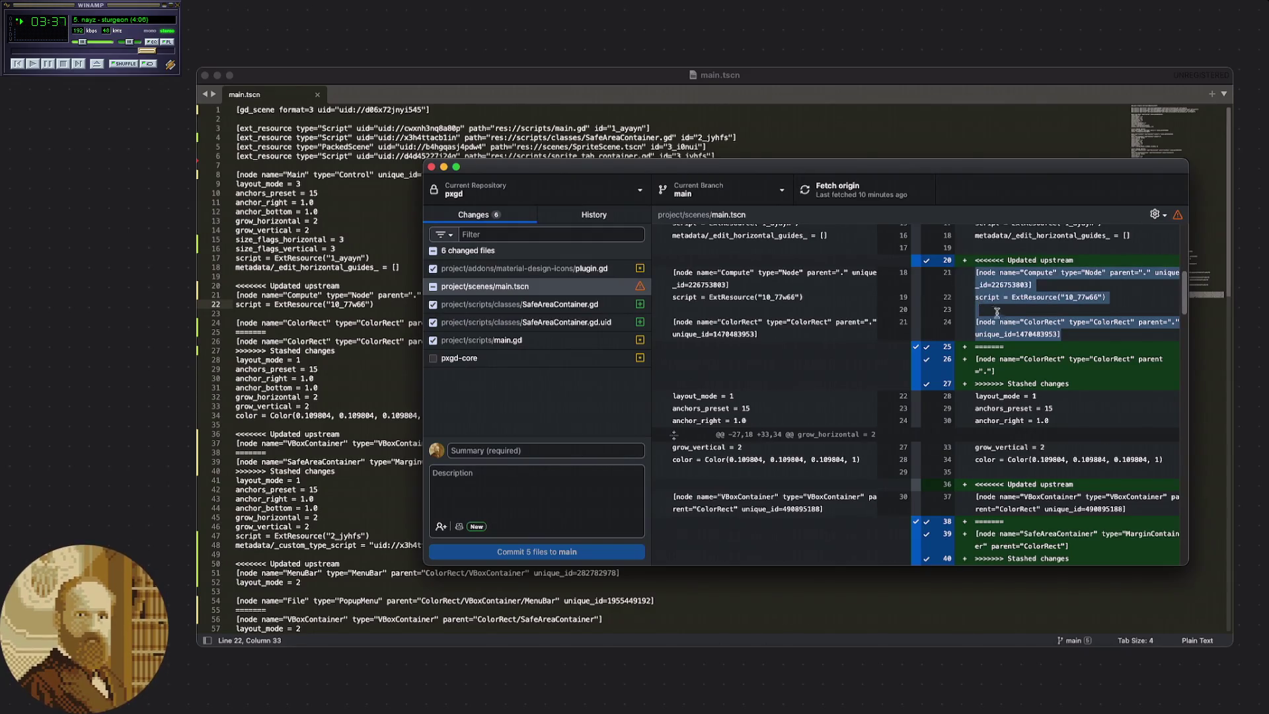
click(1083, 337)
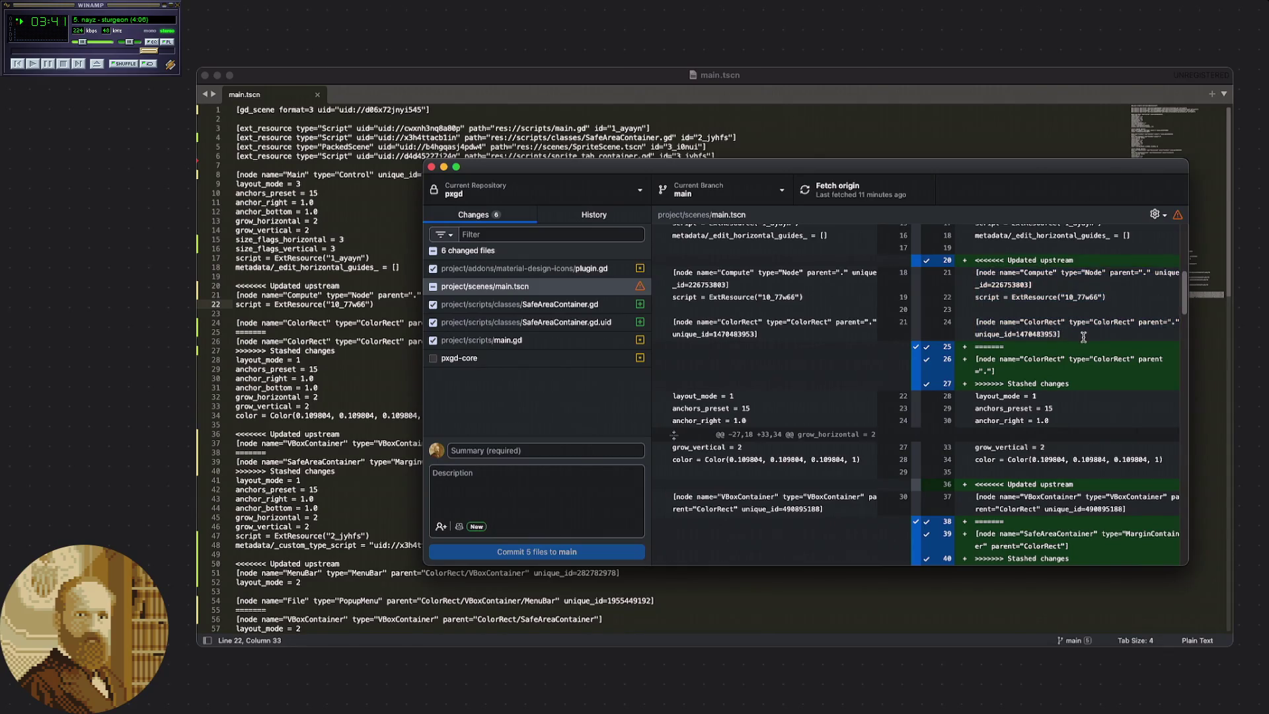
drag(1083, 336, 997, 323)
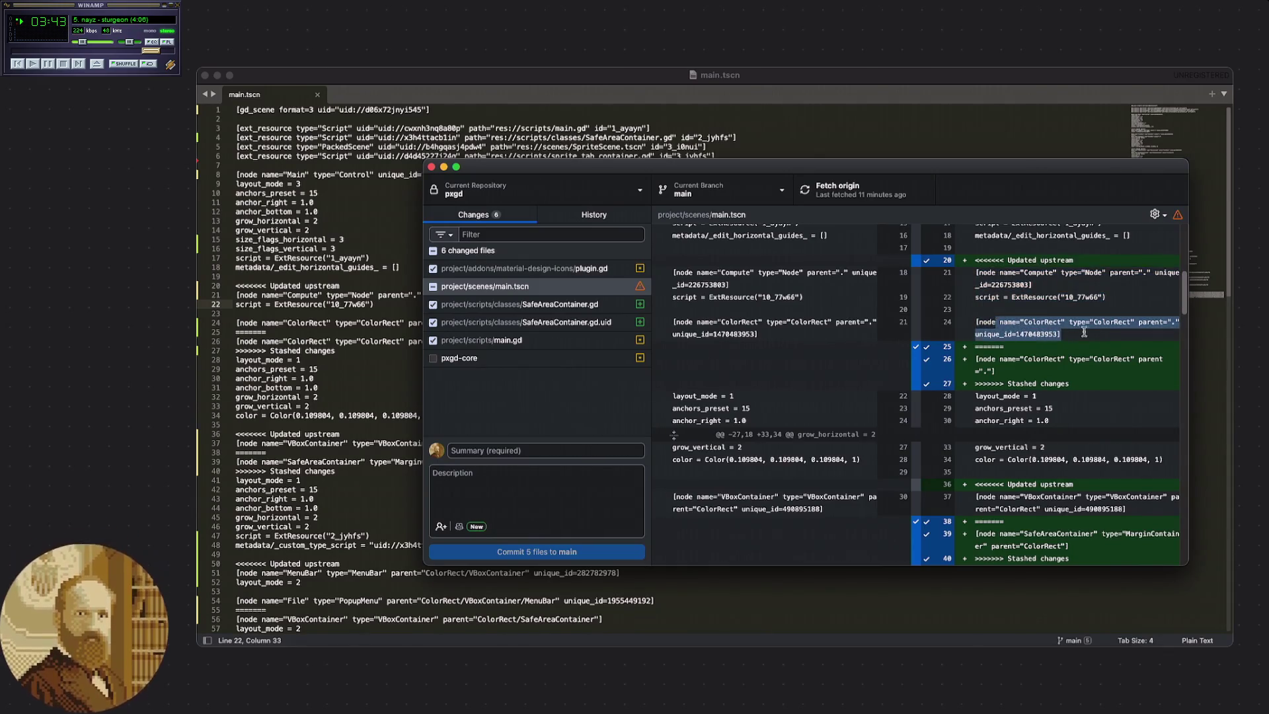
drag(1028, 381, 1001, 361)
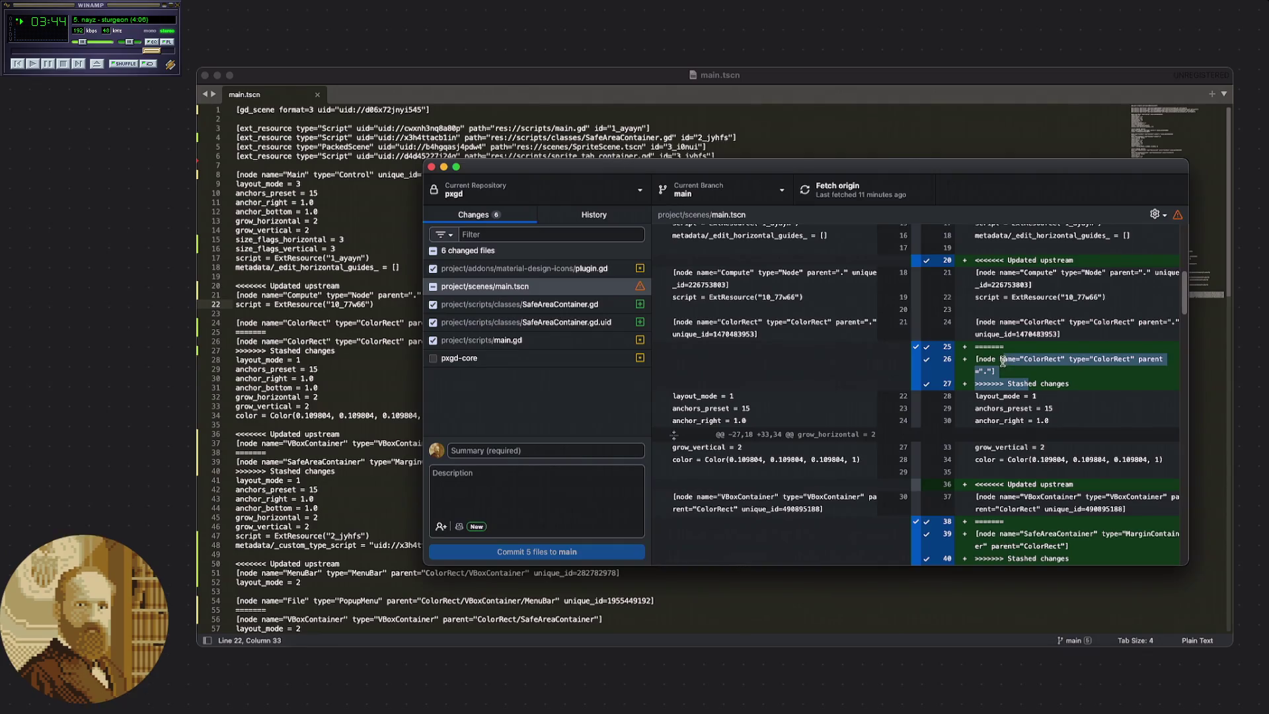
click(1048, 352)
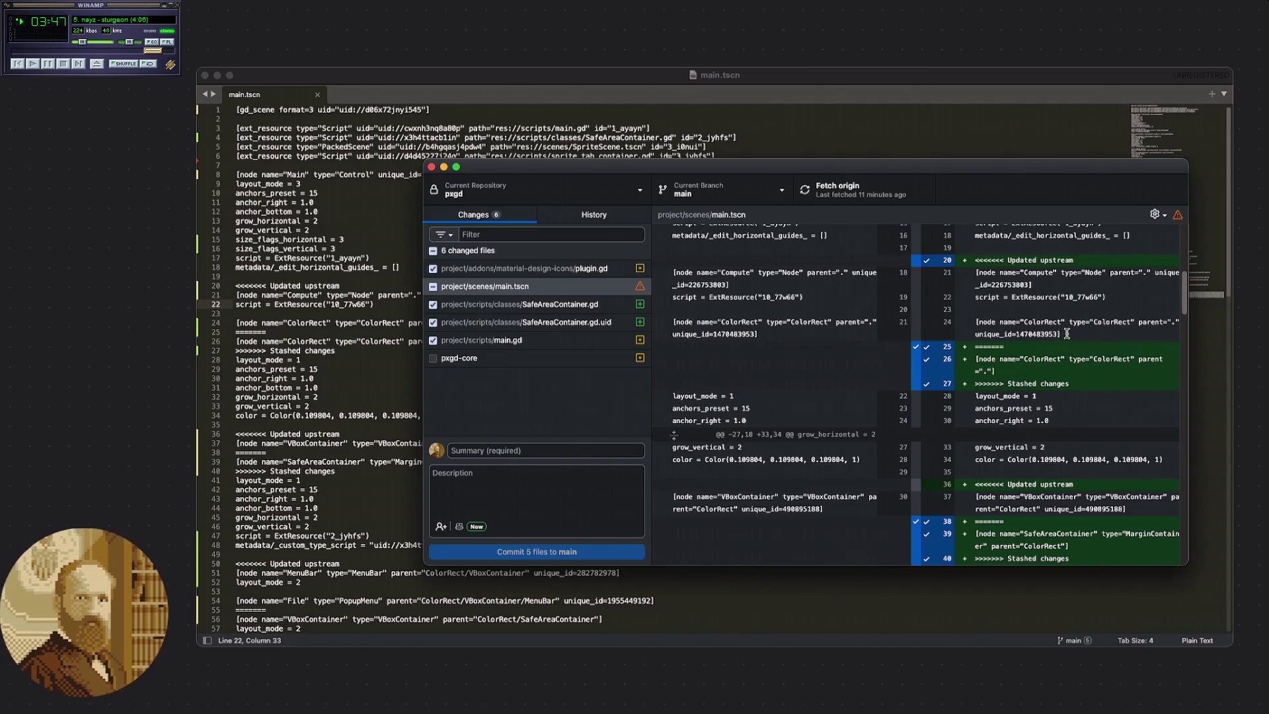
triple_click(1066, 334)
click(1033, 372)
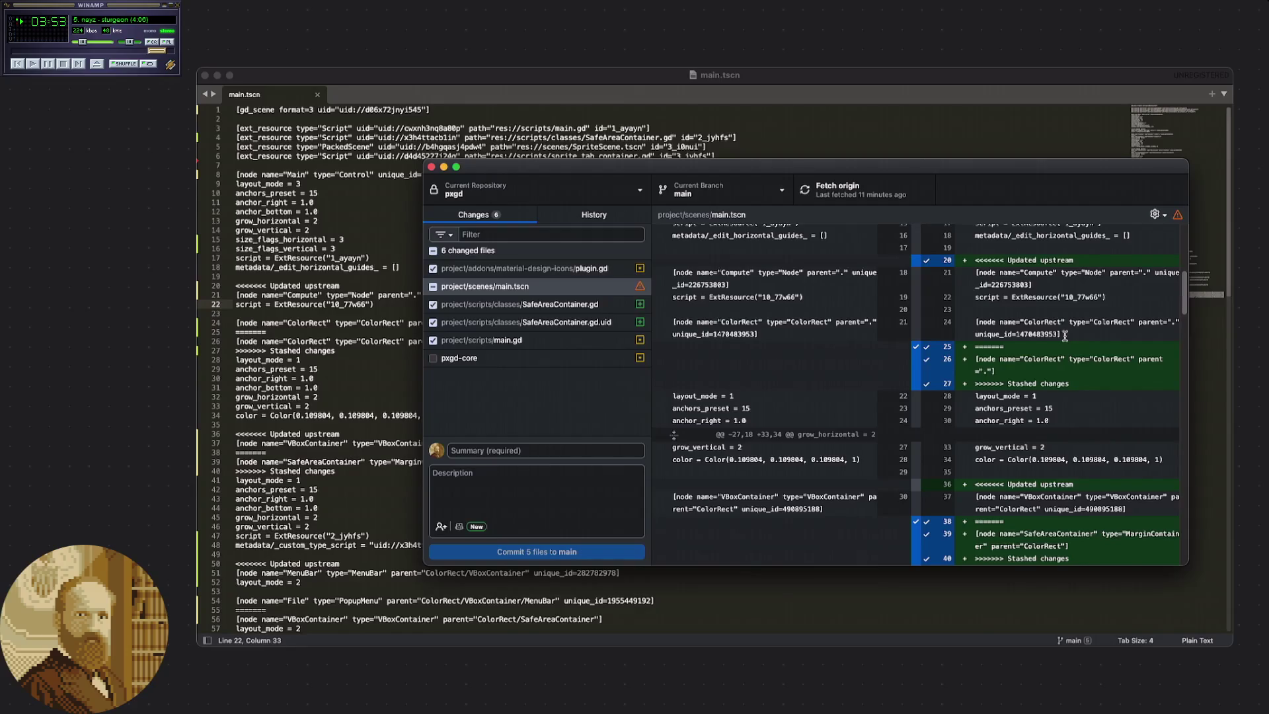
scroll(1026, 340, down, 3)
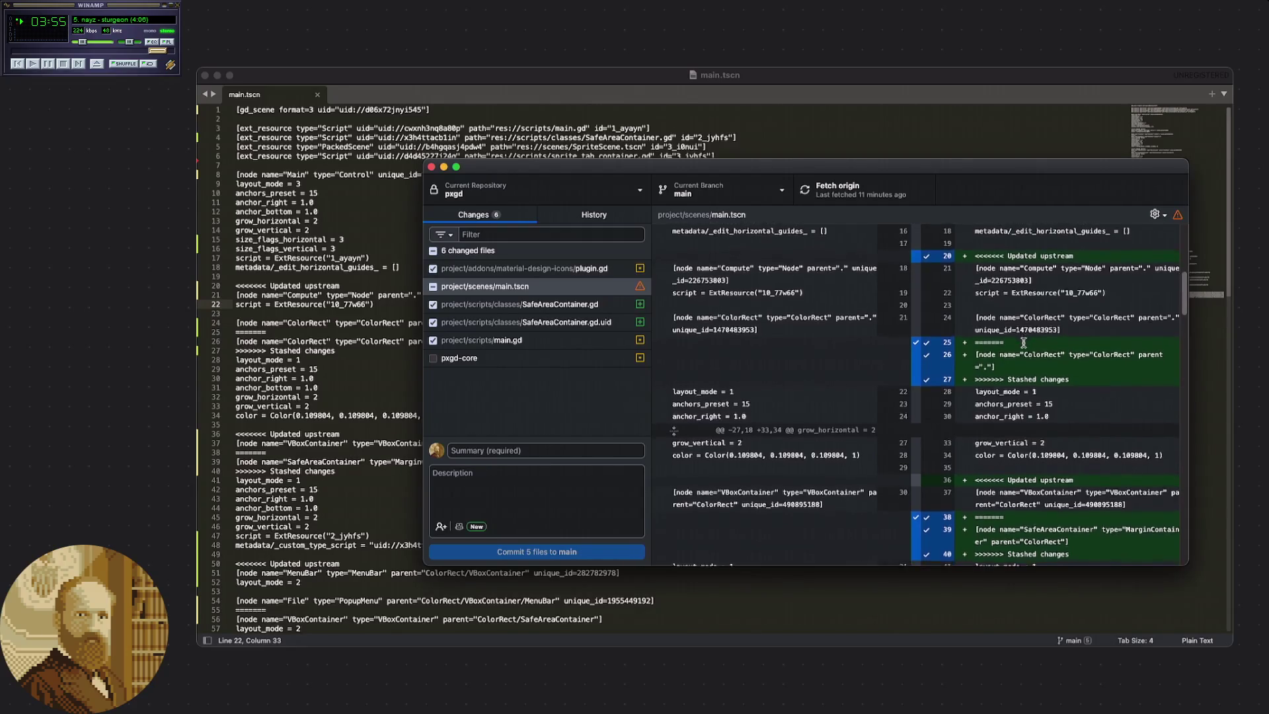
scroll(1020, 343, down, 2)
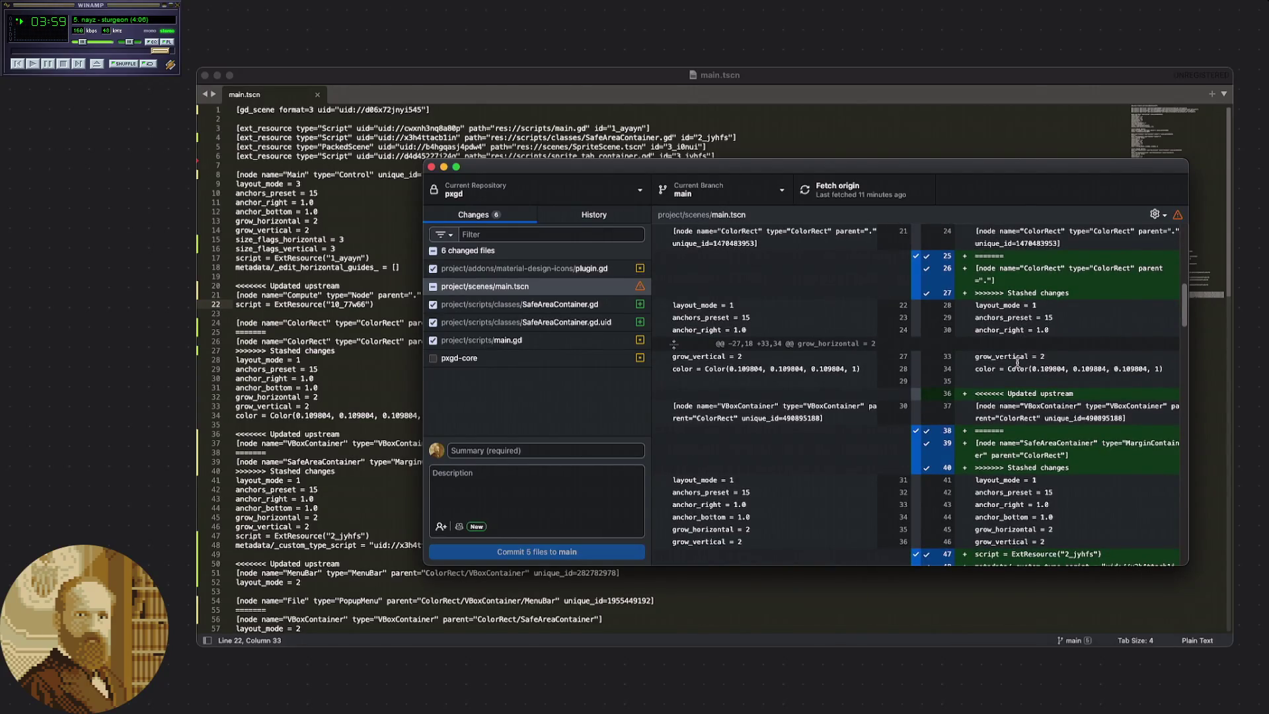
scroll(1017, 362, down, 3)
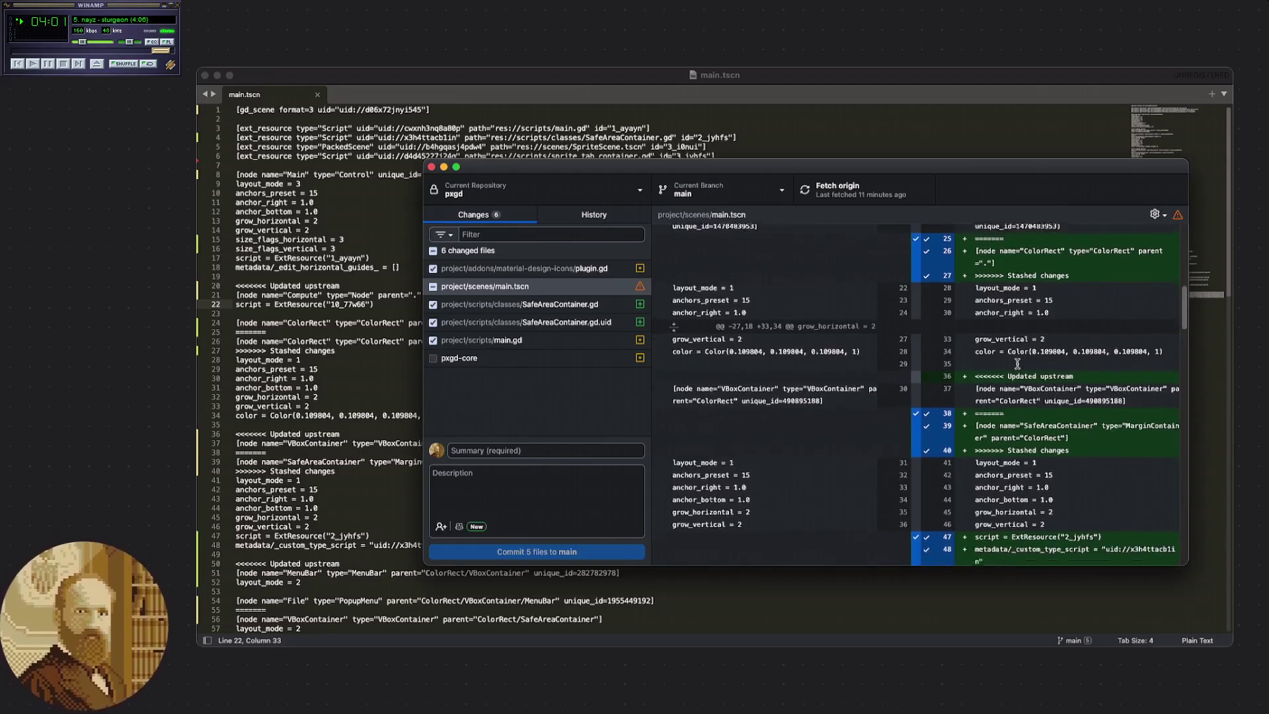
scroll(1016, 365, down, 4)
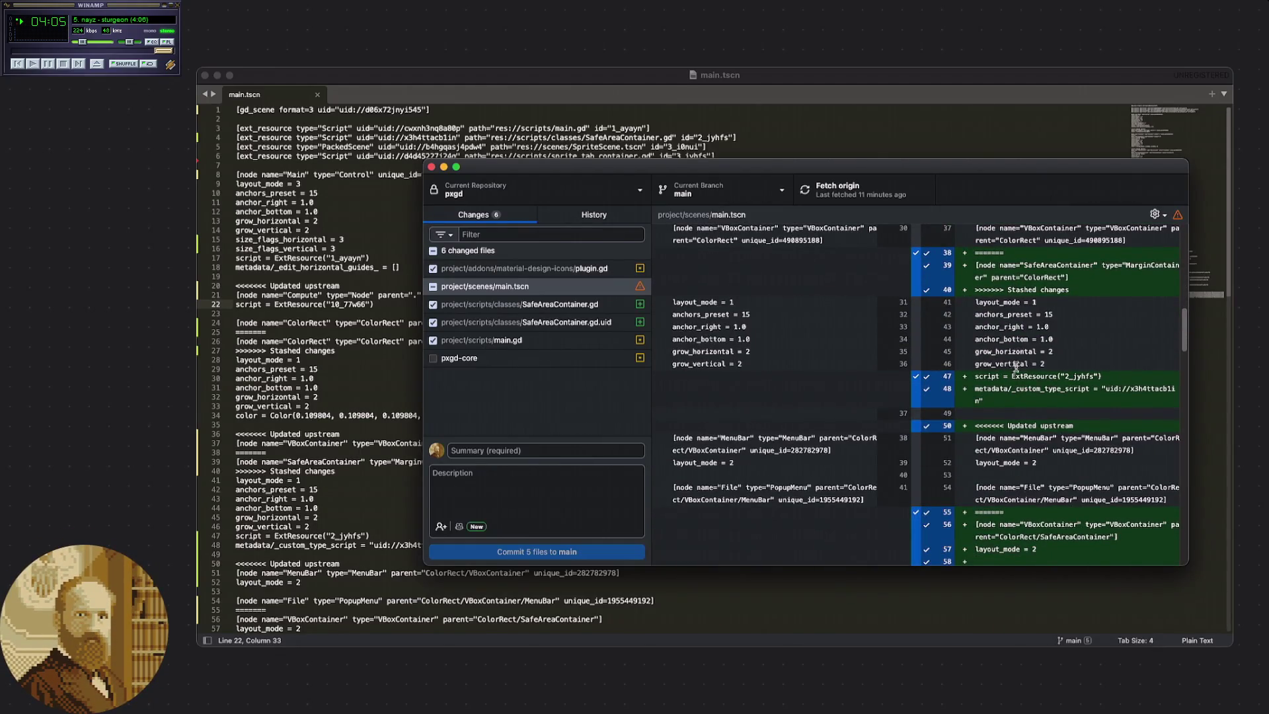
scroll(1008, 362, down, 7)
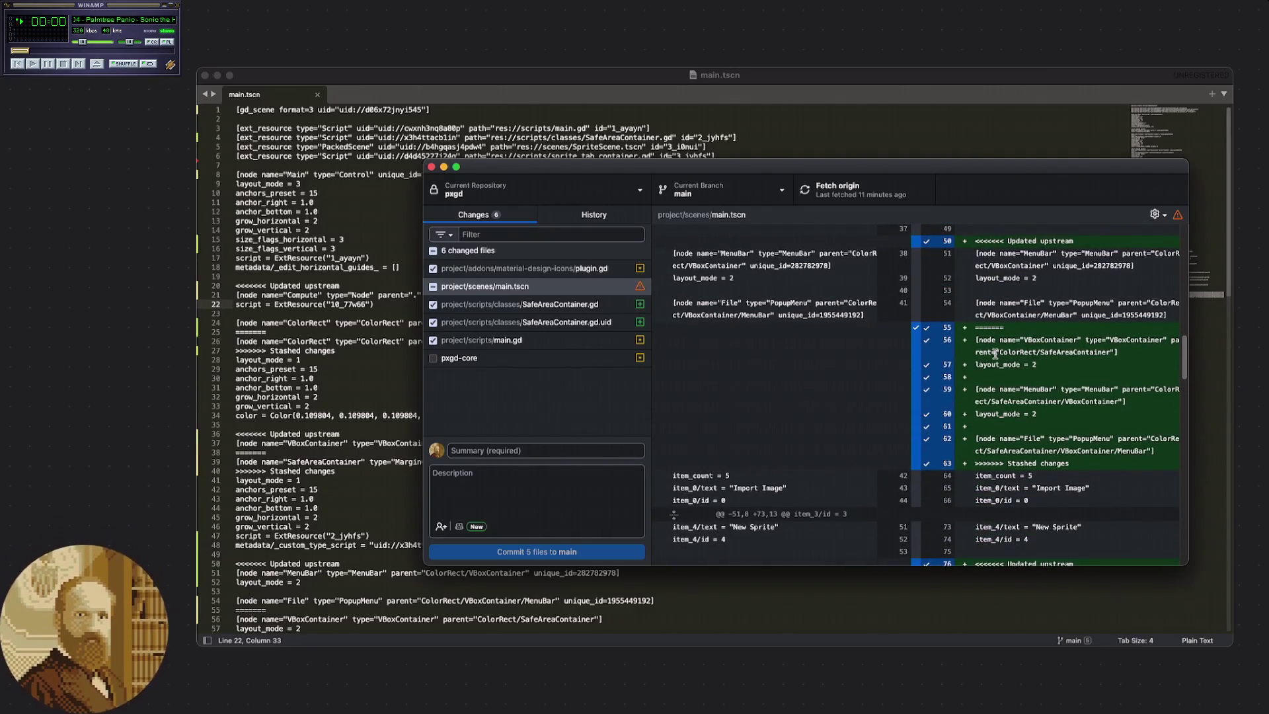
scroll(994, 355, down, 1)
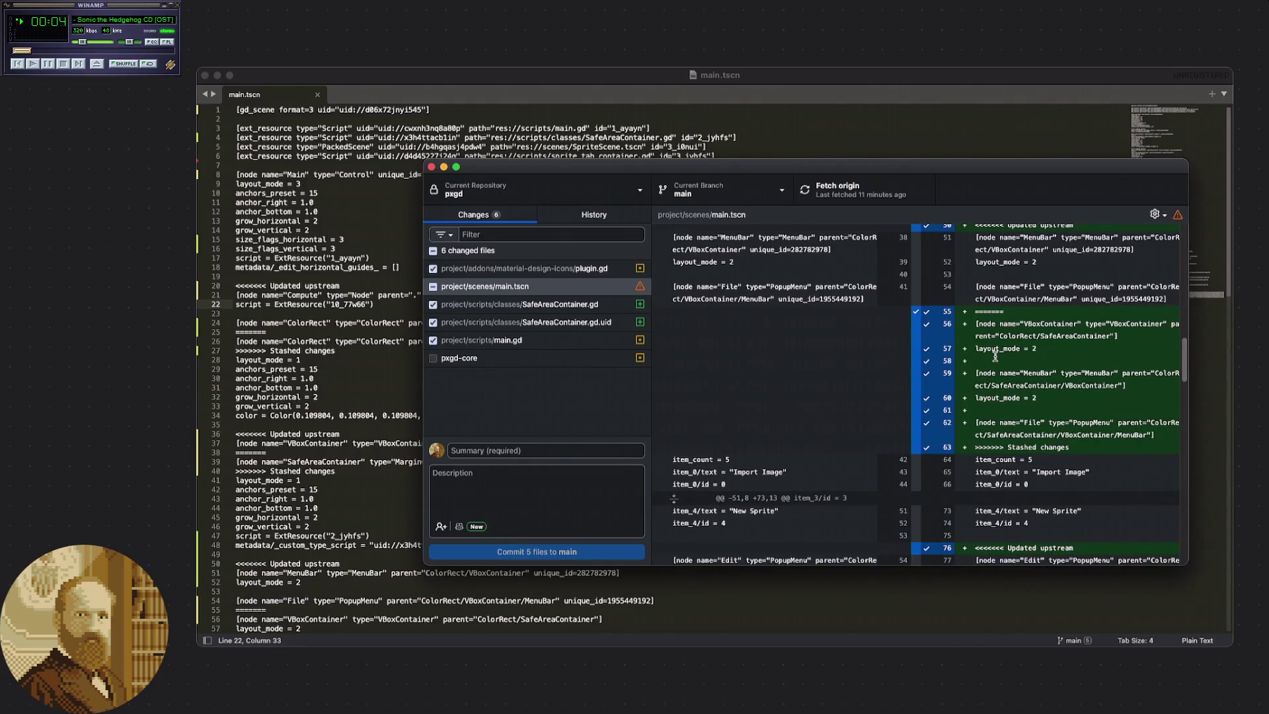
scroll(995, 357, down, 1)
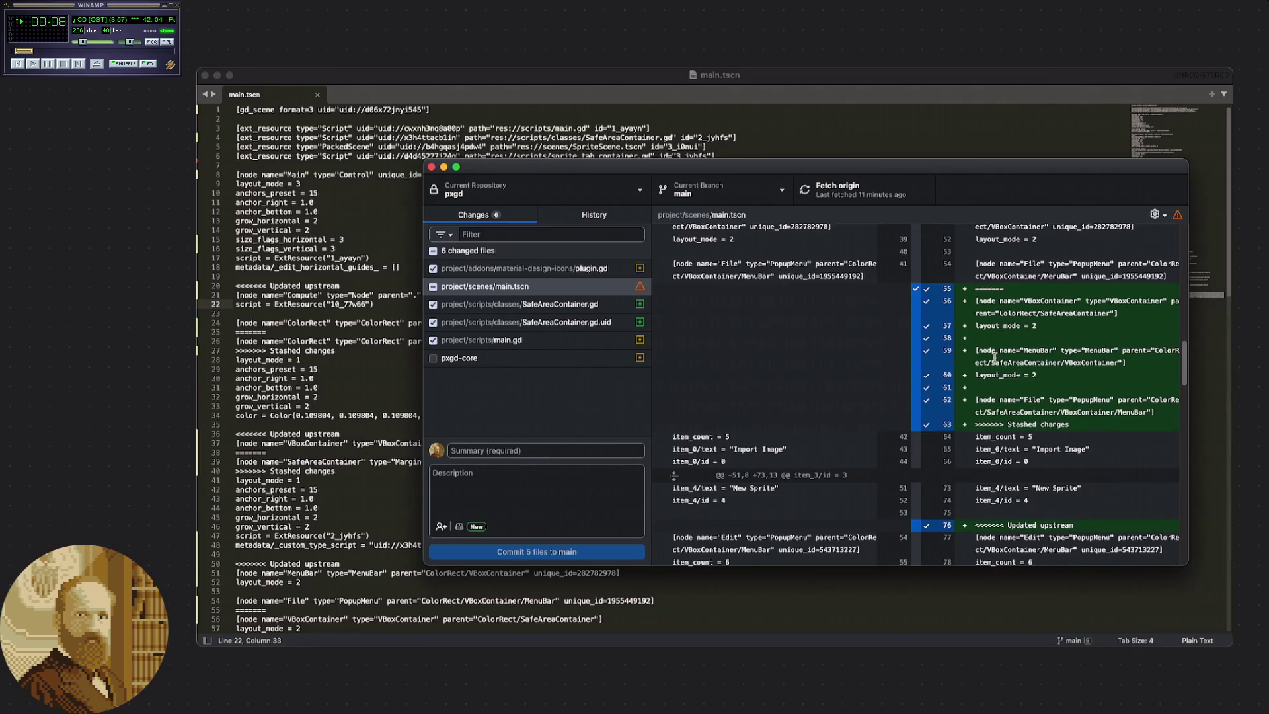
scroll(994, 357, down, 7)
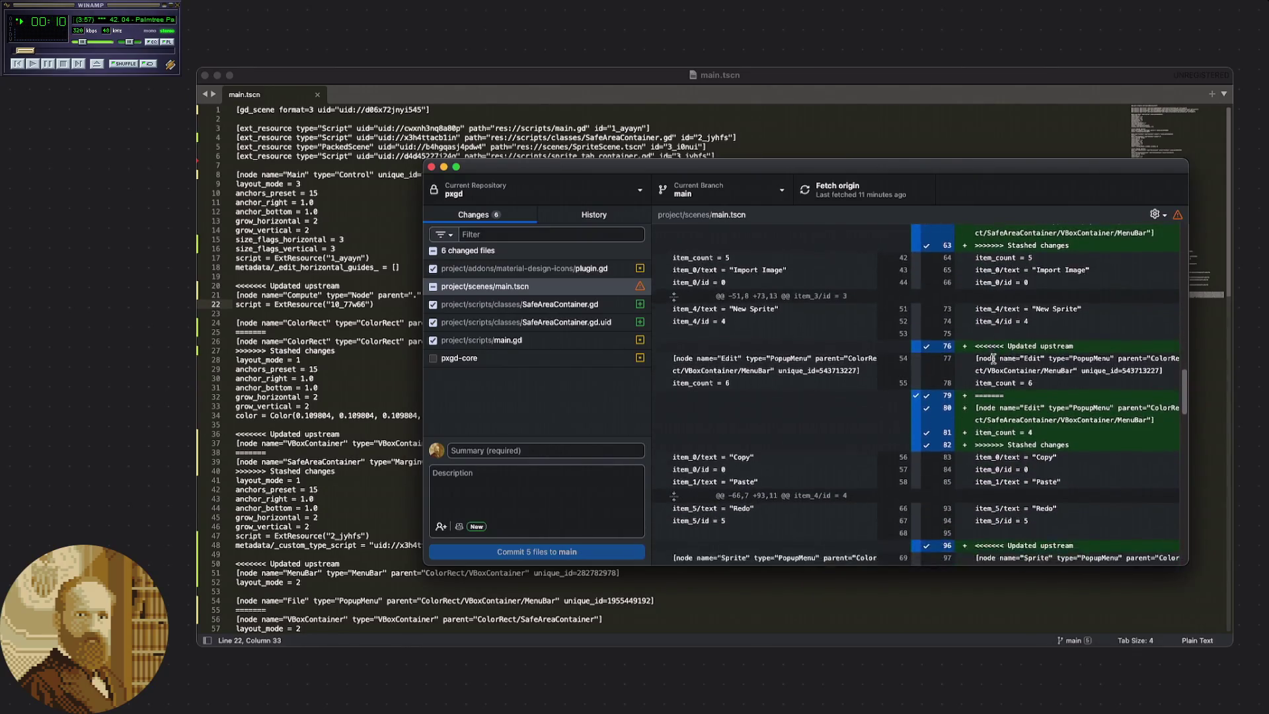
scroll(993, 359, down, 3)
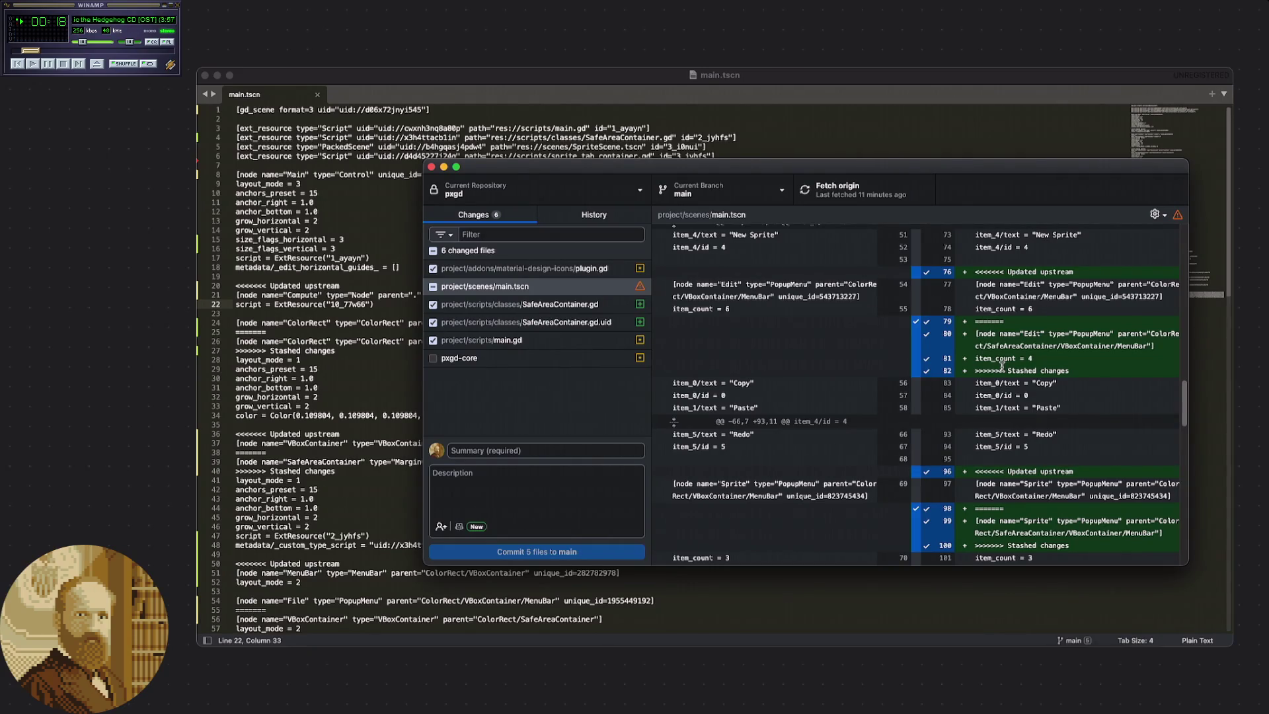
drag(1033, 308, 979, 287)
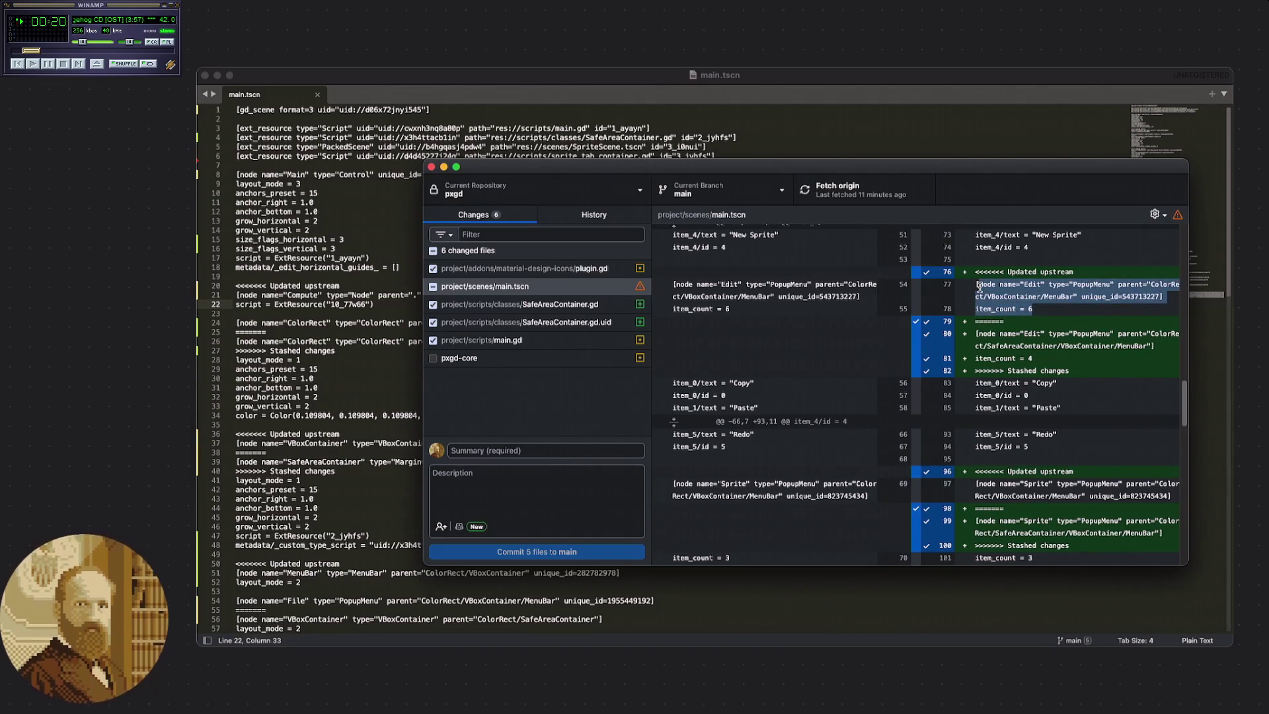
click(979, 287)
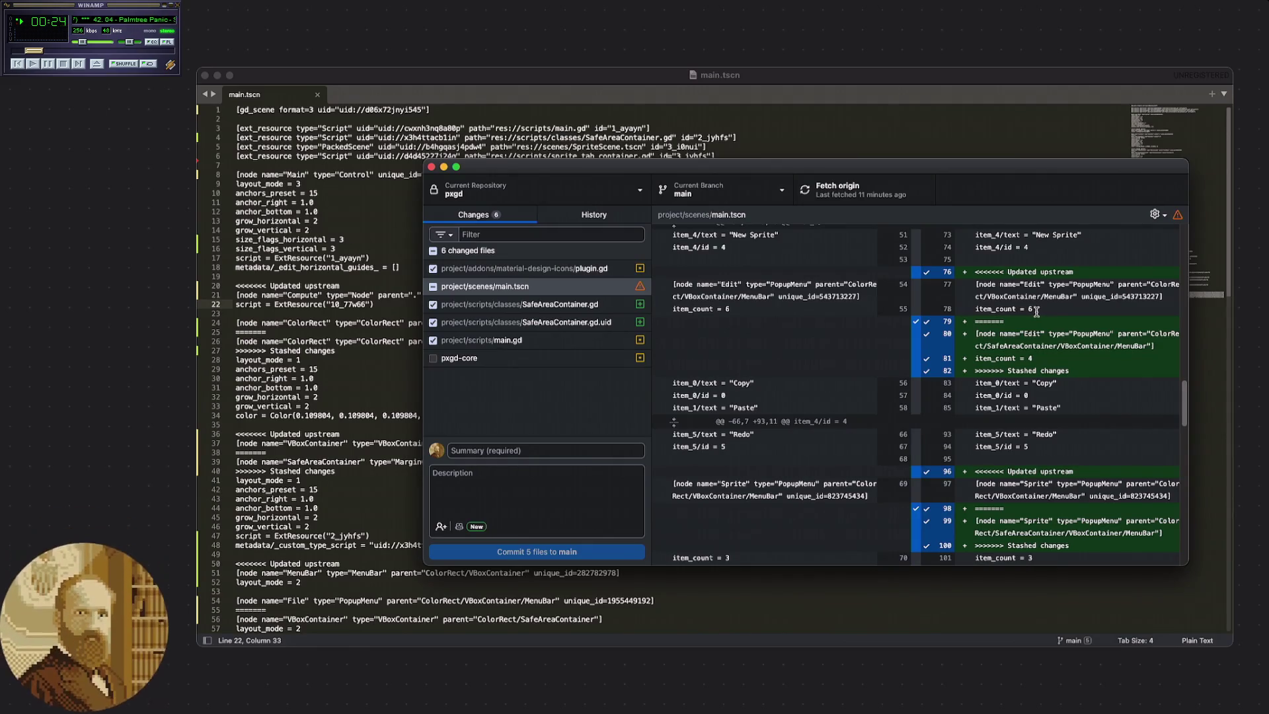
drag(1035, 310, 979, 287)
click(1069, 308)
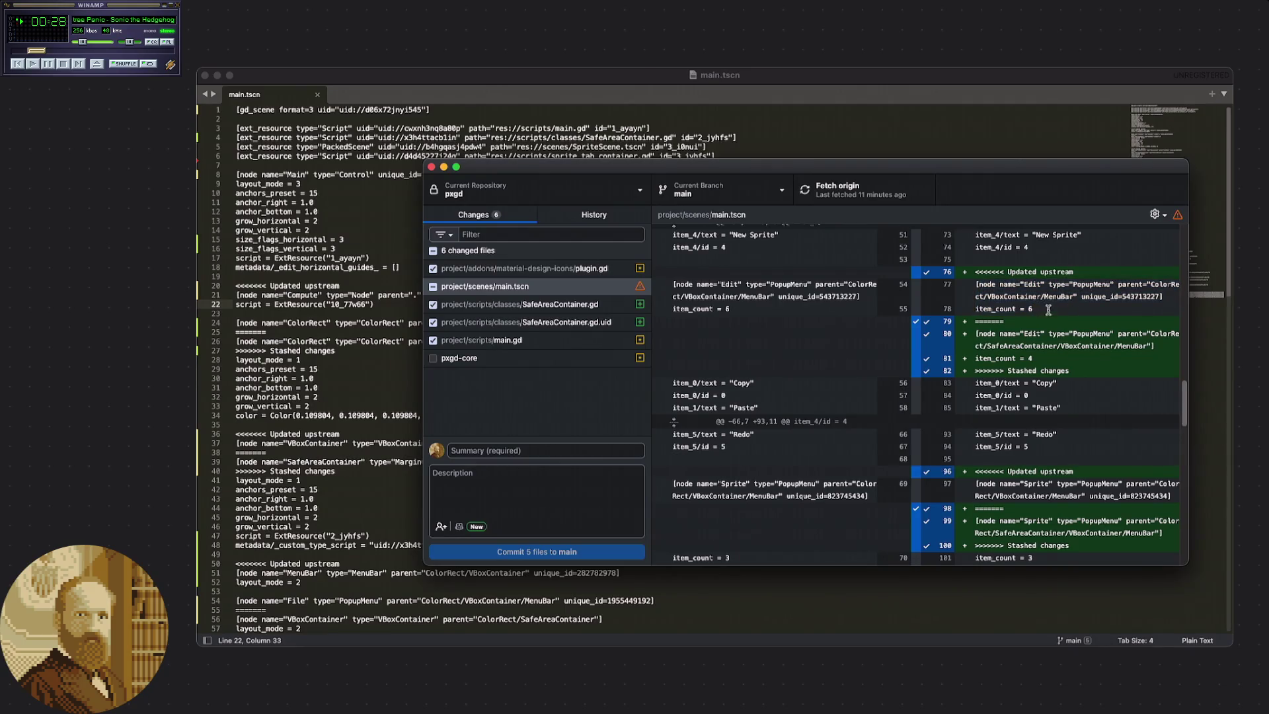
scroll(1048, 330, down, 1)
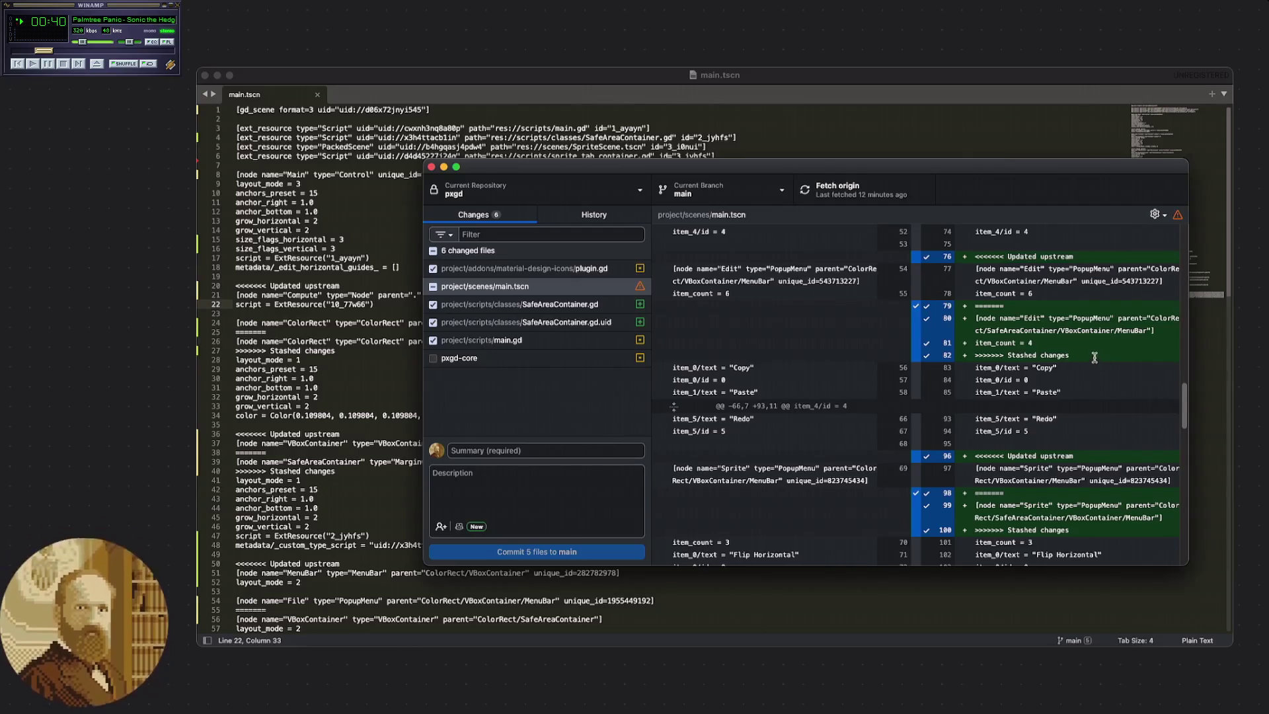
scroll(1062, 347, down, 1)
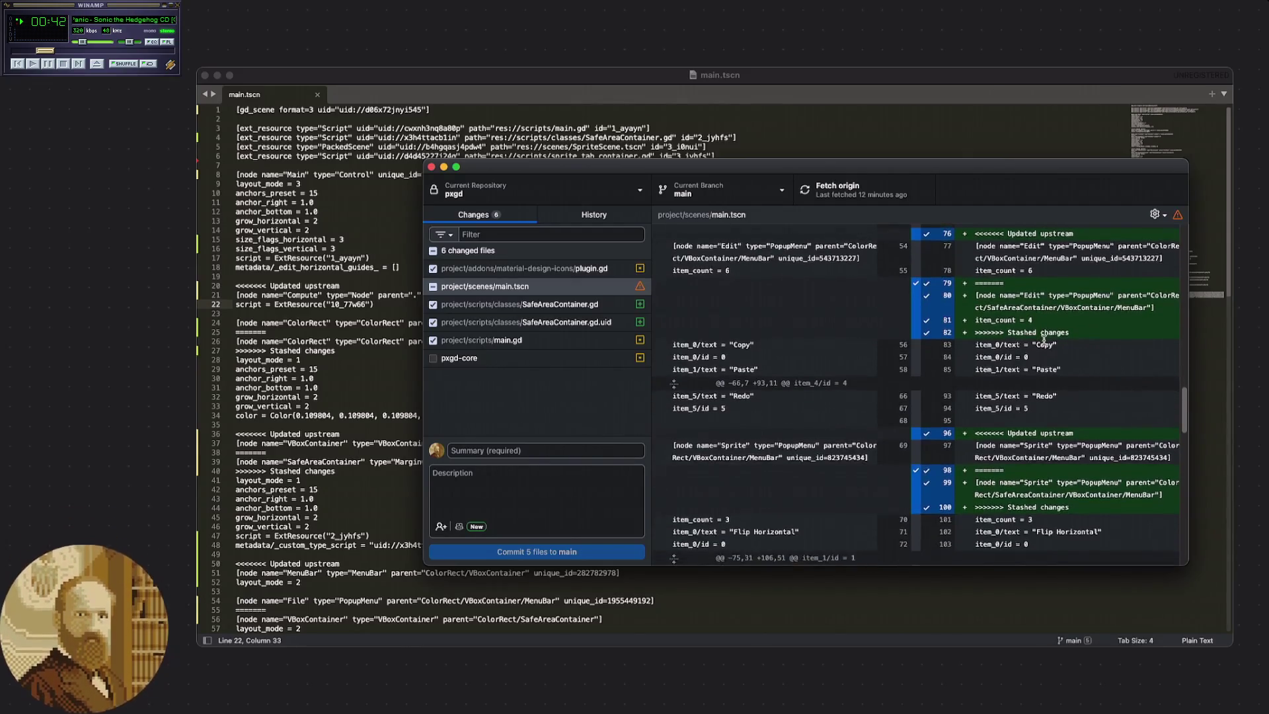
scroll(1042, 339, up, 5)
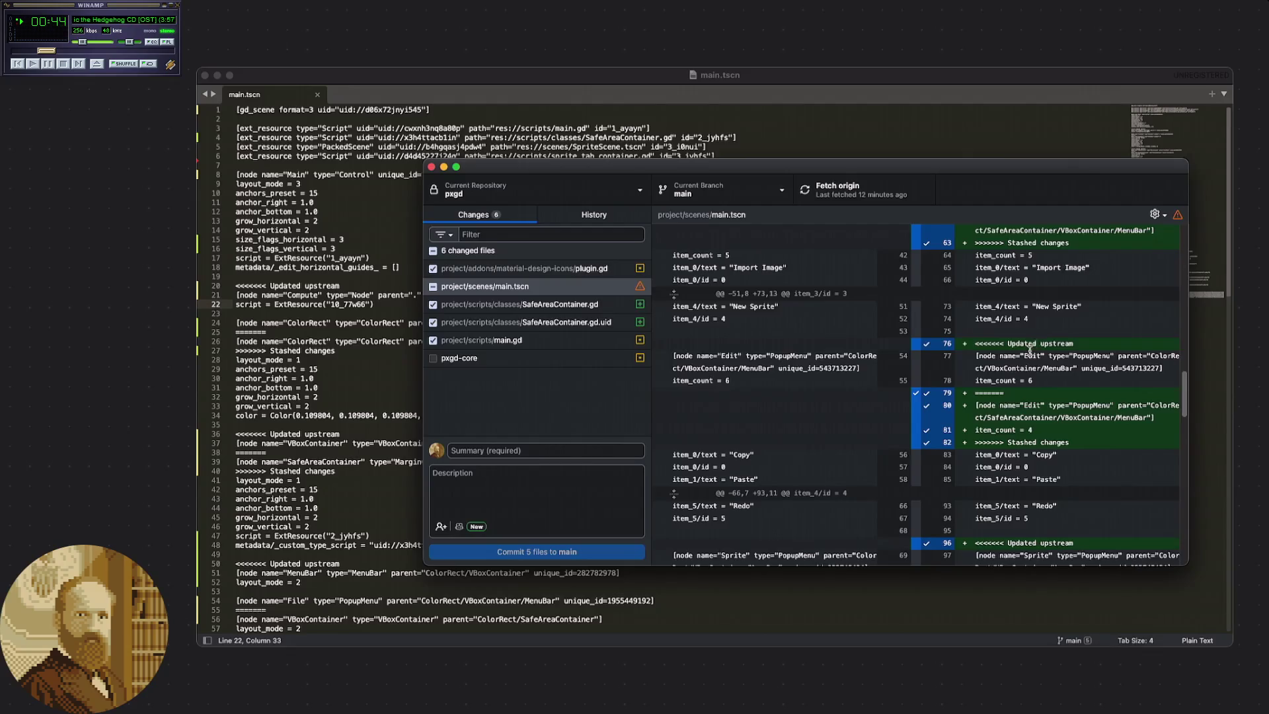
scroll(1029, 351, down, 3)
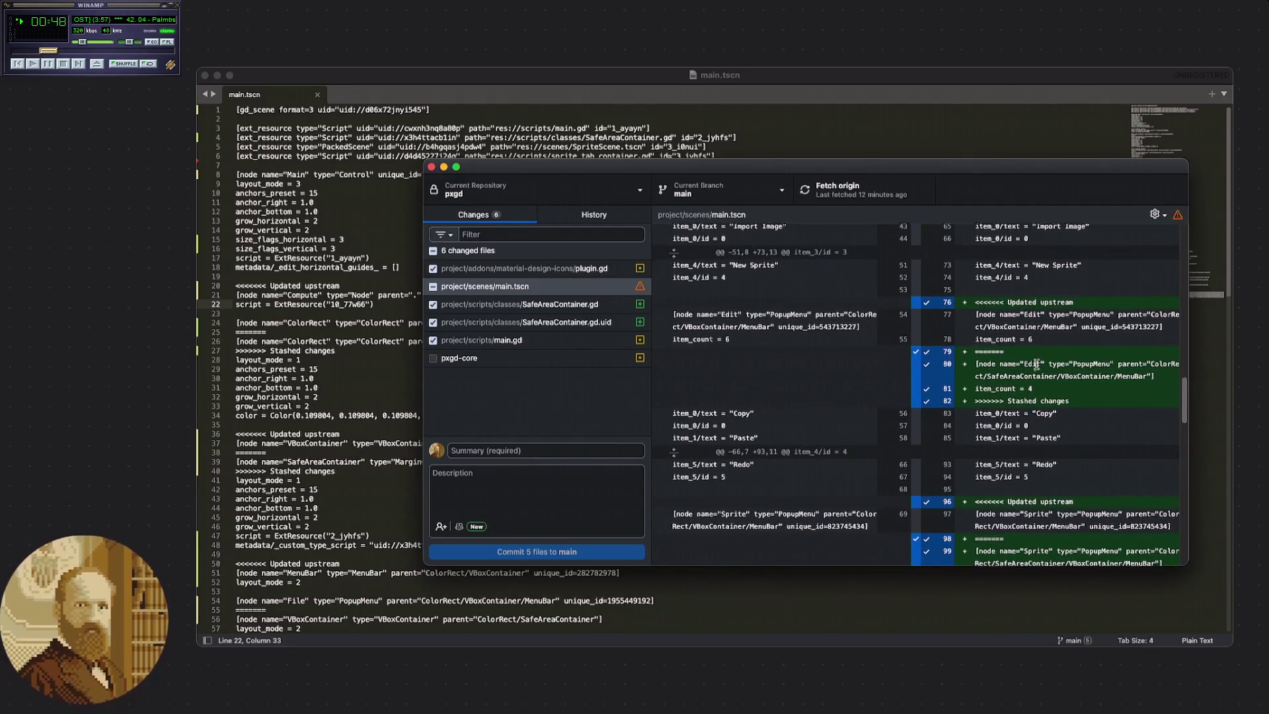
scroll(1037, 364, down, 2)
scroll(1035, 363, down, 1)
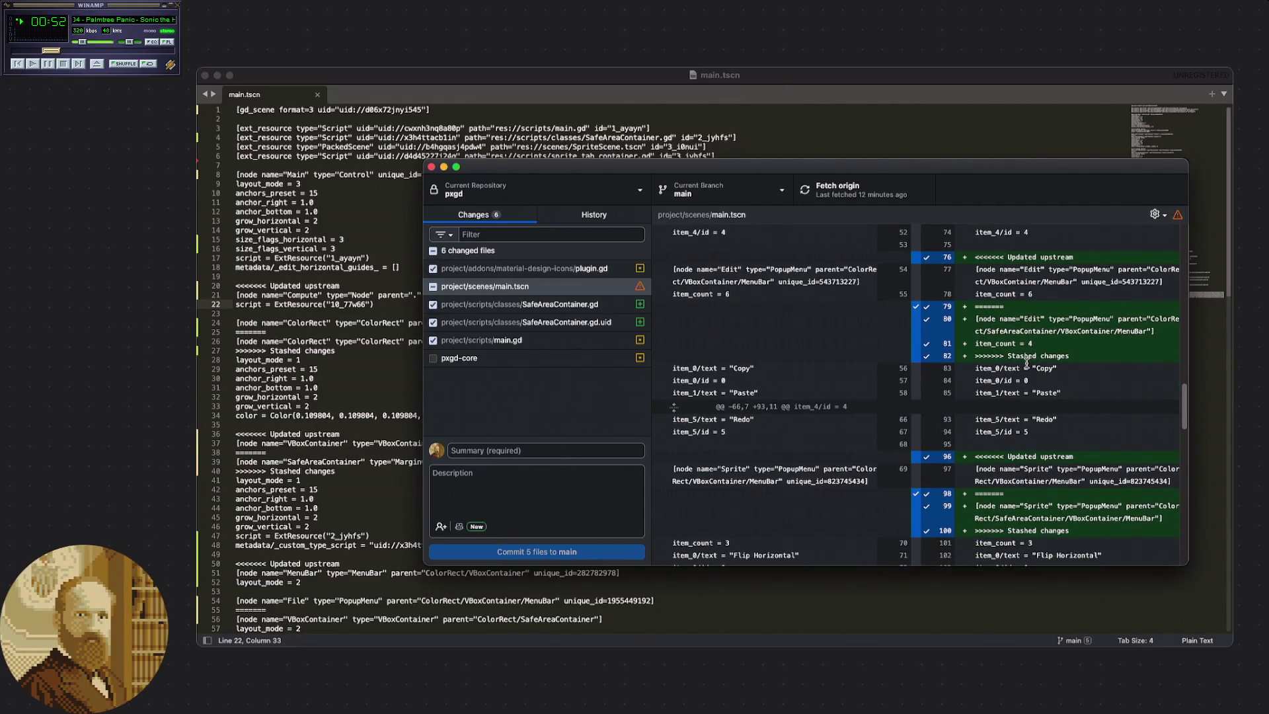
scroll(1026, 362, down, 20)
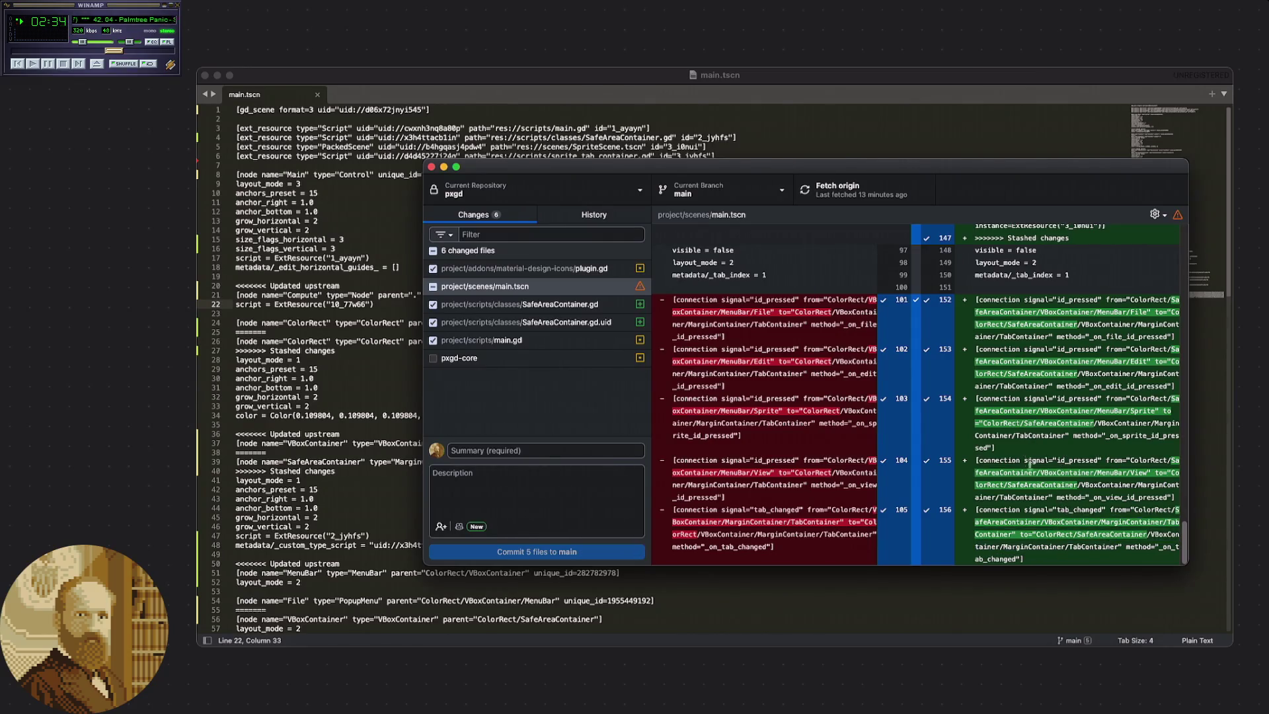
scroll(1021, 398, up, 3)
scroll(1059, 466, down, 1)
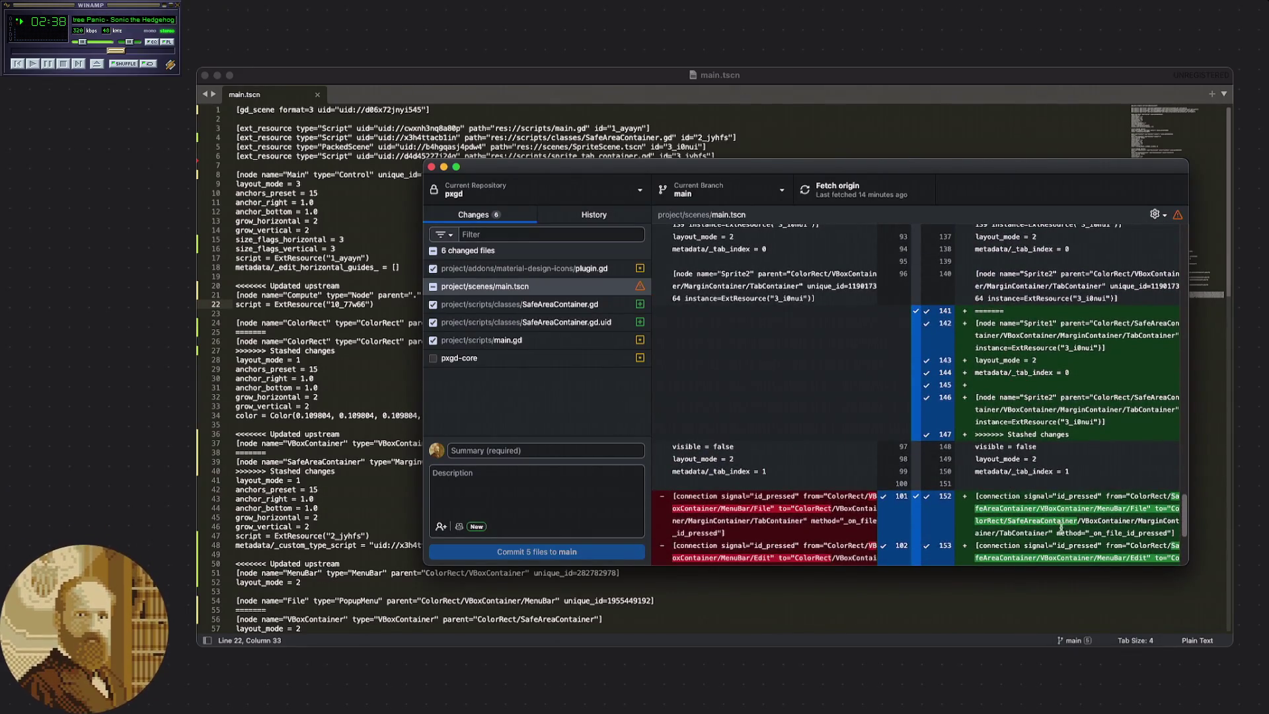
scroll(1027, 489, up, 1)
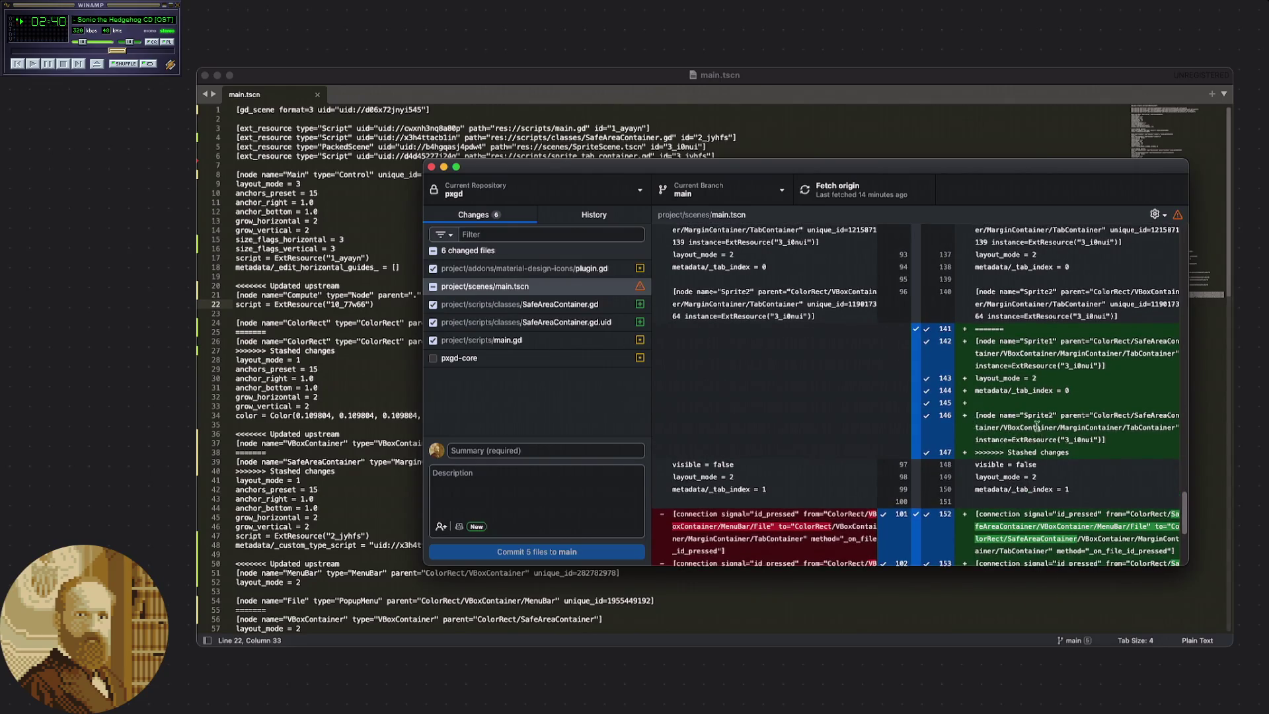
scroll(1038, 428, up, 4)
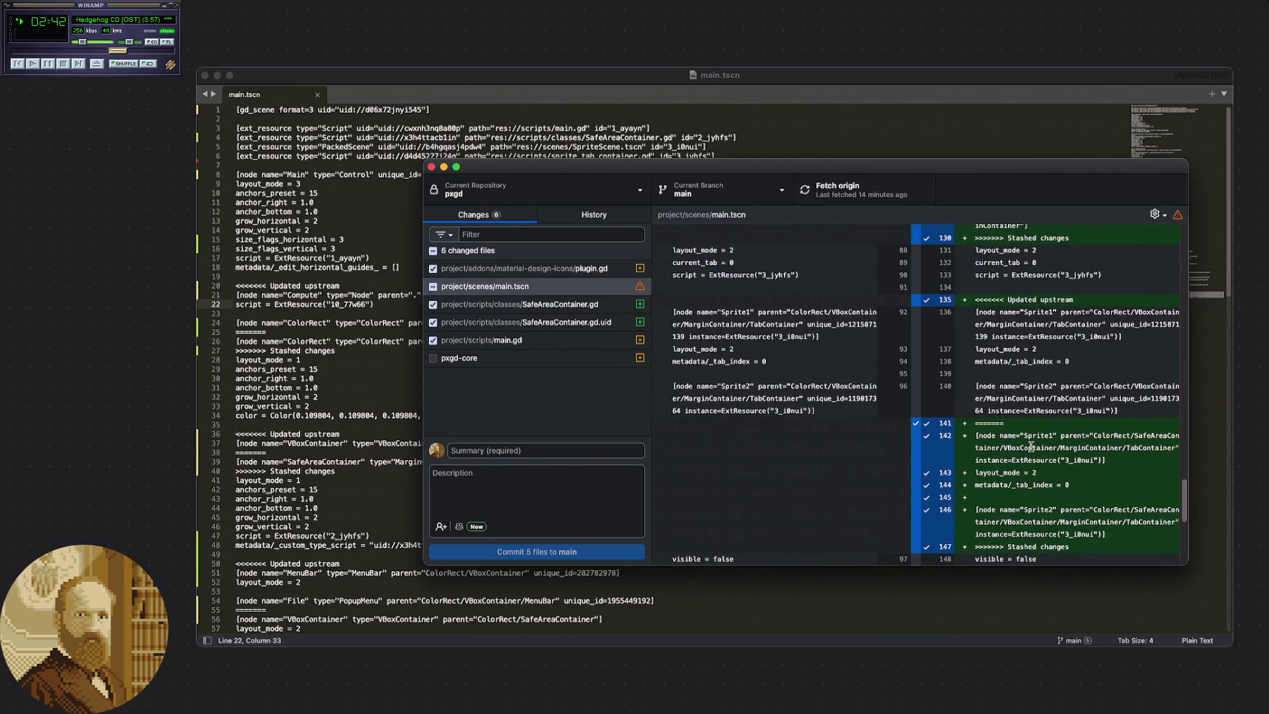
scroll(1029, 448, down, 1)
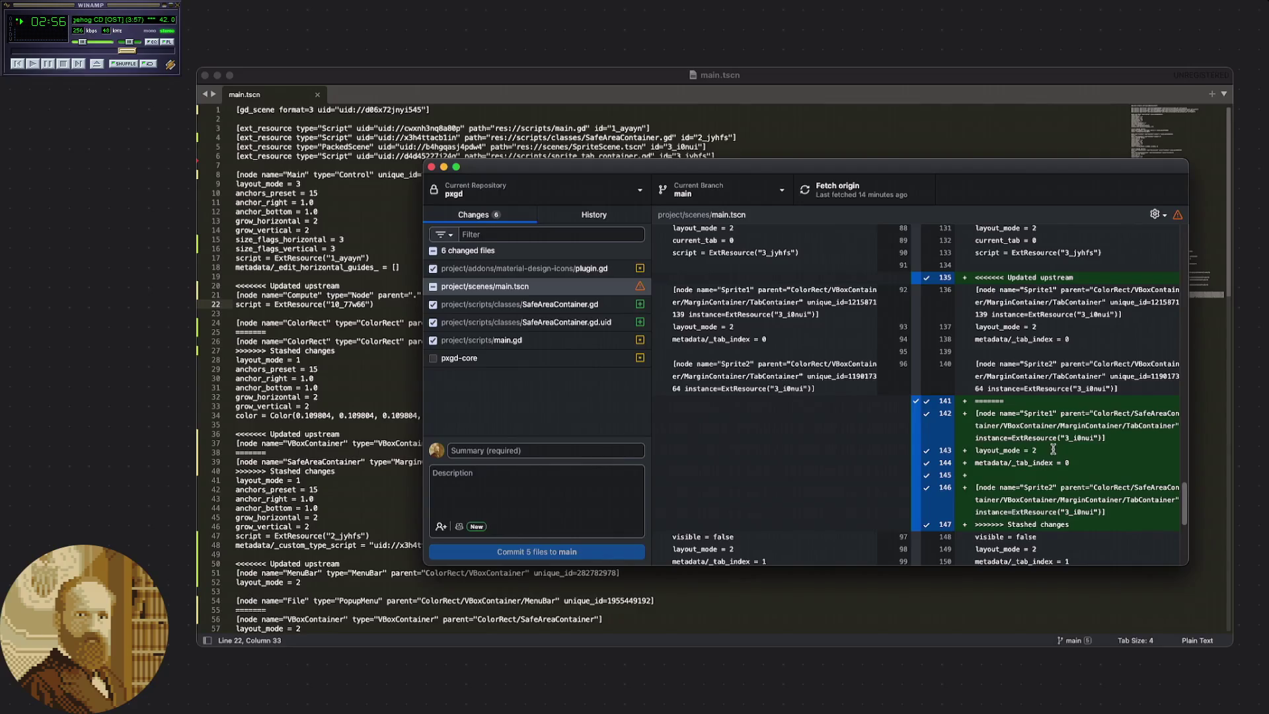
mouse_move(1105, 513)
mouse_down()
mouse_move(1012, 489)
mouse_move(1066, 490)
mouse_up()
click(1131, 487)
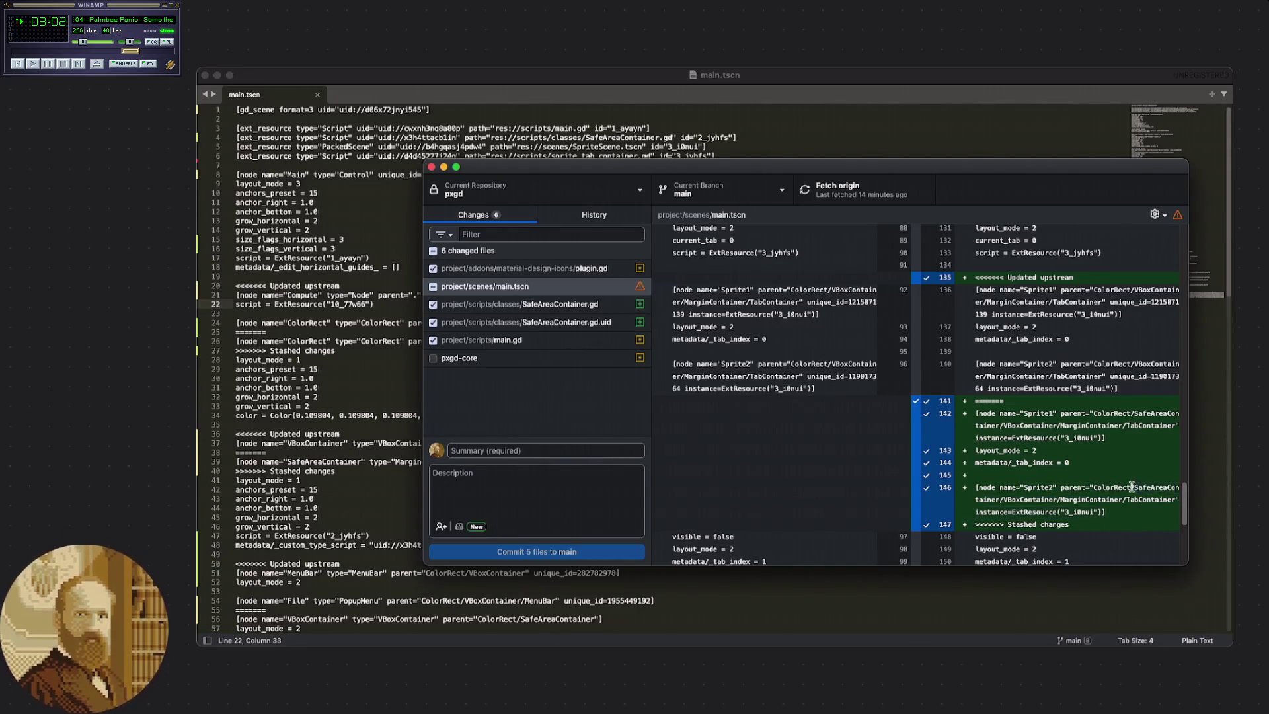
scroll(1131, 487, up, 5)
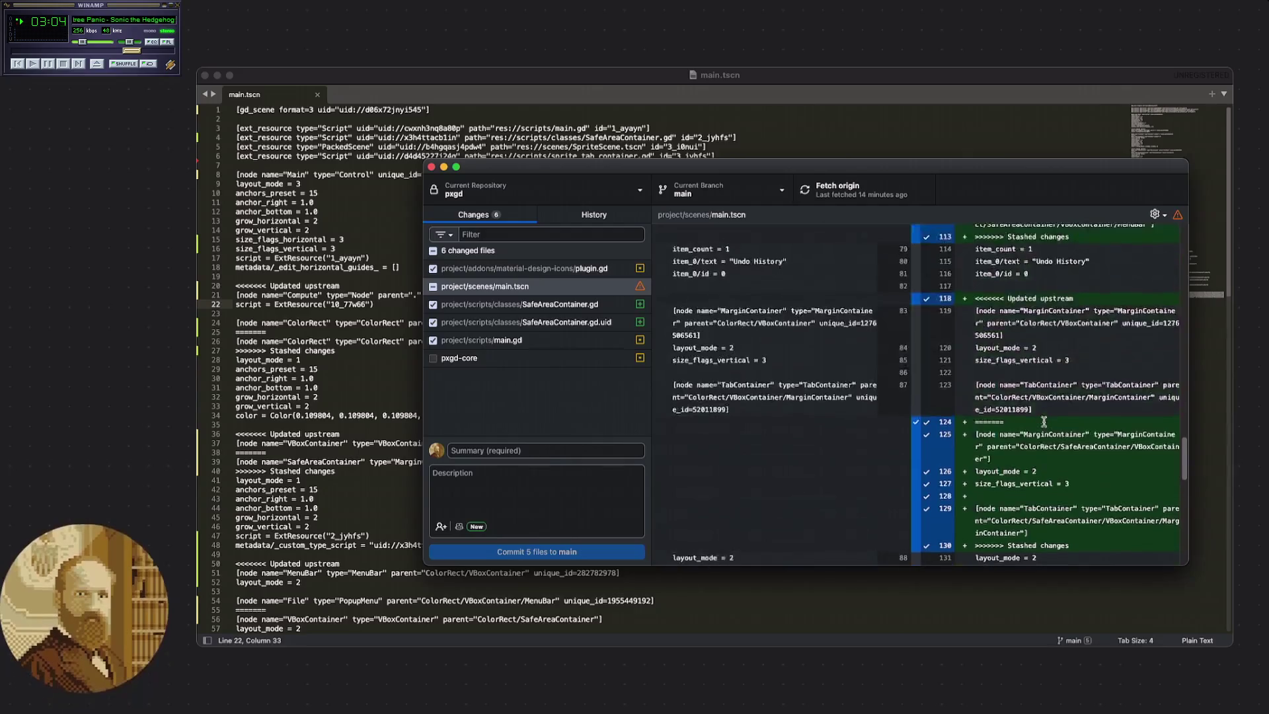
scroll(1030, 426, down, 1)
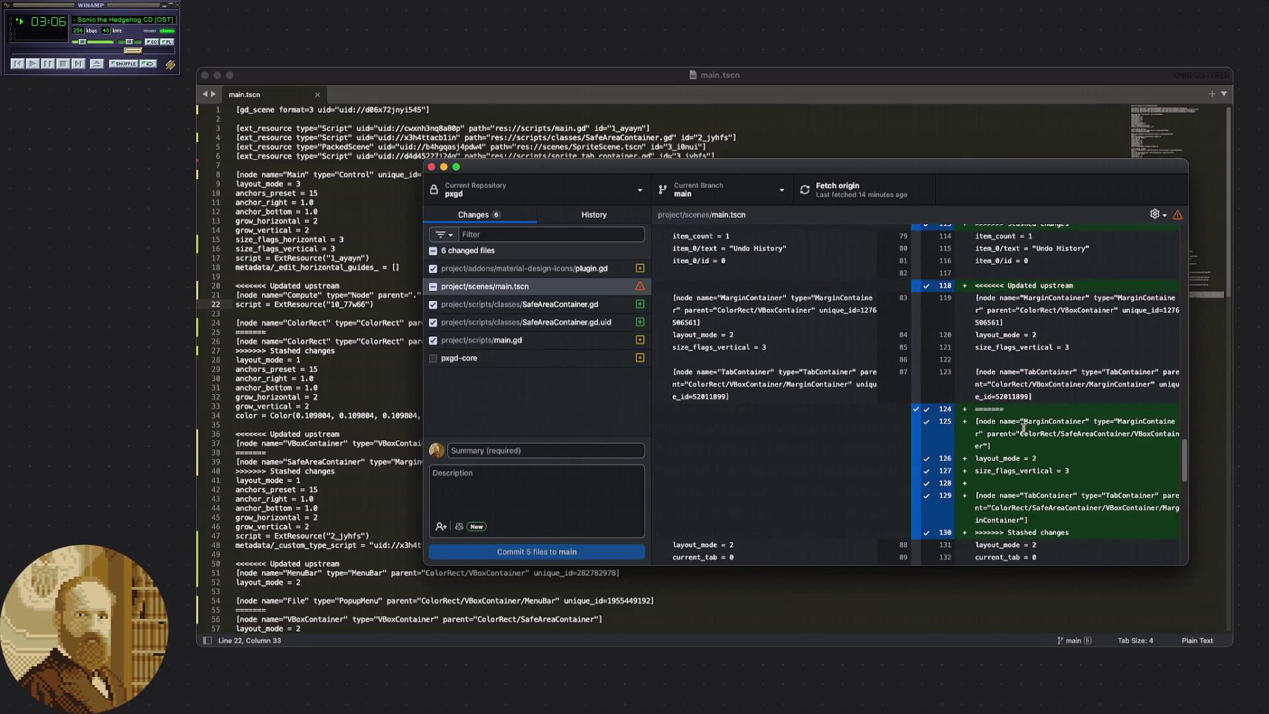
scroll(1031, 426, up, 3)
scroll(1035, 426, up, 2)
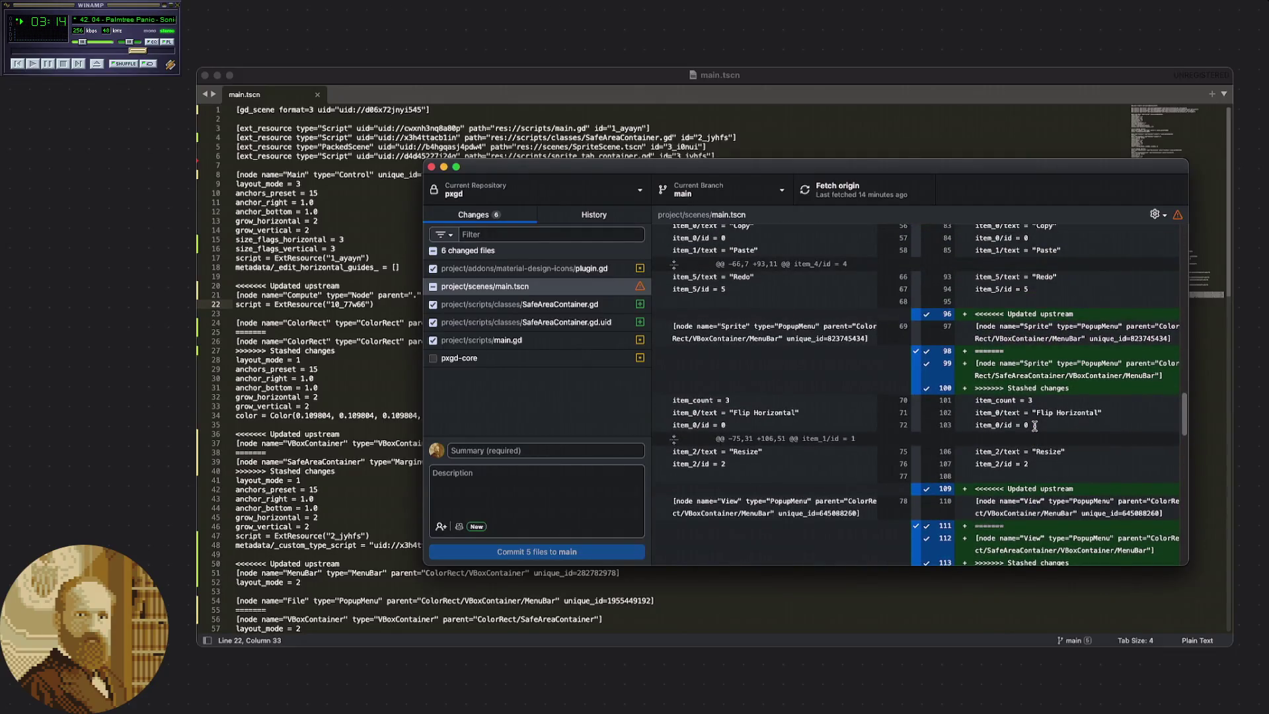
scroll(1033, 426, up, 1)
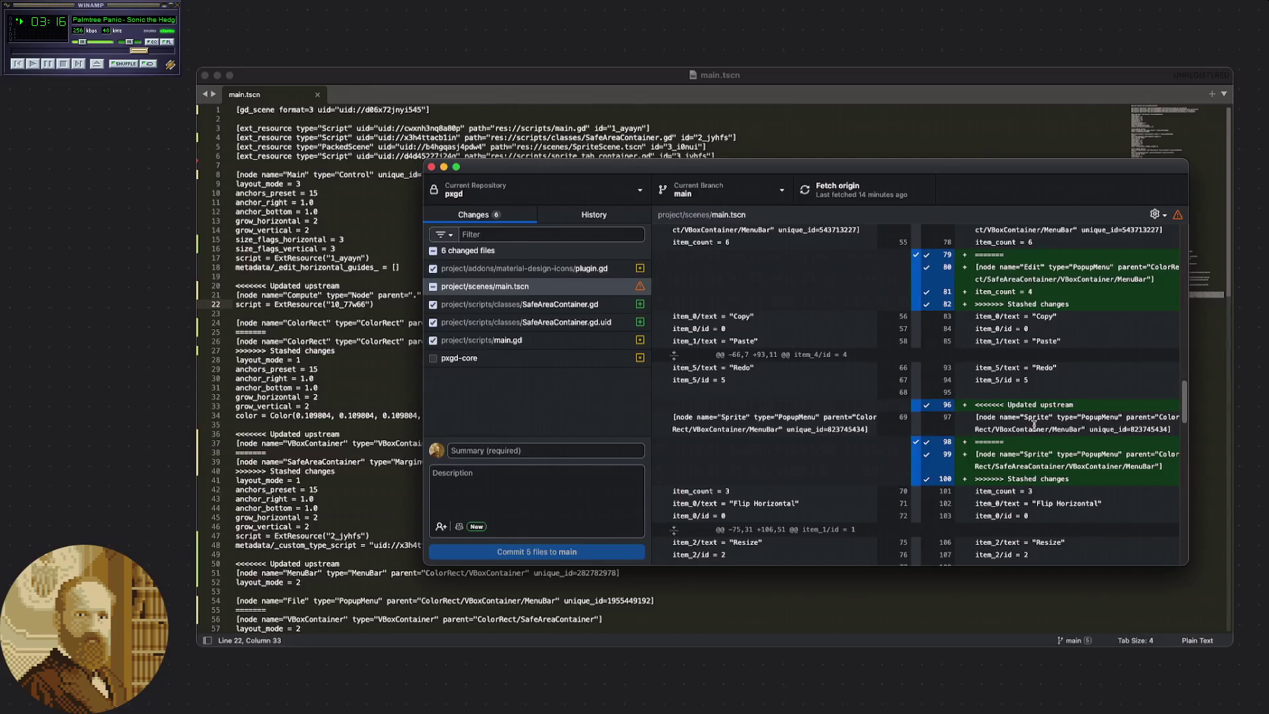
scroll(1034, 425, up, 2)
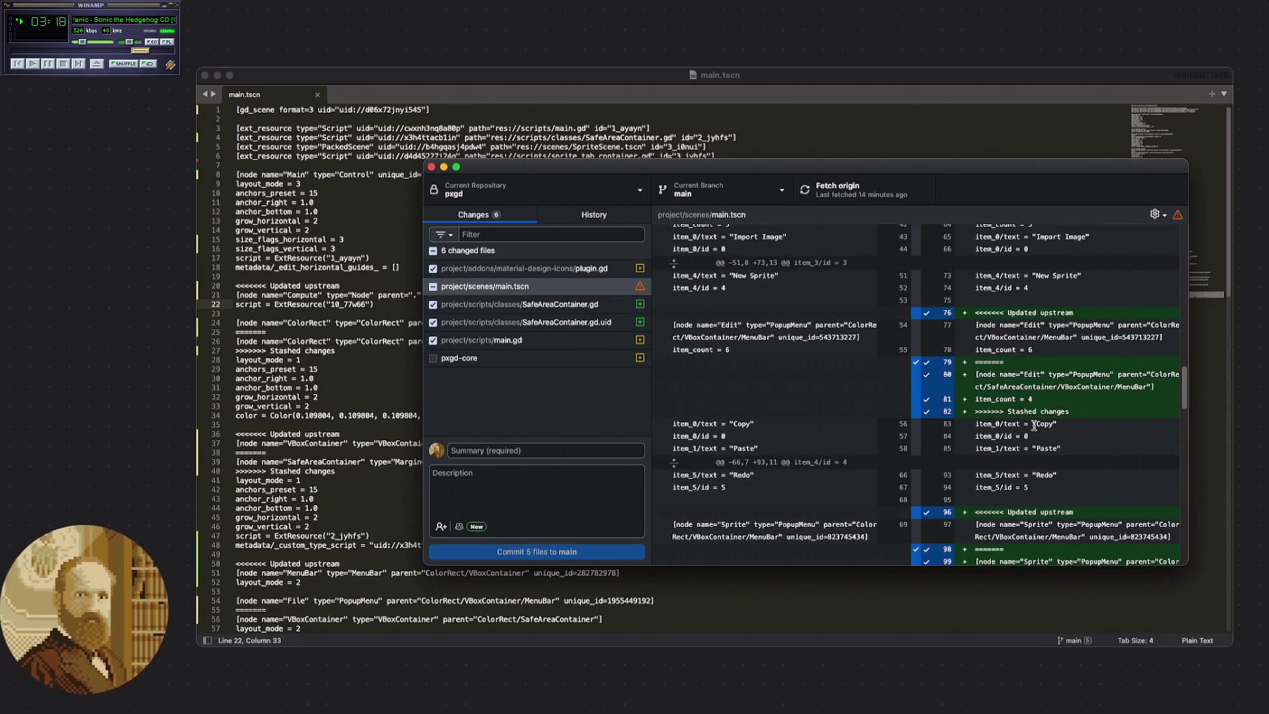
scroll(1034, 426, down, 1)
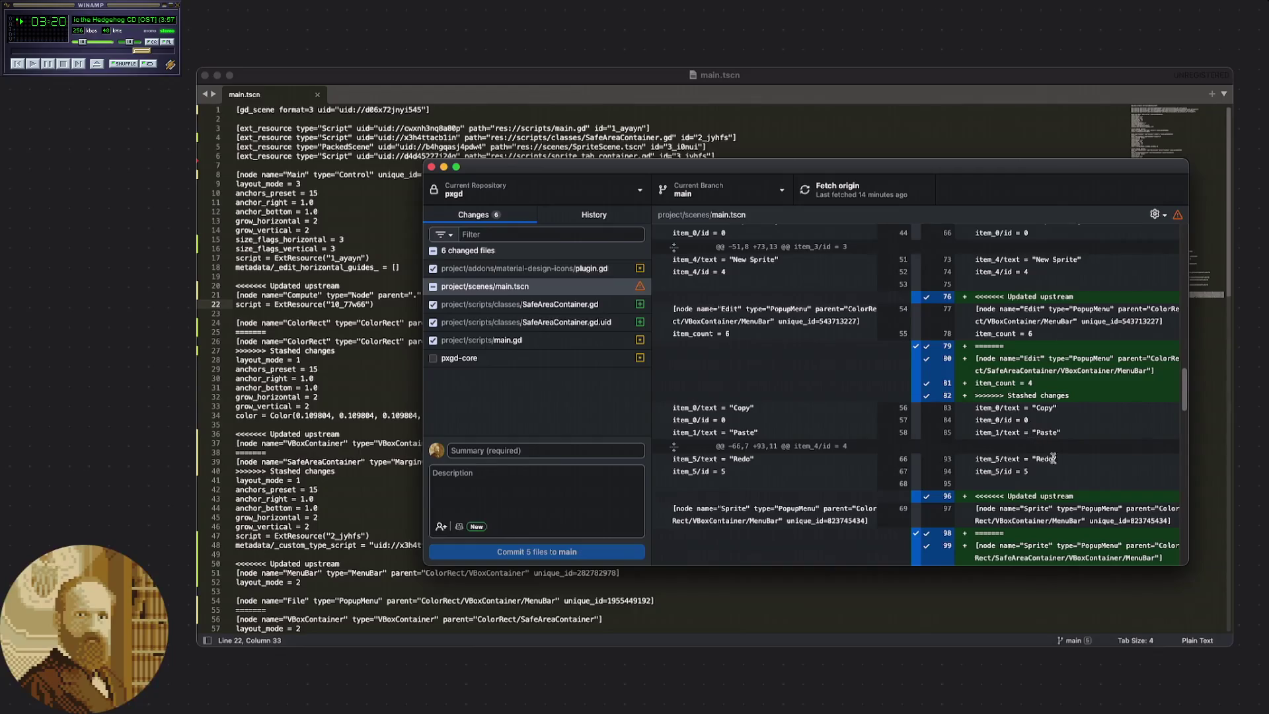
scroll(1049, 433, down, 1)
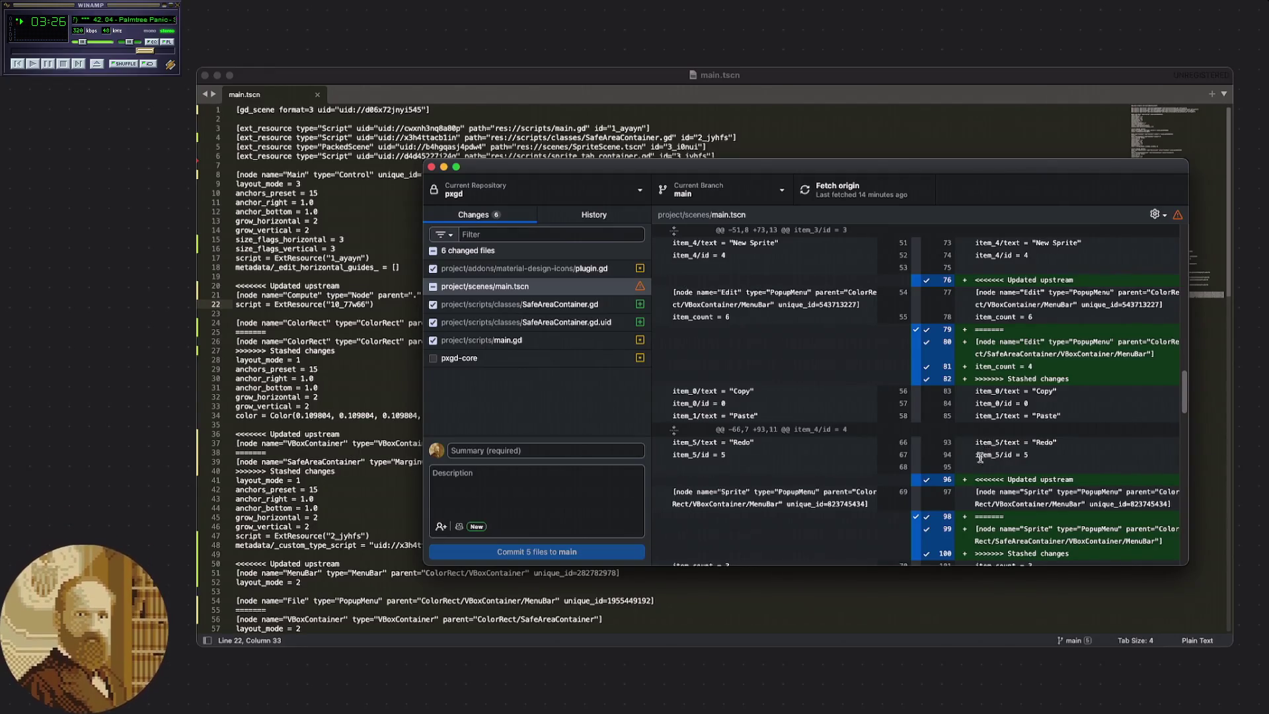
click(339, 362)
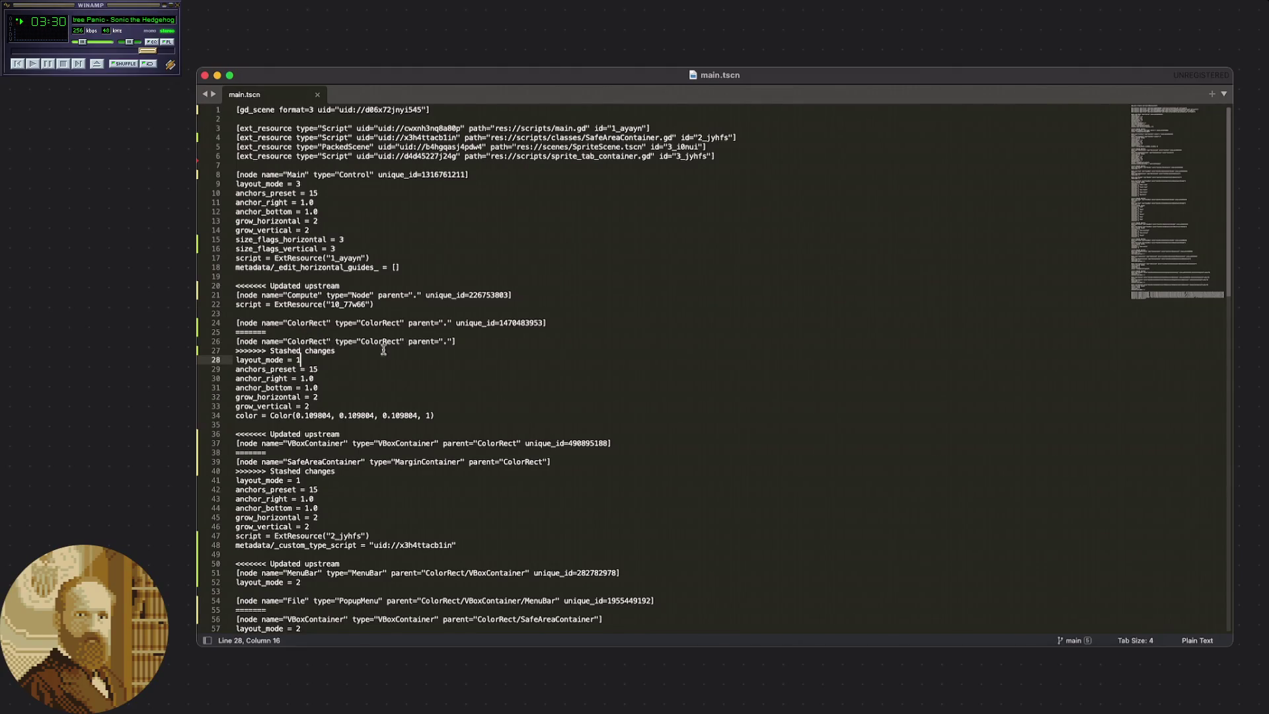
Trial-delete conflict block lines 20–27 and undo it, comparing the file with and without it.
click(331, 352)
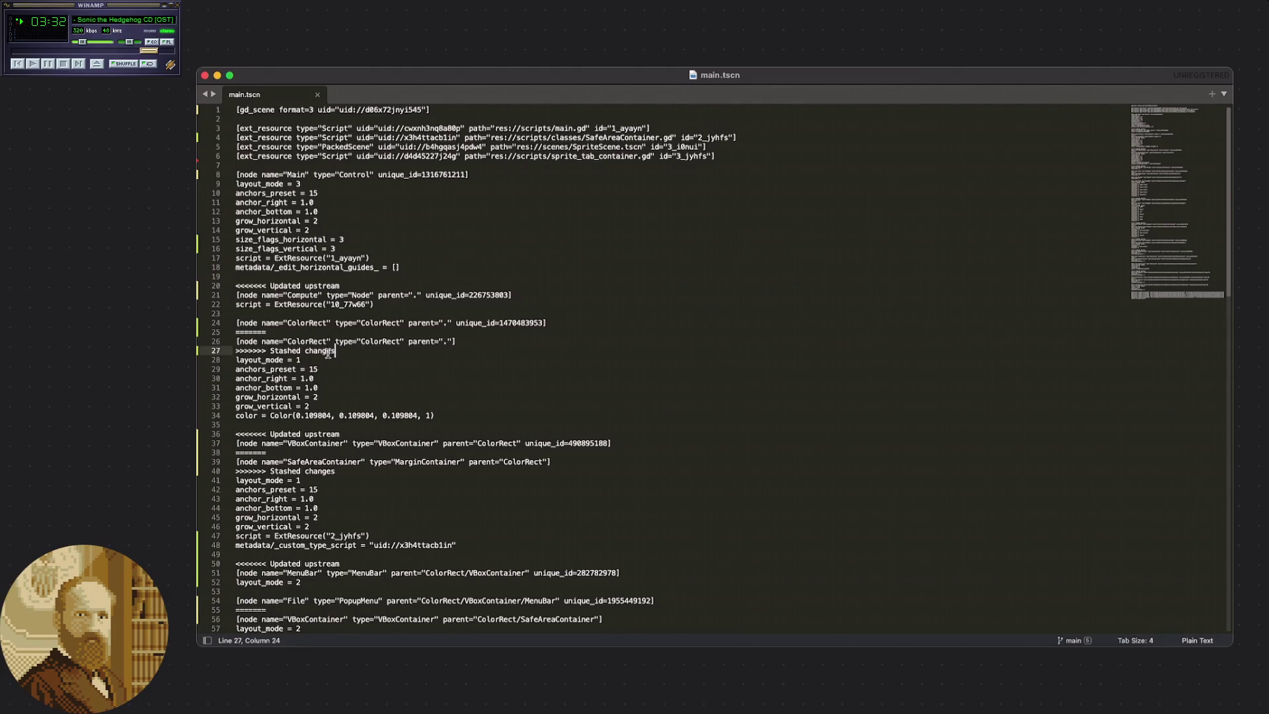
mouse_move(363, 352)
mouse_down()
mouse_move(225, 338)
mouse_move(200, 286)
mouse_up()
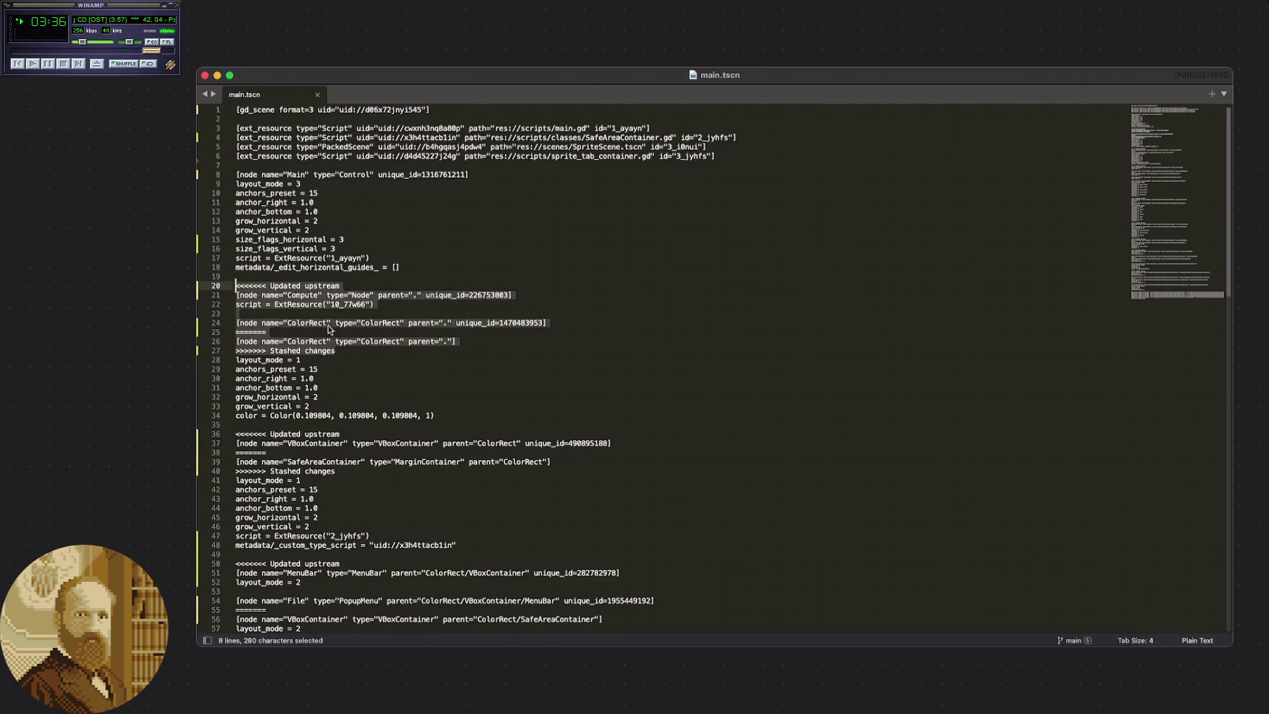
key(BackSpace)
key(BackSpace)
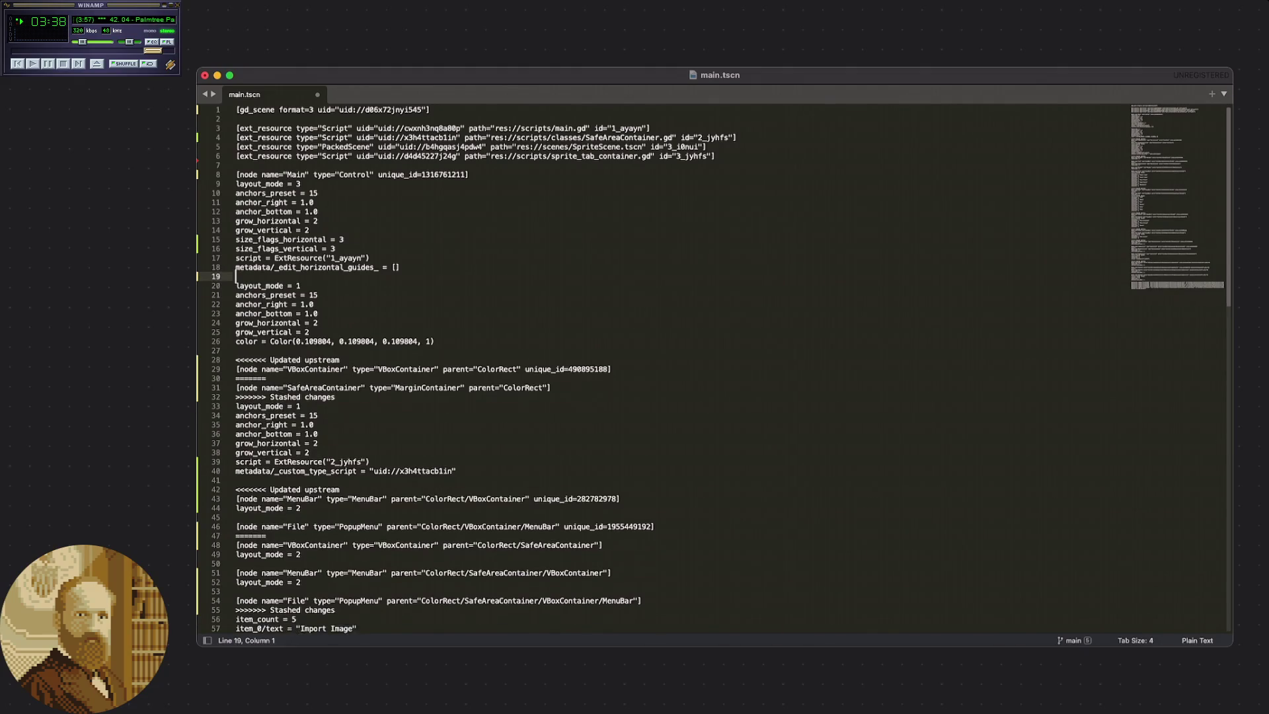
key(super+z)
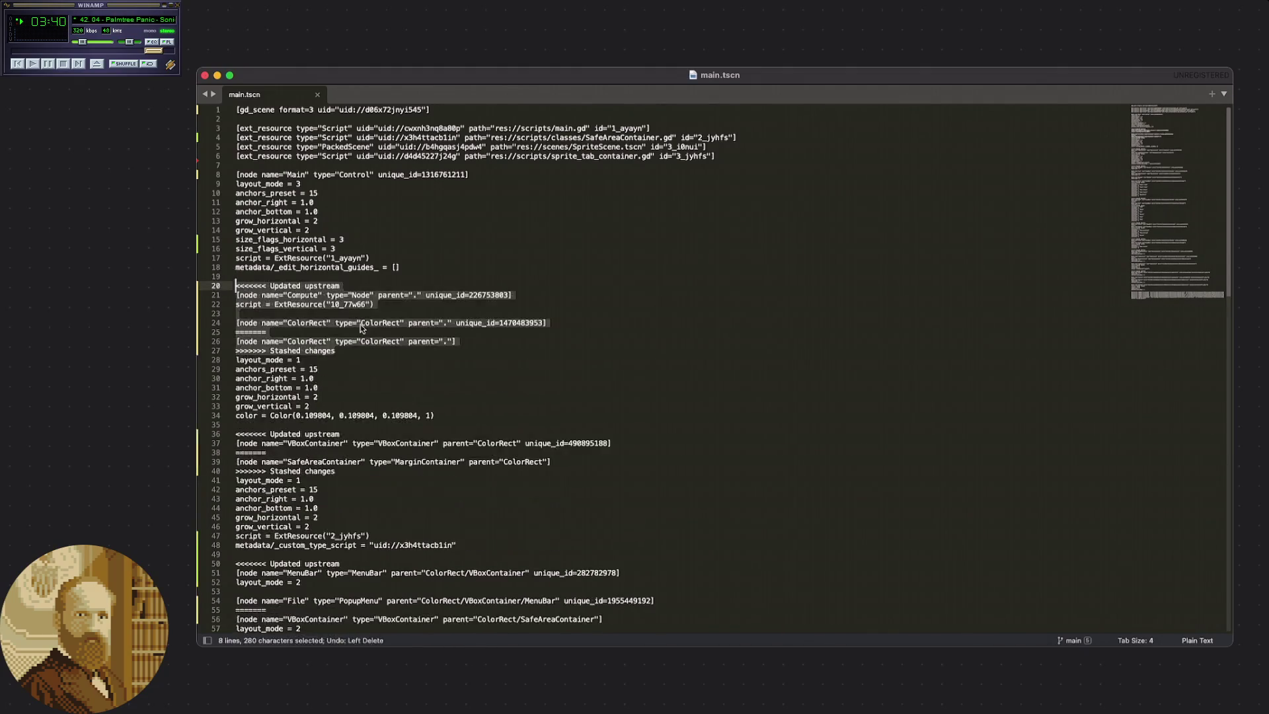
click(365, 352)
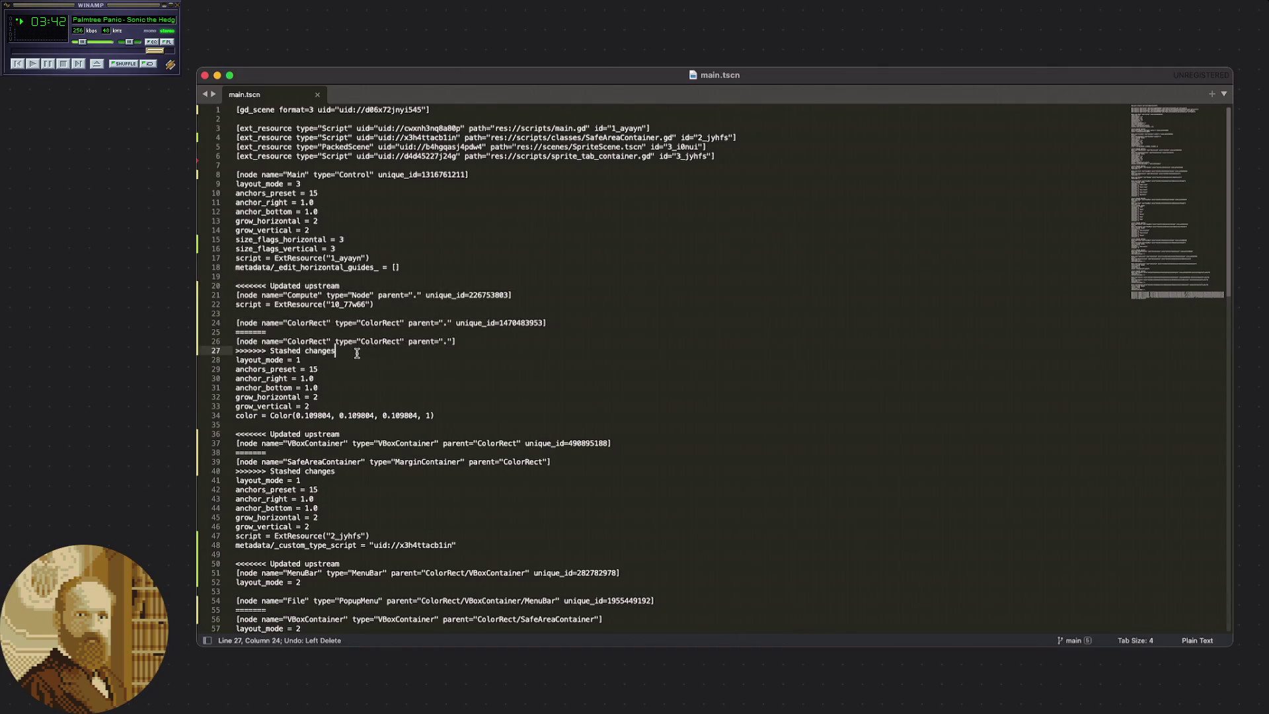
mouse_move(336, 352)
mouse_down()
mouse_move(202, 324)
mouse_move(197, 285)
mouse_up()
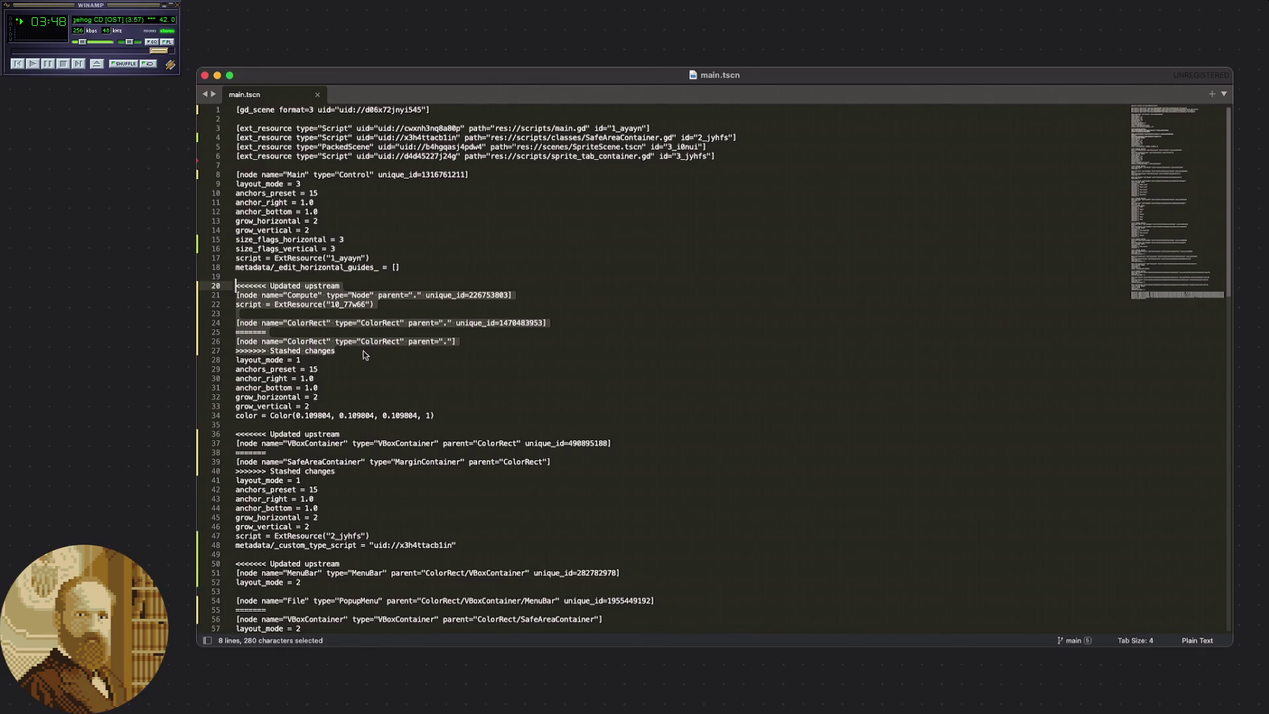
key(BackSpace)
key(BackSpace)
key(BackSpace)
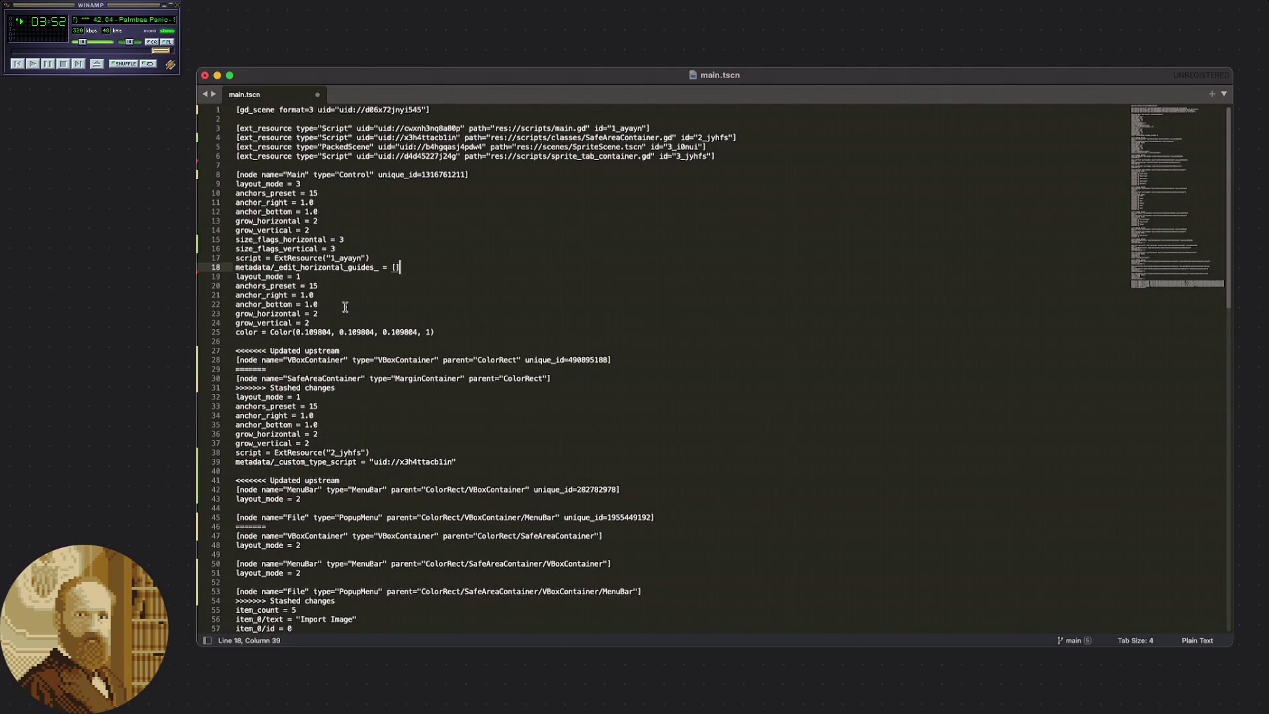
key(super+z)
key(super+z)
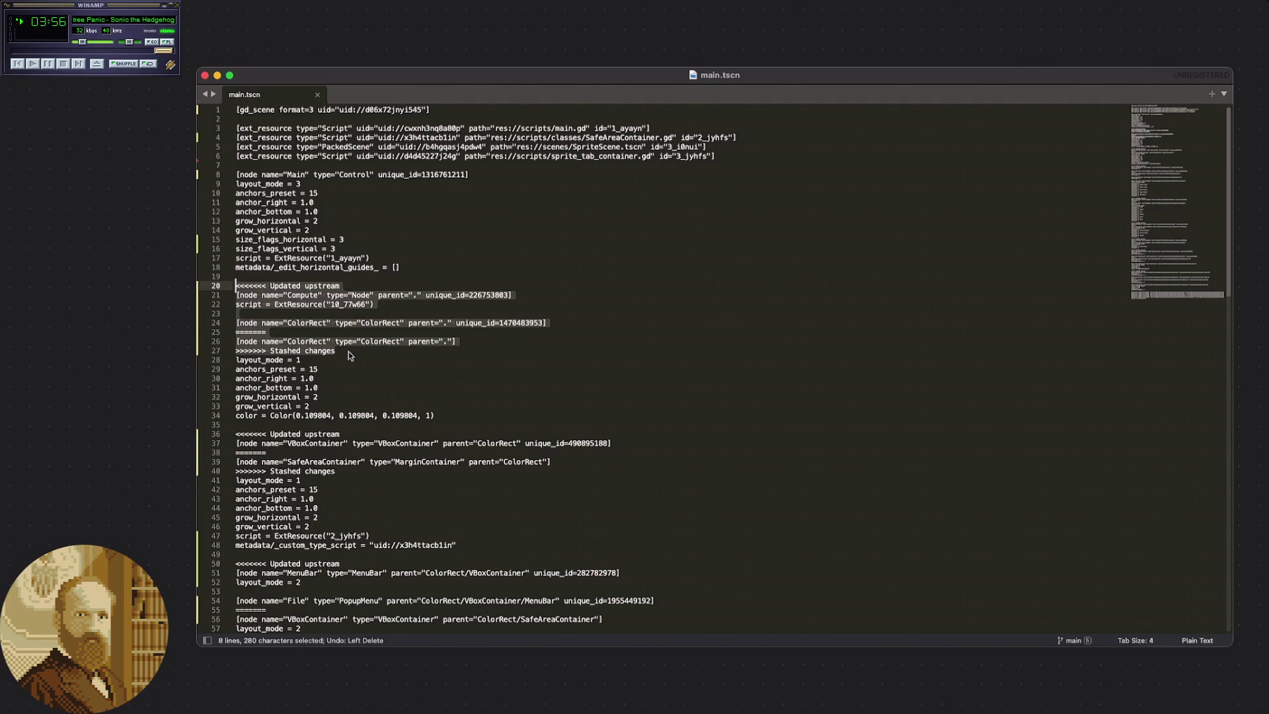
key(BackSpace)
key(super+z)
click(197, 308)
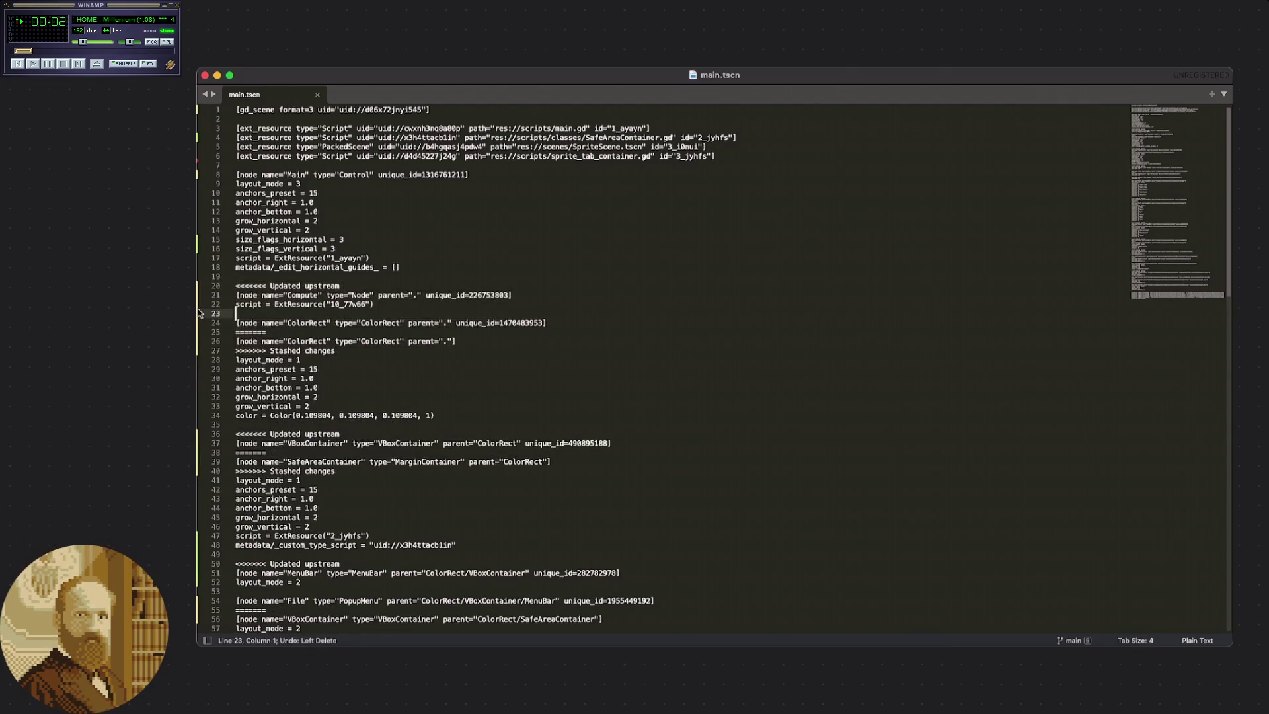
click(249, 304)
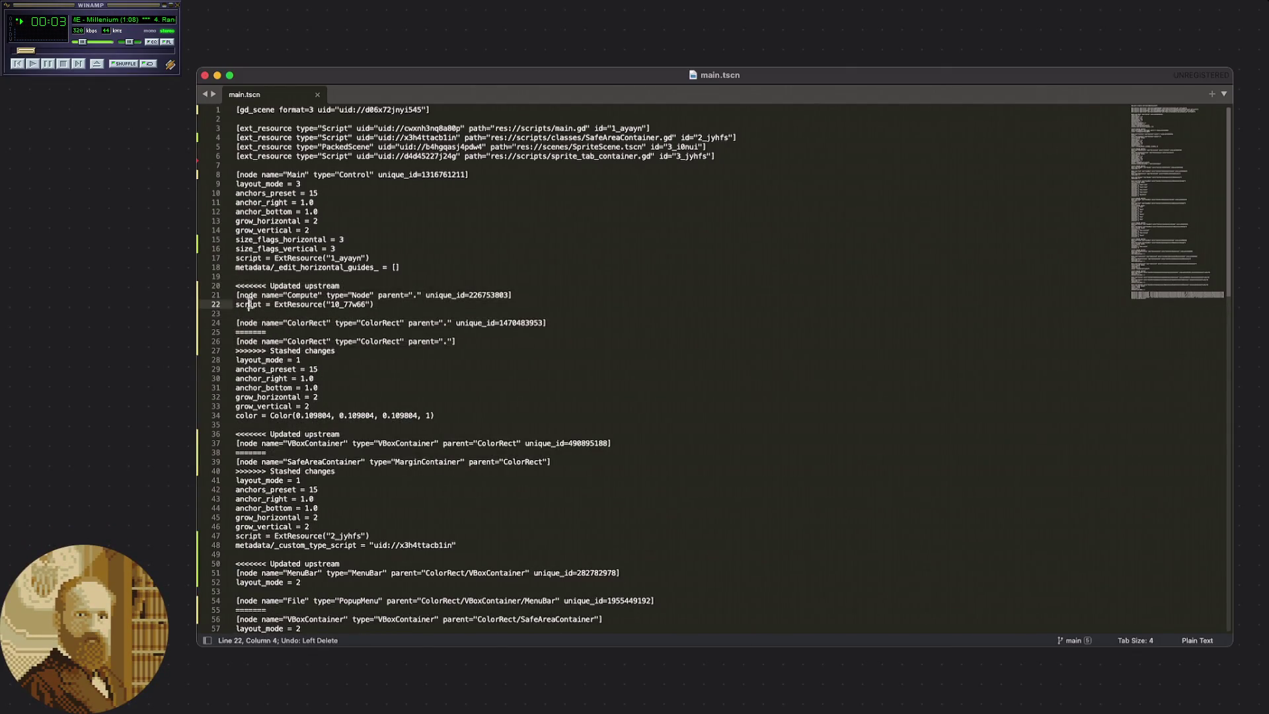
Delete the upstream half and the Stashed changes marker, keeping the stashed ColorRect node.
click(353, 350)
mouse_move(318, 335)
mouse_down()
mouse_move(218, 304)
mouse_move(205, 286)
mouse_up()
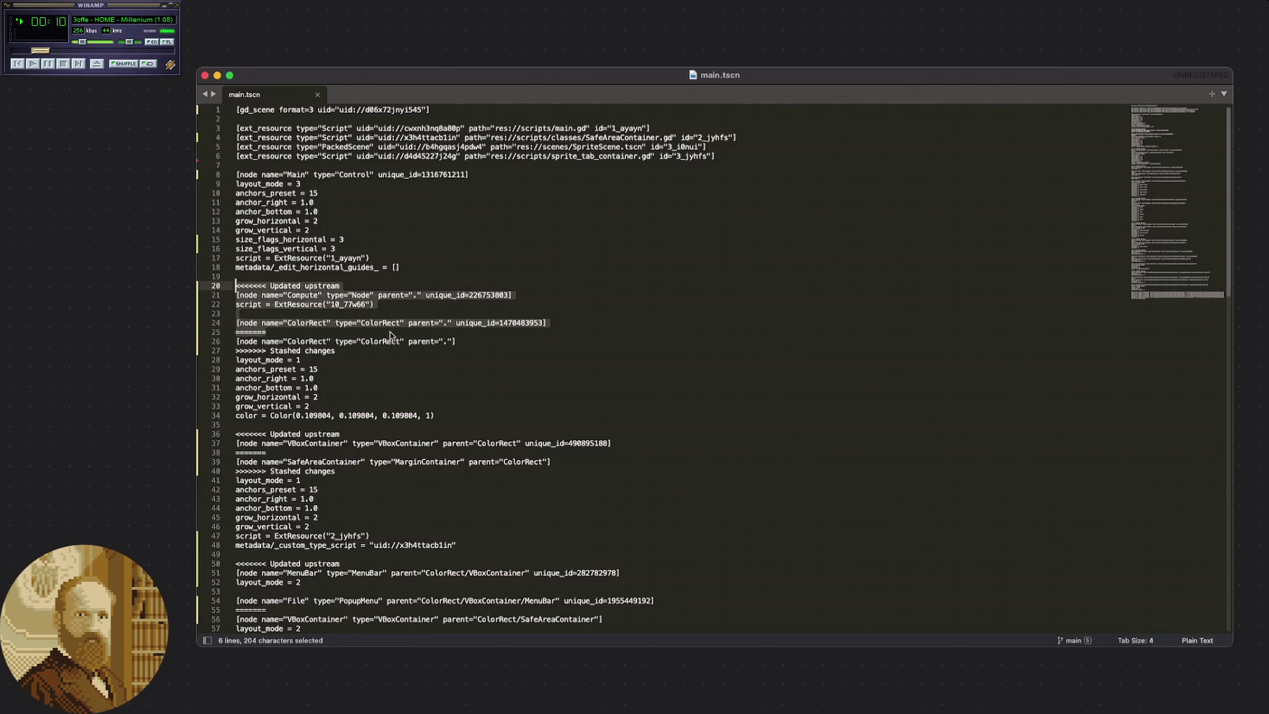
key(BackSpace)
key(BackSpace)
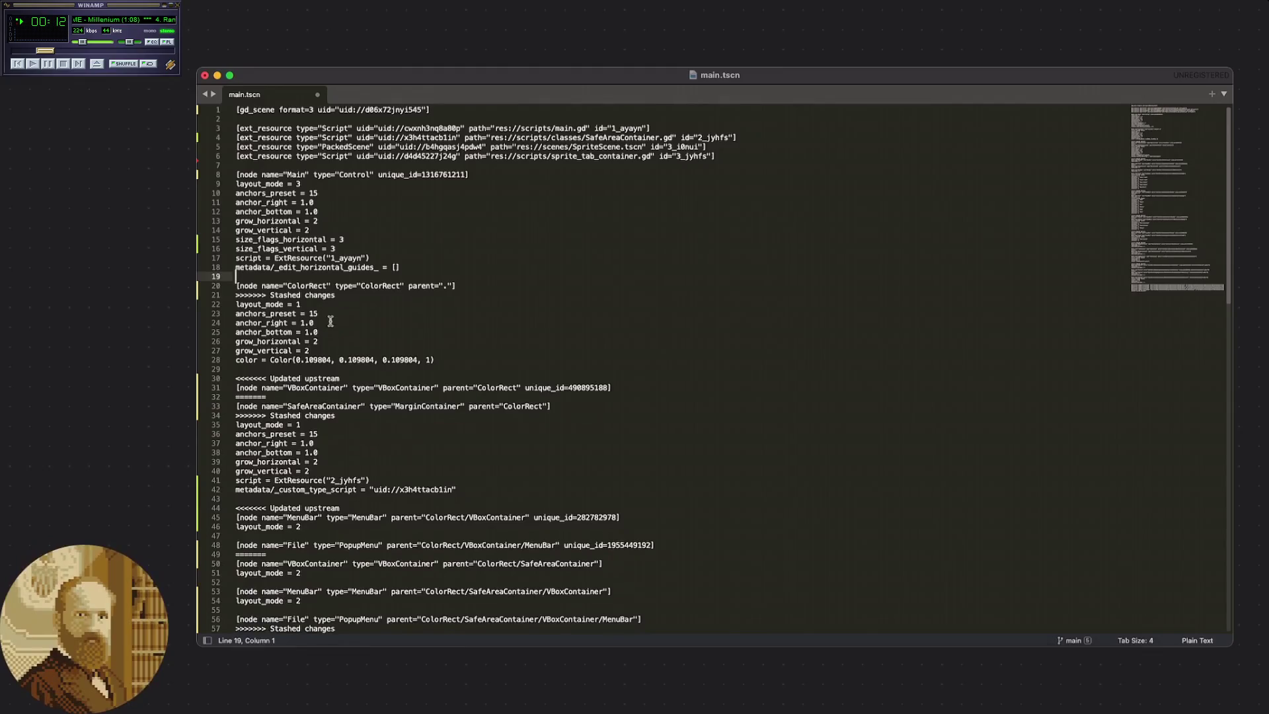
key(Down)
key(Down)
key(shift+End)
key(BackSpace)
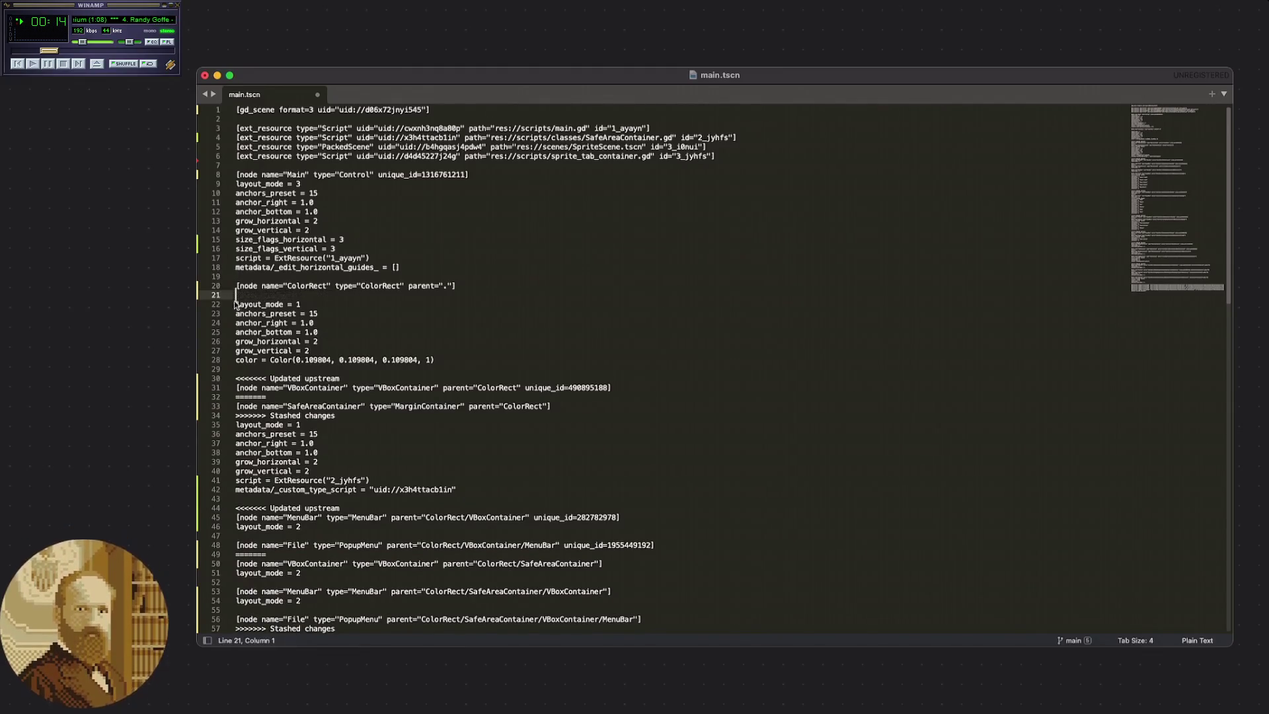
key(BackSpace)
click(372, 325)
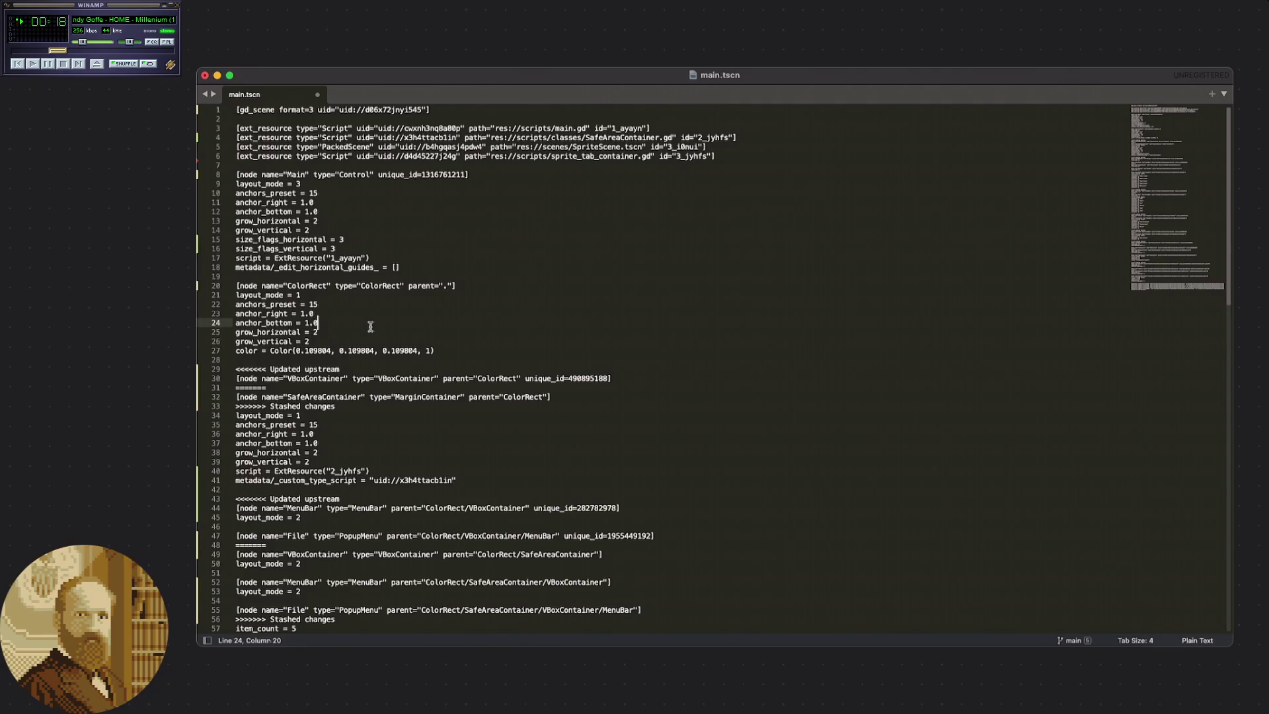
key(super+z)
key(super+z)
key(super+z)
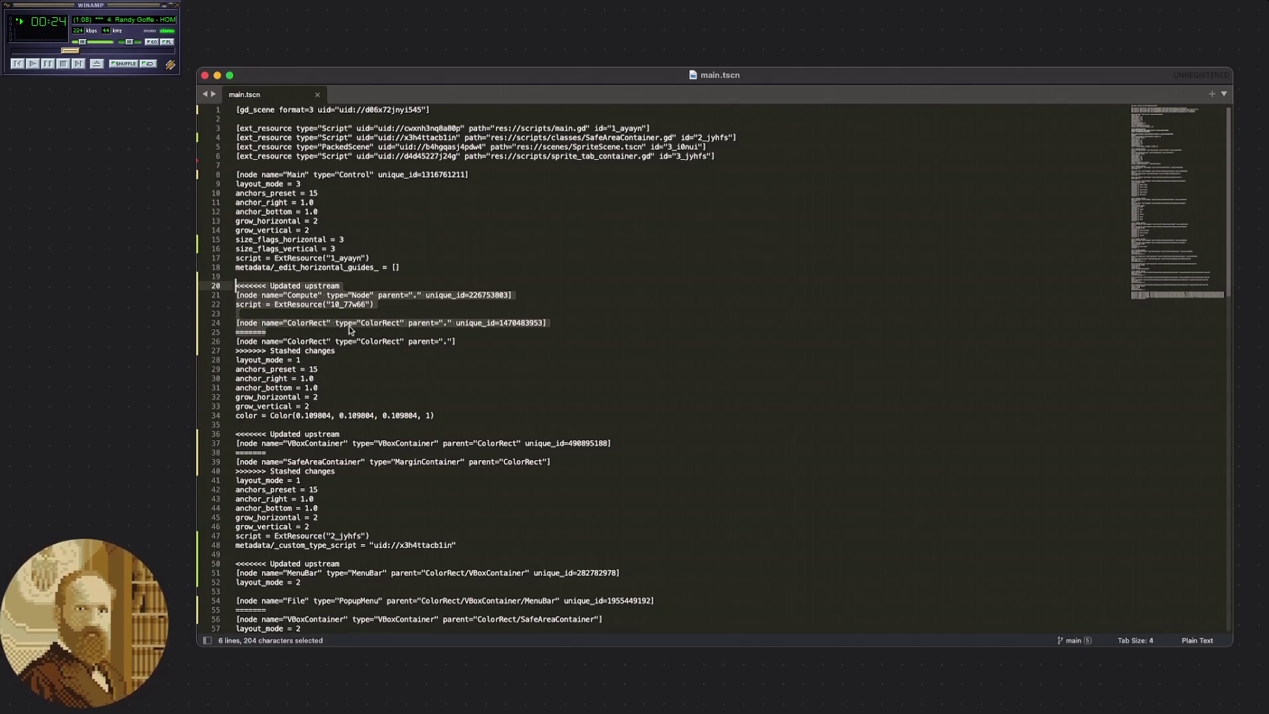
key(super+shift+z)
key(super+shift+z)
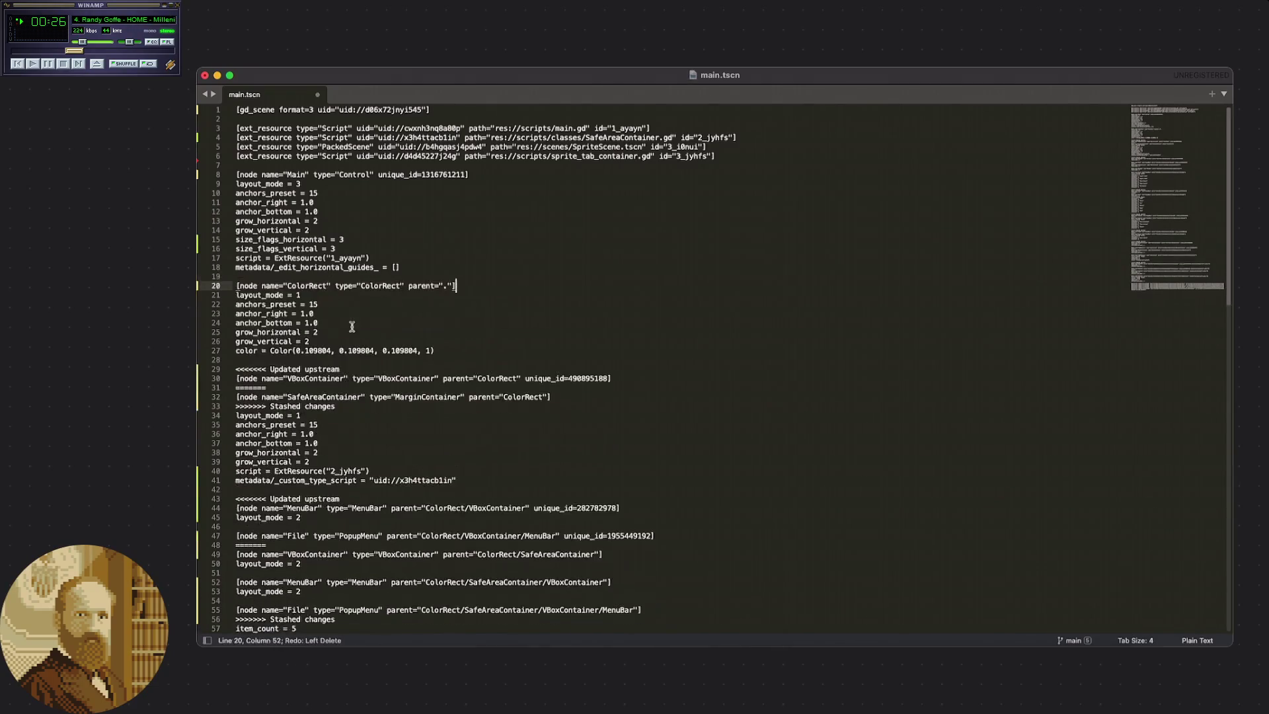
click(367, 323)
Delete the upstream VBoxContainer lines, the Stashed changes marker and blank lines around SafeAreaContainer.
scroll(370, 323, down, 3)
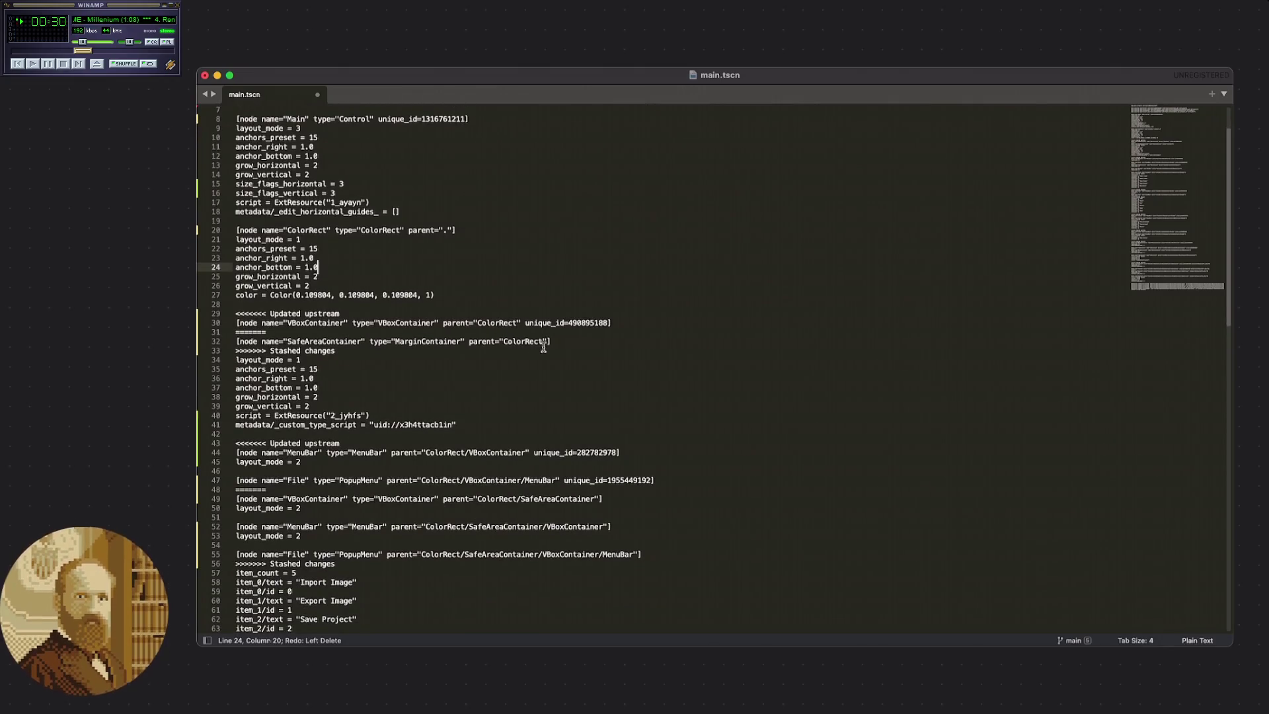
drag(334, 331, 235, 319)
key(BackSpace)
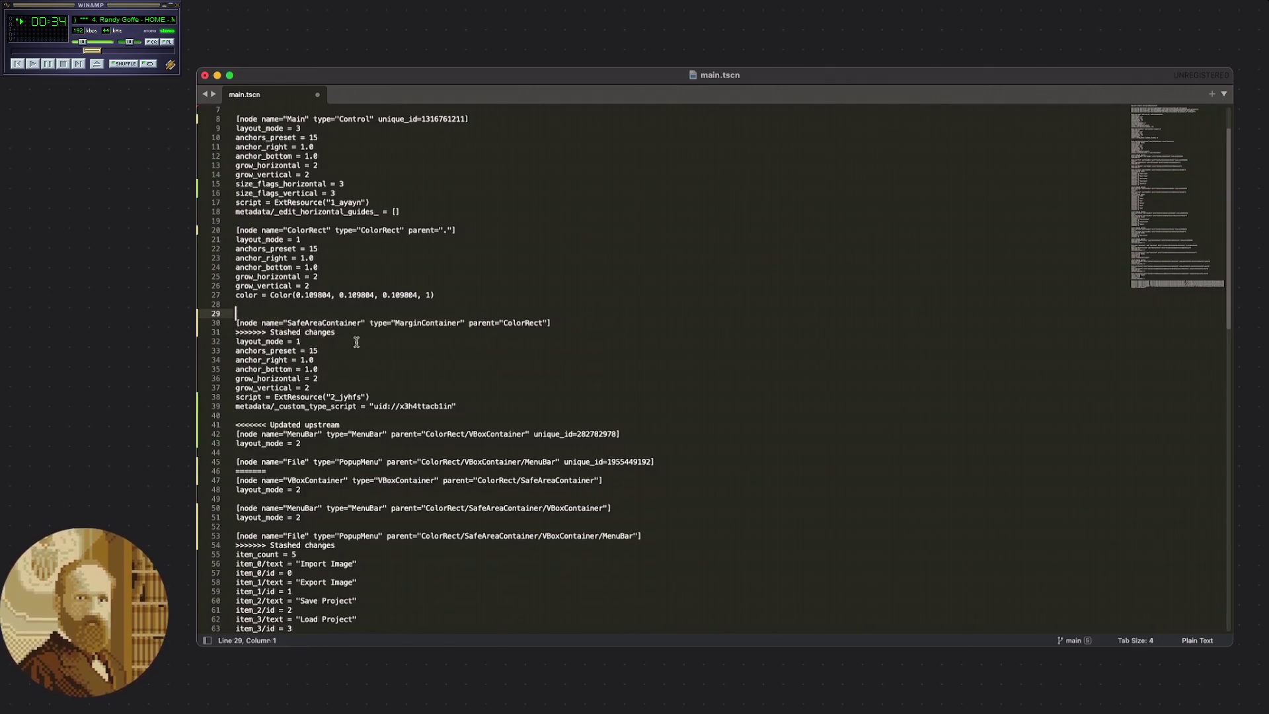
drag(338, 332, 236, 332)
key(BackSpace)
key(BackSpace)
click(254, 313)
key(BackSpace)
click(354, 337)
Scroll down and select the upstream MenuBar and File conflict block.
scroll(353, 337, down, 4)
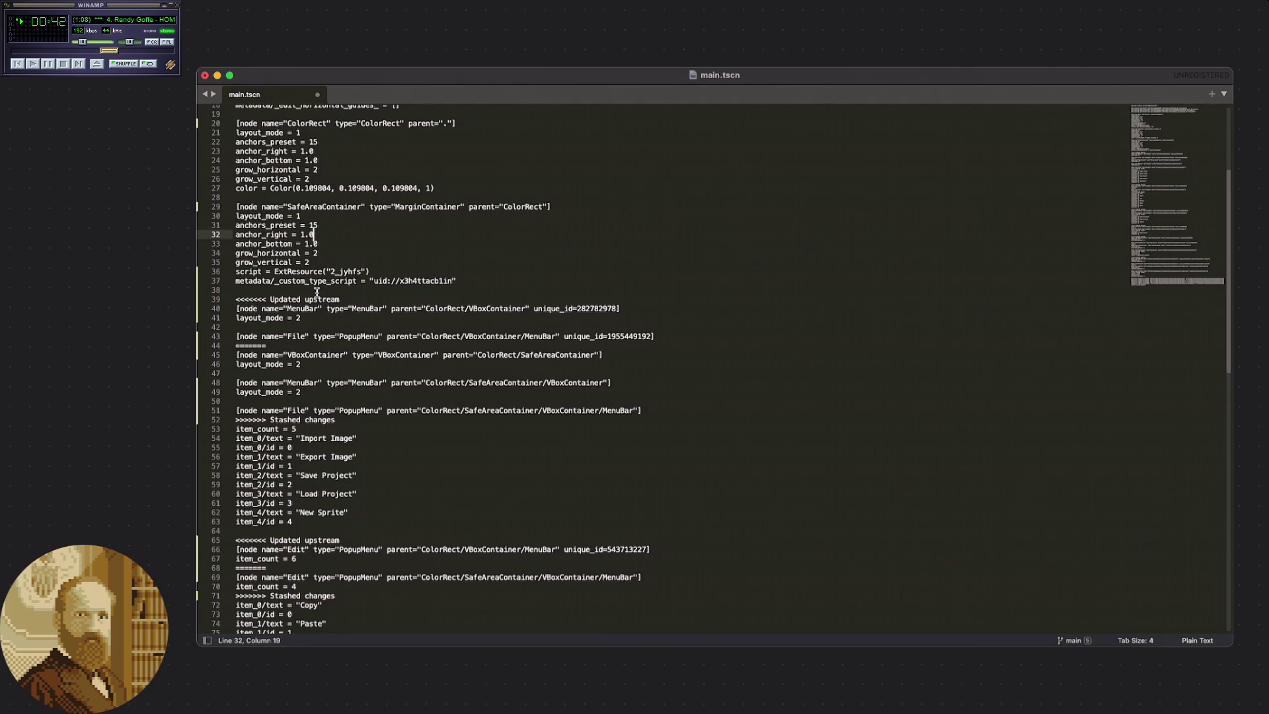
scroll(313, 292, down, 1)
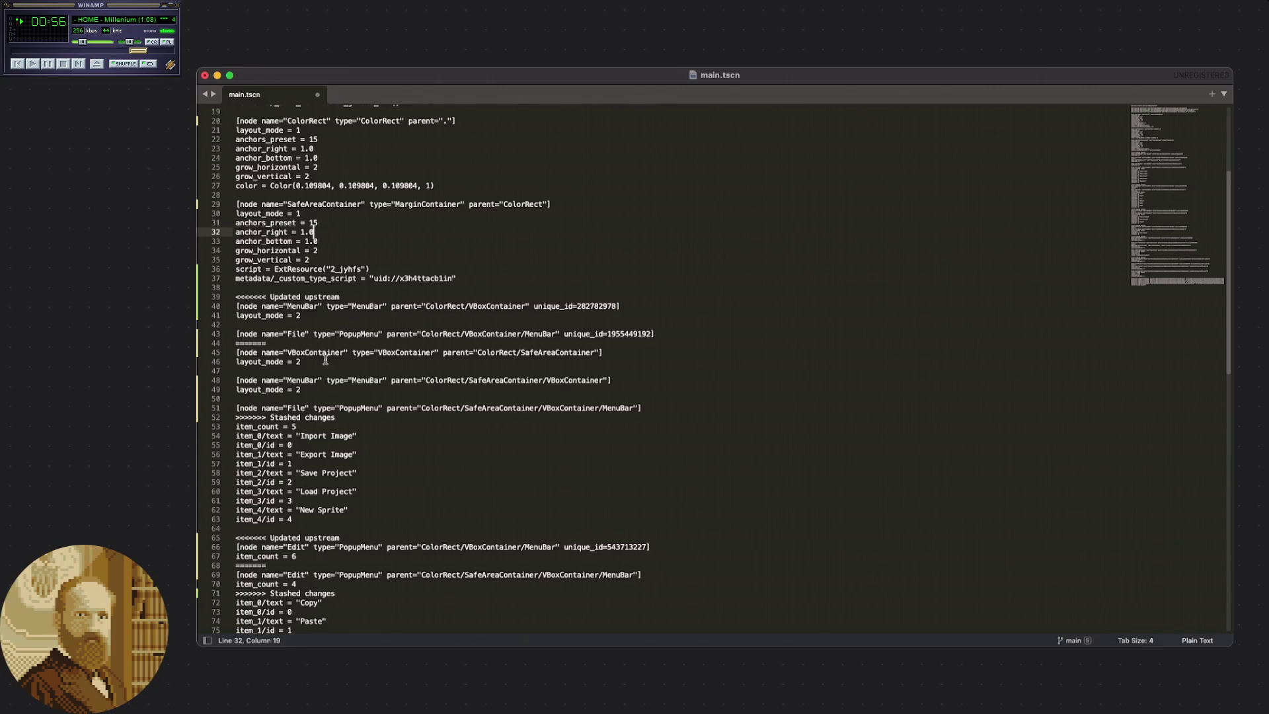
mouse_move(292, 344)
mouse_down()
mouse_move(251, 333)
mouse_move(220, 298)
mouse_up()
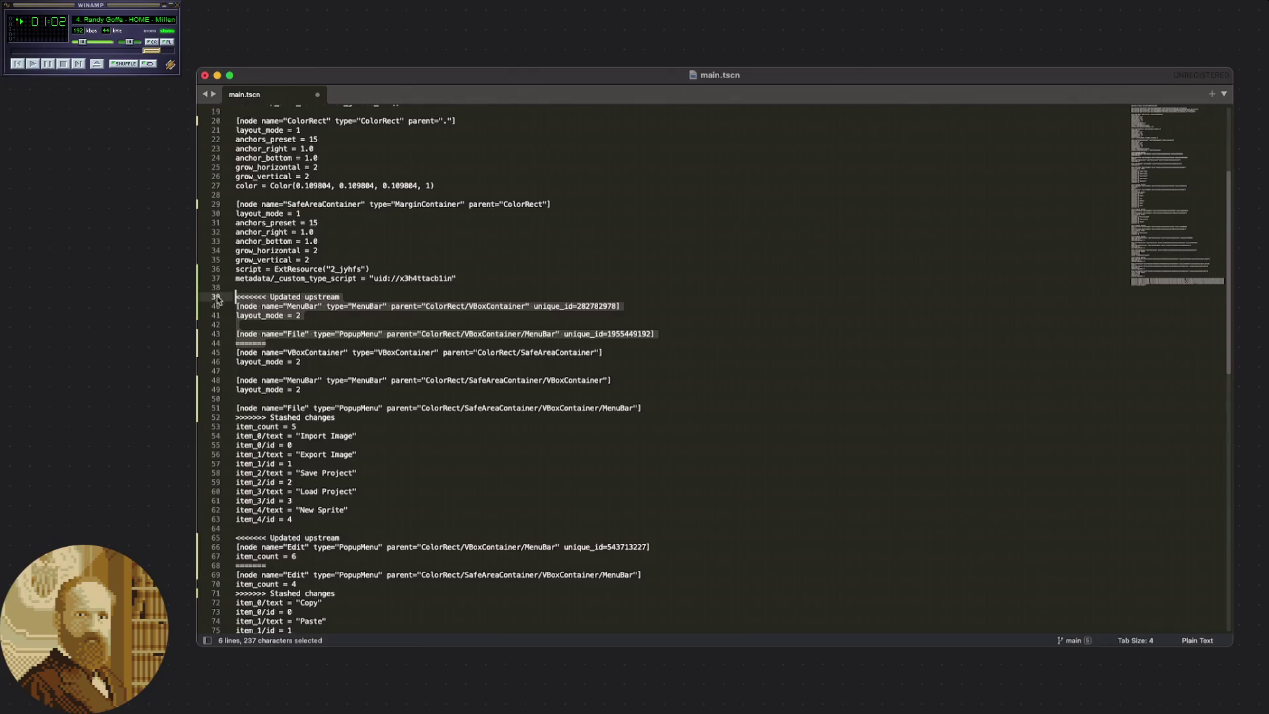
Delete the upstream MenuBar and File block and the empty line it leaves.
key(BackSpace)
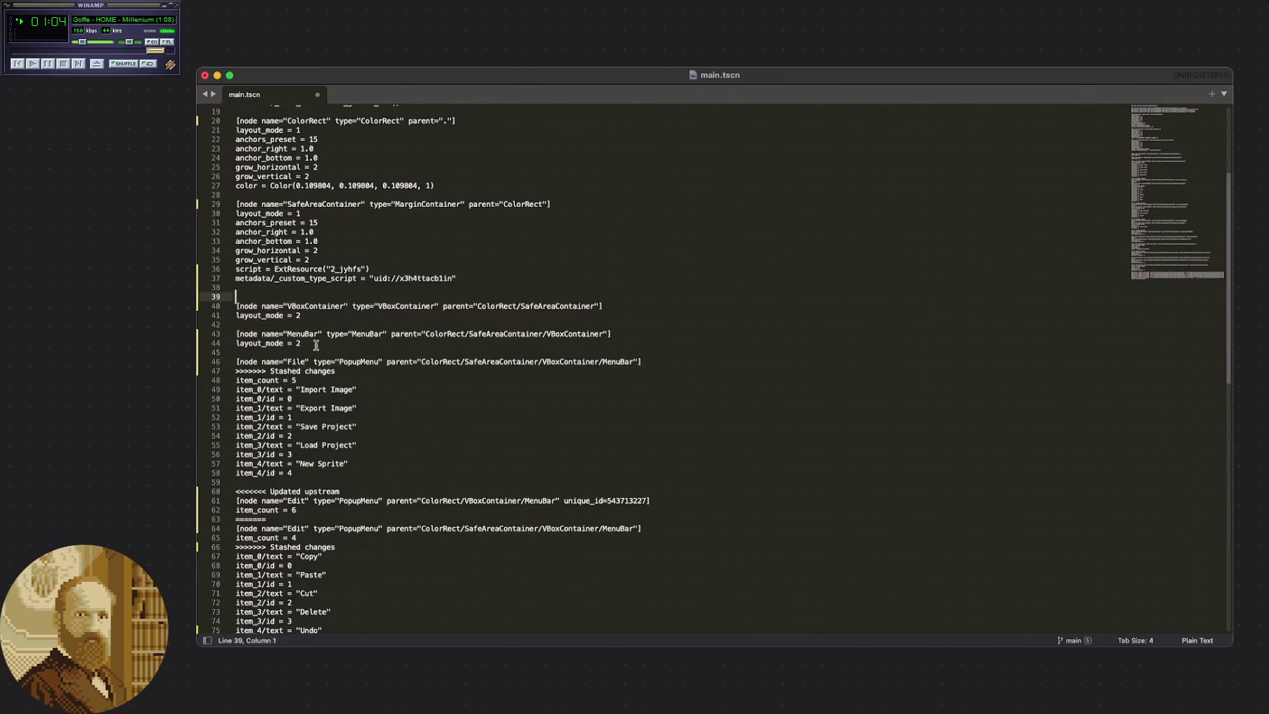
key(Delete)
click(329, 316)
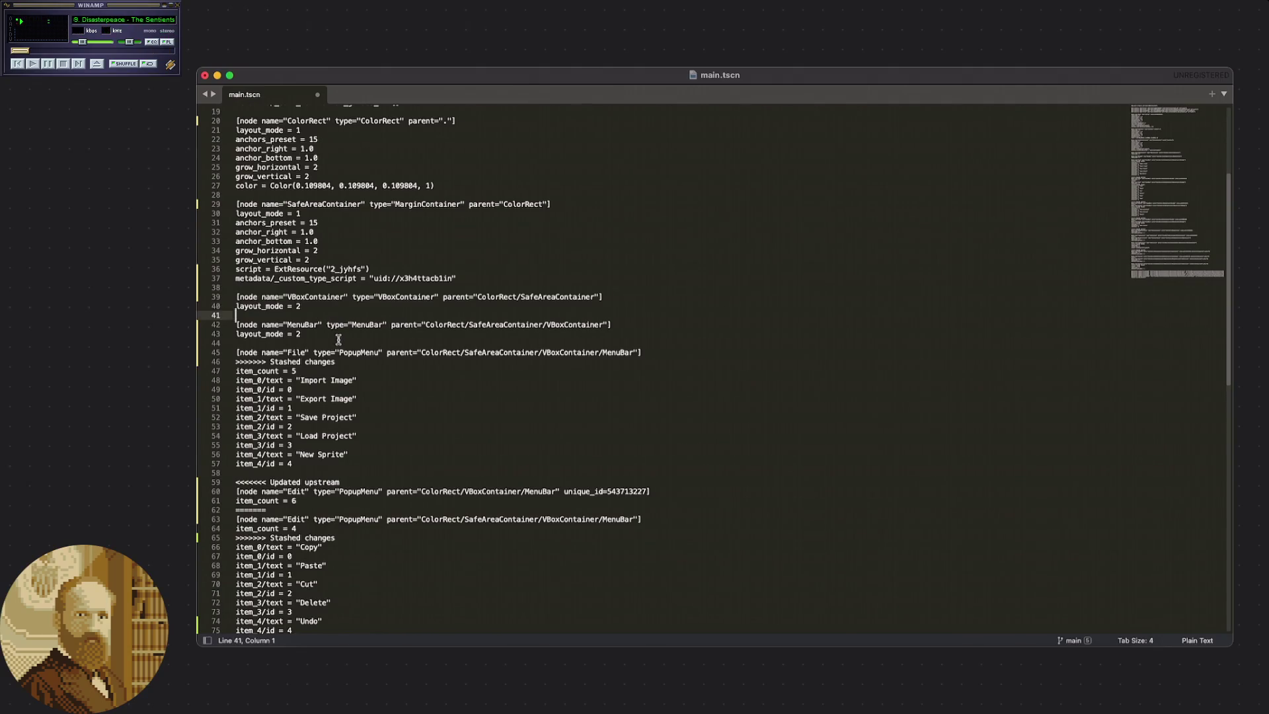
Remove the '>>>>>>> Stashed changes' line after the File node.
click(338, 341)
drag(360, 362, 236, 361)
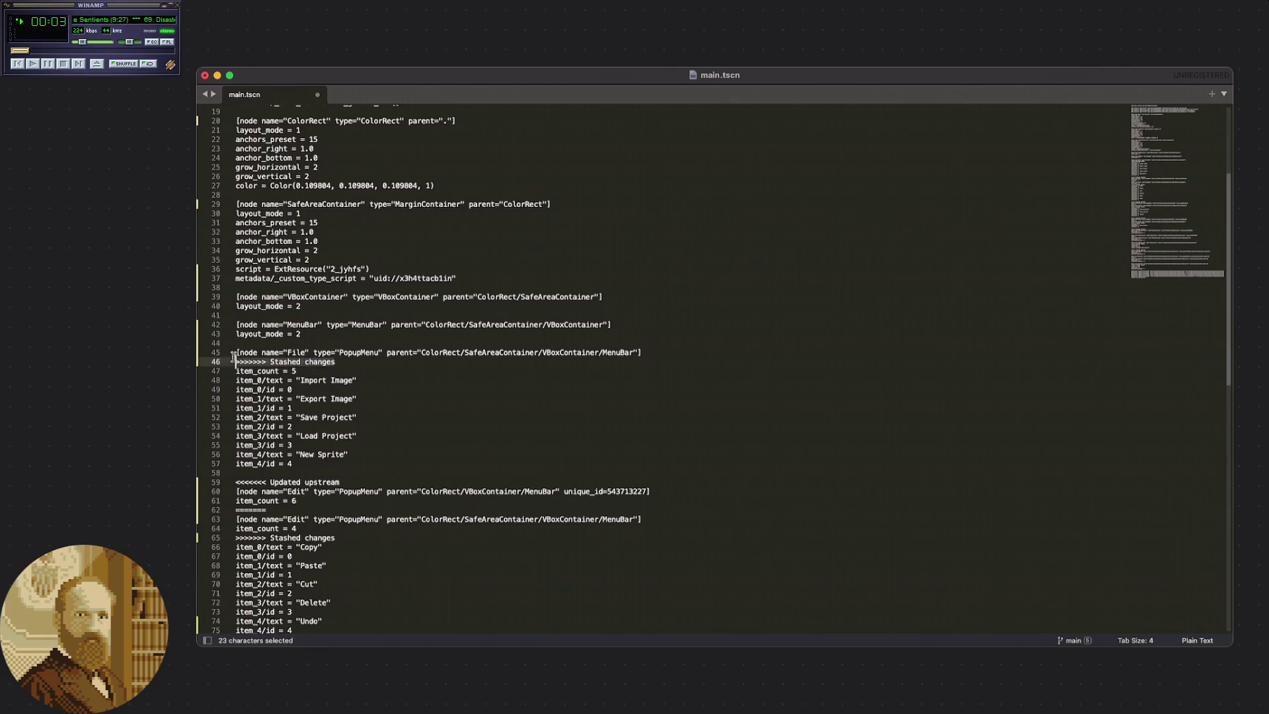
key(BackSpace)
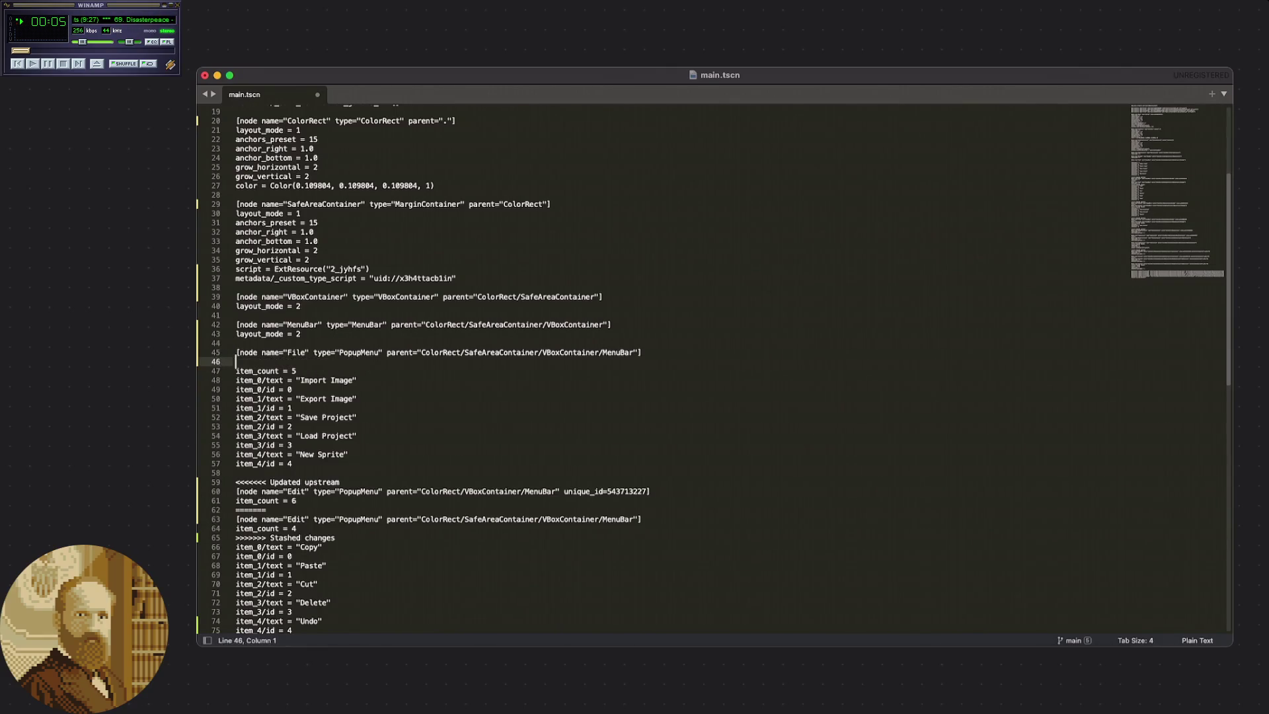
key(BackSpace)
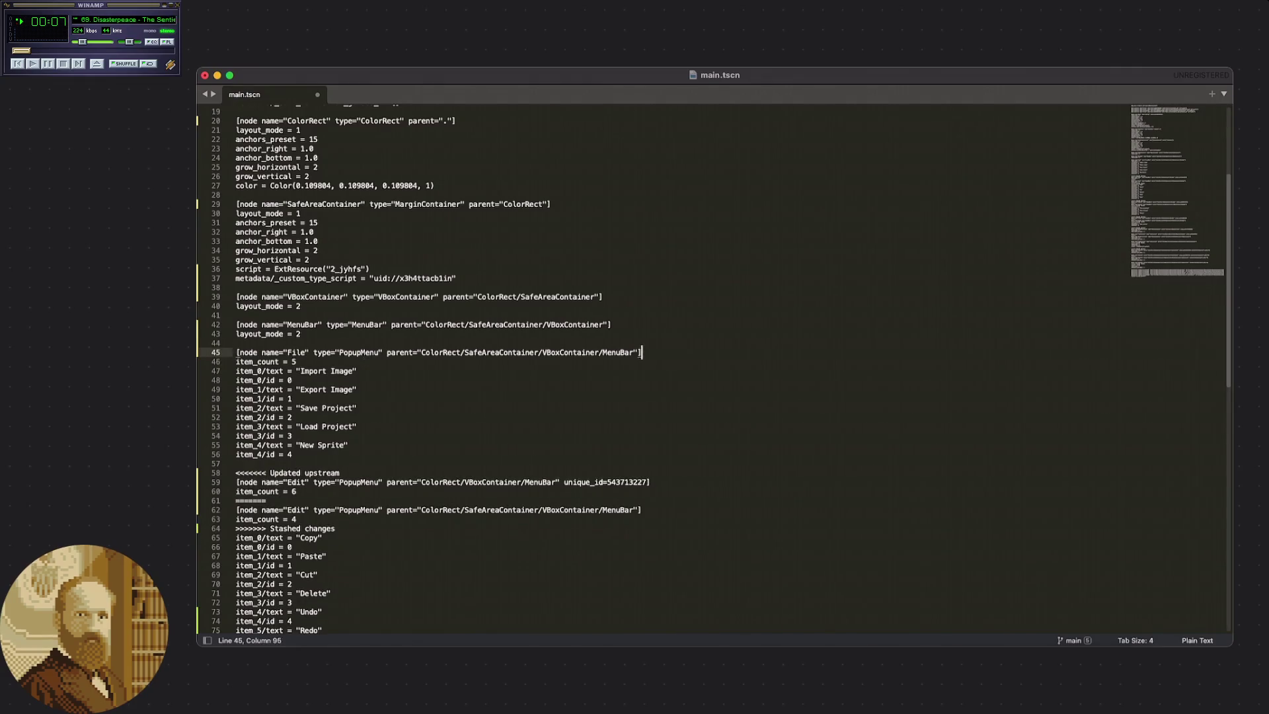
scroll(370, 374, down, 2)
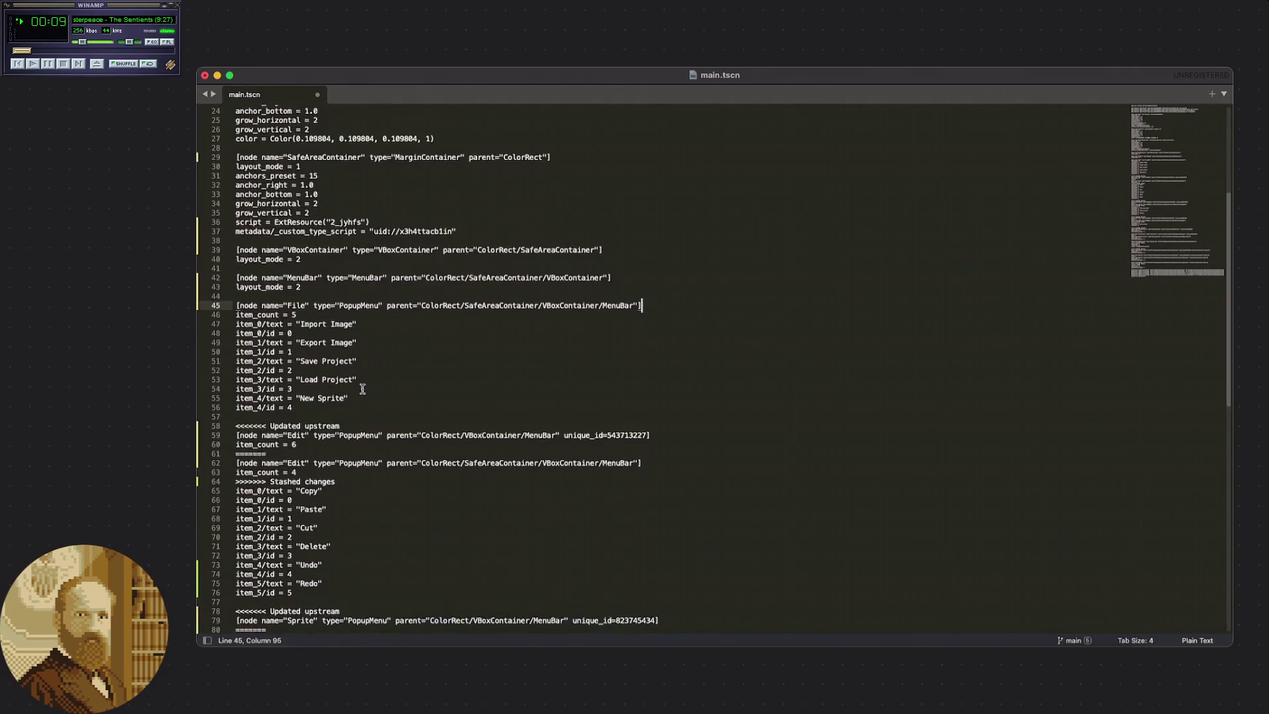
click(344, 415)
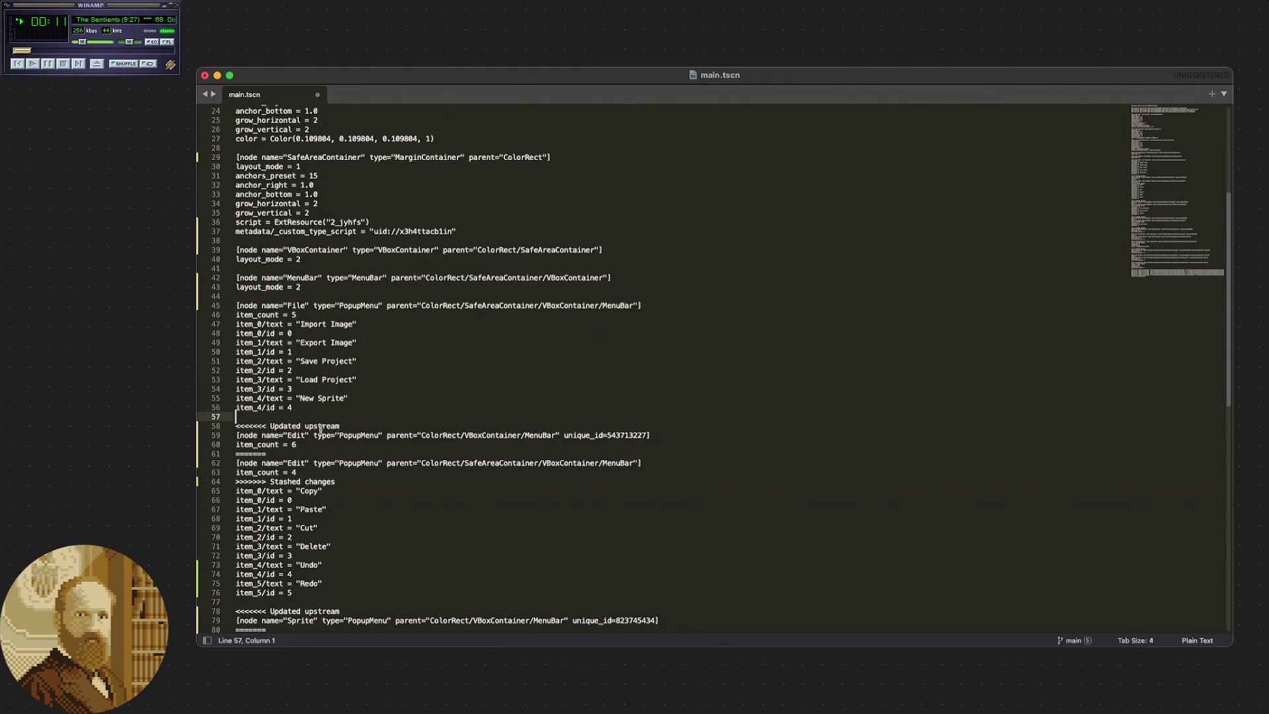
scroll(310, 405, down, 1)
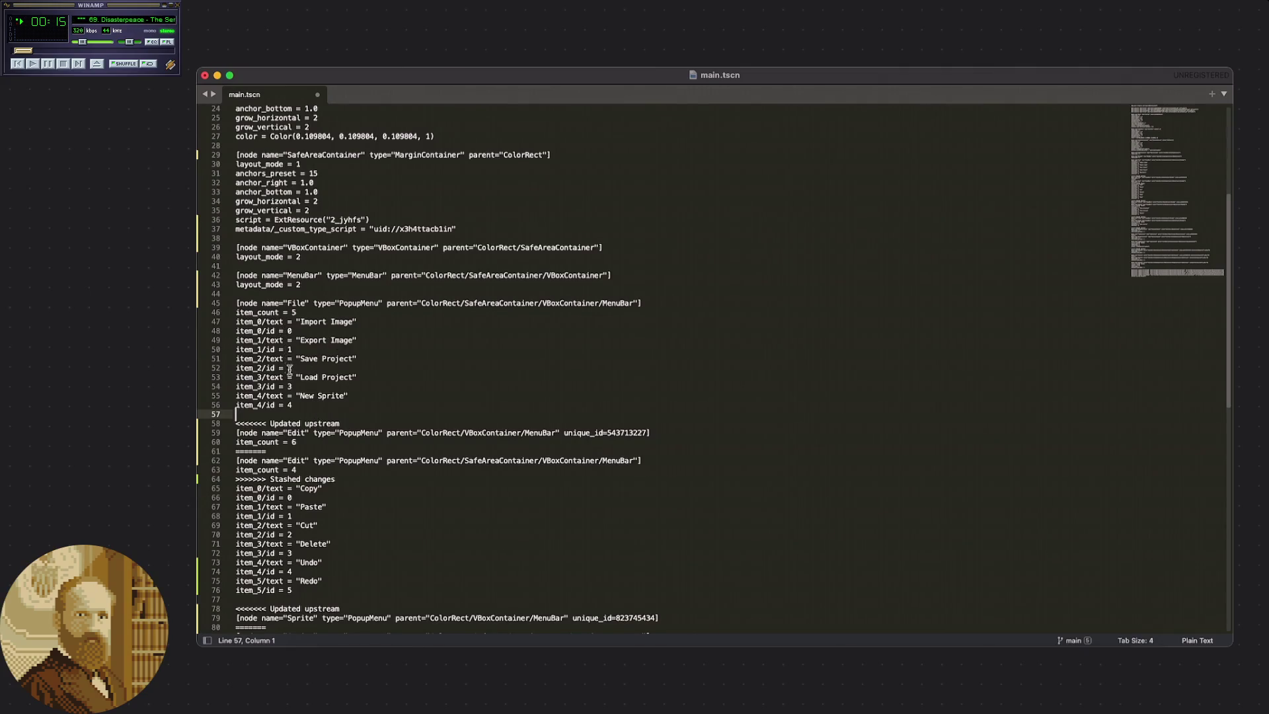
scroll(335, 398, down, 1)
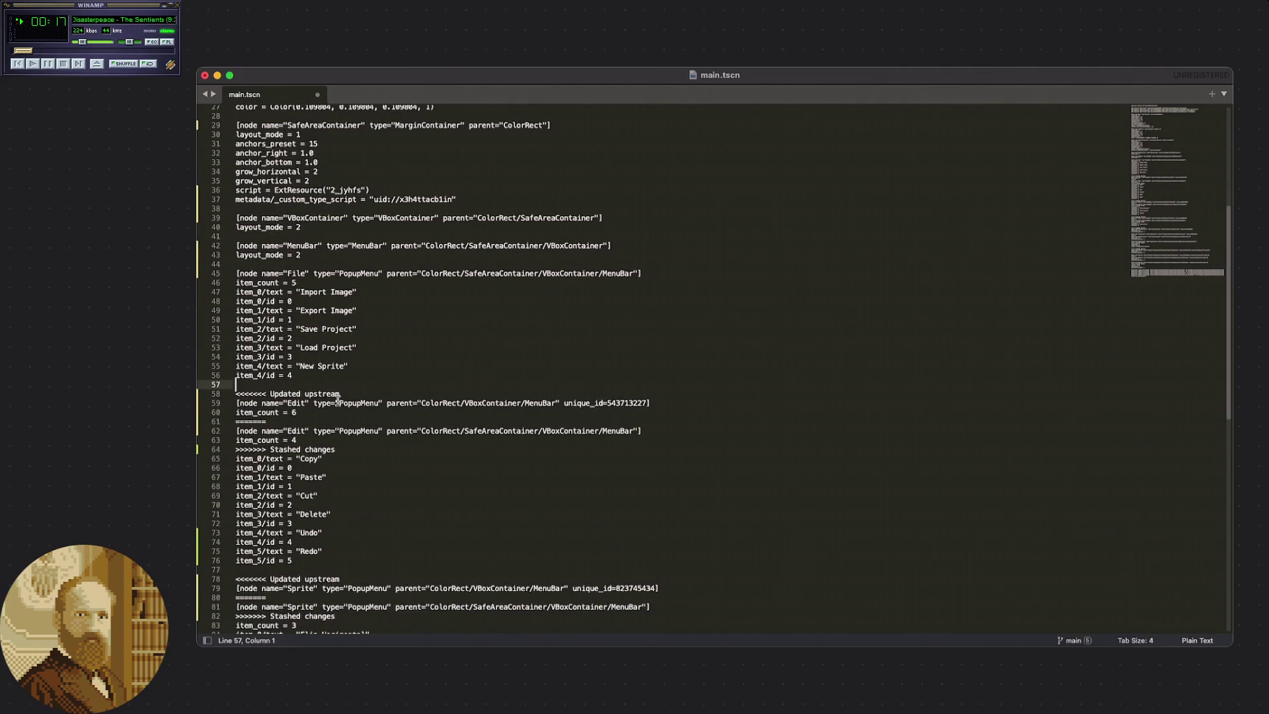
scroll(312, 393, down, 2)
Compare the two Edit conflict halves and delete the stashed item_count = 4 line.
scroll(318, 371, down, 2)
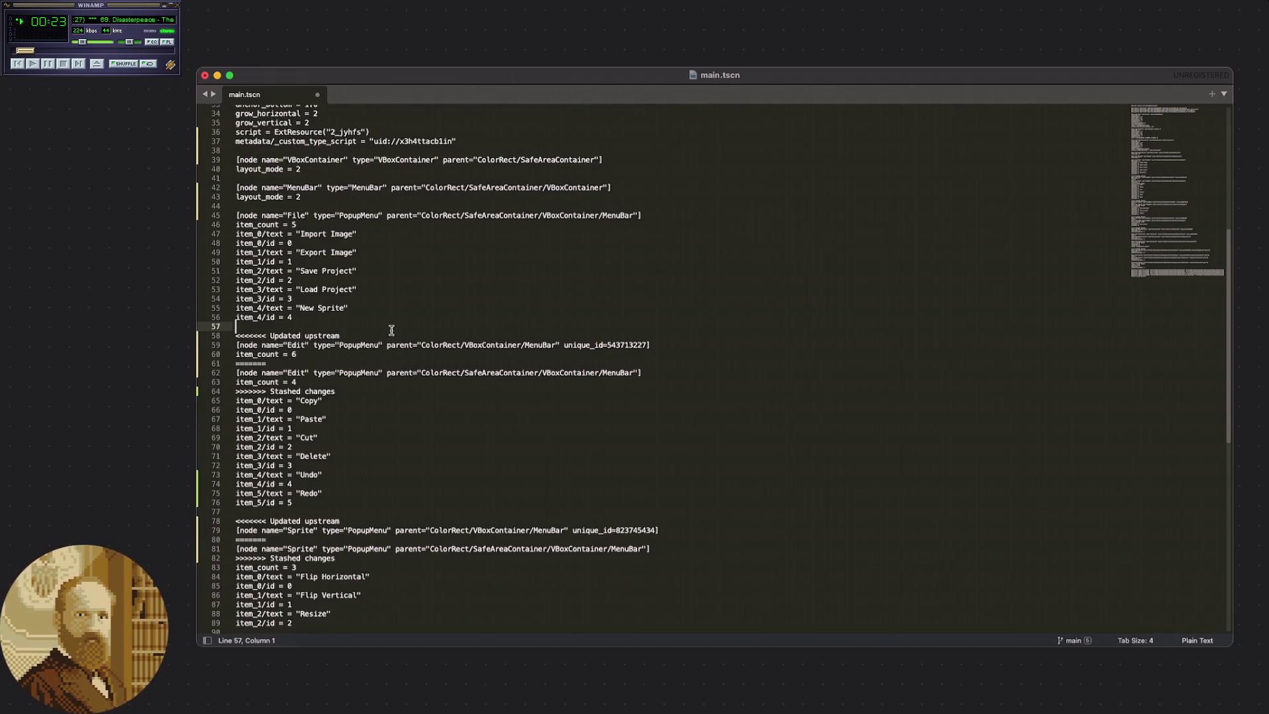
click(295, 365)
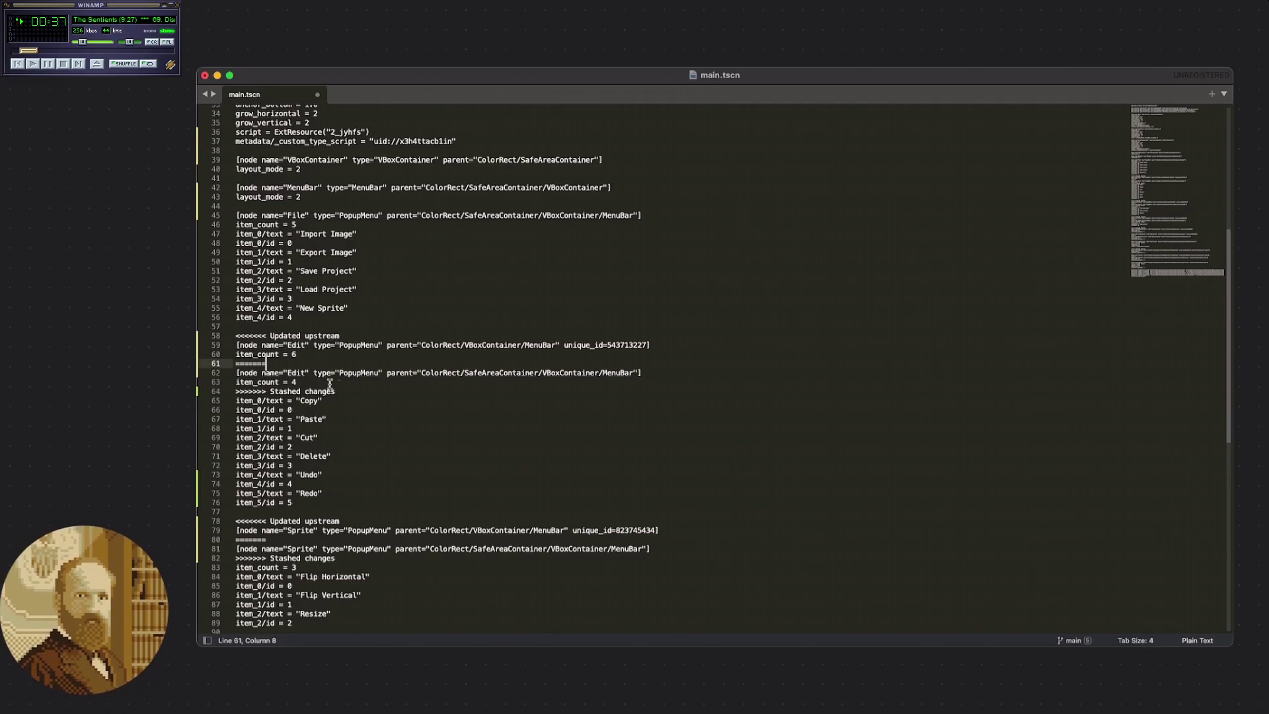
click(305, 353)
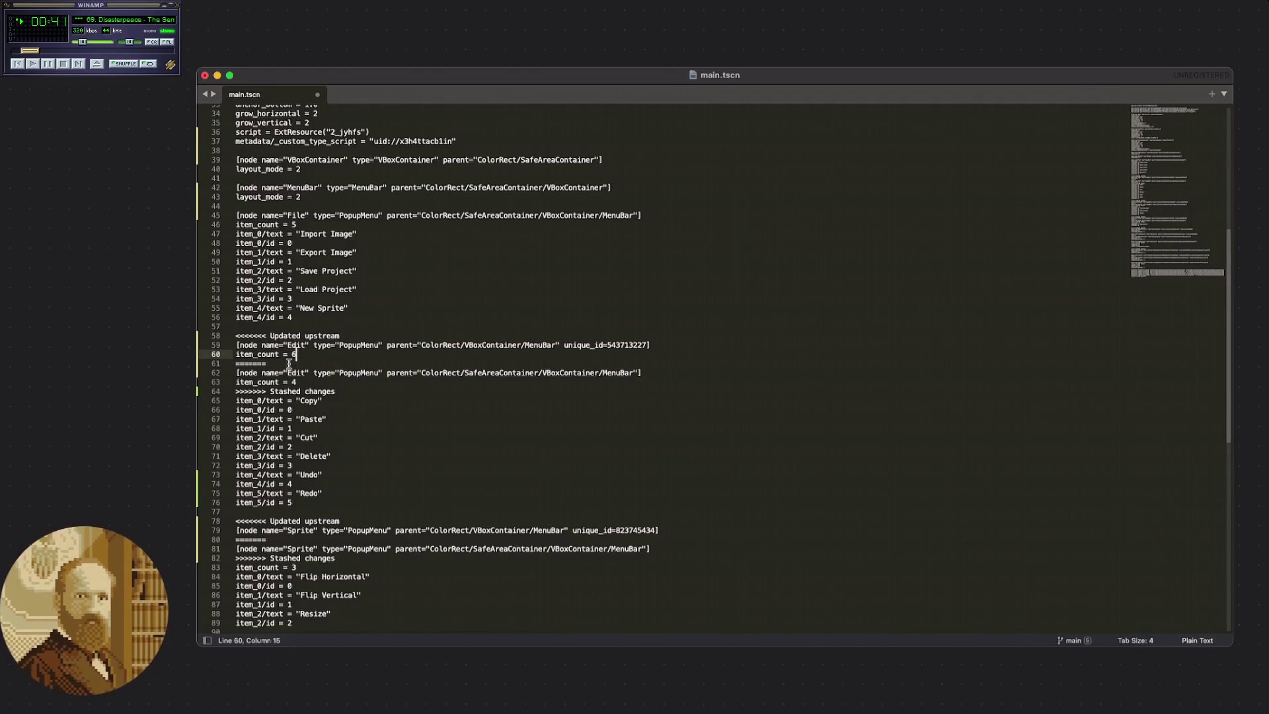
double_click(288, 373)
drag(289, 373, 382, 372)
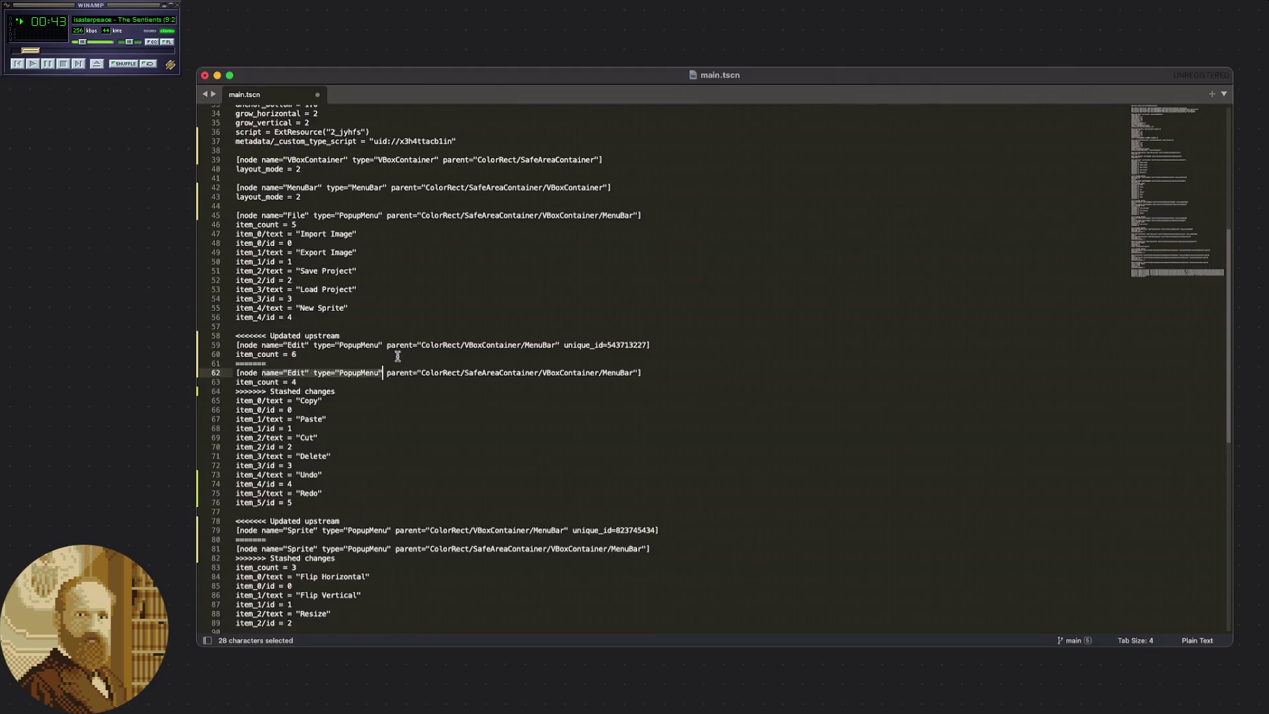
click(396, 362)
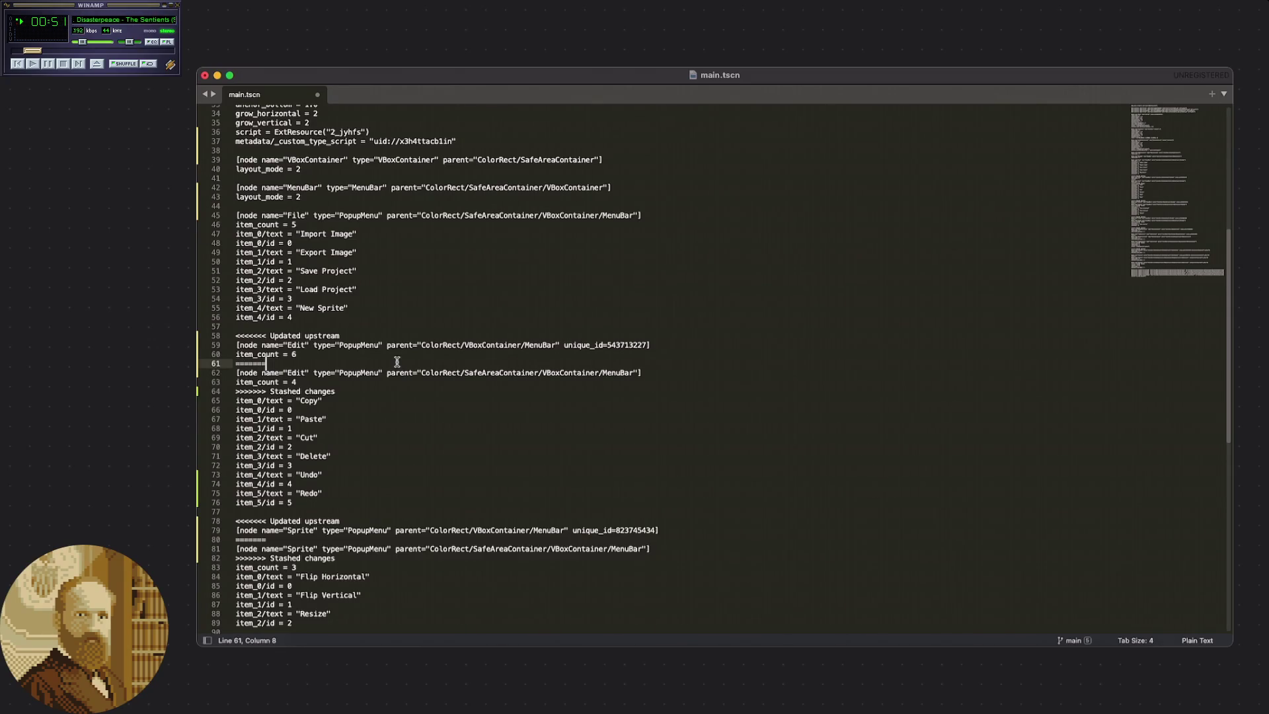
click(388, 383)
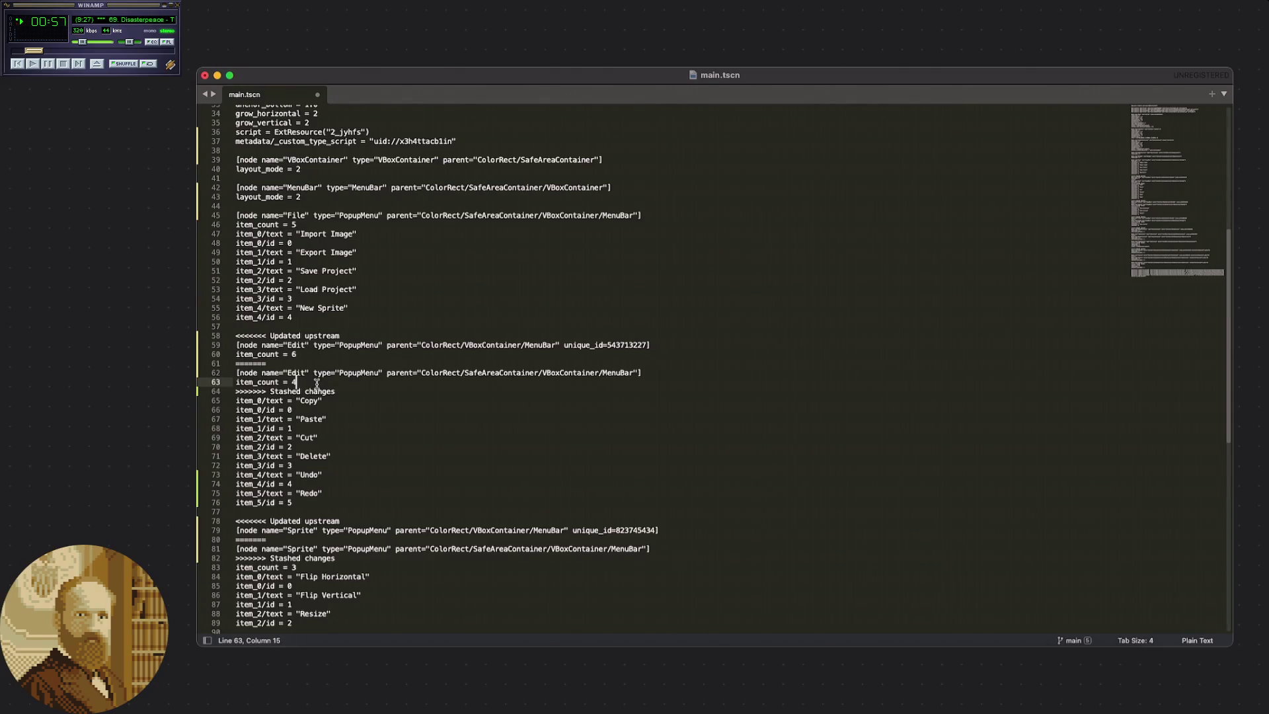
shift+click(439, 374)
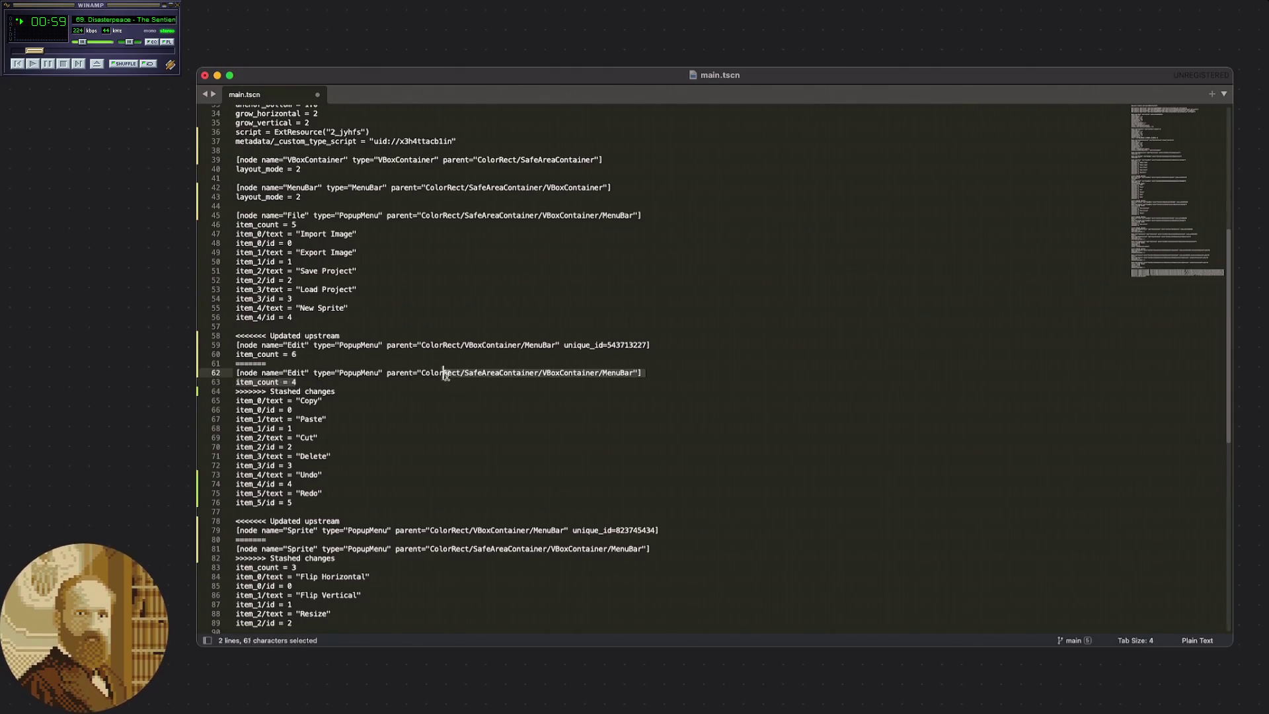
click(525, 382)
drag(670, 382, 675, 372)
key(BackSpace)
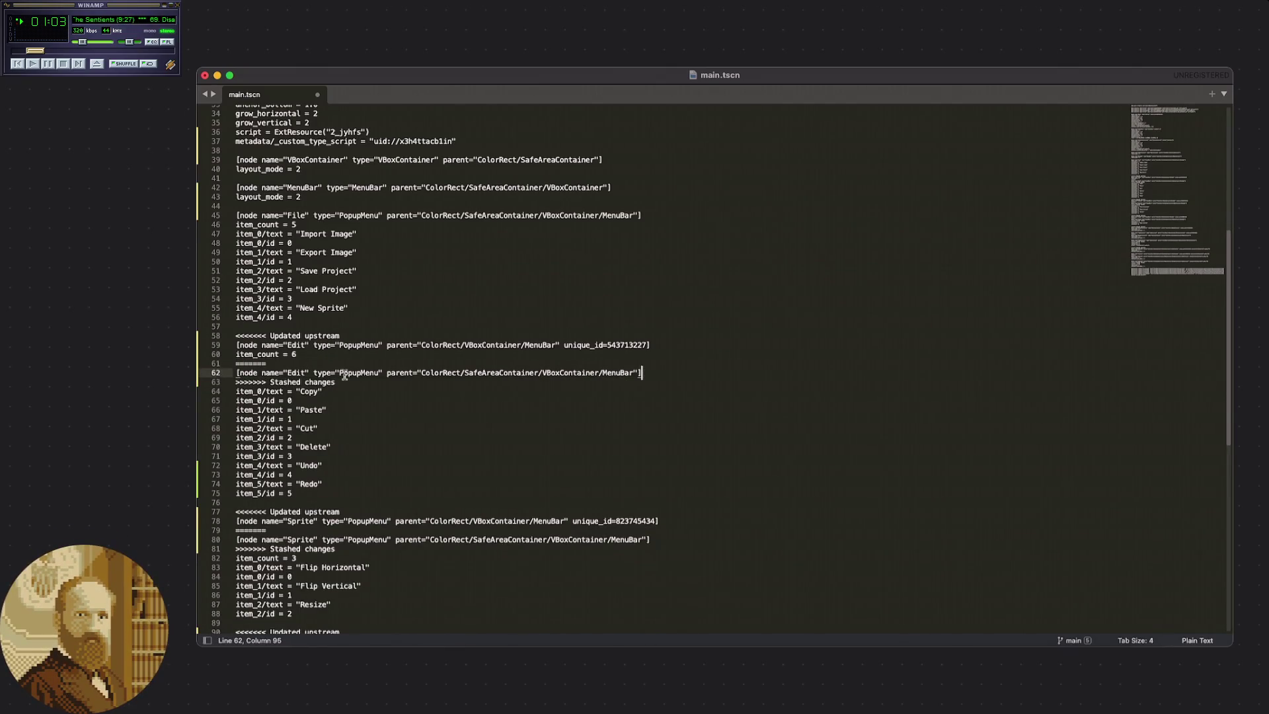
Replace the Stashed changes marker with item_count = 6 and delete the upstream Edit block.
drag(668, 383, 685, 373)
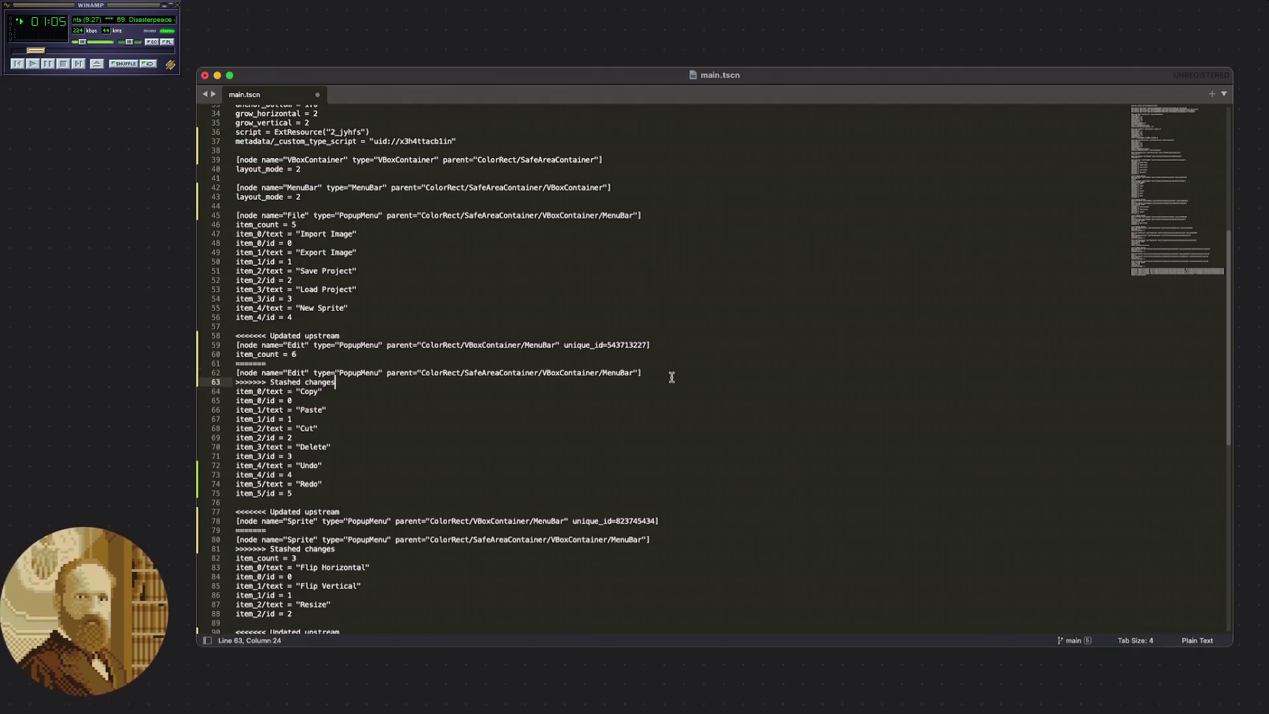
click(308, 355)
drag(308, 357, 232, 354)
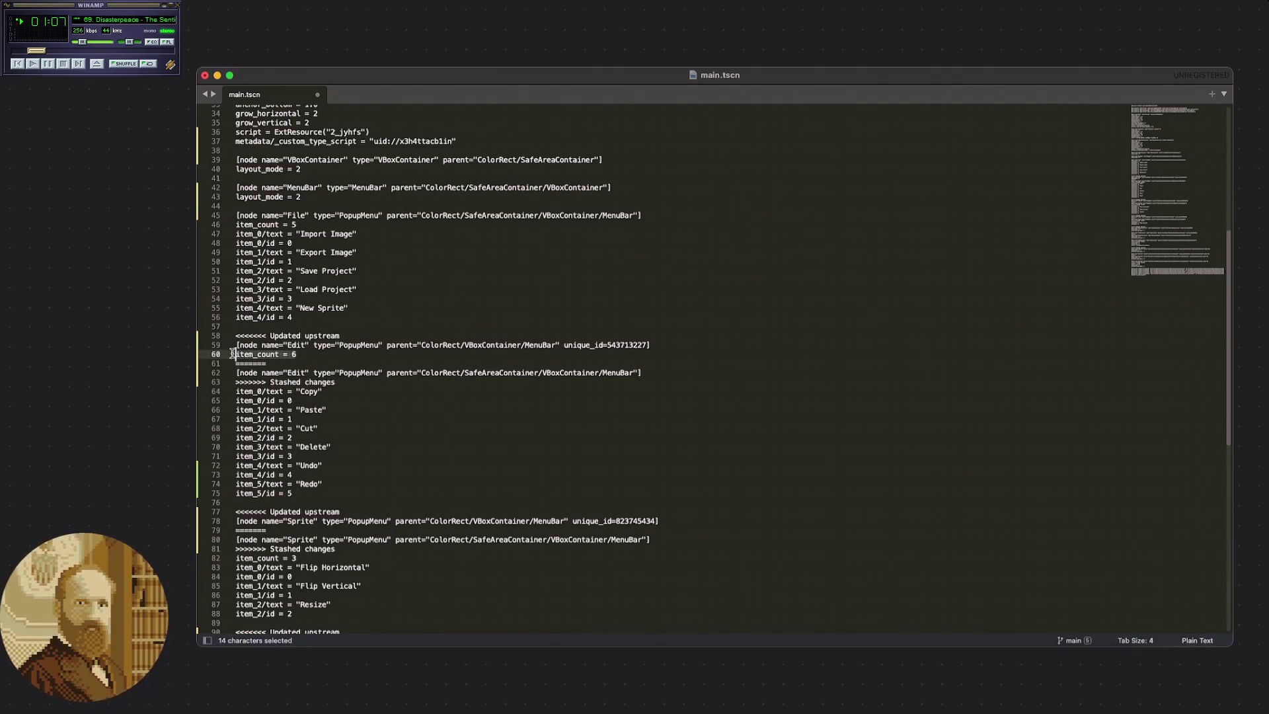
key(super+c)
drag(335, 382, 241, 382)
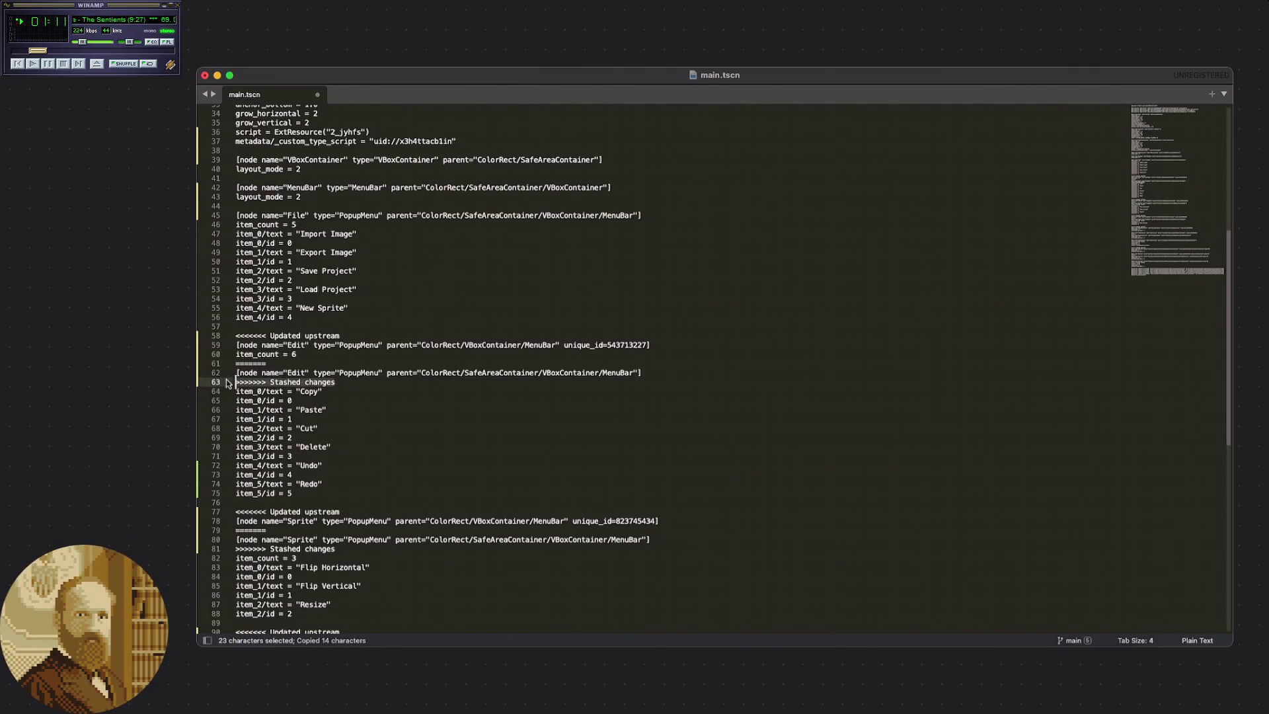
key(super+v)
drag(298, 363, 237, 336)
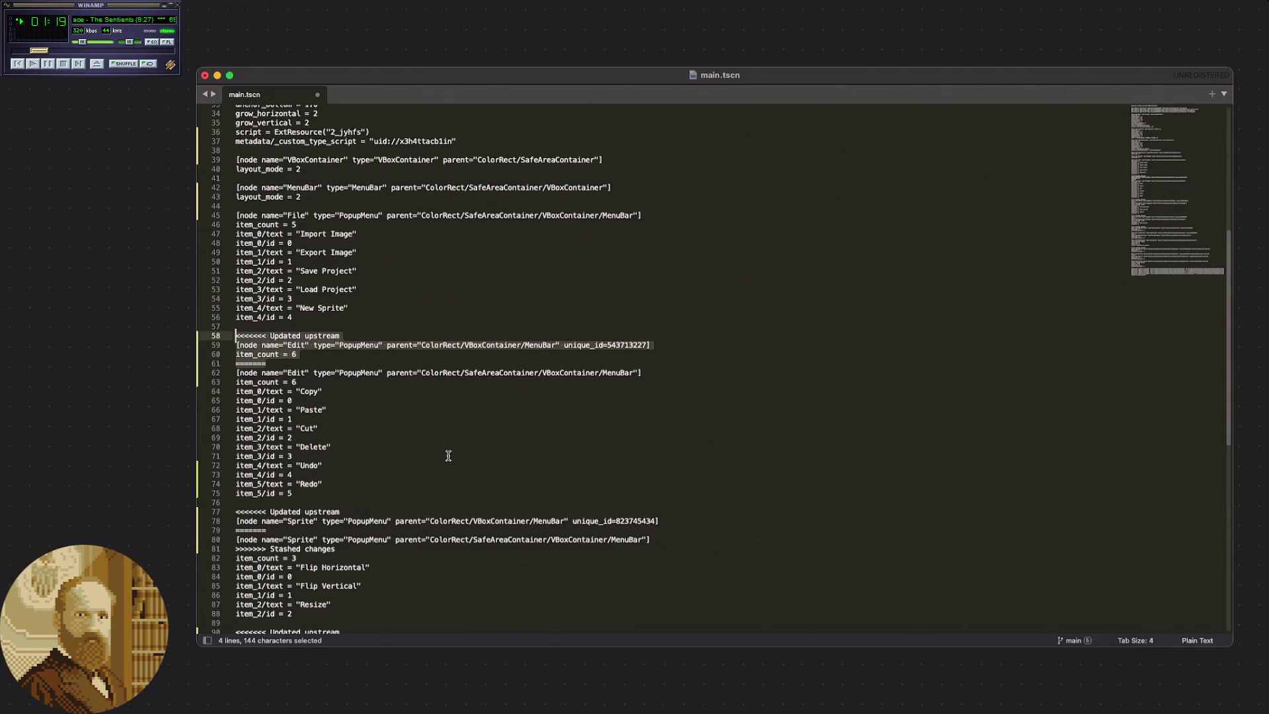
key(BackSpace)
key(BackSpace)
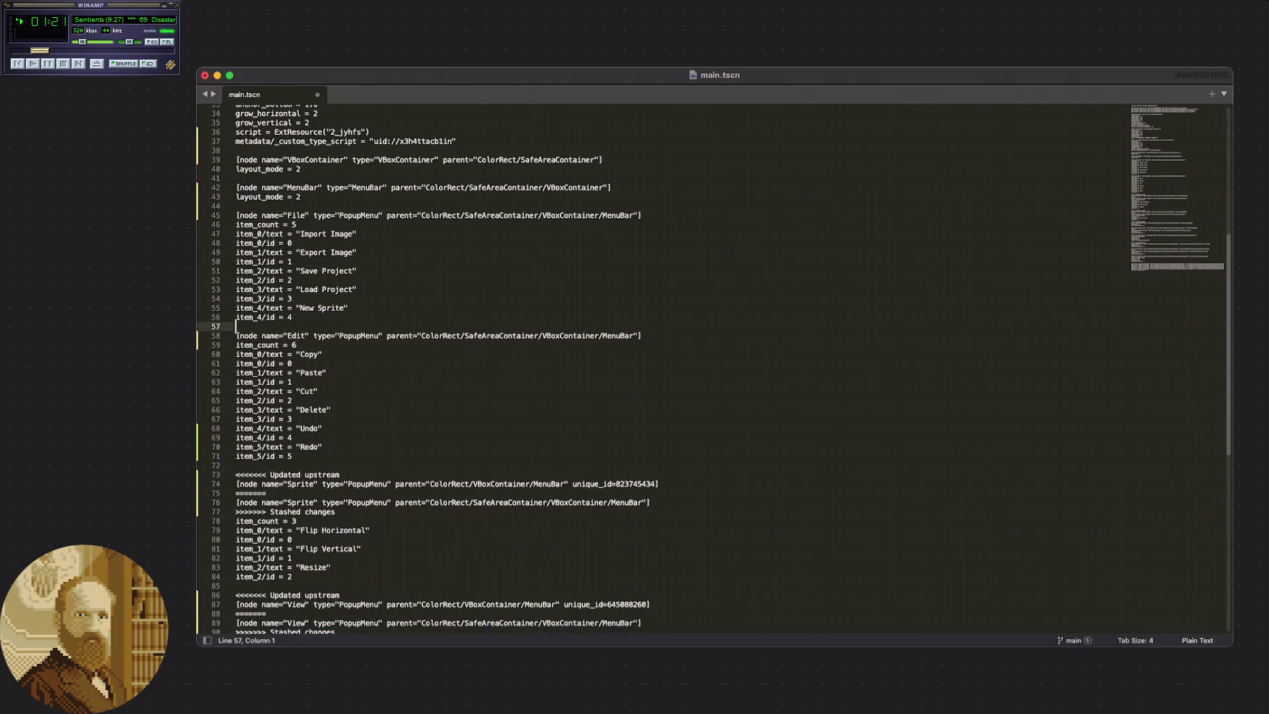
scroll(373, 401, down, 3)
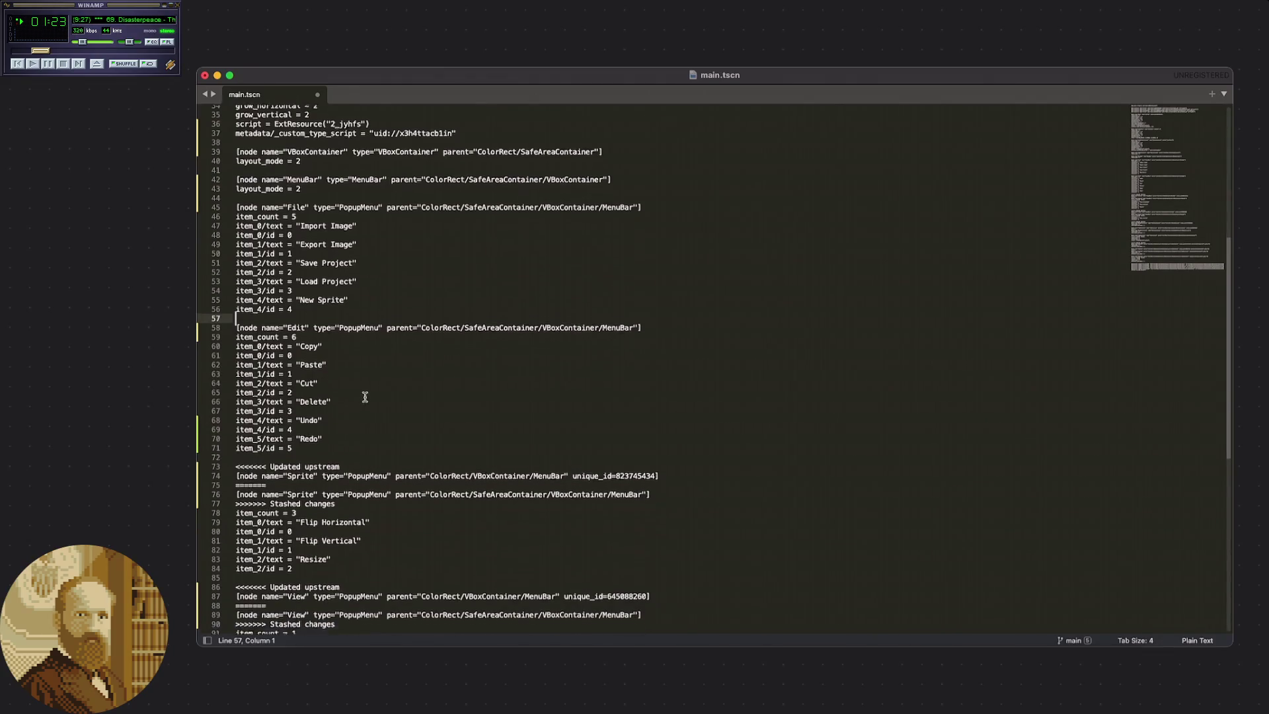
drag(334, 414, 216, 395)
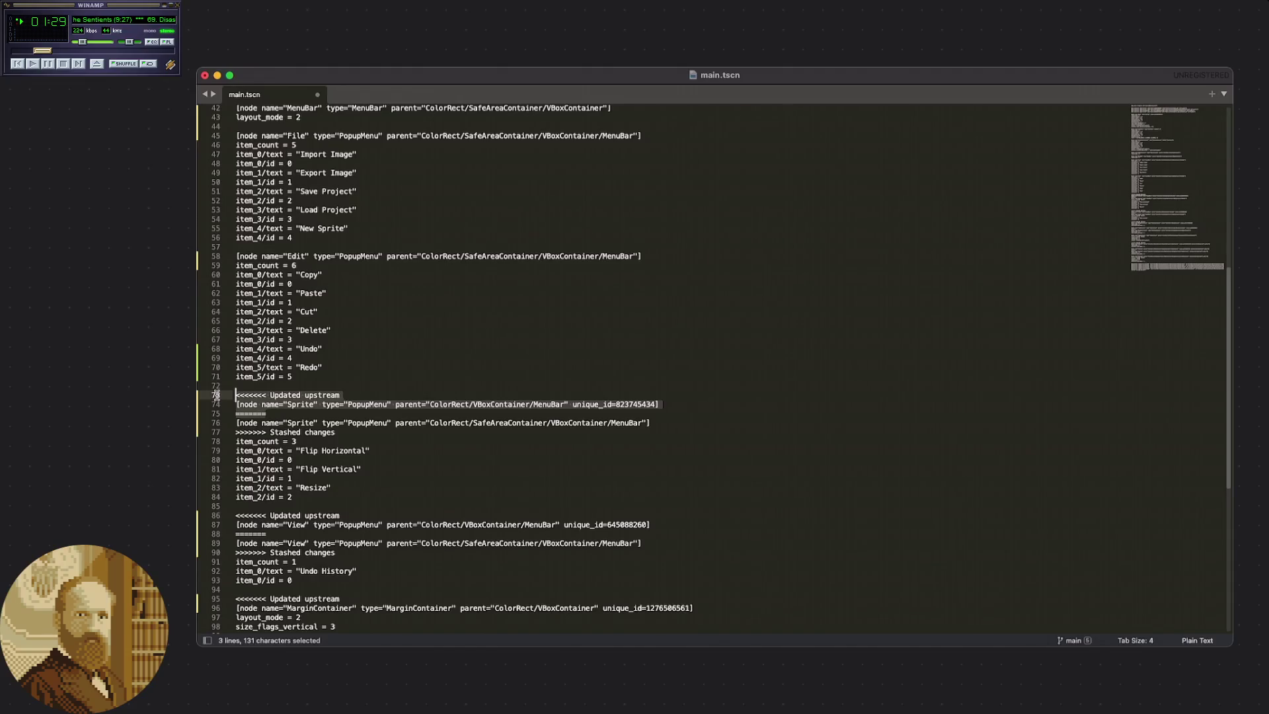
click(269, 414)
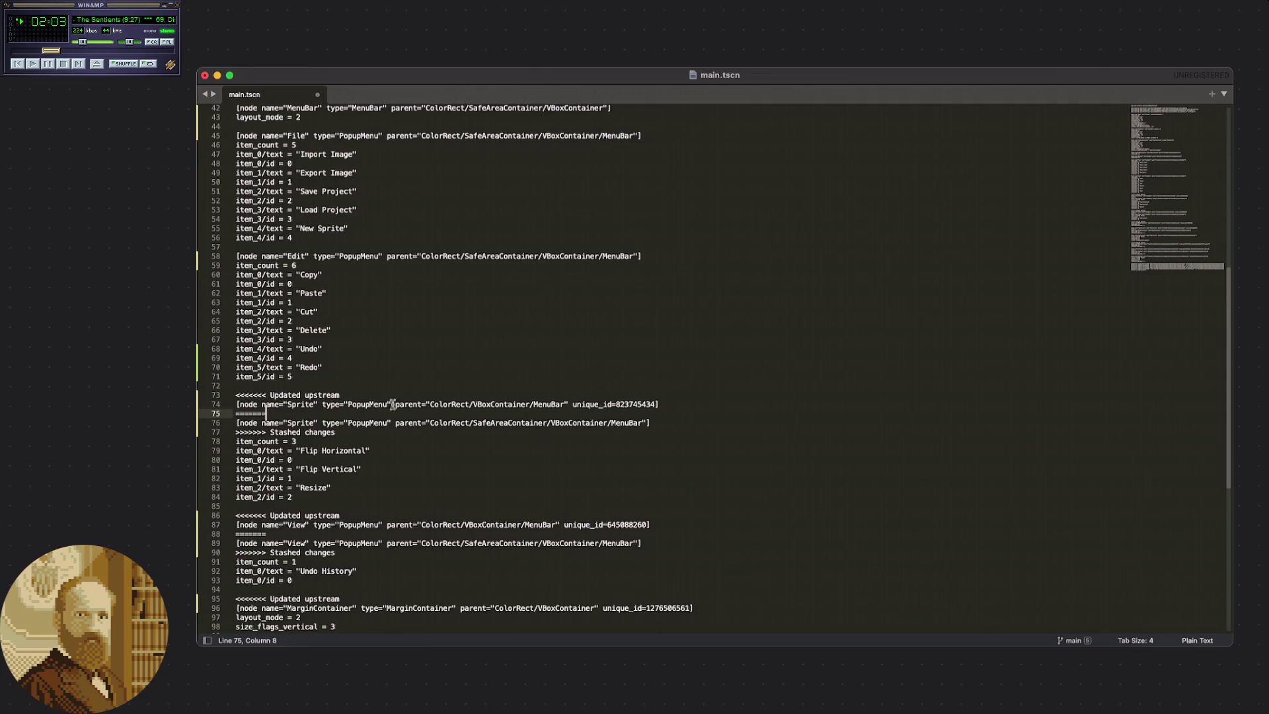
scroll(553, 284, up, 10)
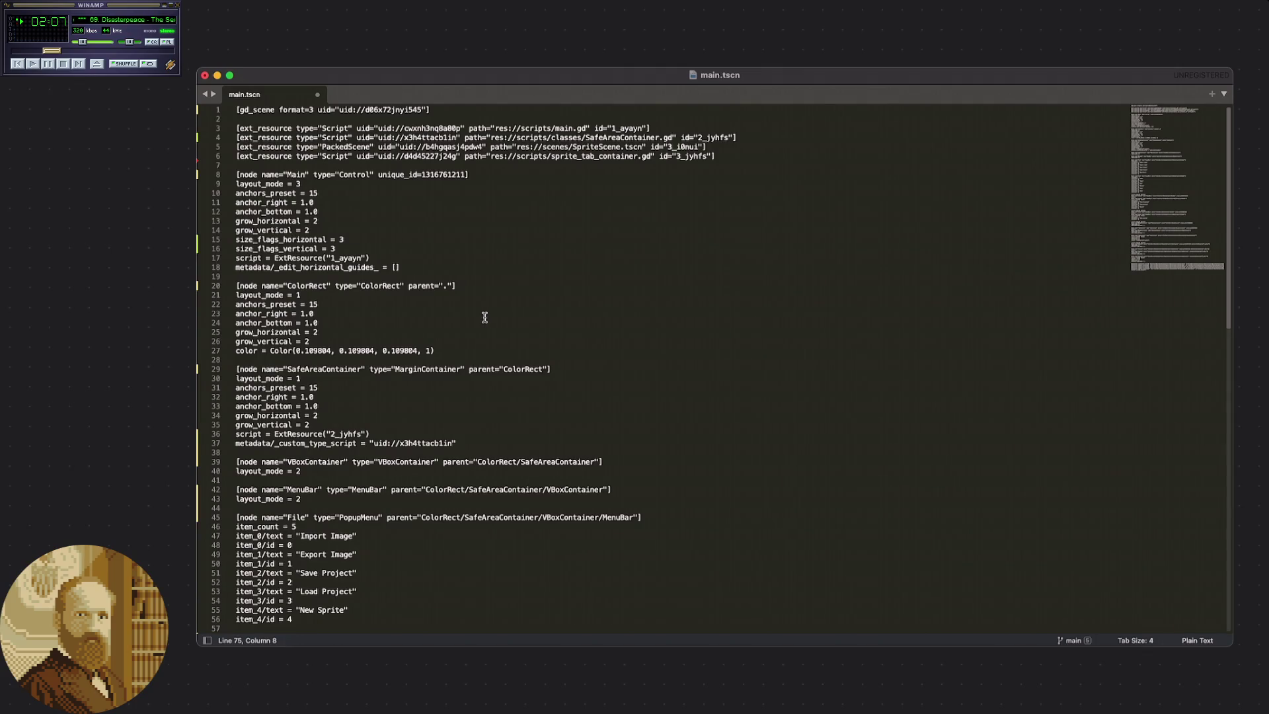
Delete lines 73–75: the upstream marker, VBoxContainer-parented Sprite node and ======= divider.
scroll(492, 321, down, 10)
scroll(505, 350, down, 1)
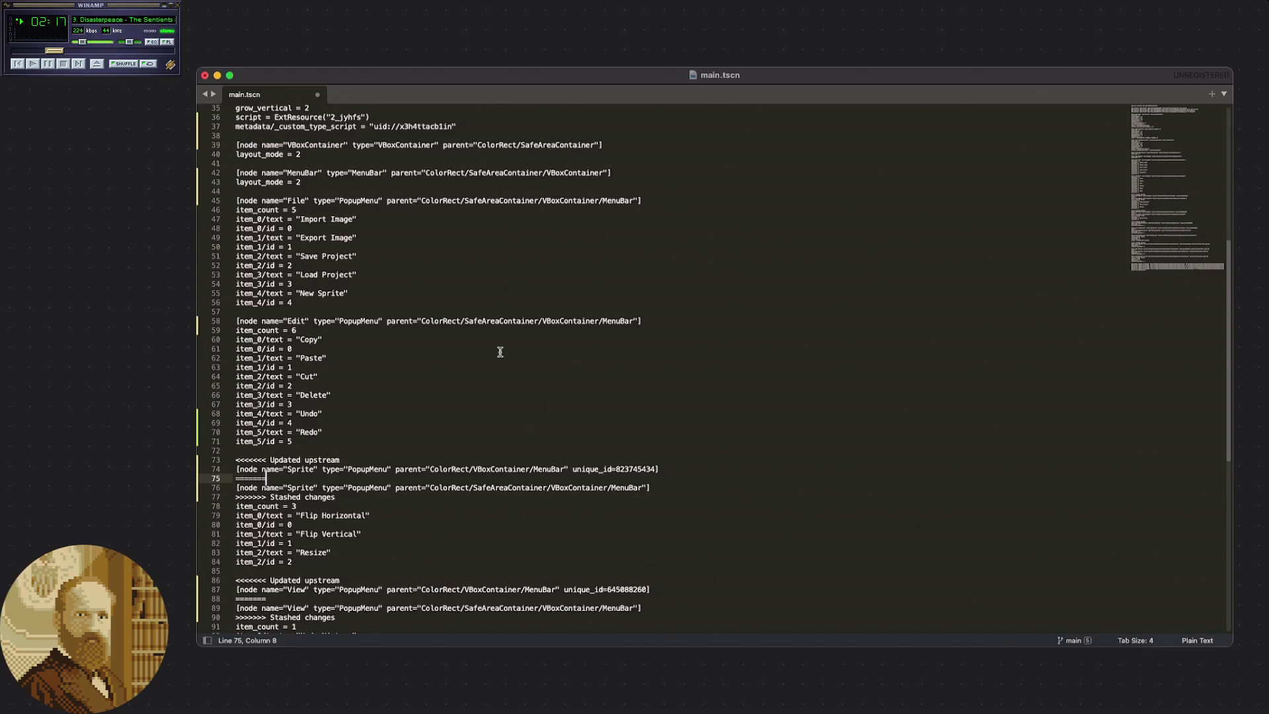
scroll(500, 351, down, 1)
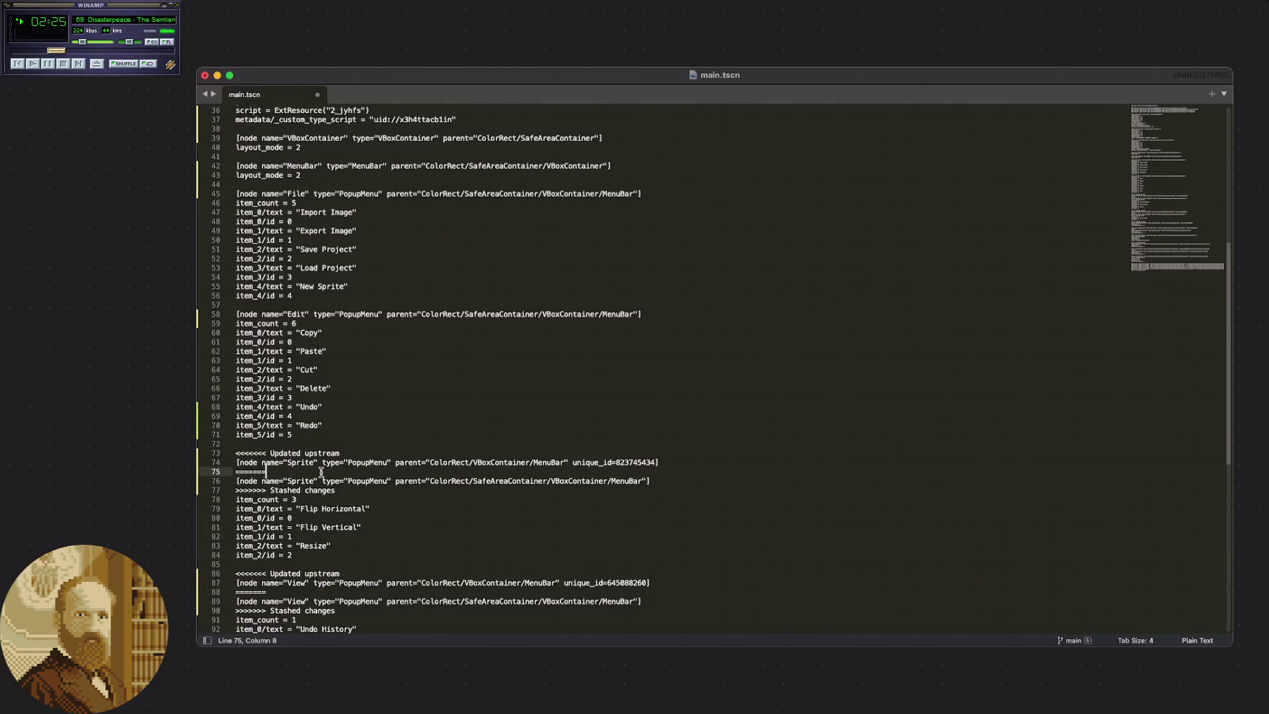
key(shift+Up)
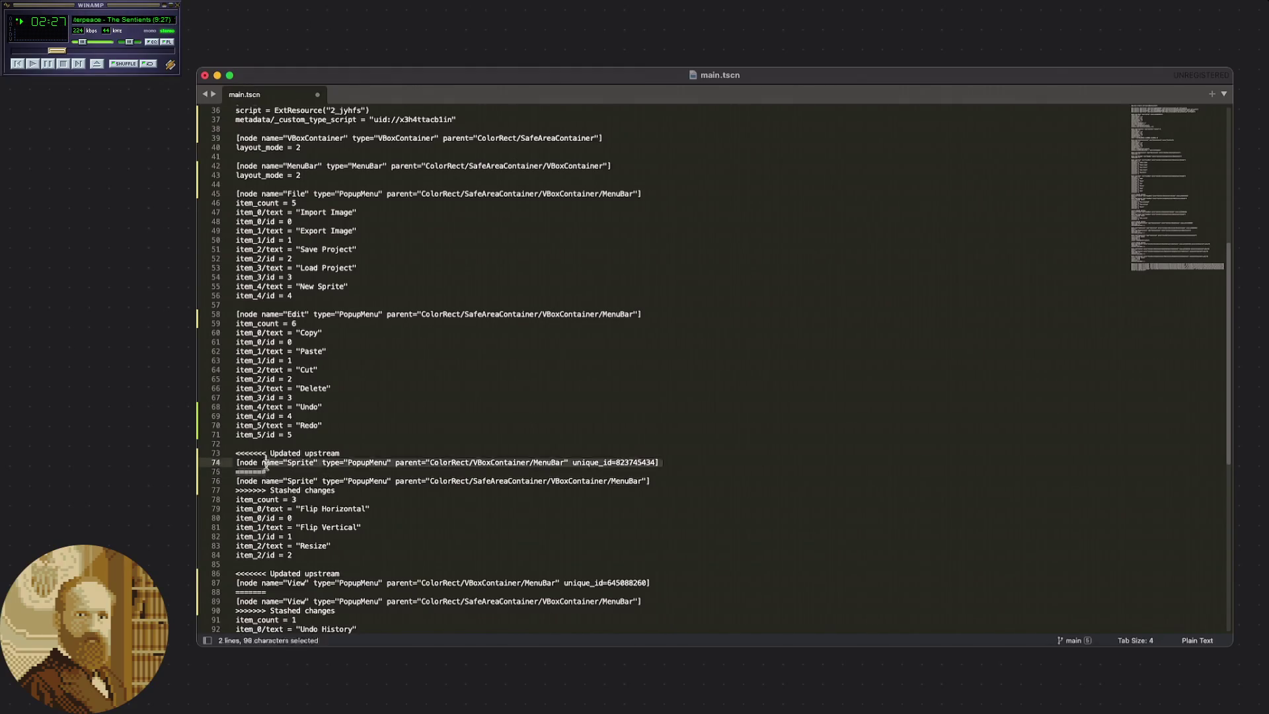
key(shift+Up)
key(super+shift+Left)
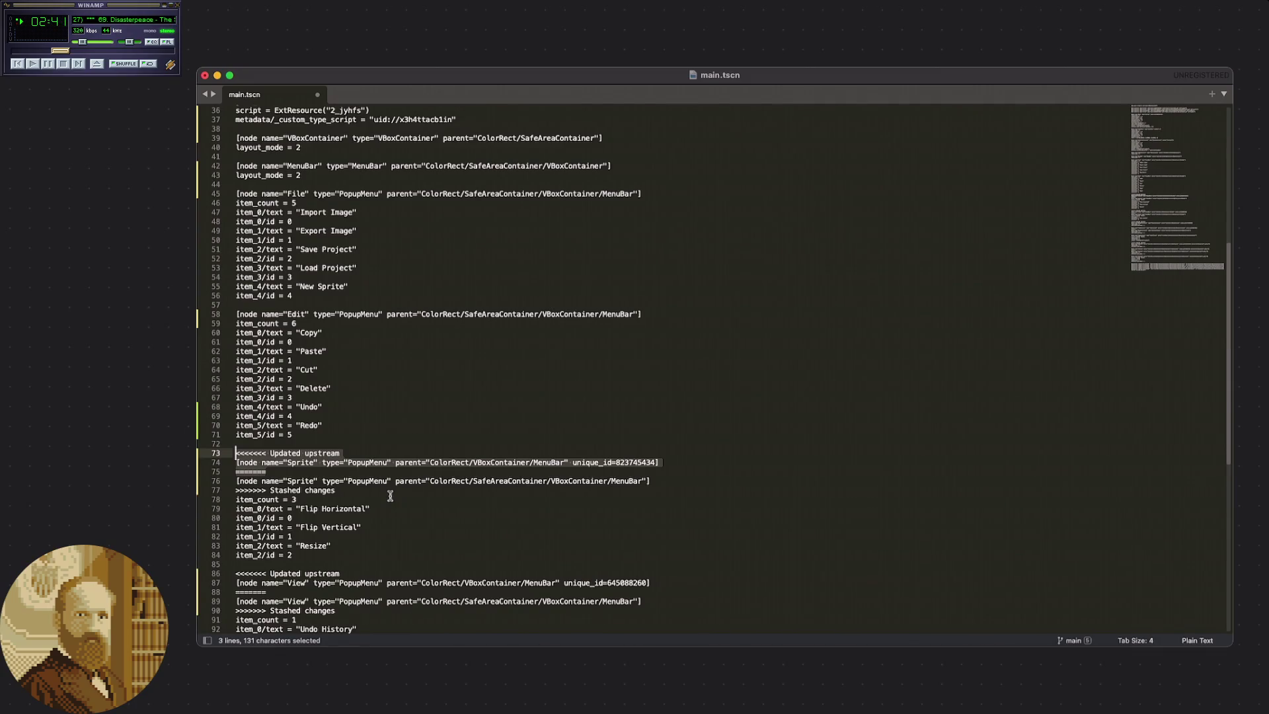
drag(343, 475, 215, 457)
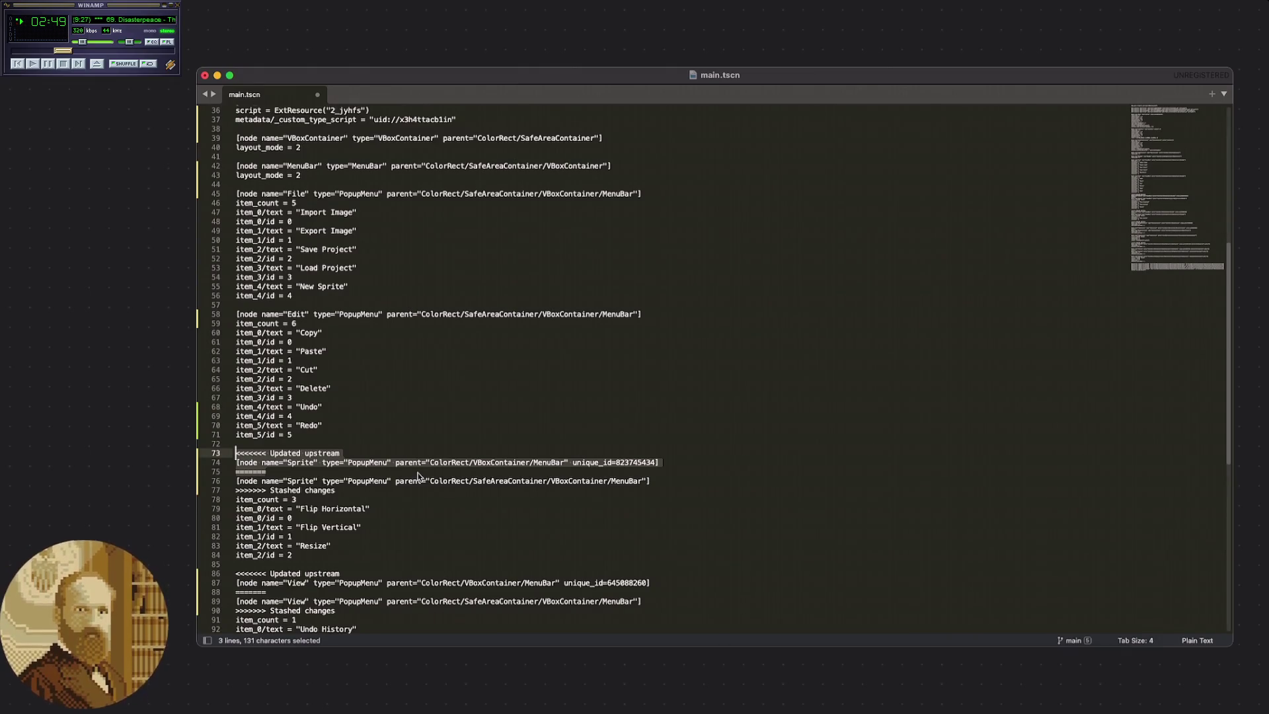
key(BackSpace)
key(BackSpace)
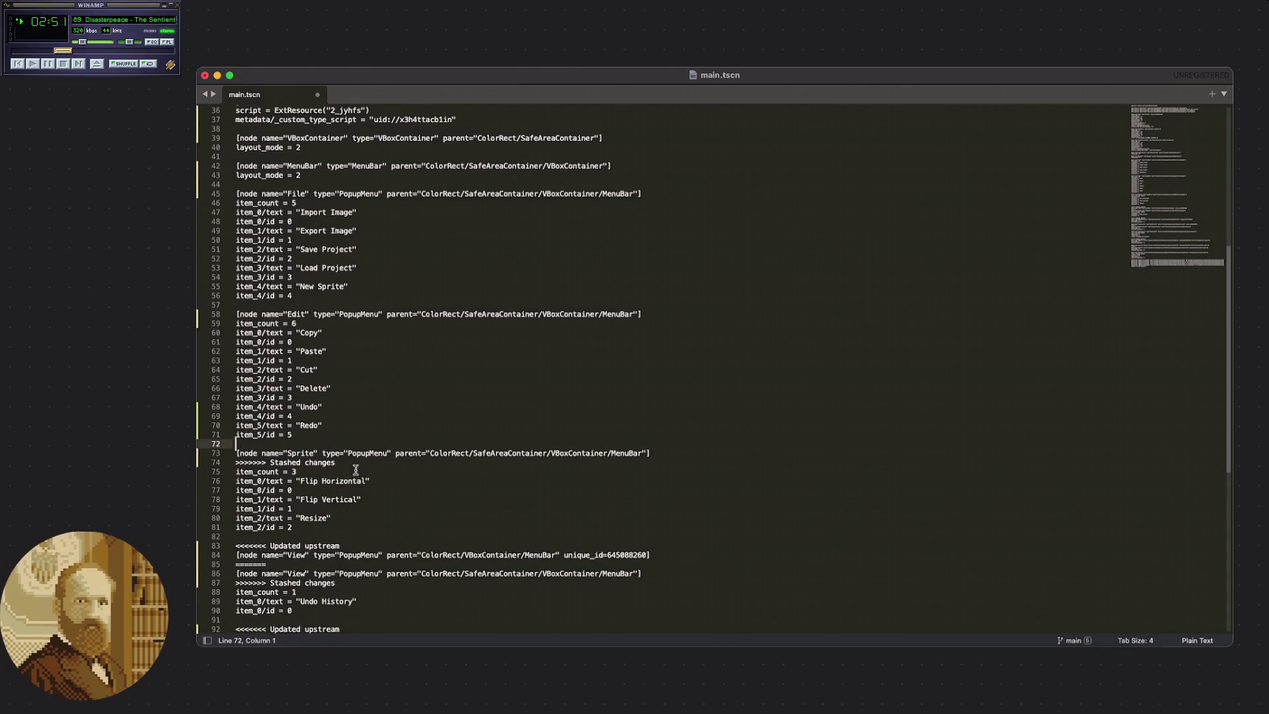
Delete the '>>>>>>> Stashed changes' line 74 below the SafeAreaContainer Sprite node.
drag(335, 462, 218, 463)
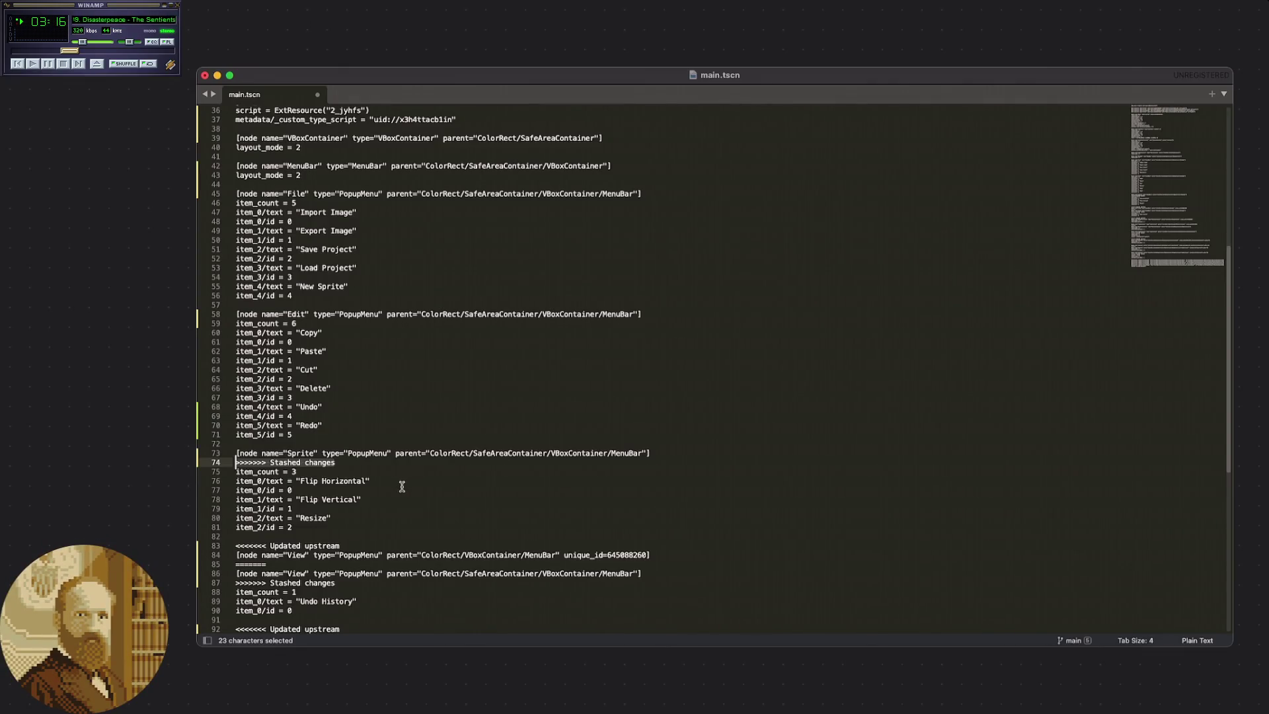
click(366, 473)
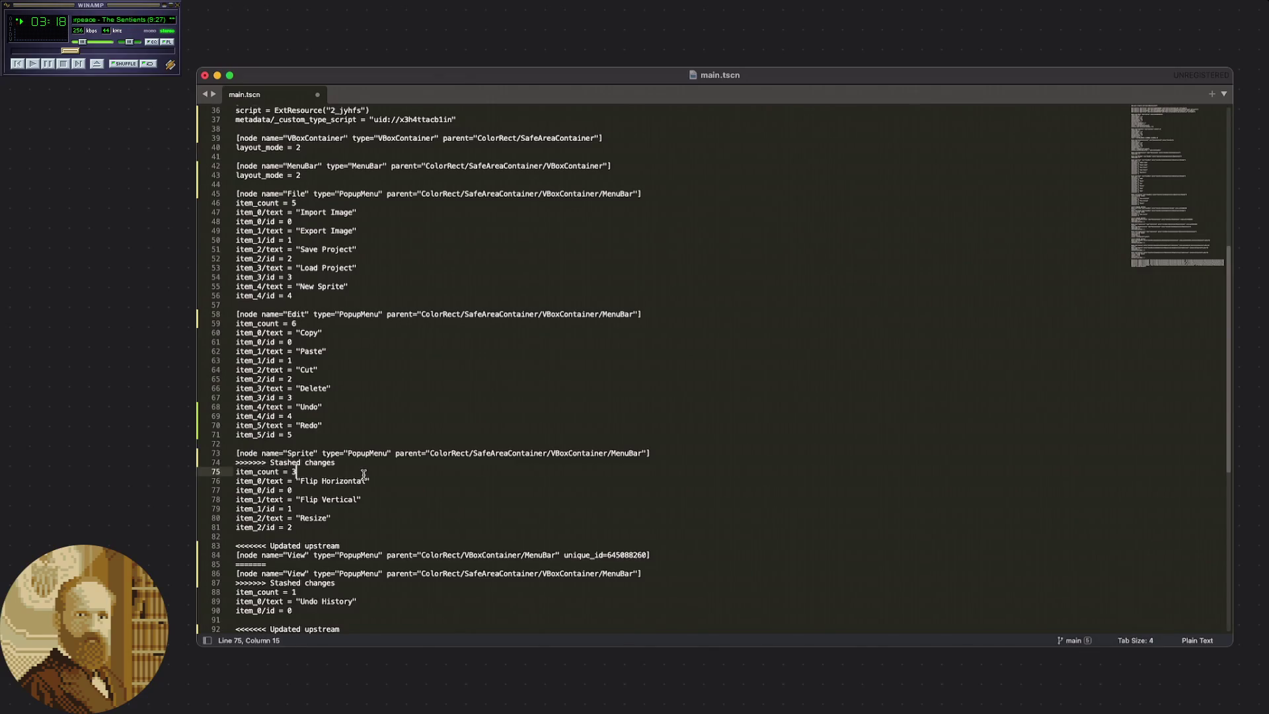
click(357, 464)
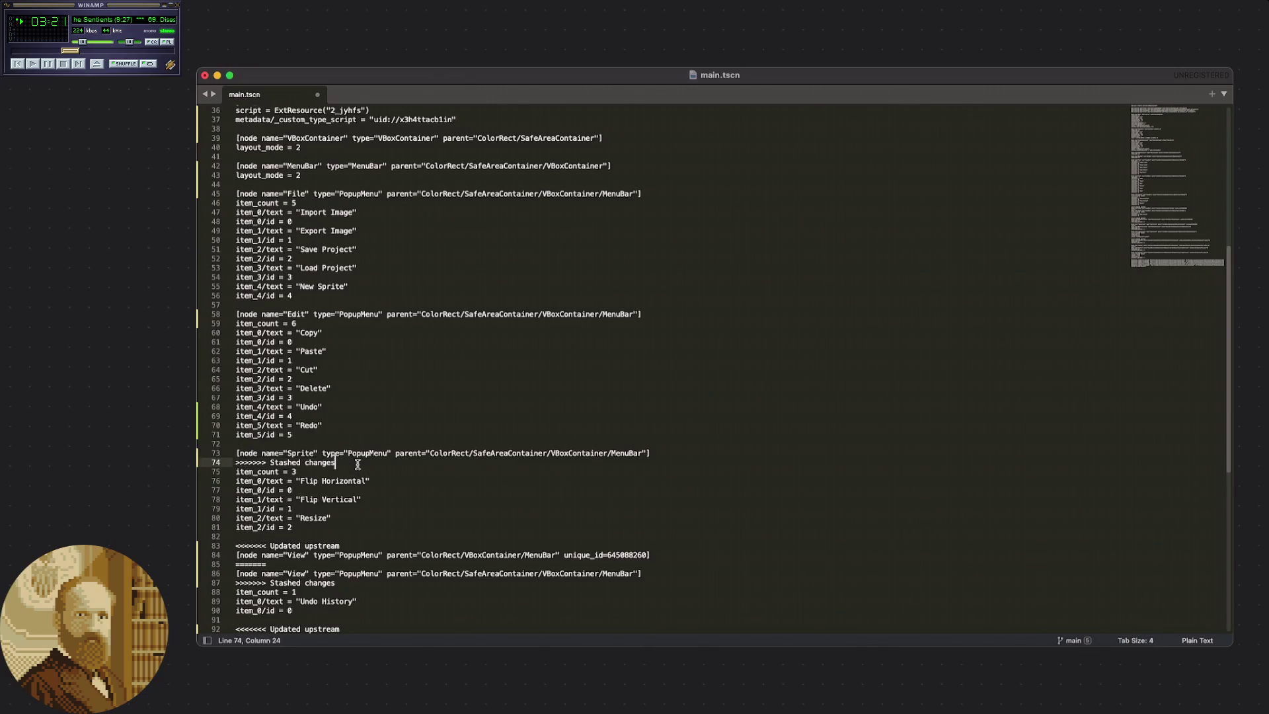
scroll(358, 464, down, 1)
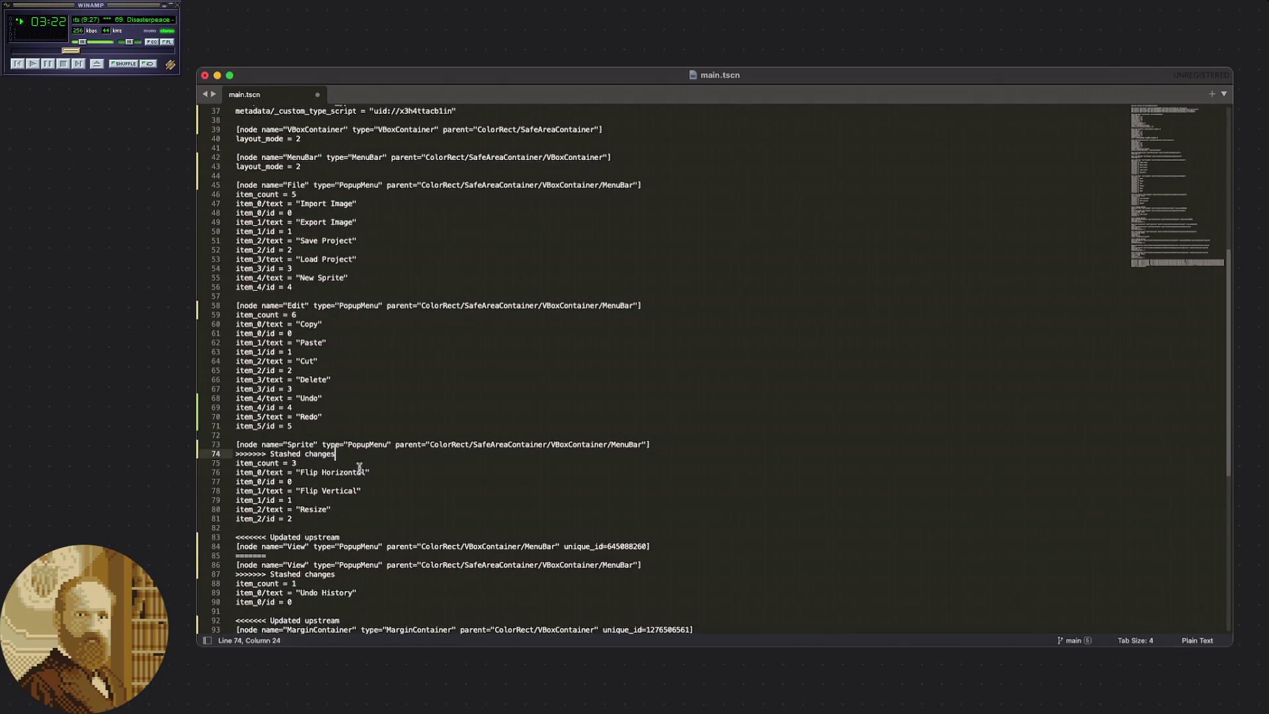
key(super+z)
key(super+shift+z)
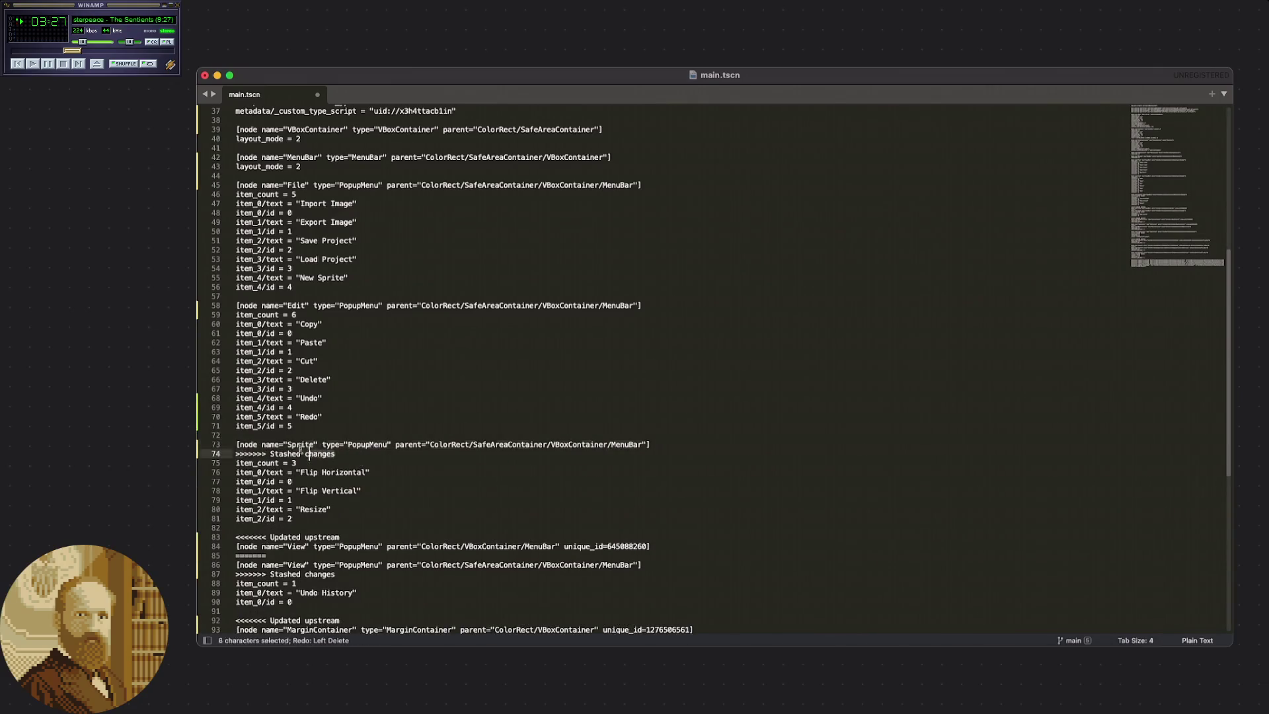
key(super+BackSpace)
key(BackSpace)
key(Down)
key(Down)
key(Down)
scroll(381, 483, down, 5)
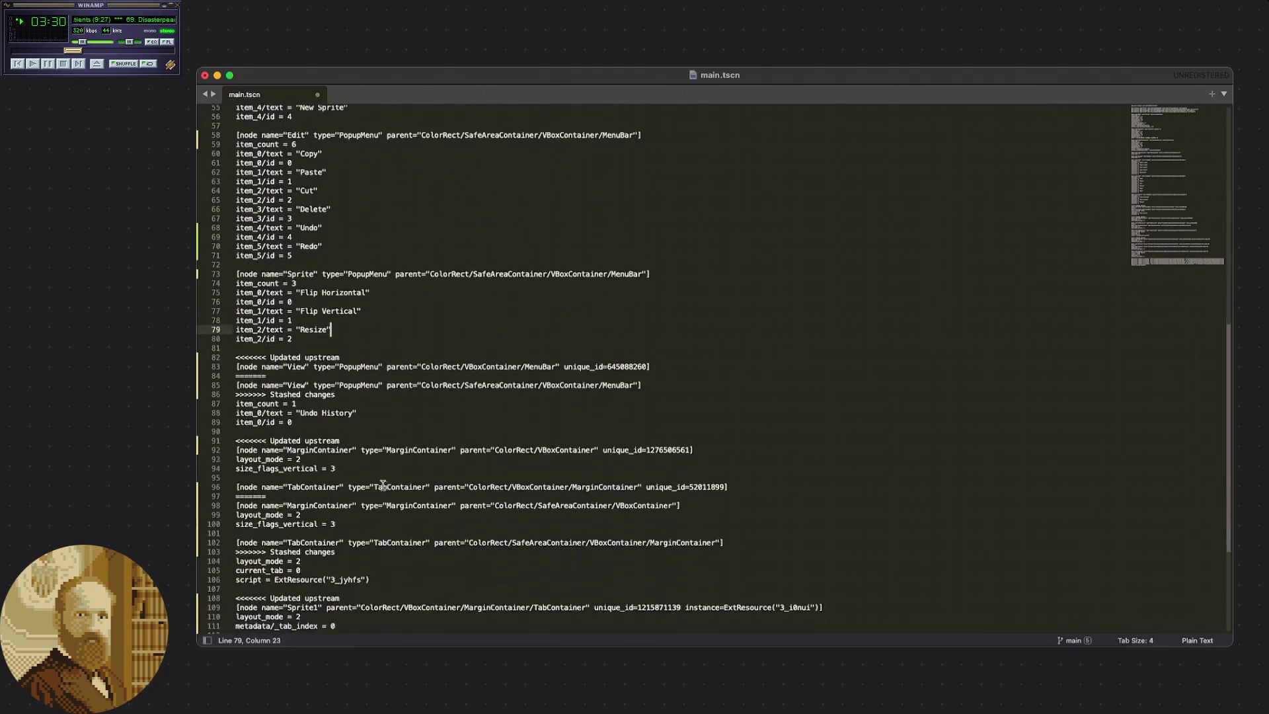
Delete the upstream View node line, the '=======' divider and the '>>>>>>> Stashed changes' marker.
drag(265, 375, 237, 367)
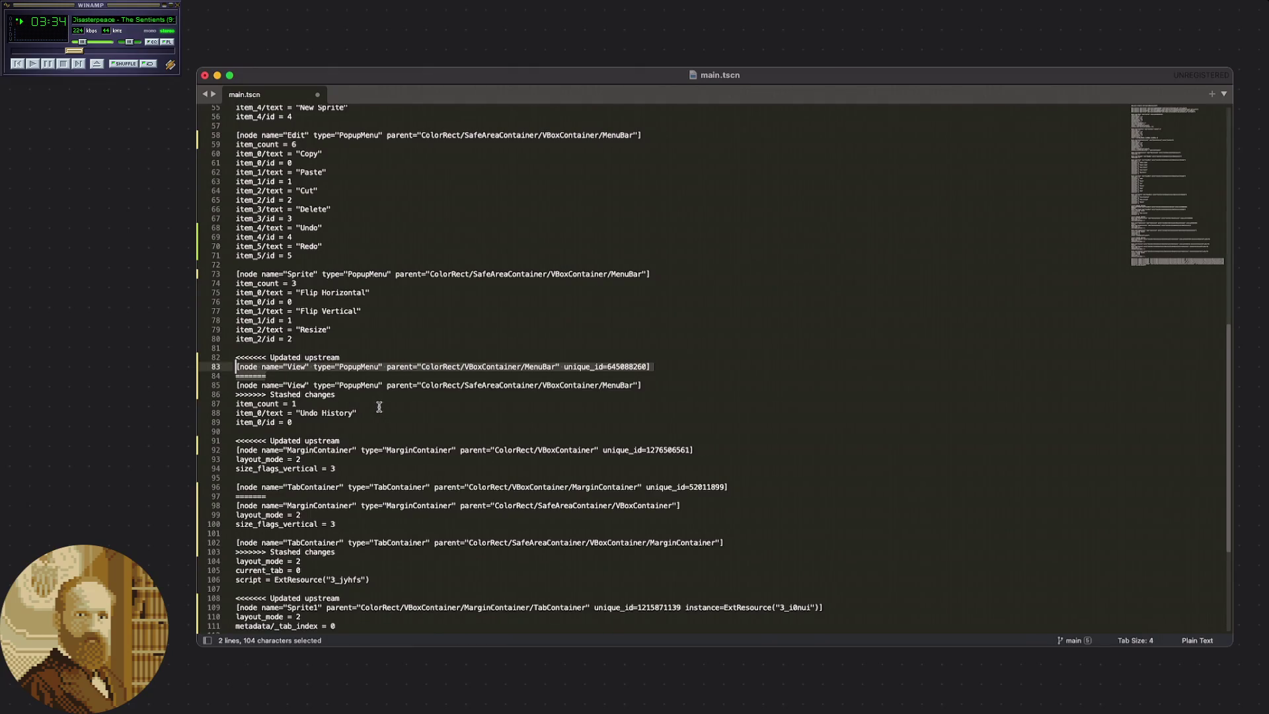
key(BackSpace)
key(Delete)
drag(359, 377, 228, 377)
key(BackSpace)
key(BackSpace)
click(350, 404)
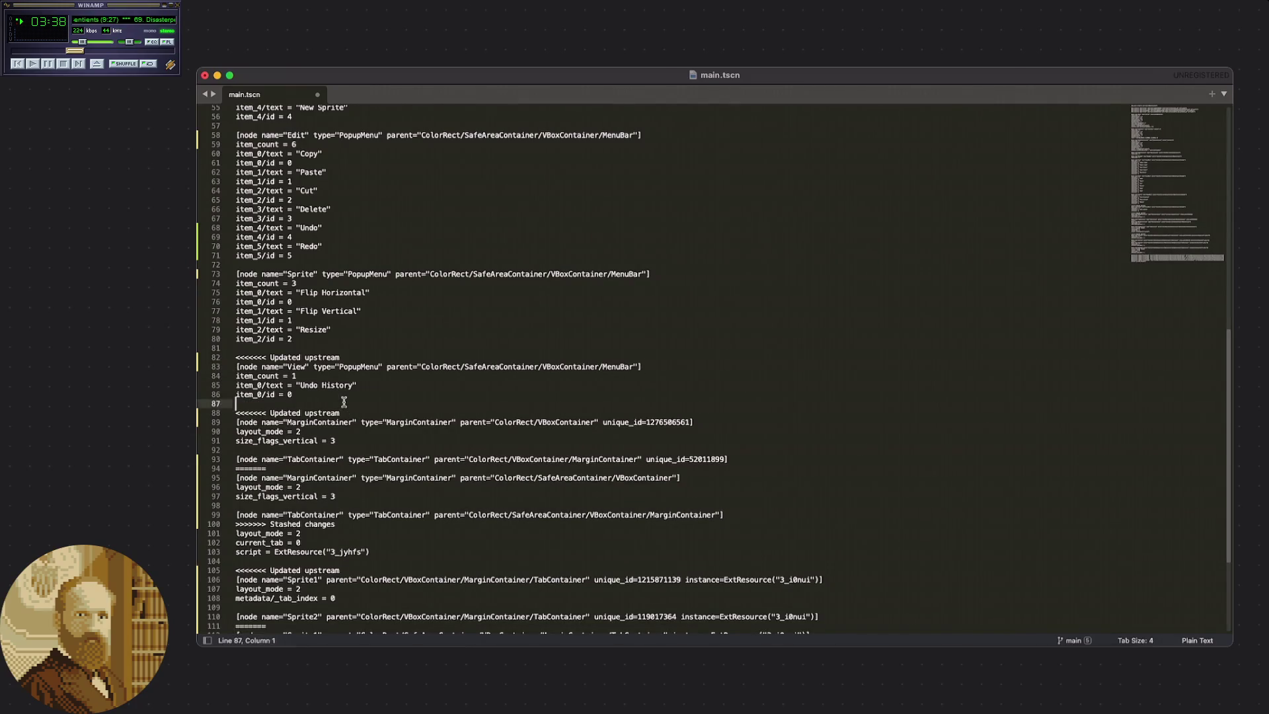
scroll(357, 407, down, 2)
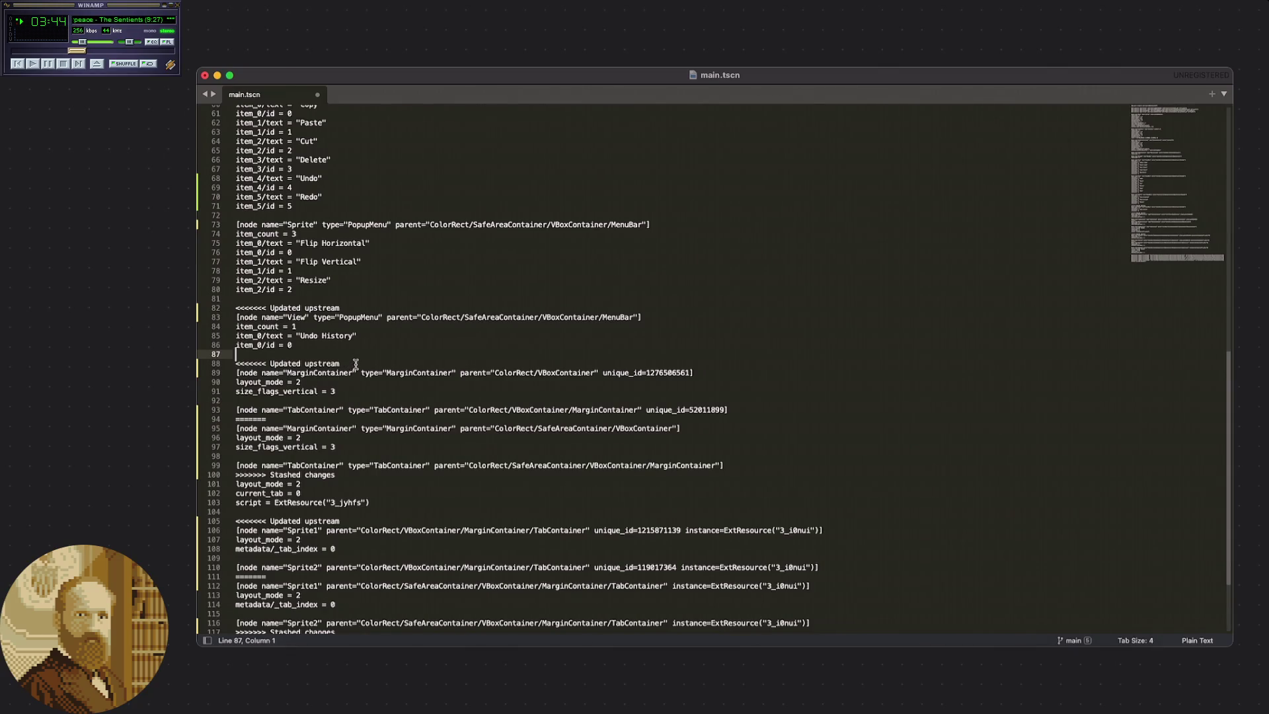
Undo and redo the View conflict edits to verify which lines were removed.
drag(341, 308, 234, 304)
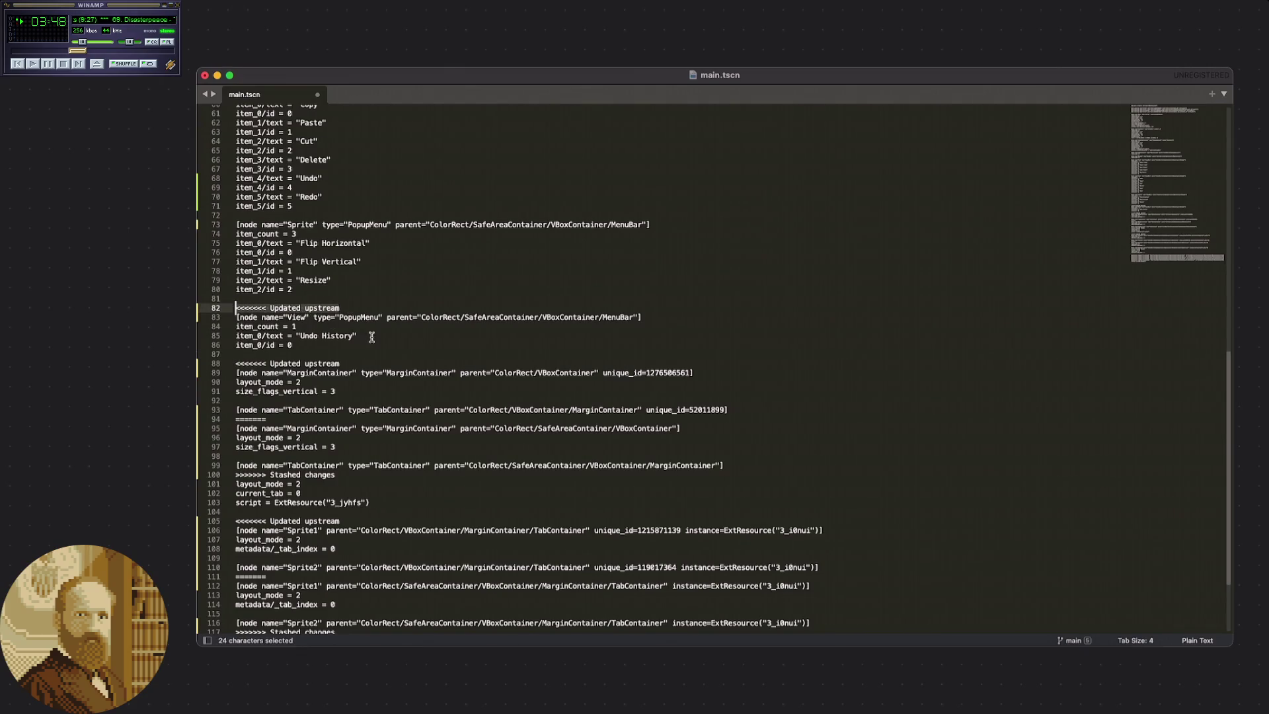
key(super+z)
key(super+z)
key(super+z)
key(BackSpace)
key(BackSpace)
triple_click(349, 320)
key(shift+Down)
key(super+shift+z)
key(super+shift+z)
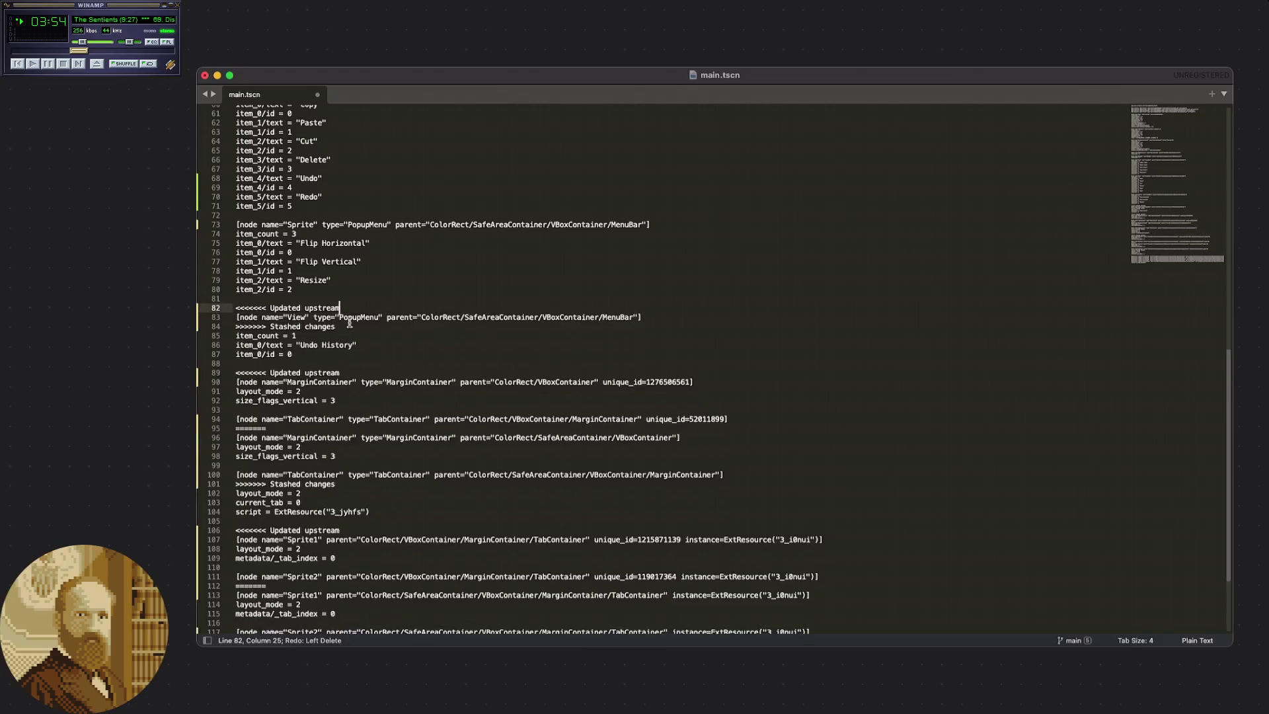
key(super+z)
key(super+z)
key(super+shift+z)
key(super+shift+z)
Delete the '<<<<<<< Updated upstream' opening marker above the kept View node.
drag(339, 308, 291, 309)
triple_click(289, 309)
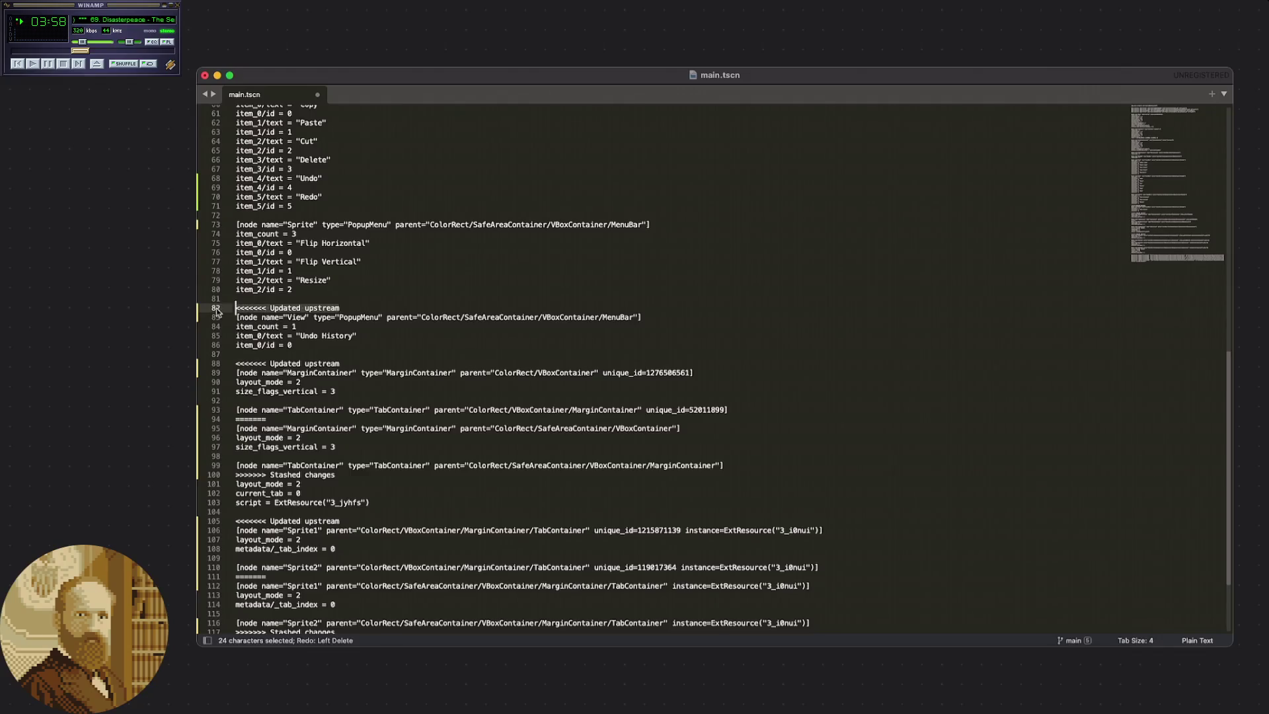
key(BackSpace)
click(368, 337)
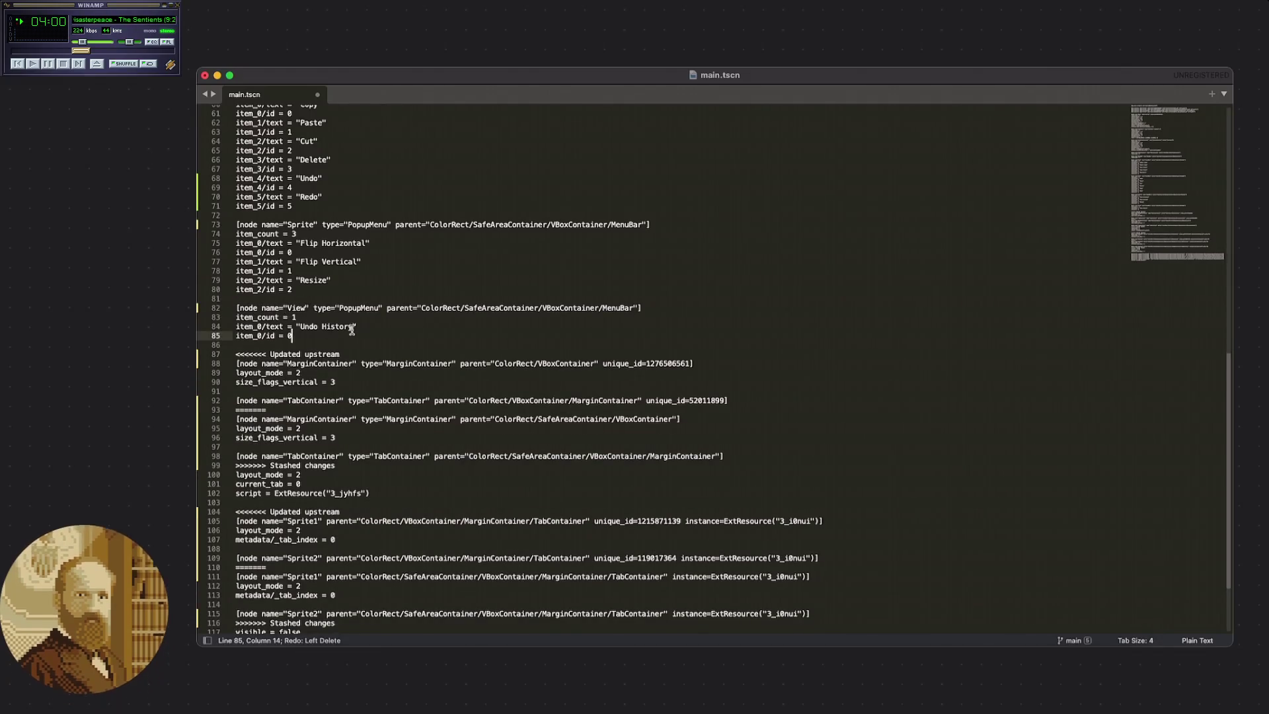
scroll(350, 334, down, 1)
click(344, 339)
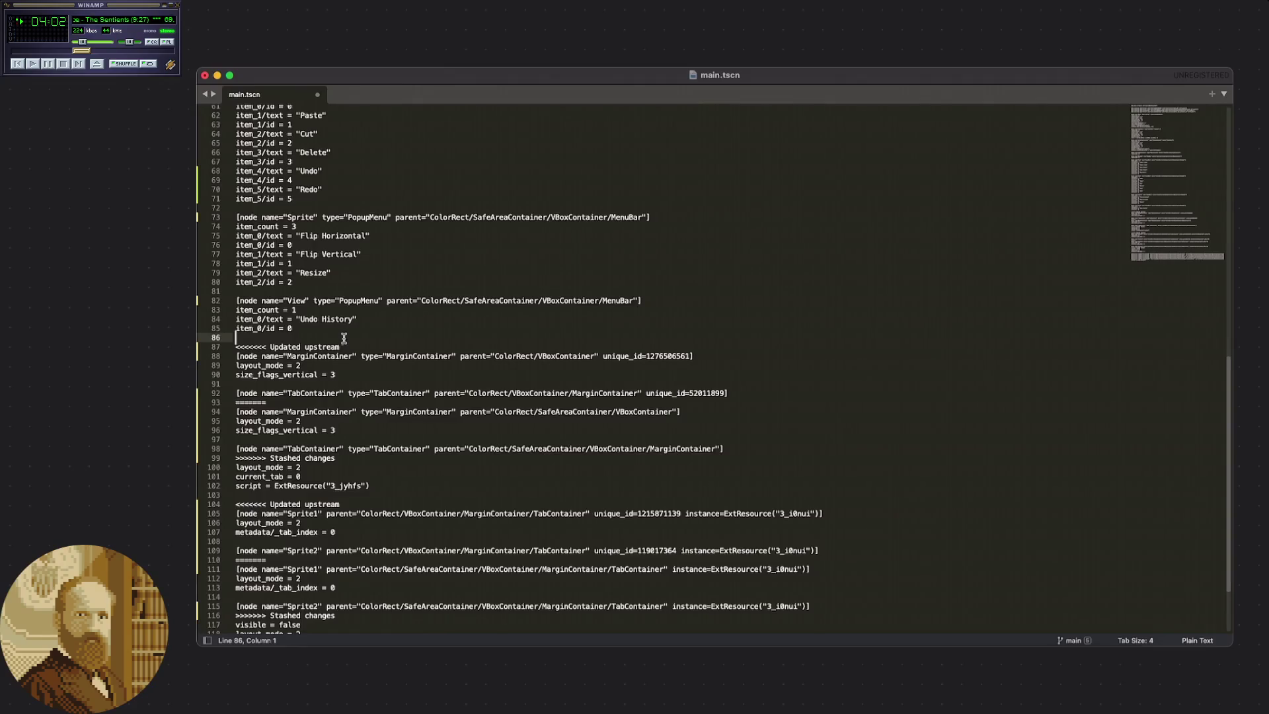
scroll(344, 339, down, 1)
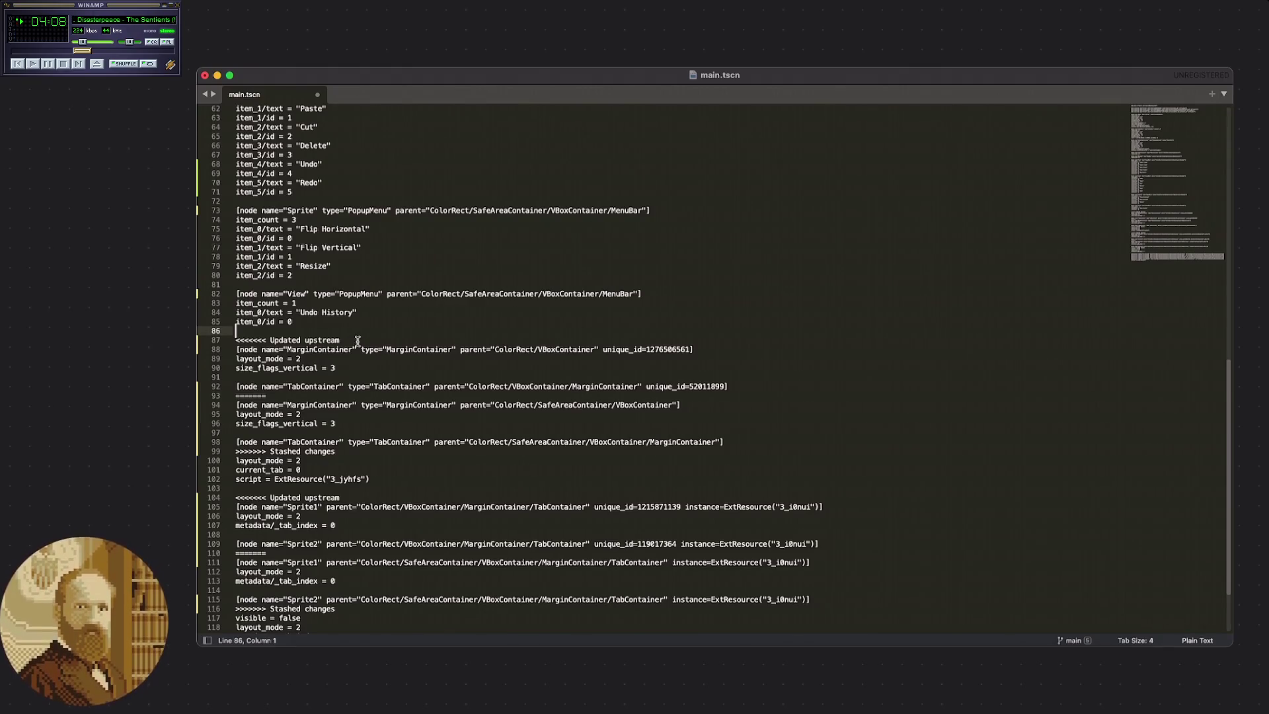
click(381, 357)
scroll(381, 358, down, 1)
click(378, 359)
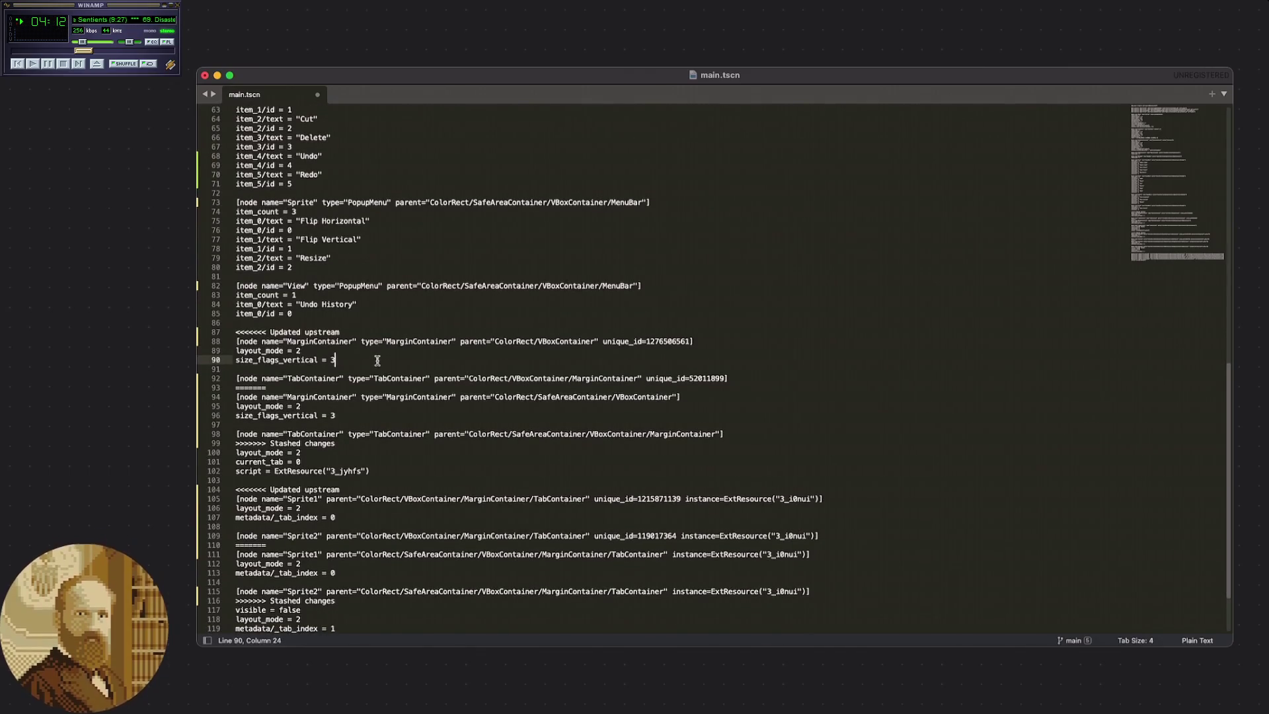
click(362, 367)
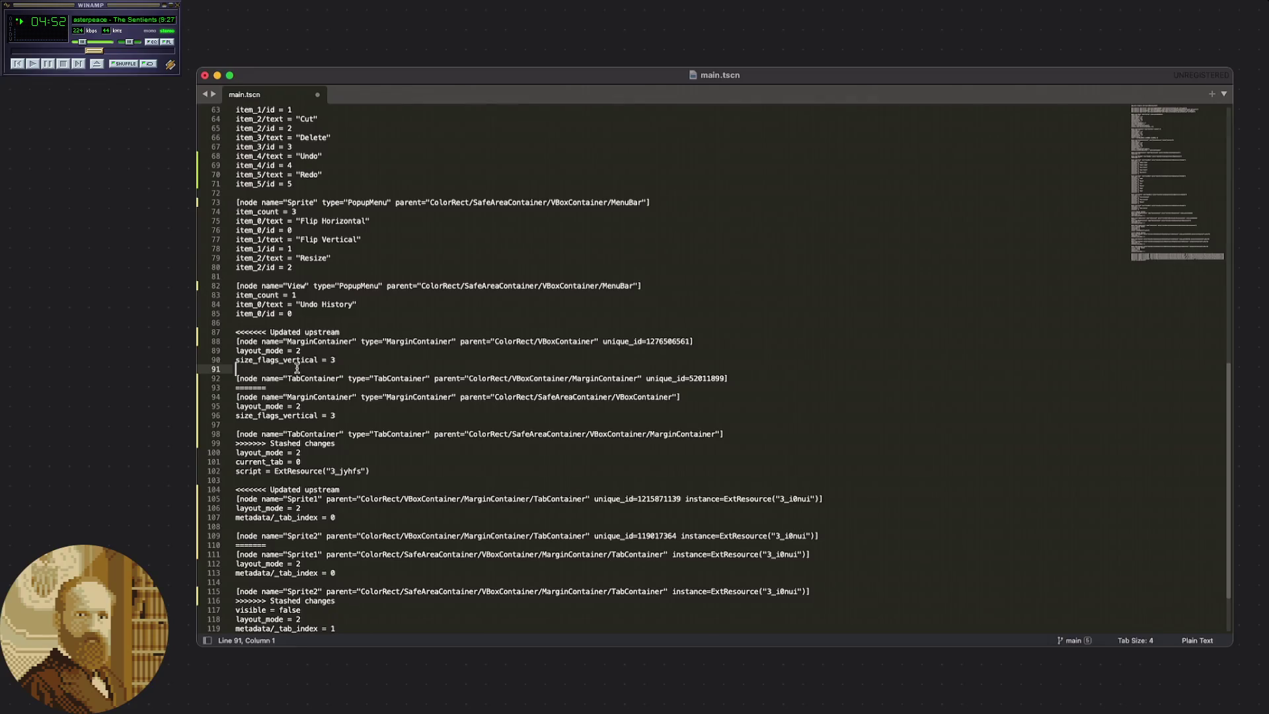
Delete the upstream MarginContainer conflict block, then undo to restore it.
drag(283, 369, 215, 333)
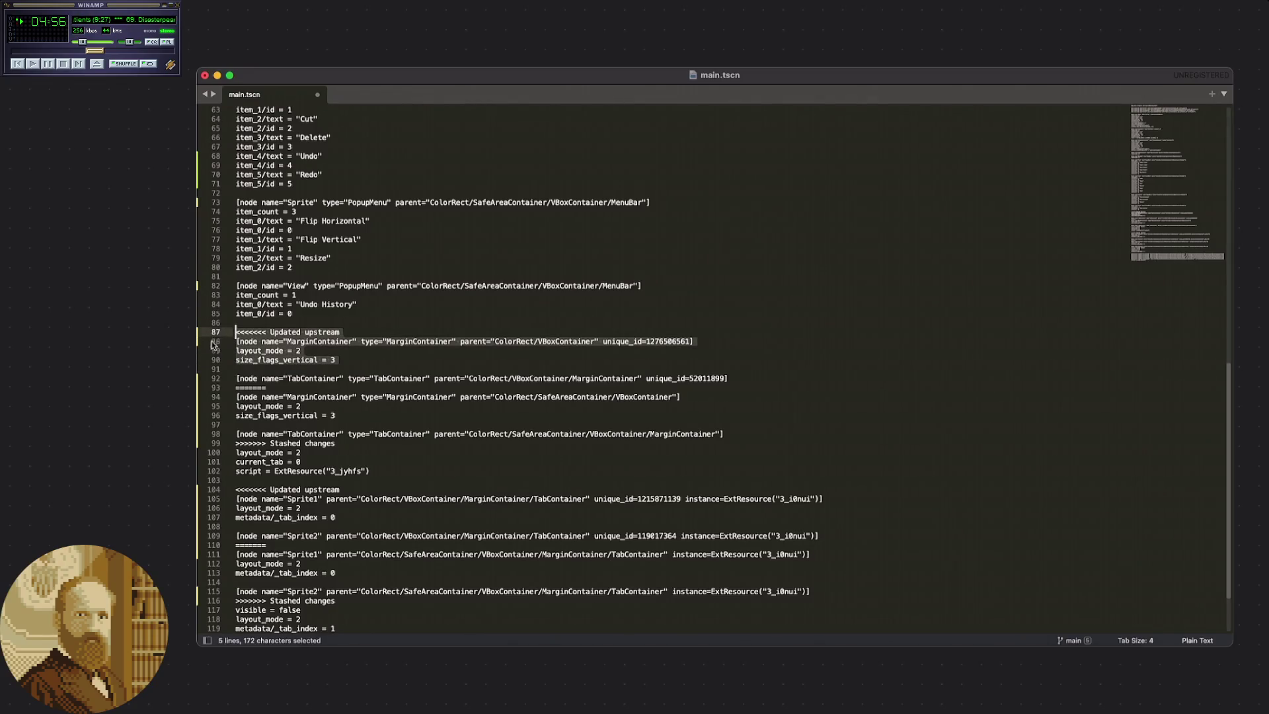
key(BackSpace)
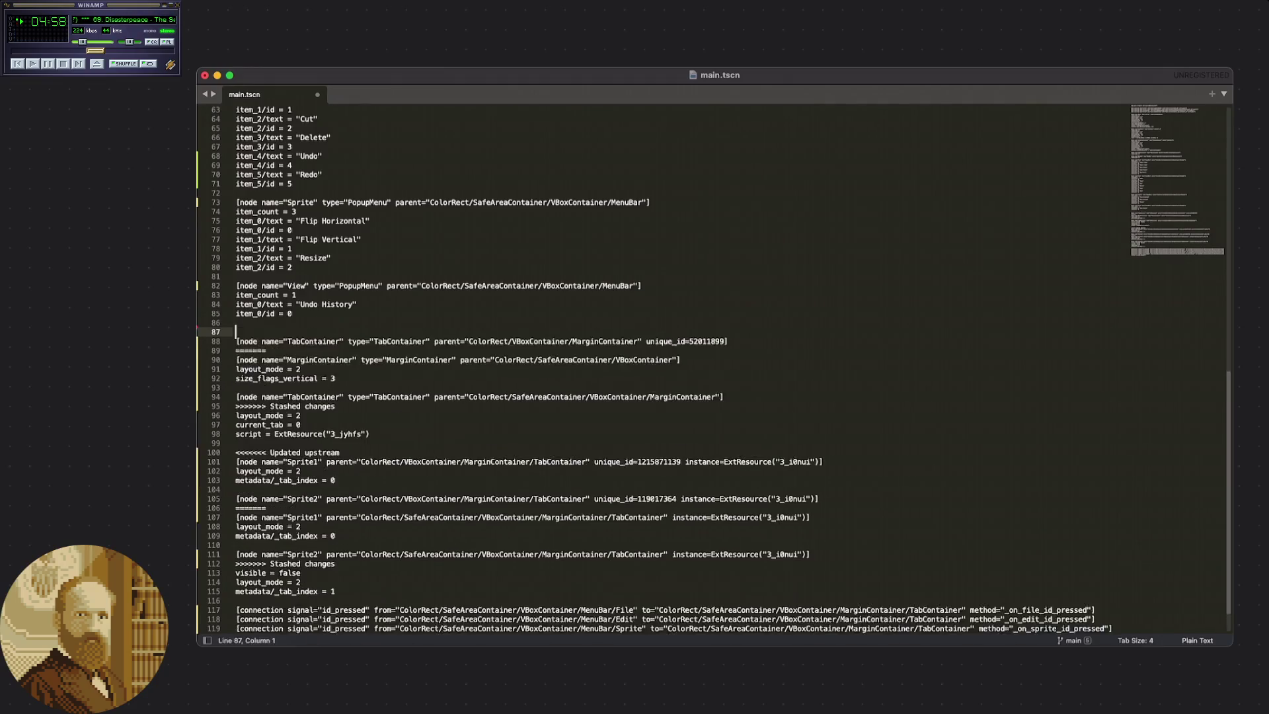
key(BackSpace)
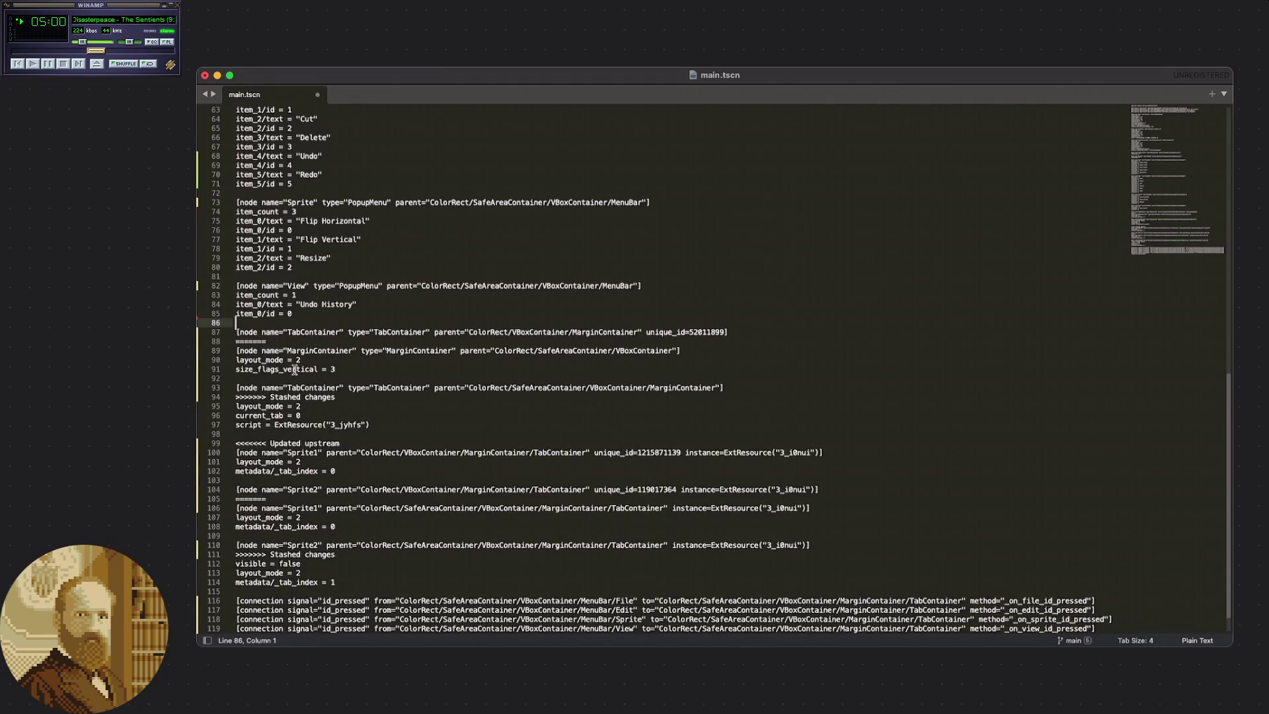
key(super+z)
key(super+z)
key(super+z)
click(333, 368)
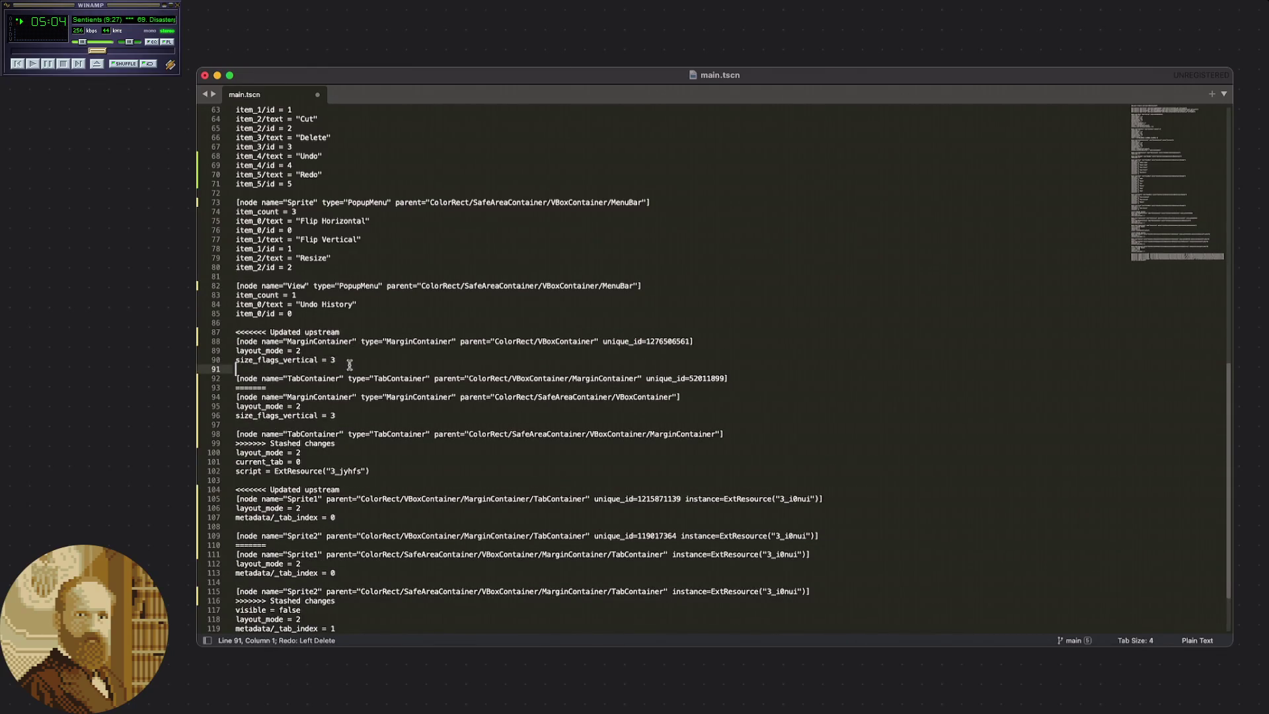
click(744, 378)
mouse_move(744, 378)
mouse_down()
mouse_move(419, 363)
mouse_move(245, 335)
mouse_up()
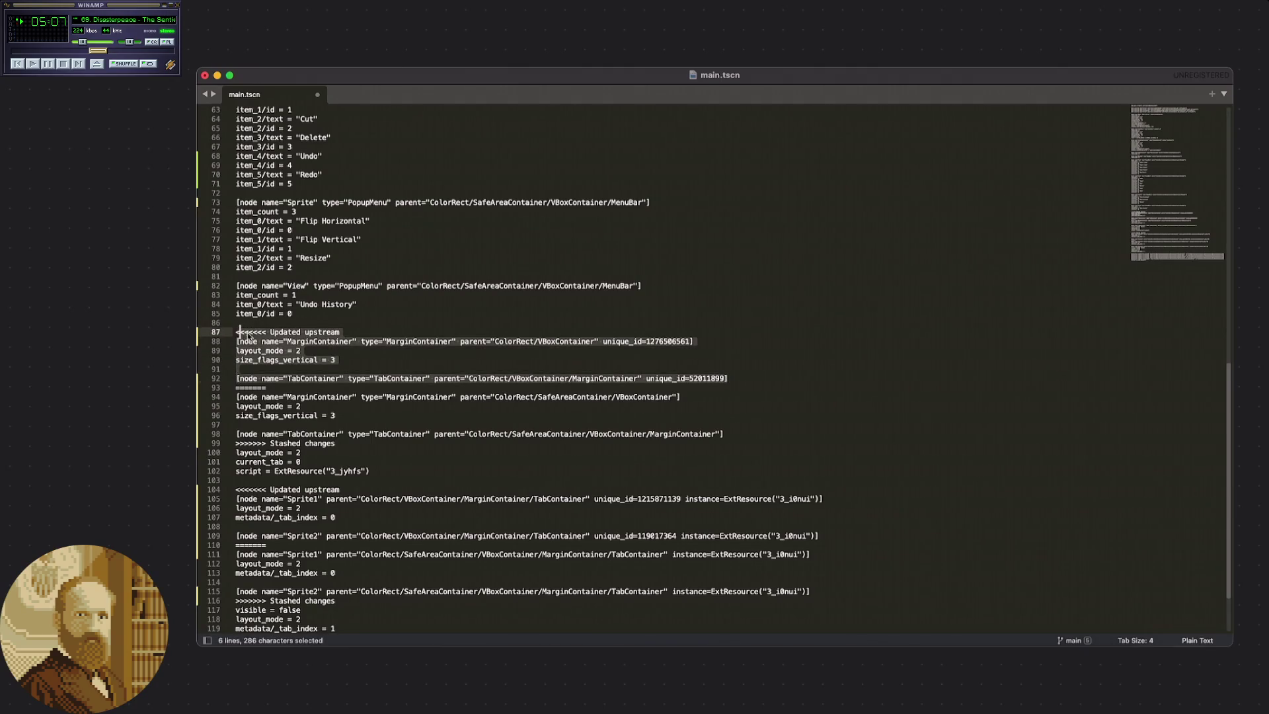
click(350, 331)
Try removing the marker and upstream MarginContainer lines, comparing with undo and redo.
triple_click(263, 341)
drag(252, 344, 235, 333)
key(BackSpace)
key(BackSpace)
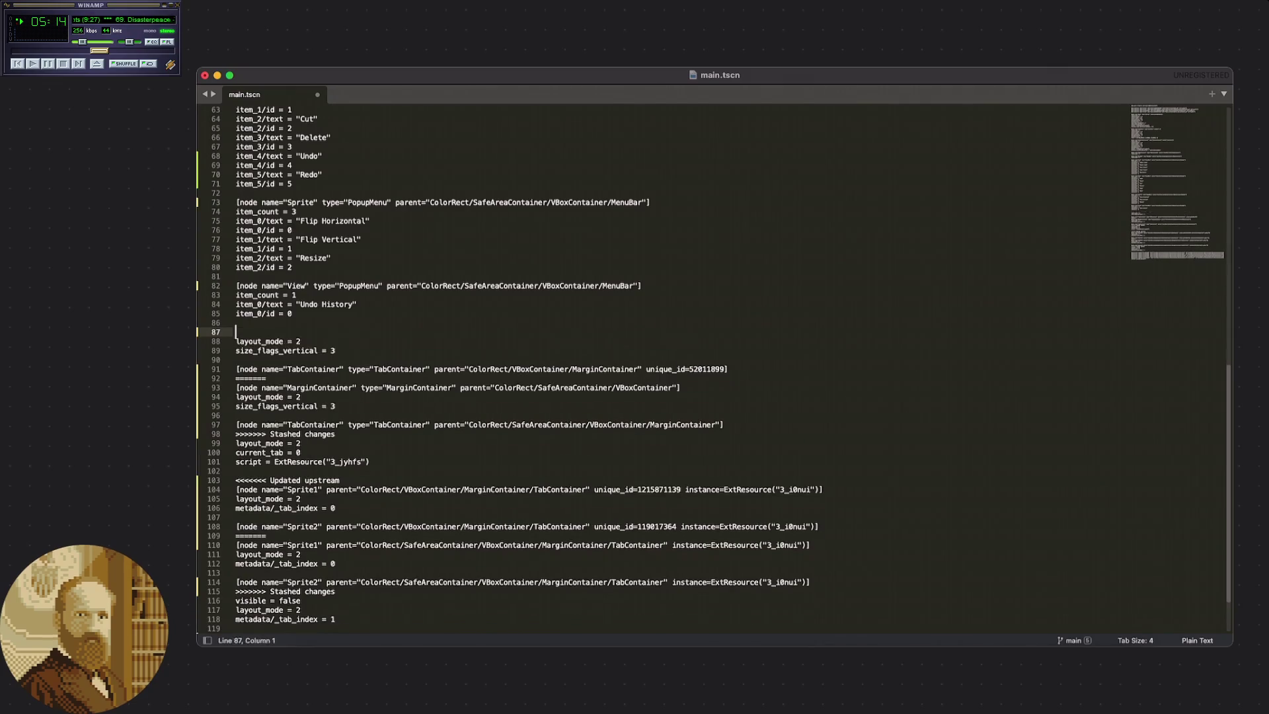
key(super+z)
key(super+z)
key(super+z)
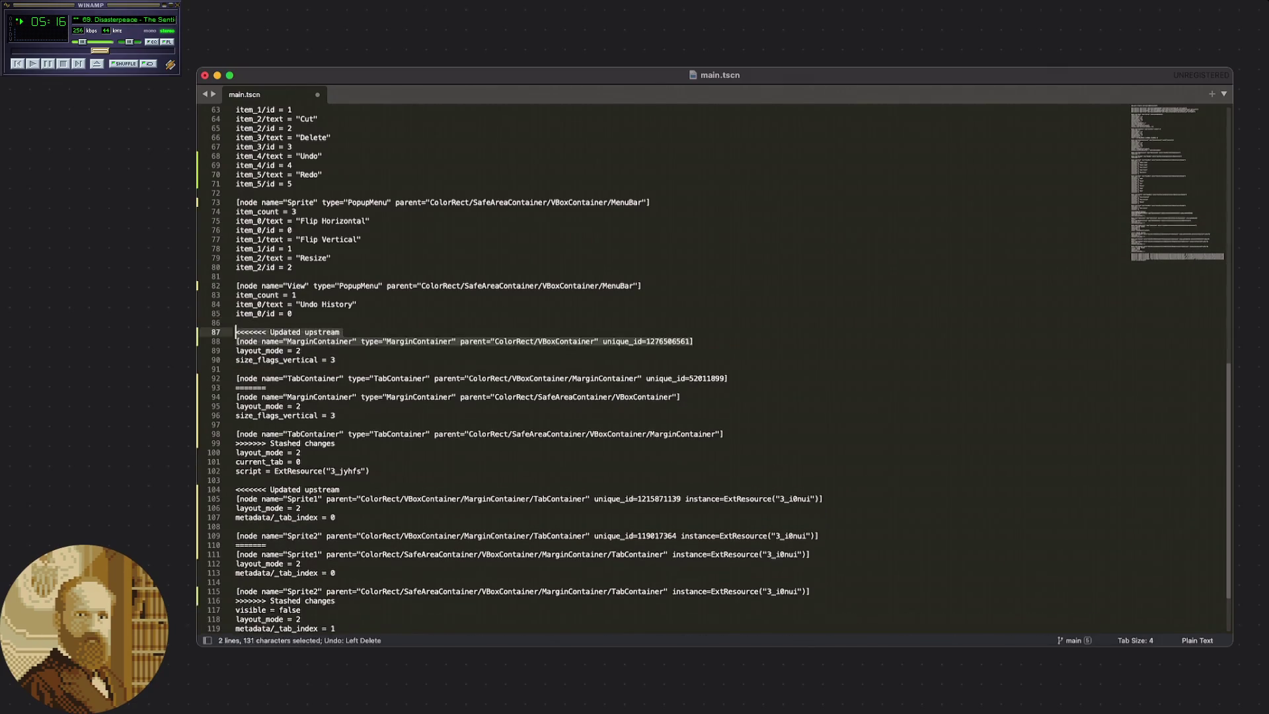
key(super+shift+z)
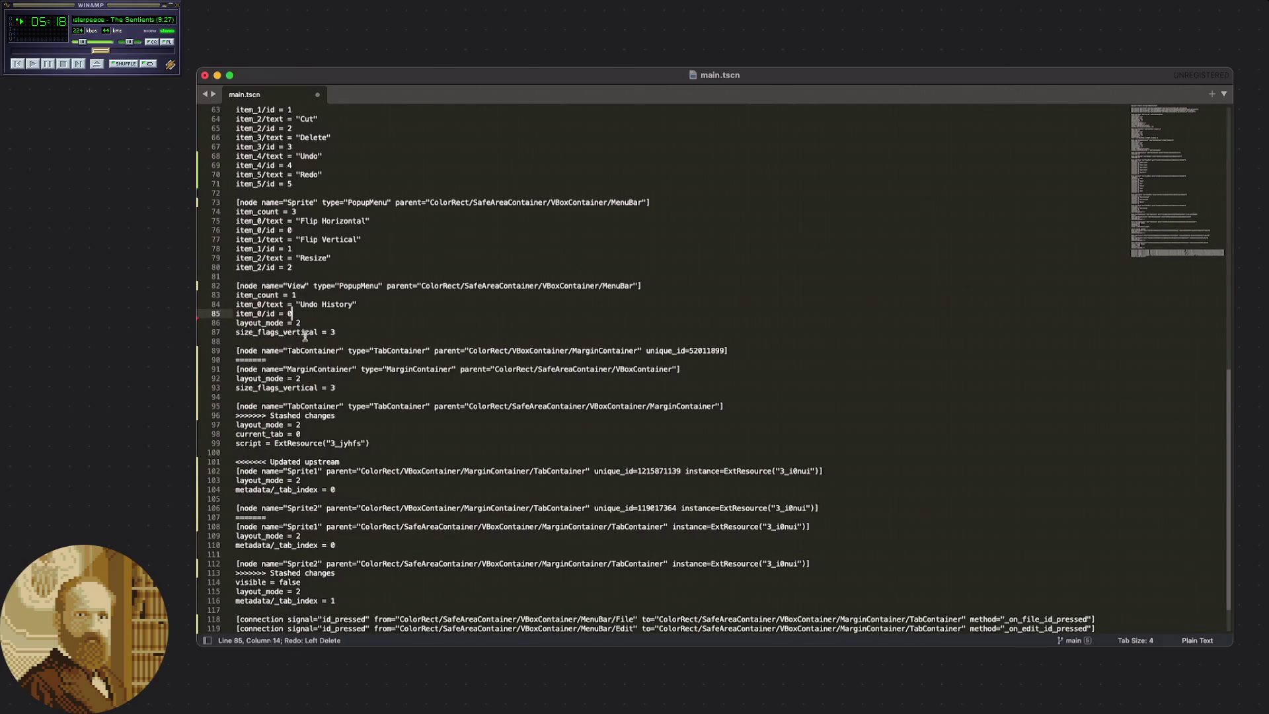
key(super+z)
Delete the upstream block from the conflict marker through the ======= separator.
click(331, 341)
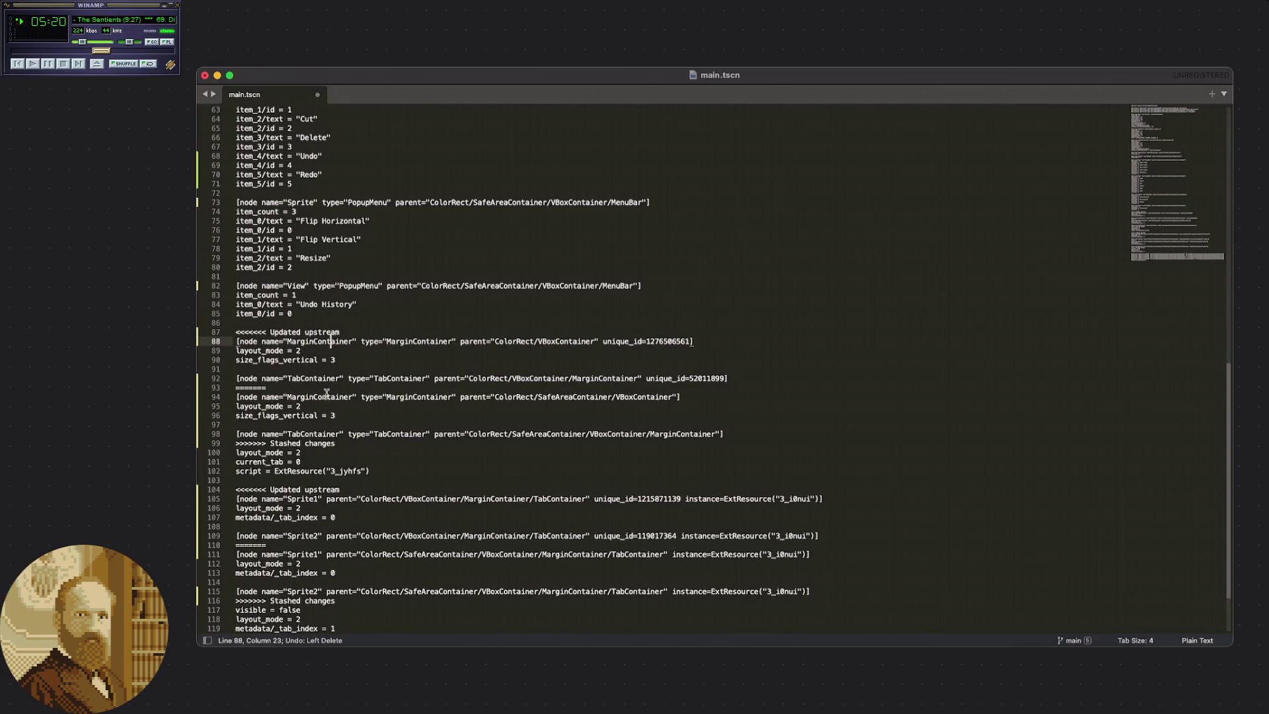
click(281, 389)
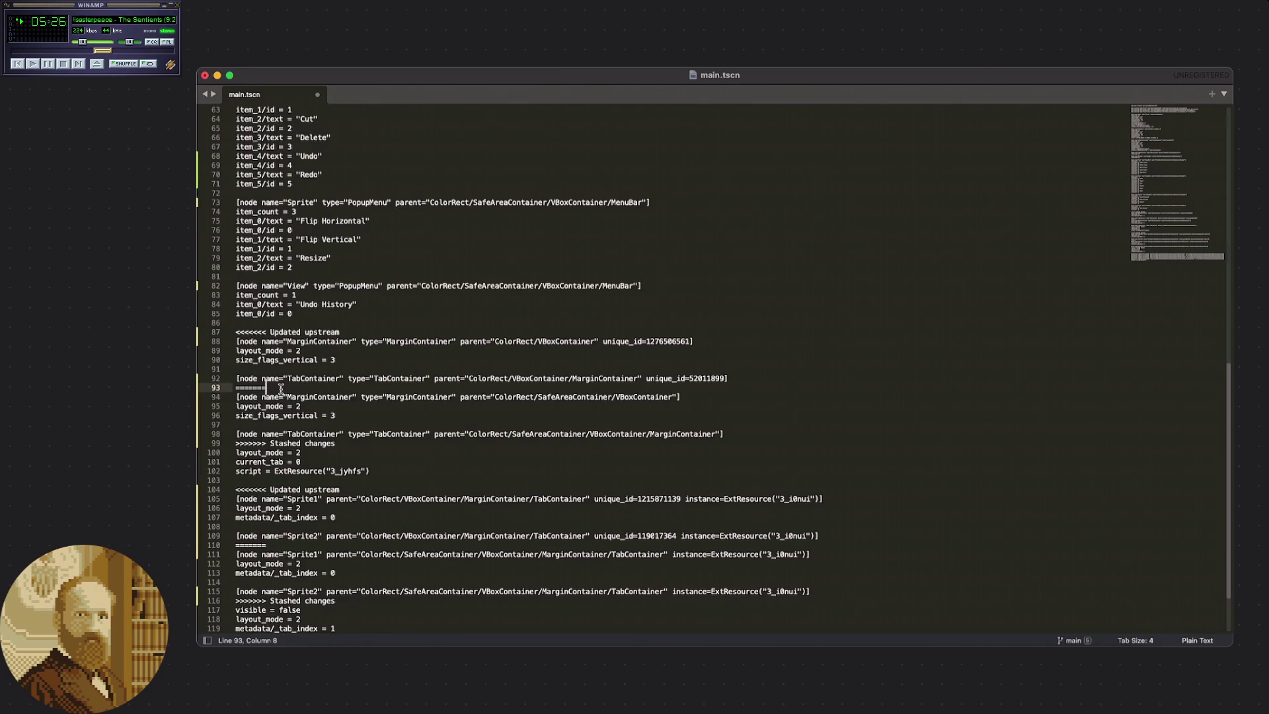
mouse_move(281, 389)
mouse_down()
mouse_move(218, 381)
mouse_move(206, 362)
mouse_move(214, 332)
mouse_up()
key(BackSpace)
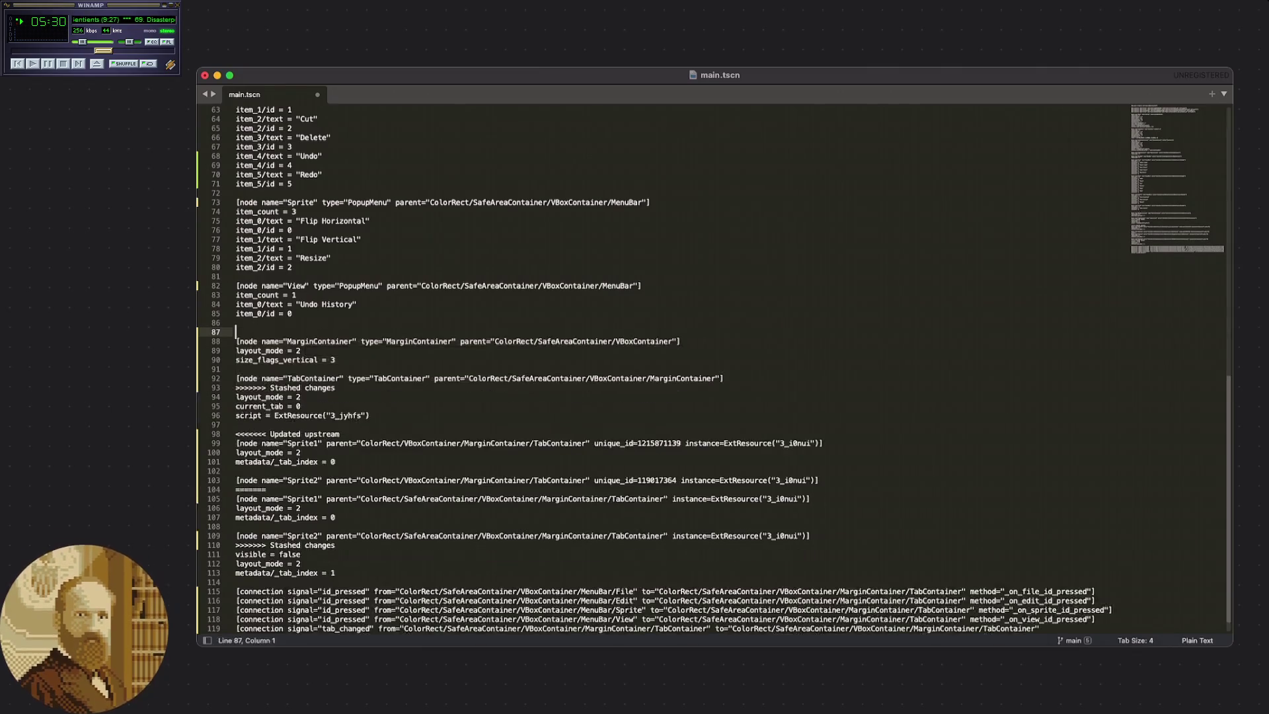
key(BackSpace)
Remove the '>>>>>>> Stashed changes' marker line.
click(337, 351)
drag(353, 378, 228, 380)
key(BackSpace)
key(BackSpace)
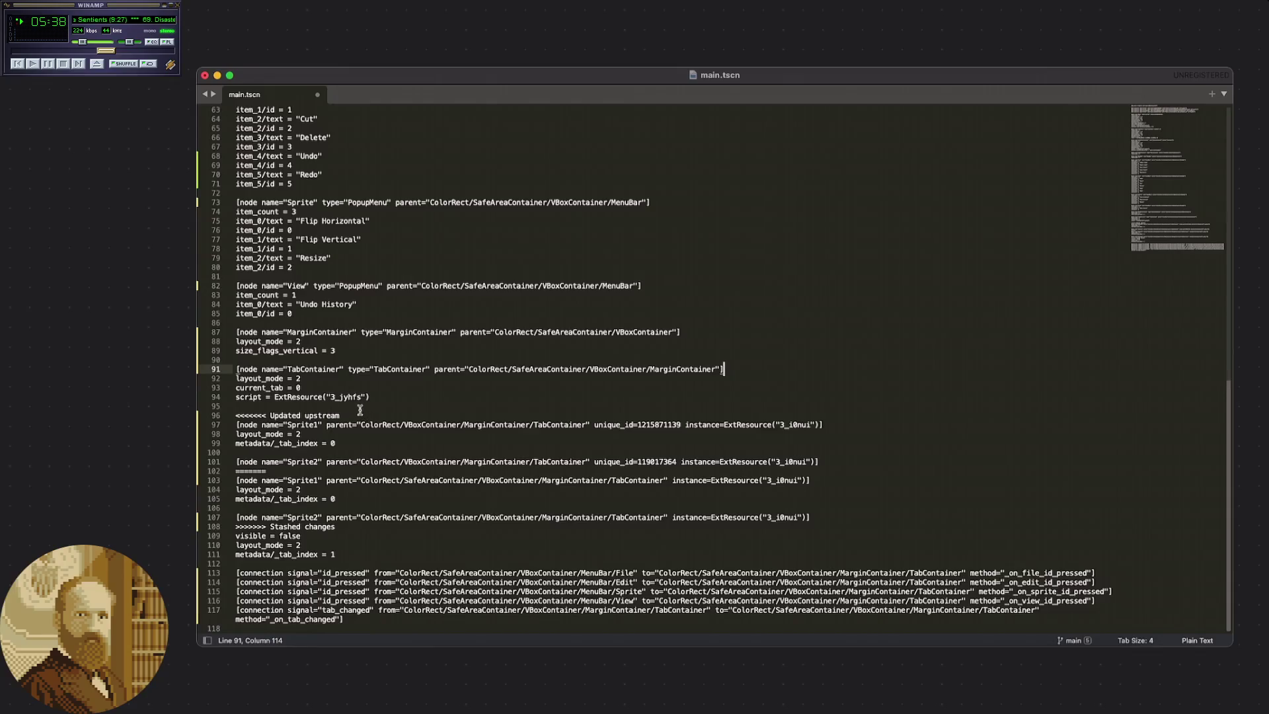
click(313, 404)
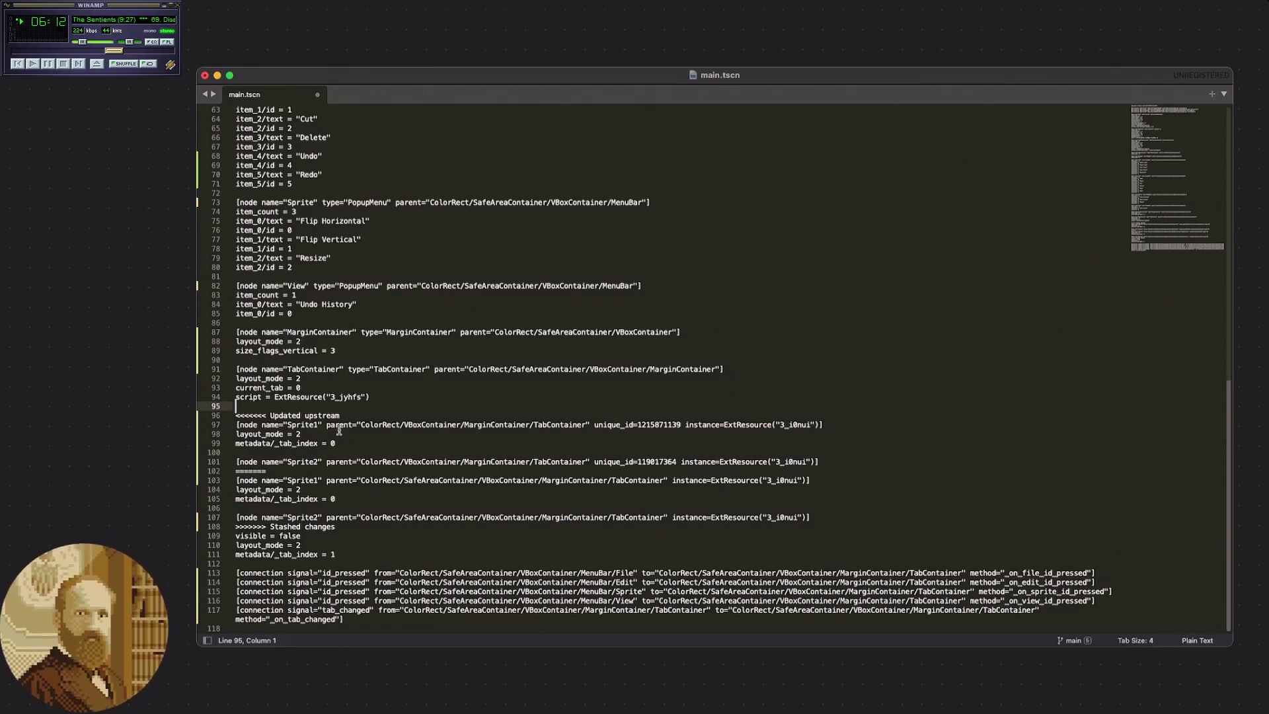
Delete the '<<<<<<< Updated upstream' marker line at line 96.
shift+click(374, 415)
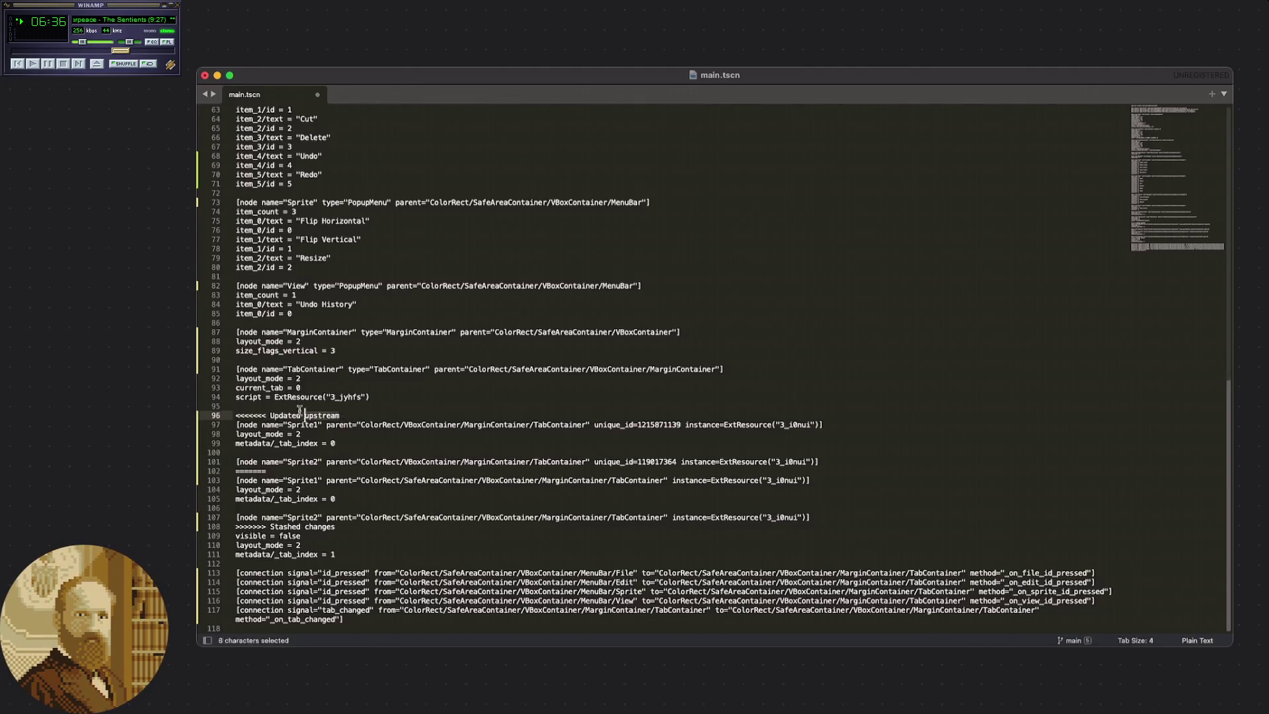
key(BackSpace)
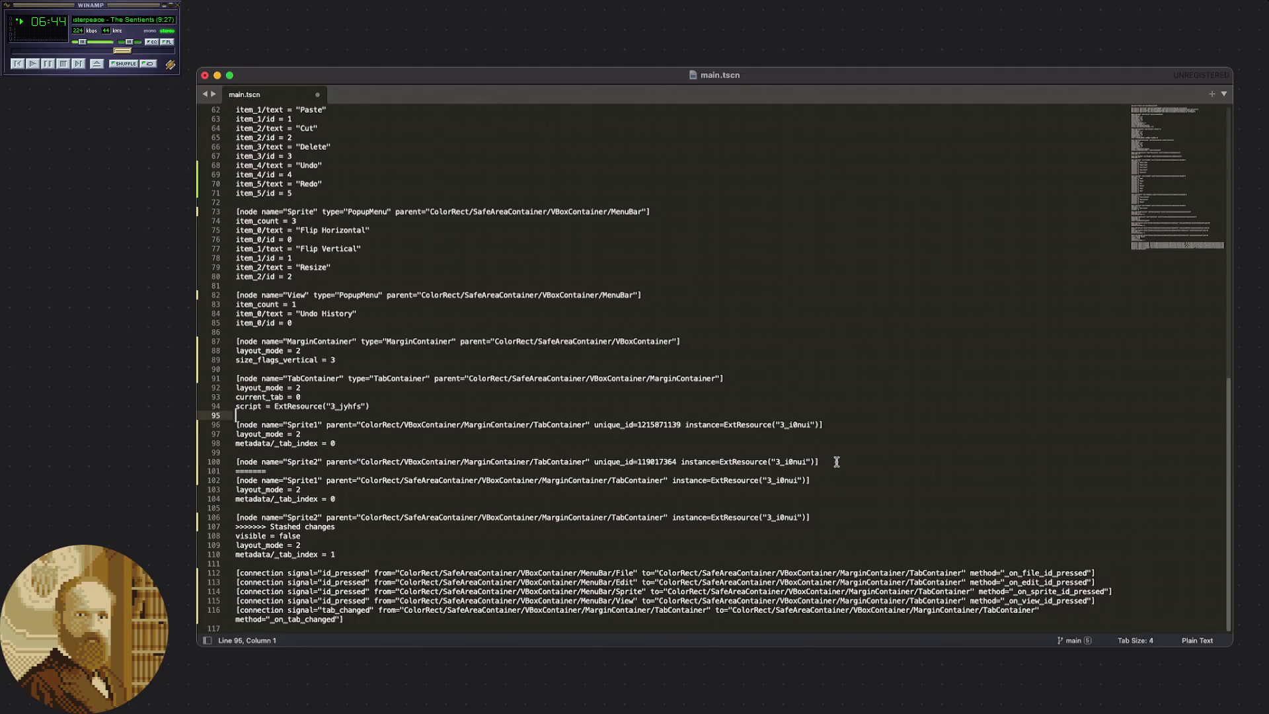
Delete the upstream Sprite1 and Sprite2 lines through the ======= separator.
drag(836, 461, 236, 425)
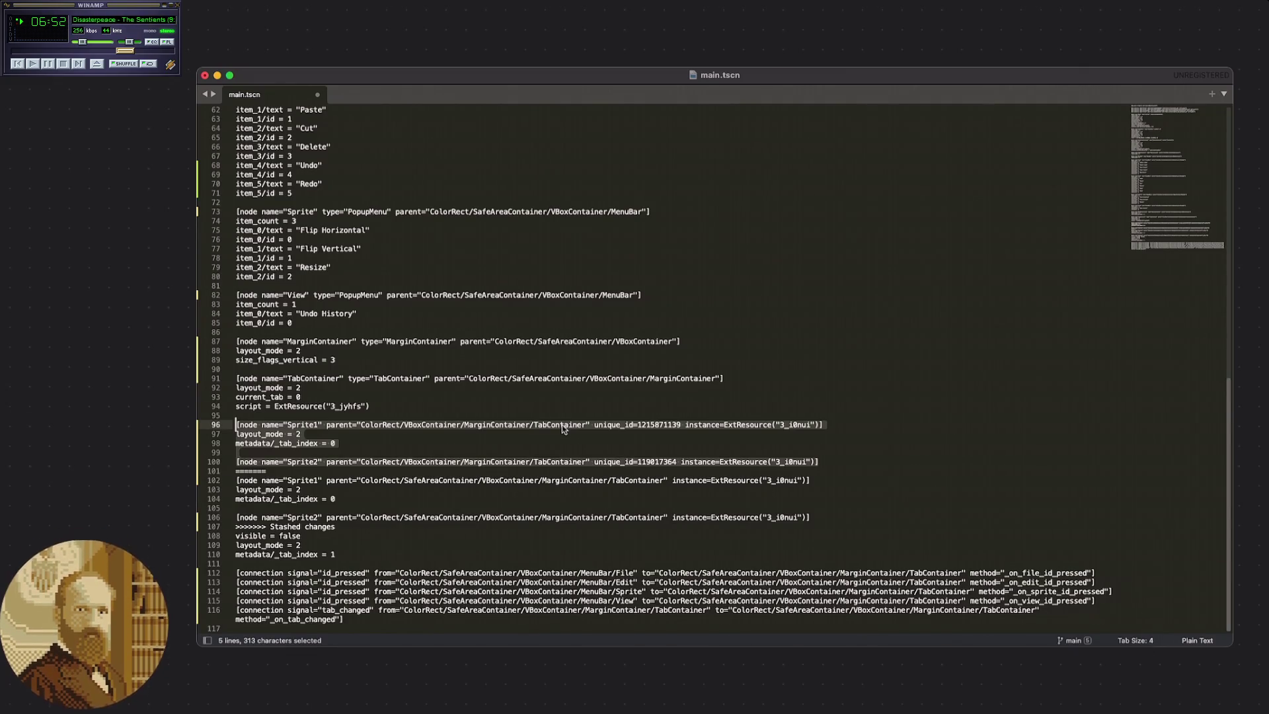
click(312, 469)
mouse_move(312, 469)
mouse_down()
mouse_move(214, 463)
mouse_move(211, 424)
mouse_up()
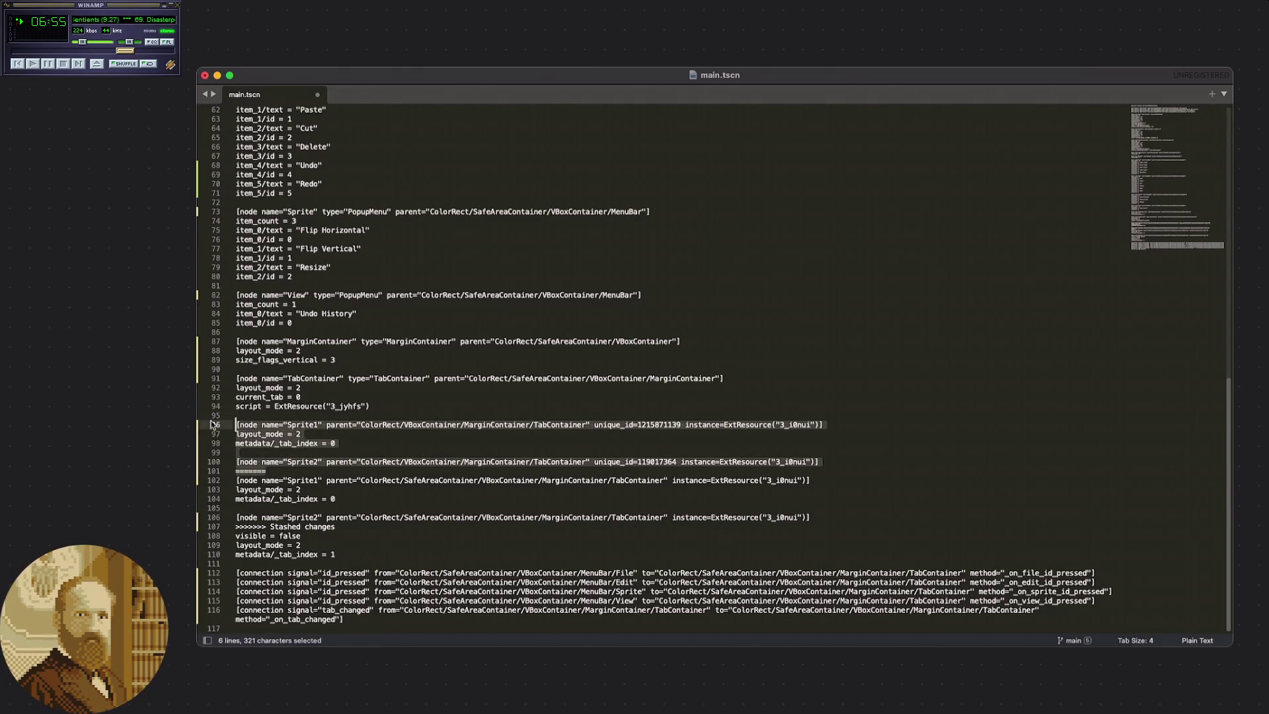
key(BackSpace)
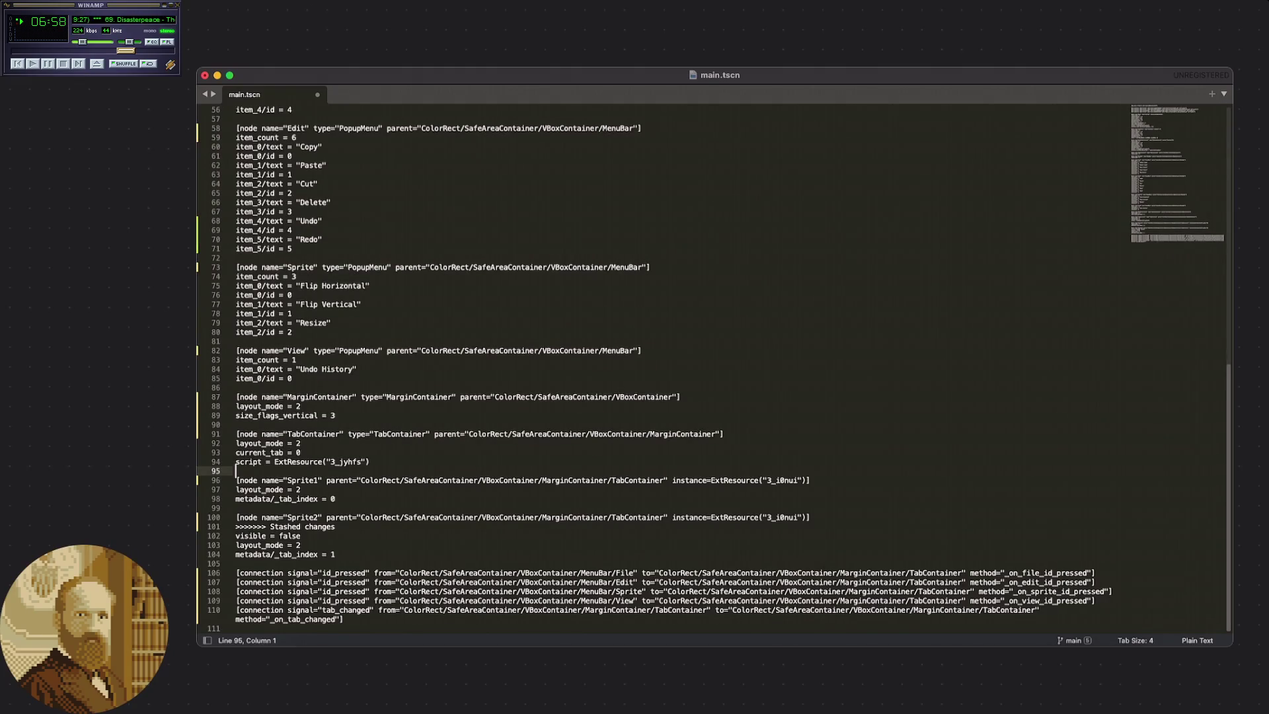
Remove the '>>>>>>> Stashed changes' marker and save main.tscn.
drag(351, 535, 236, 527)
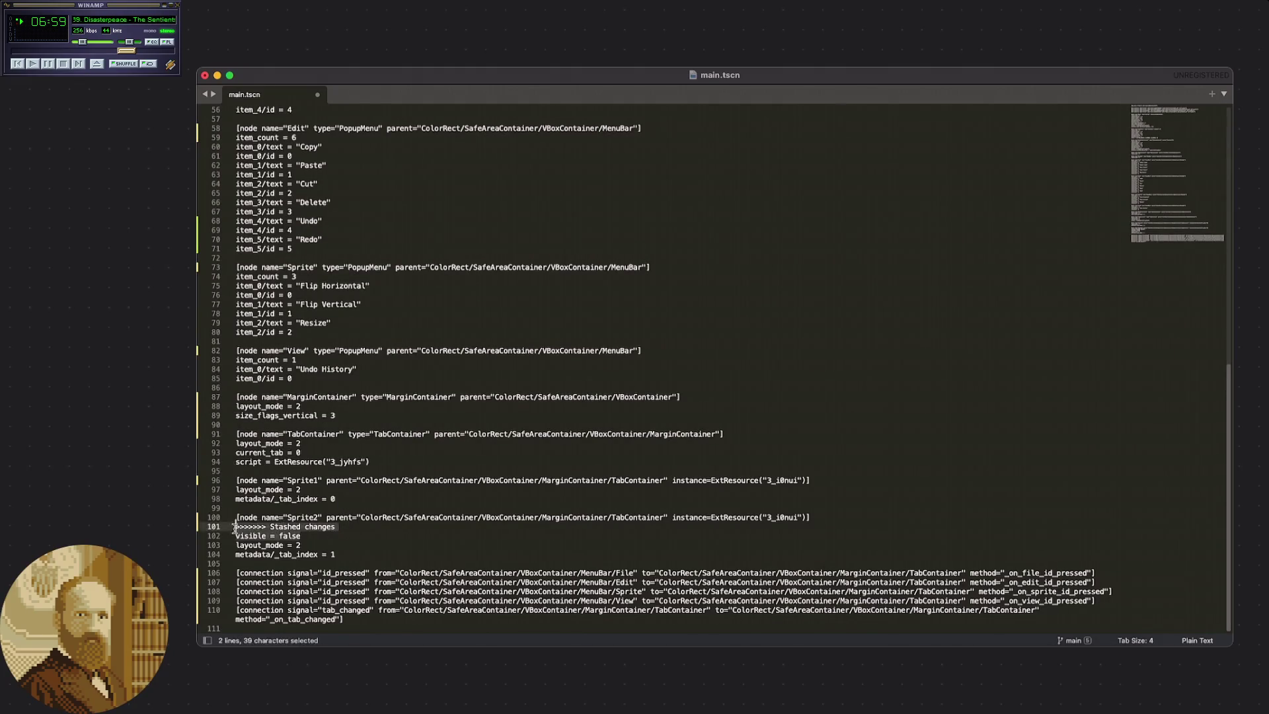
drag(371, 526, 236, 527)
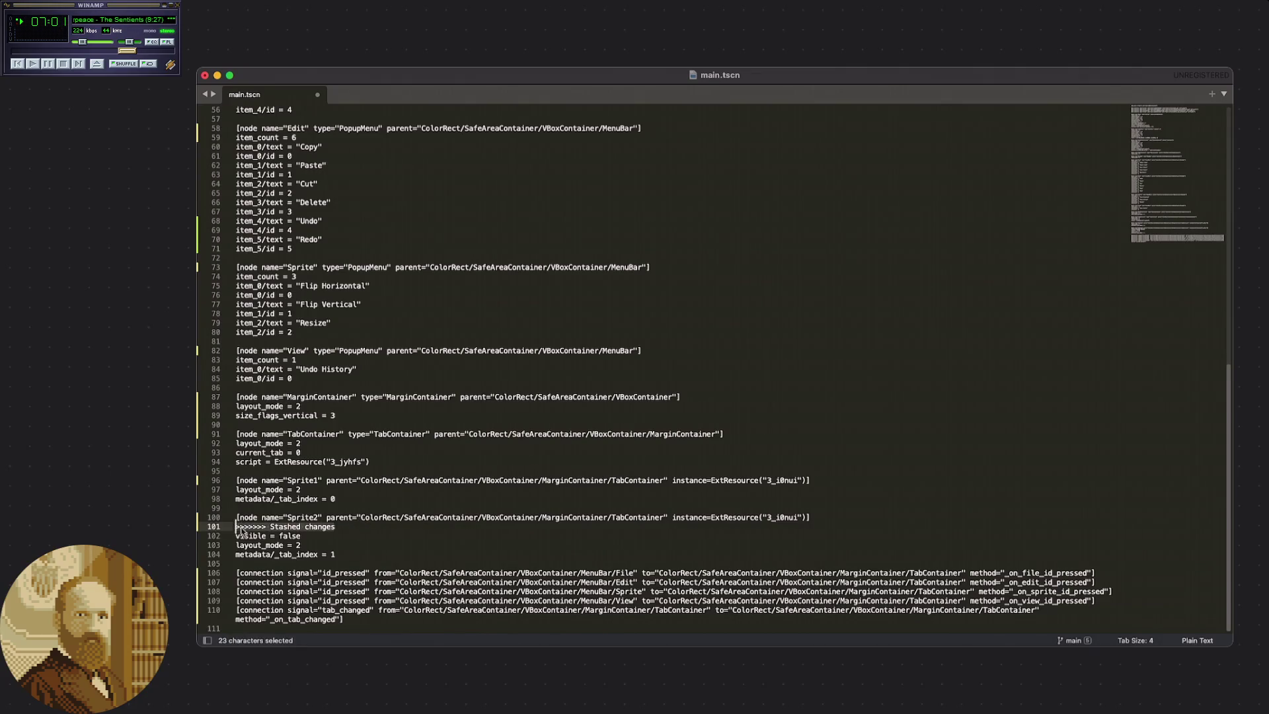
key(BackSpace)
key(BackSpace)
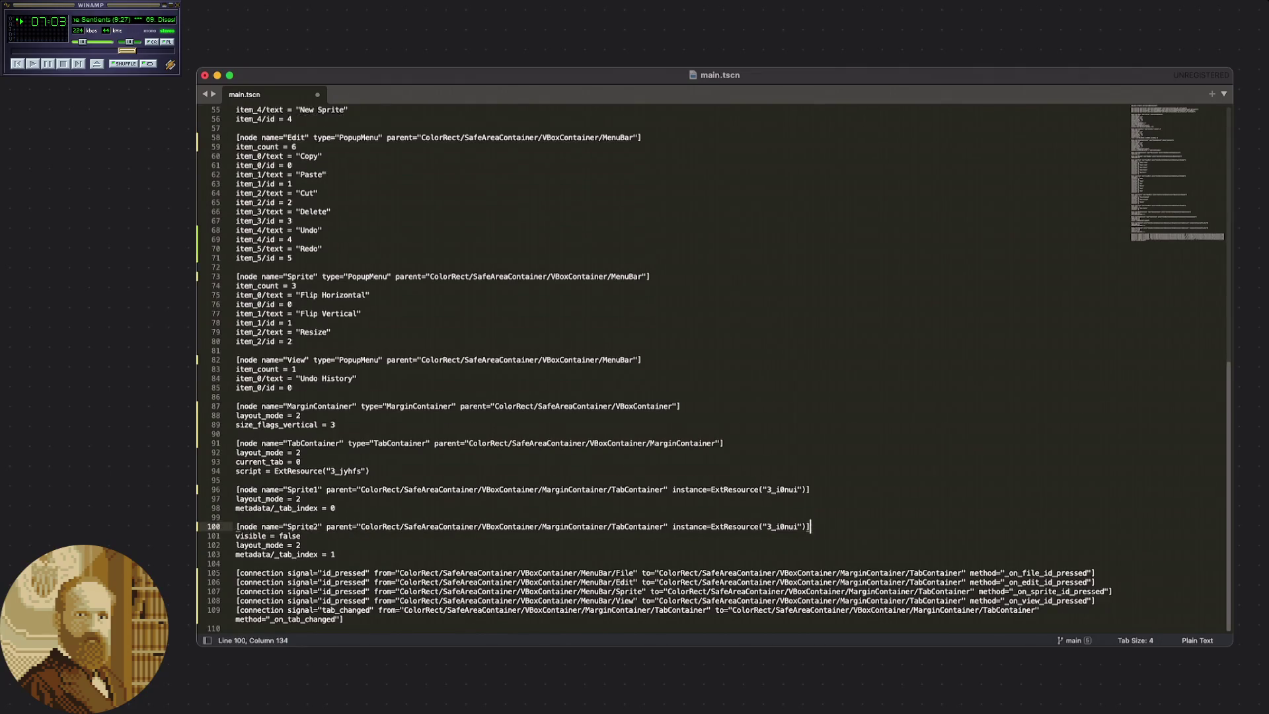
click(341, 554)
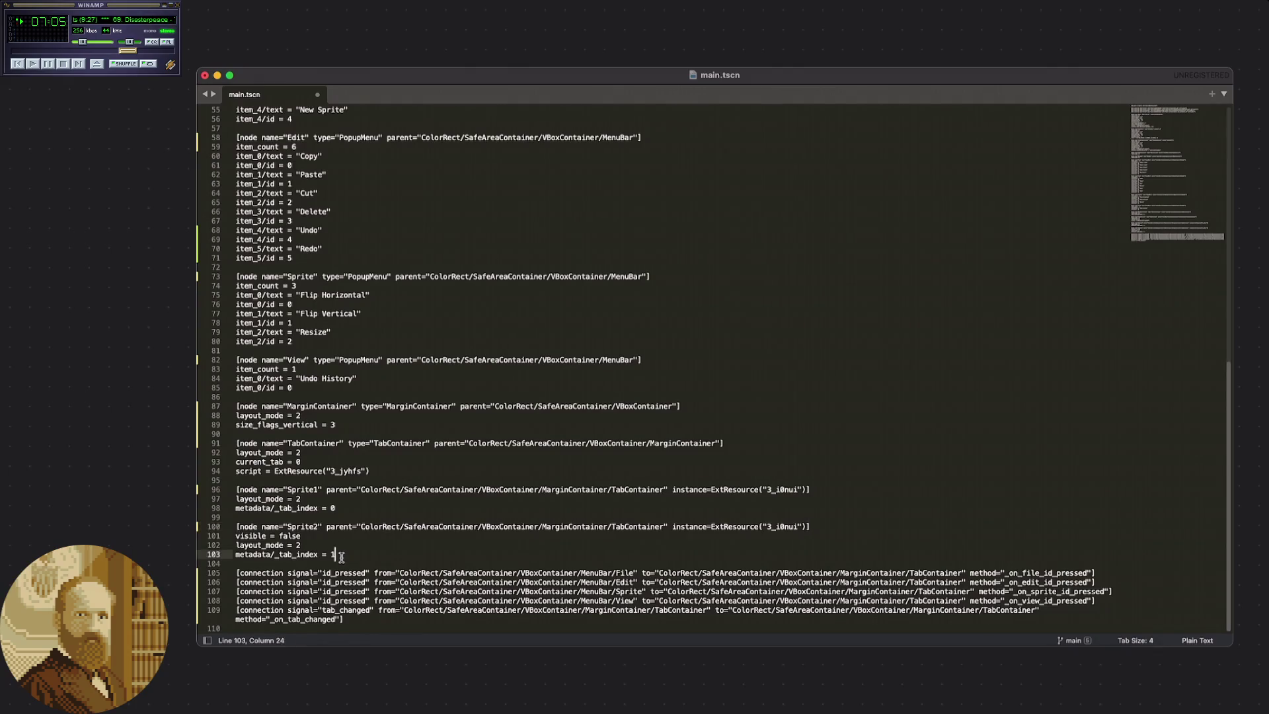
click(339, 563)
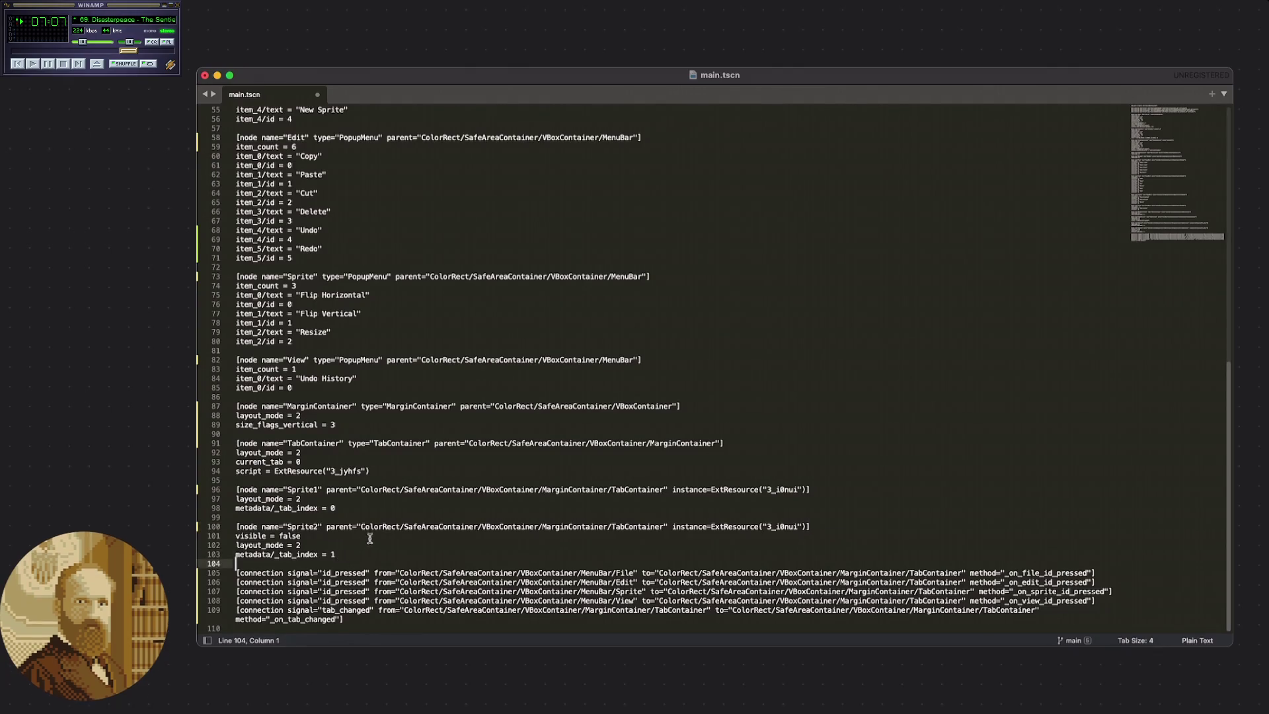
key(super+s)
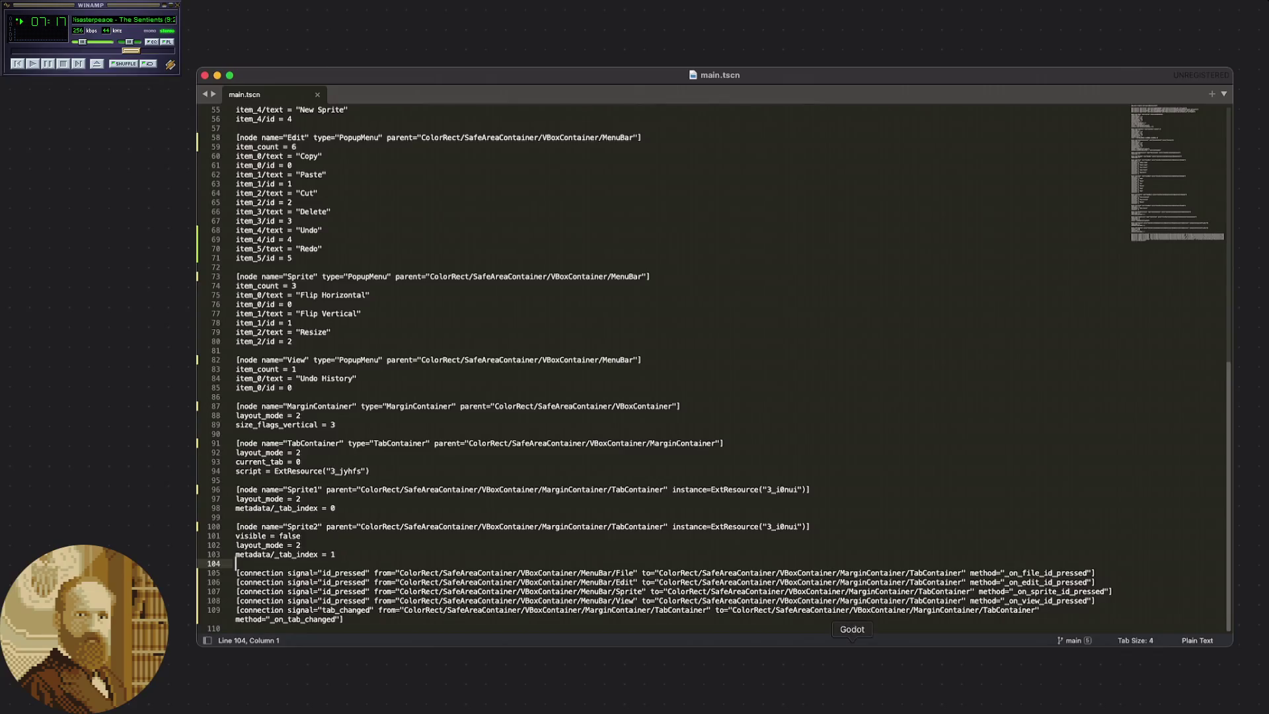
Close the running Pxgd game window and the Godot editor.
click(852, 668)
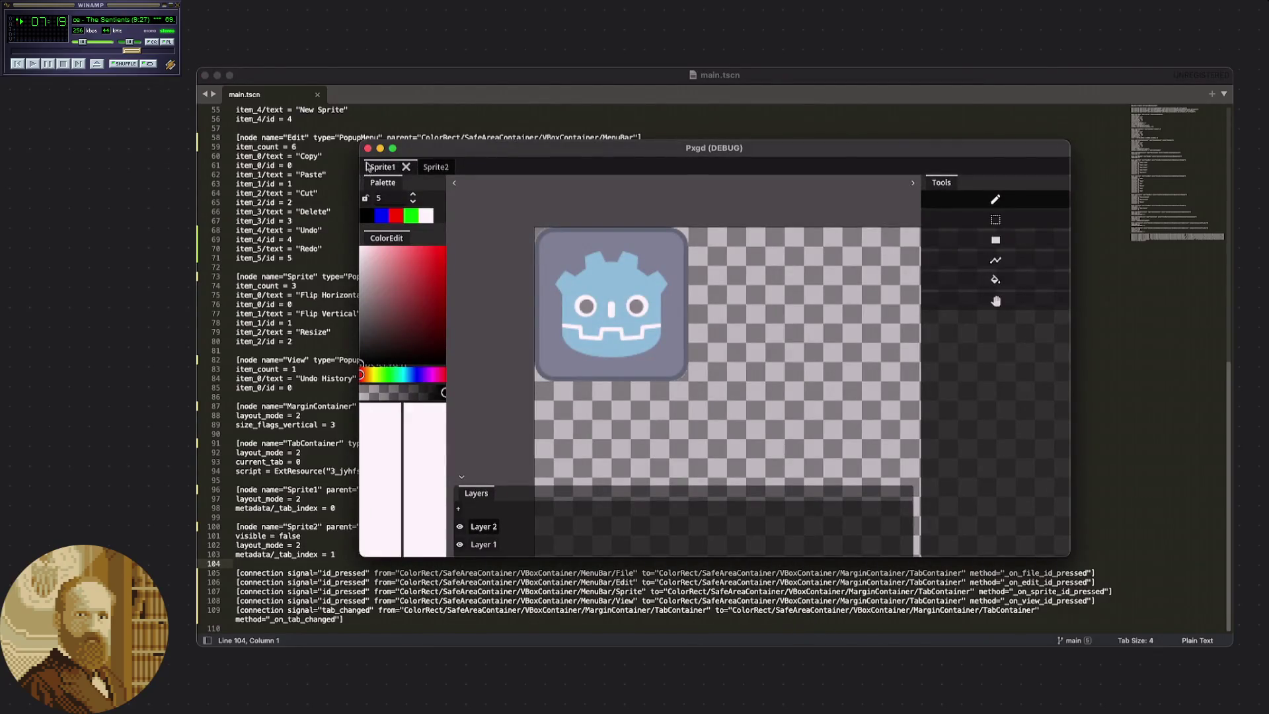
click(368, 148)
click(810, 687)
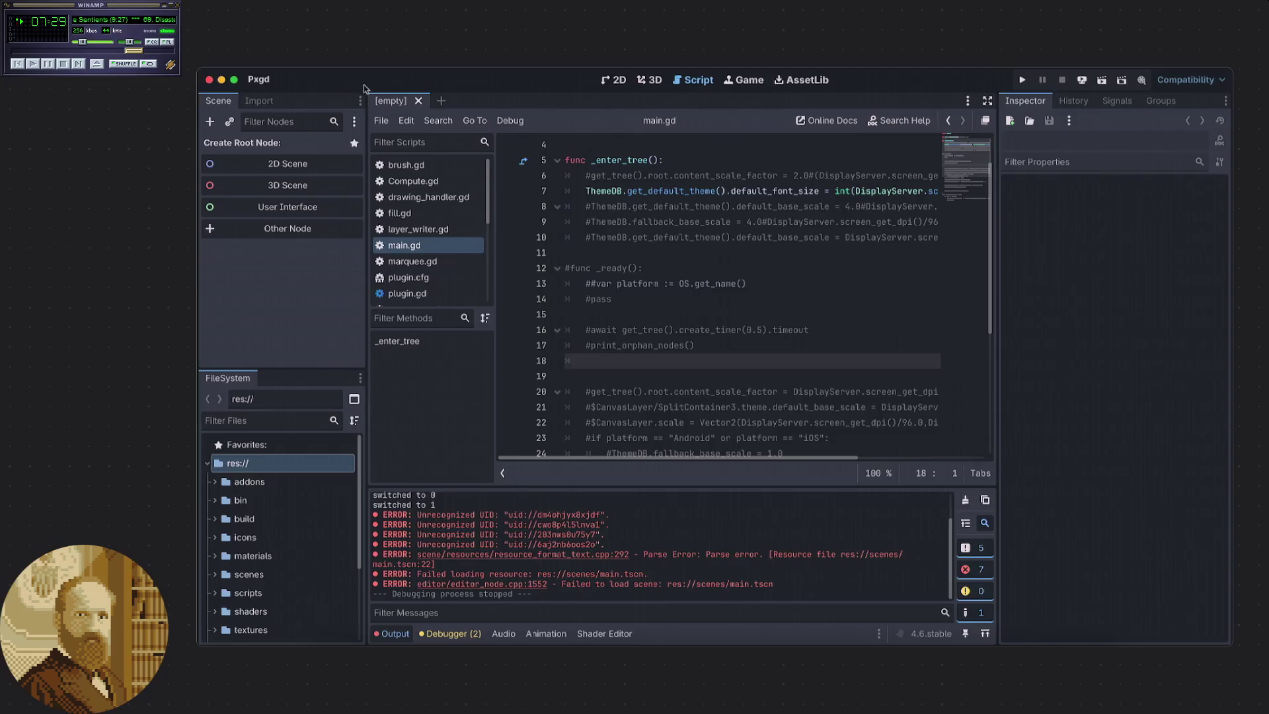
click(210, 80)
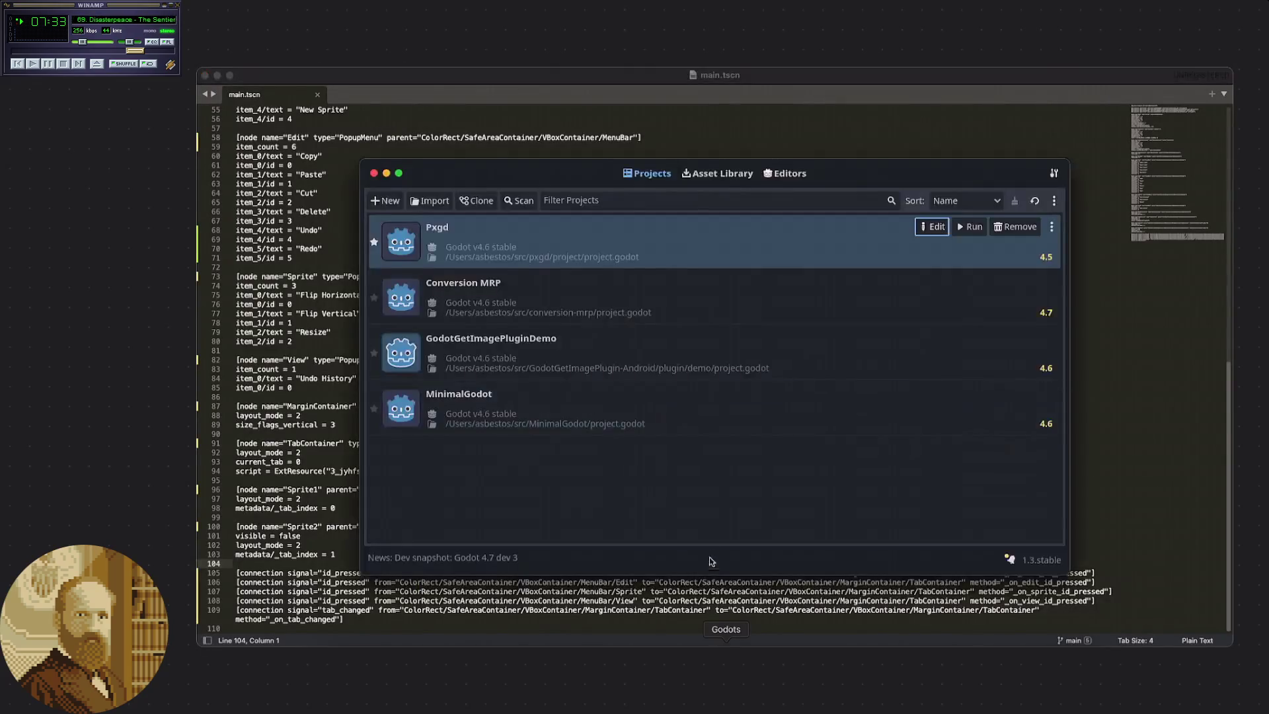
Reopen Pxgd for editing with Godot 4.6, then bring up GitHub Desktop's changed files.
click(933, 228)
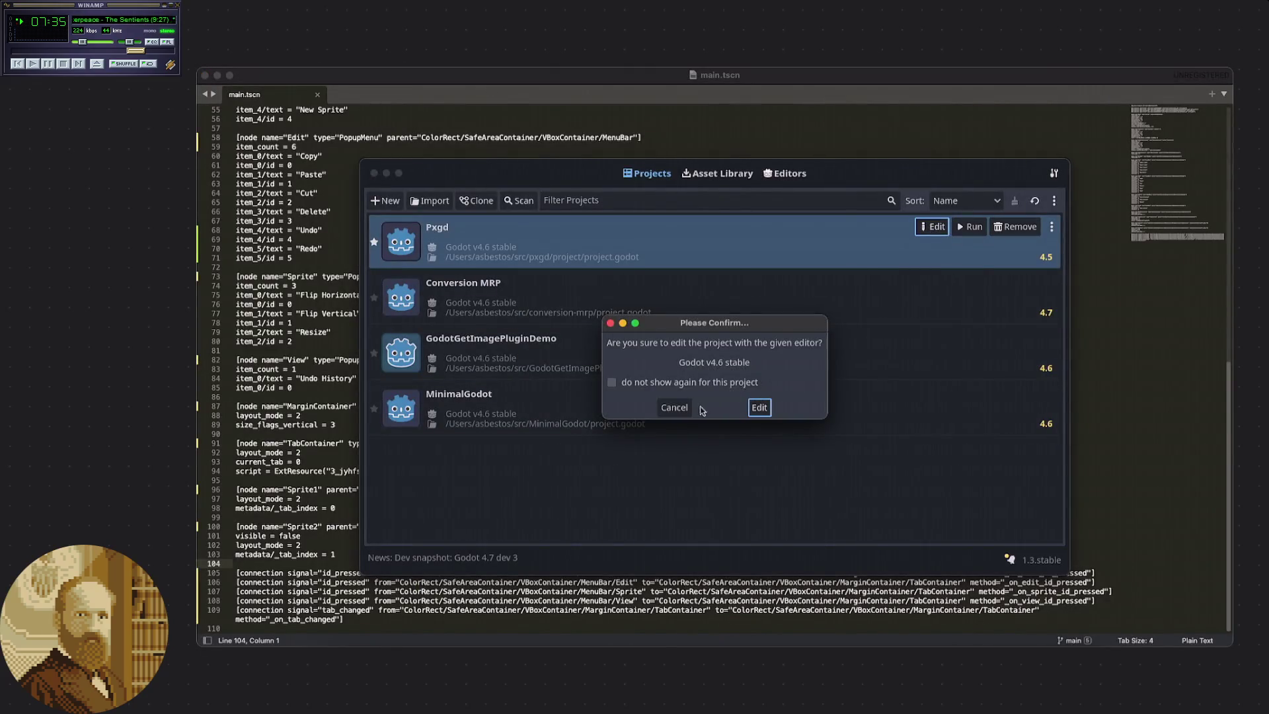
click(759, 406)
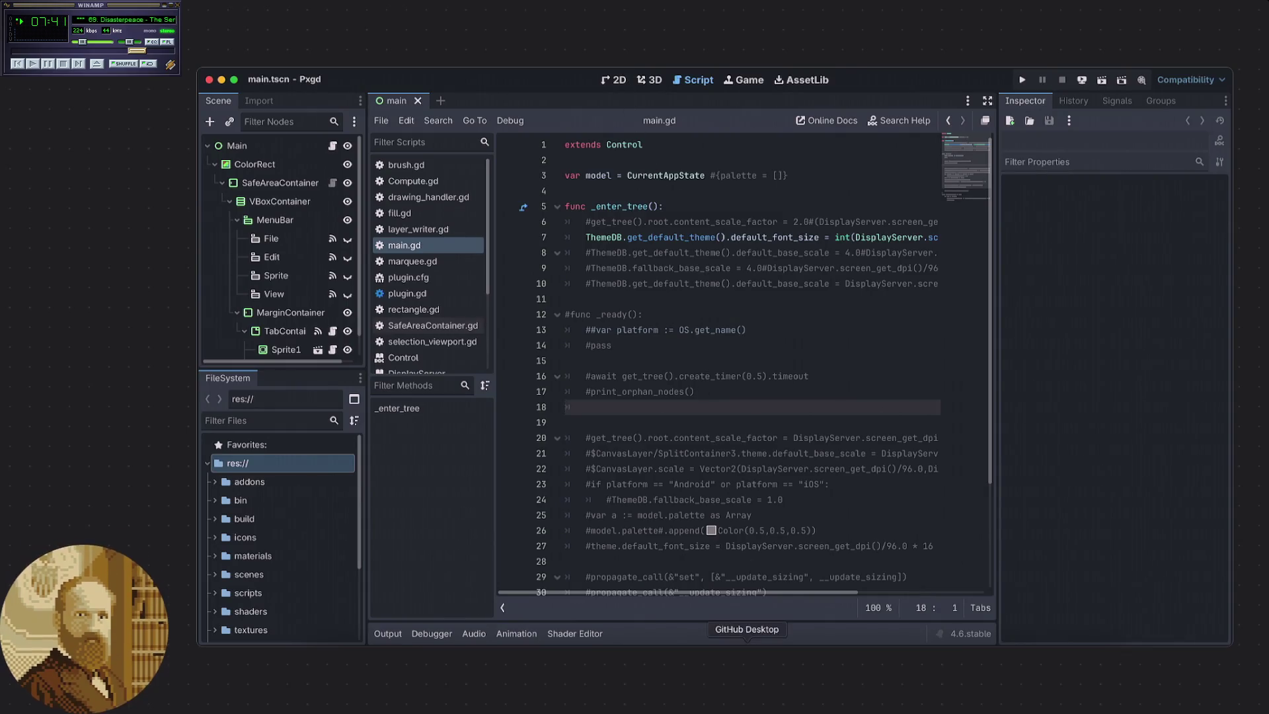
click(600, 395)
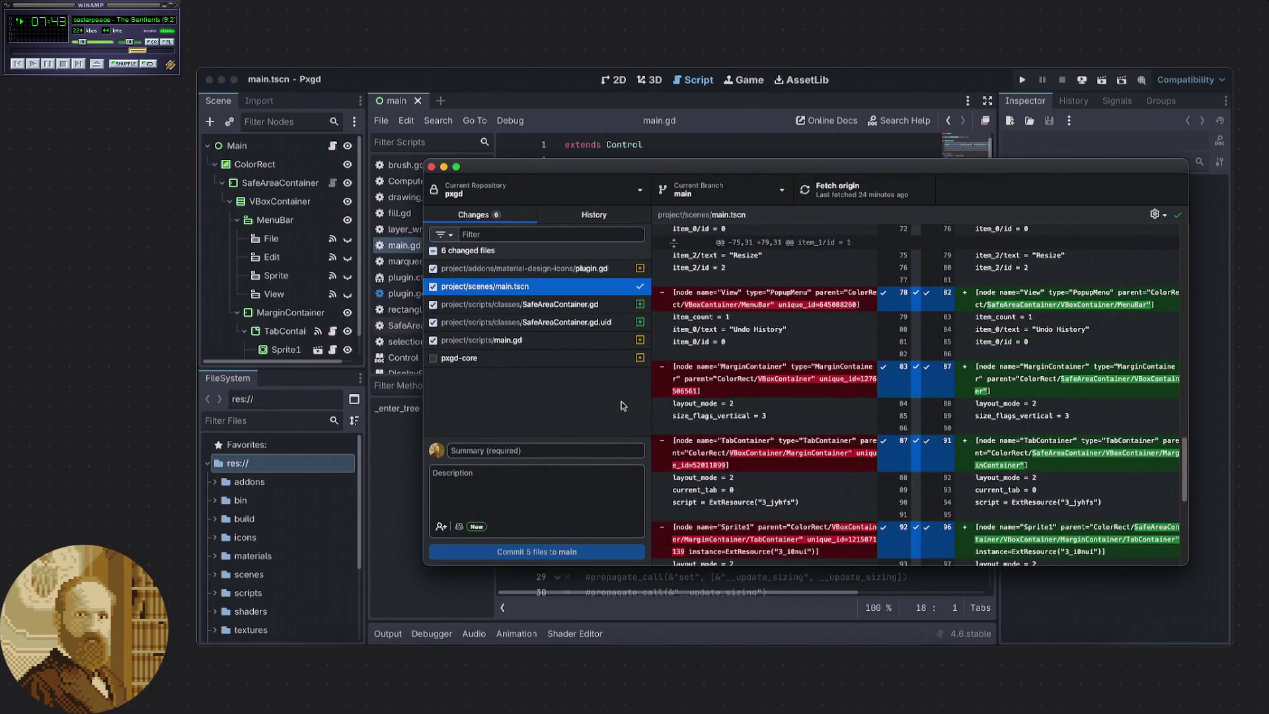
Scroll through the main.tscn diff showing the Compute node removed and SafeAreaContainer added.
click(582, 304)
click(581, 286)
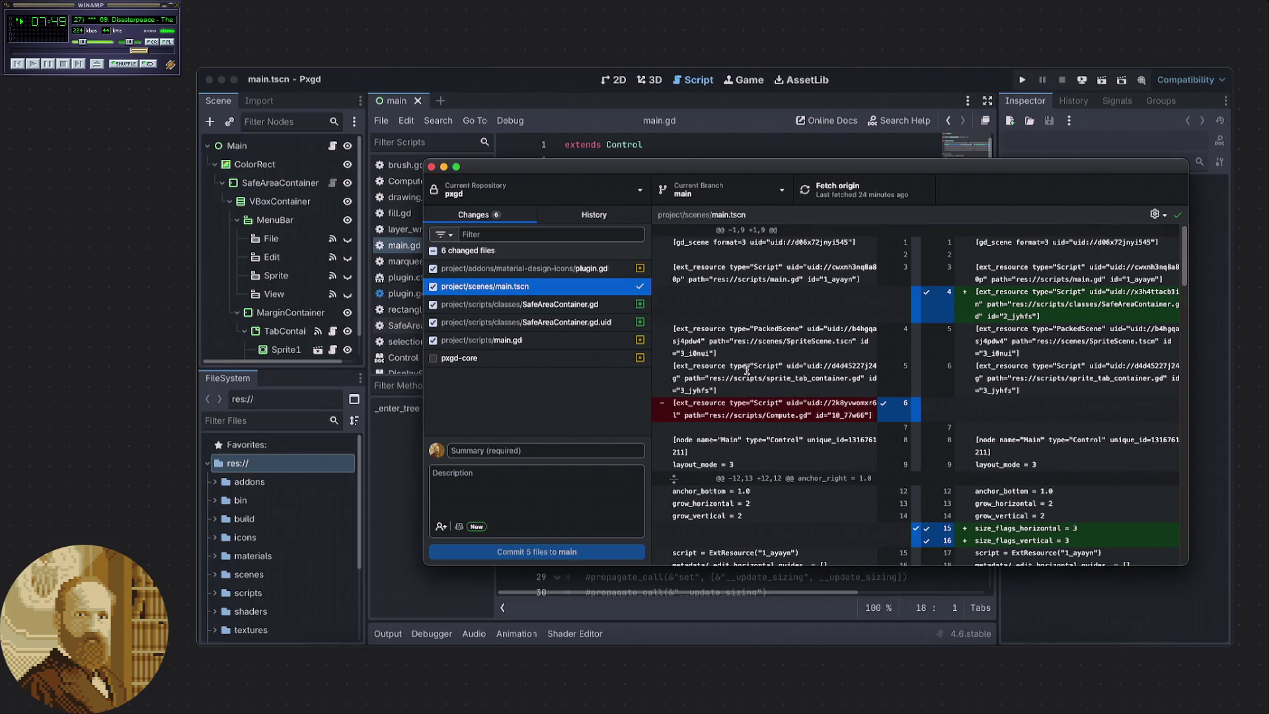
scroll(746, 370, down, 1)
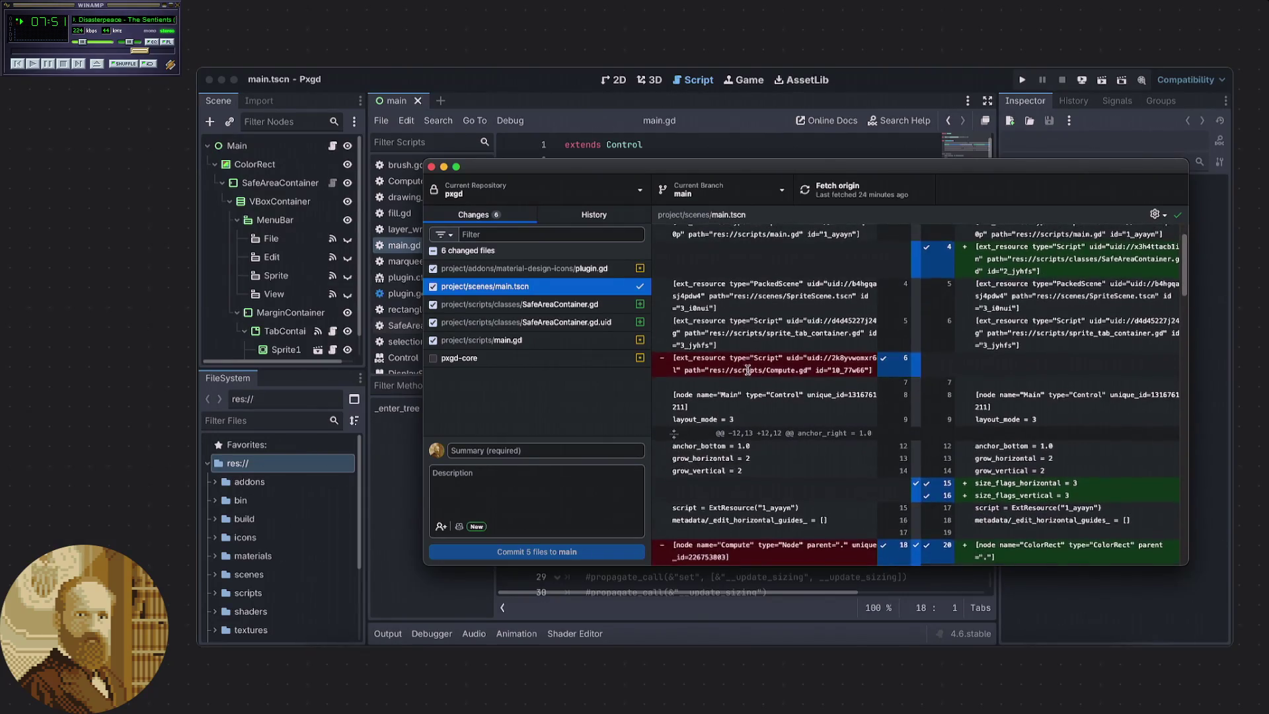
scroll(753, 372, up, 1)
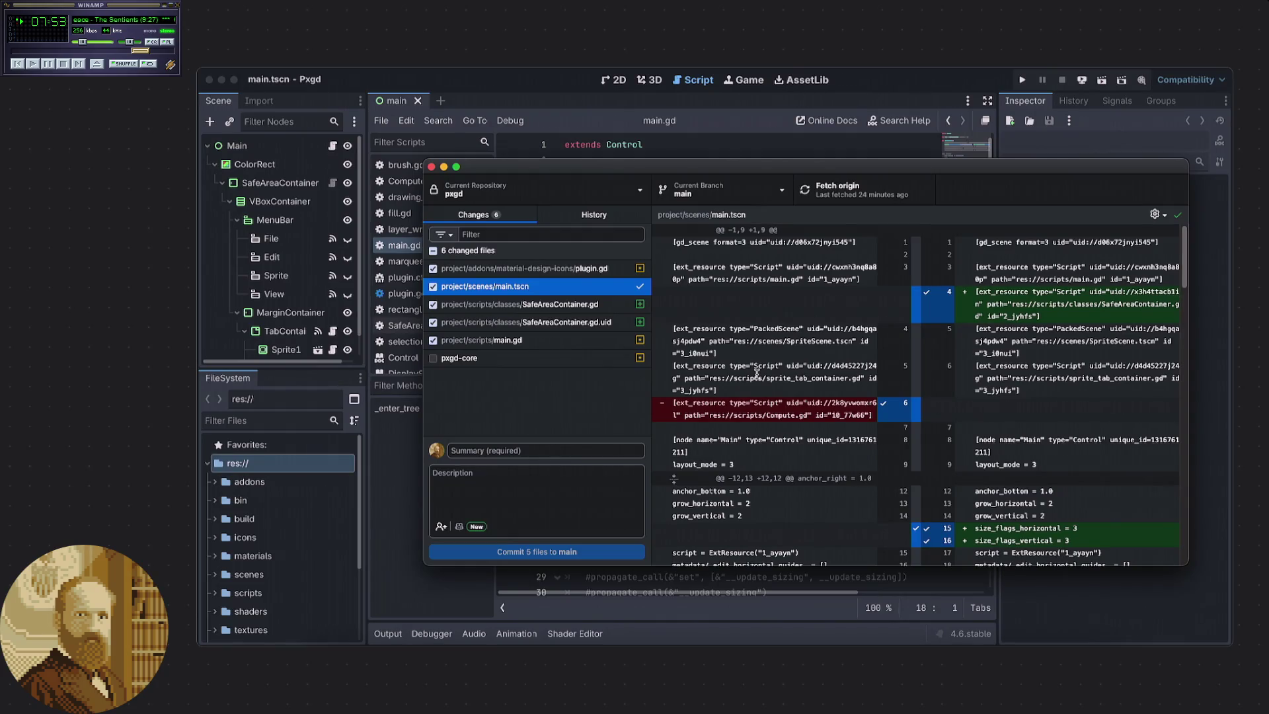
scroll(757, 374, down, 5)
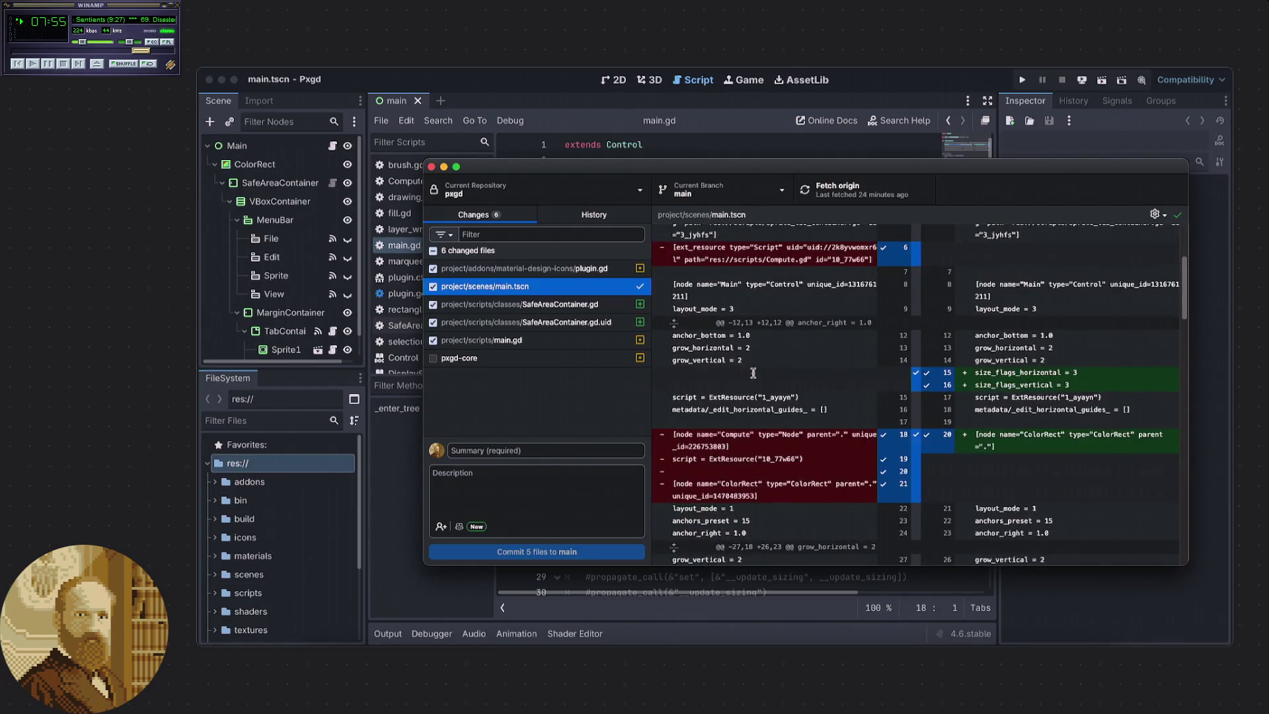
scroll(752, 373, down, 3)
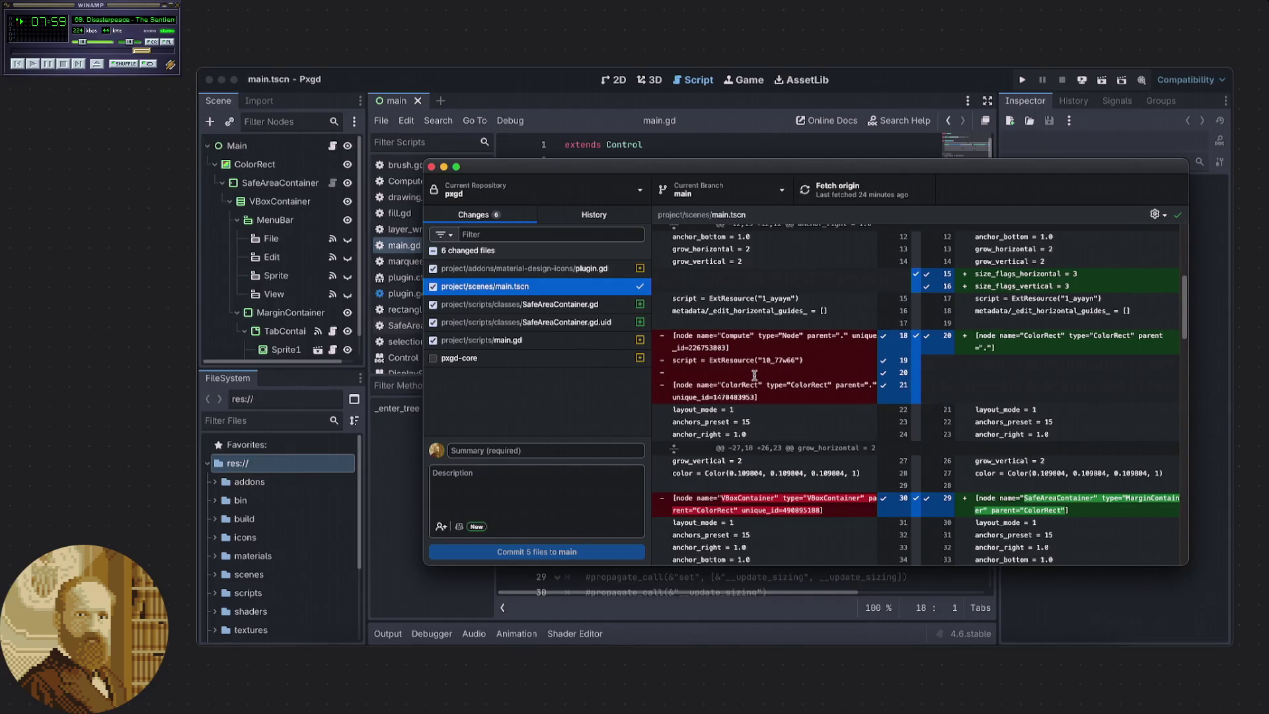
scroll(754, 375, down, 3)
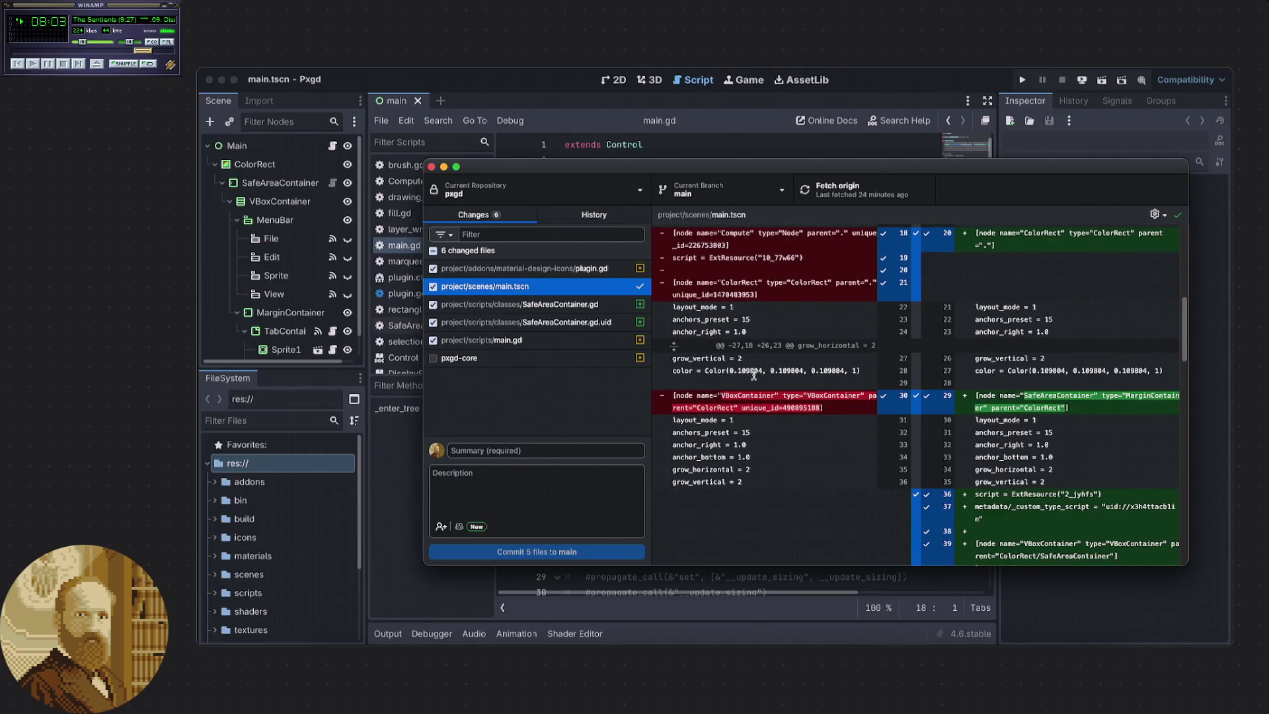
scroll(753, 374, up, 1)
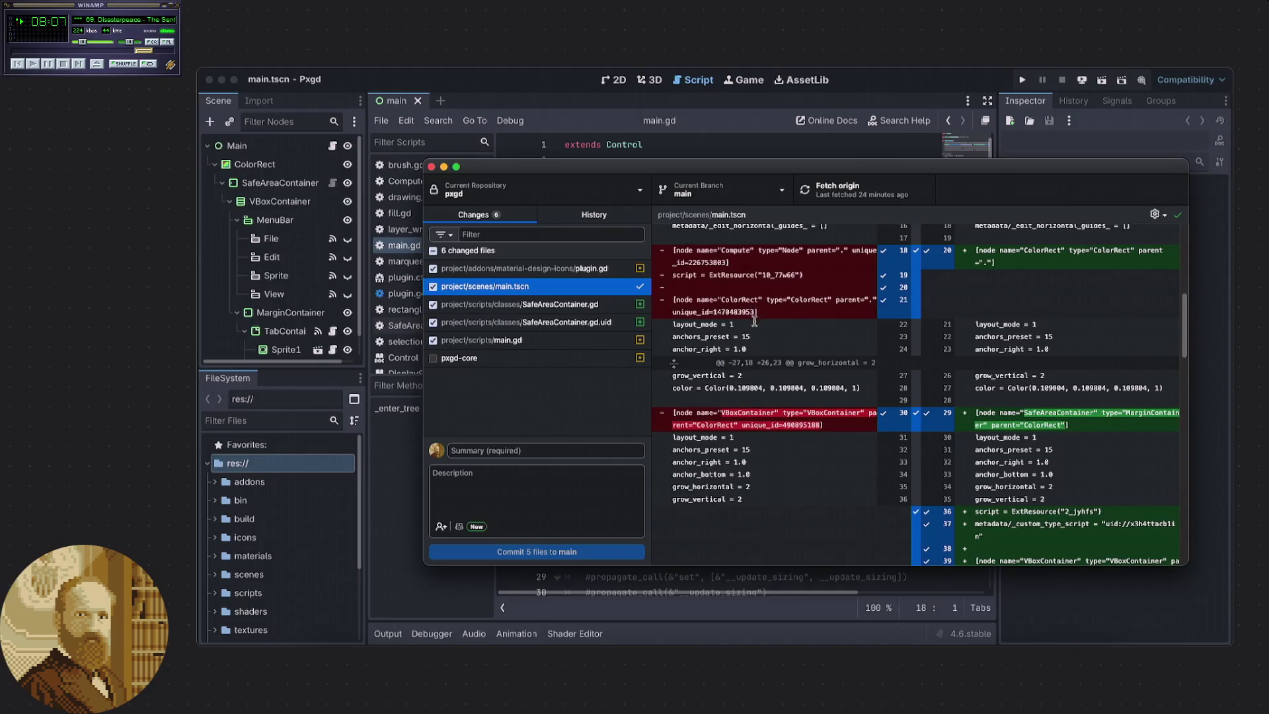
scroll(749, 325, up, 1)
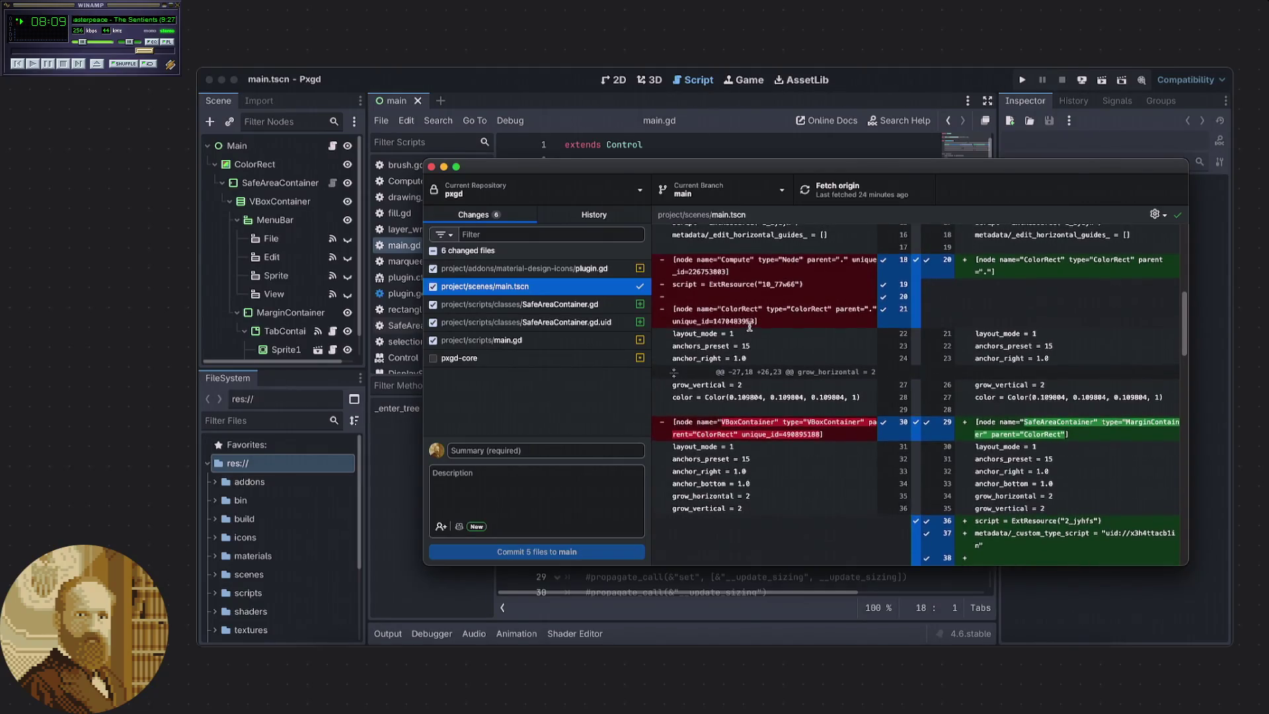
scroll(749, 325, up, 1)
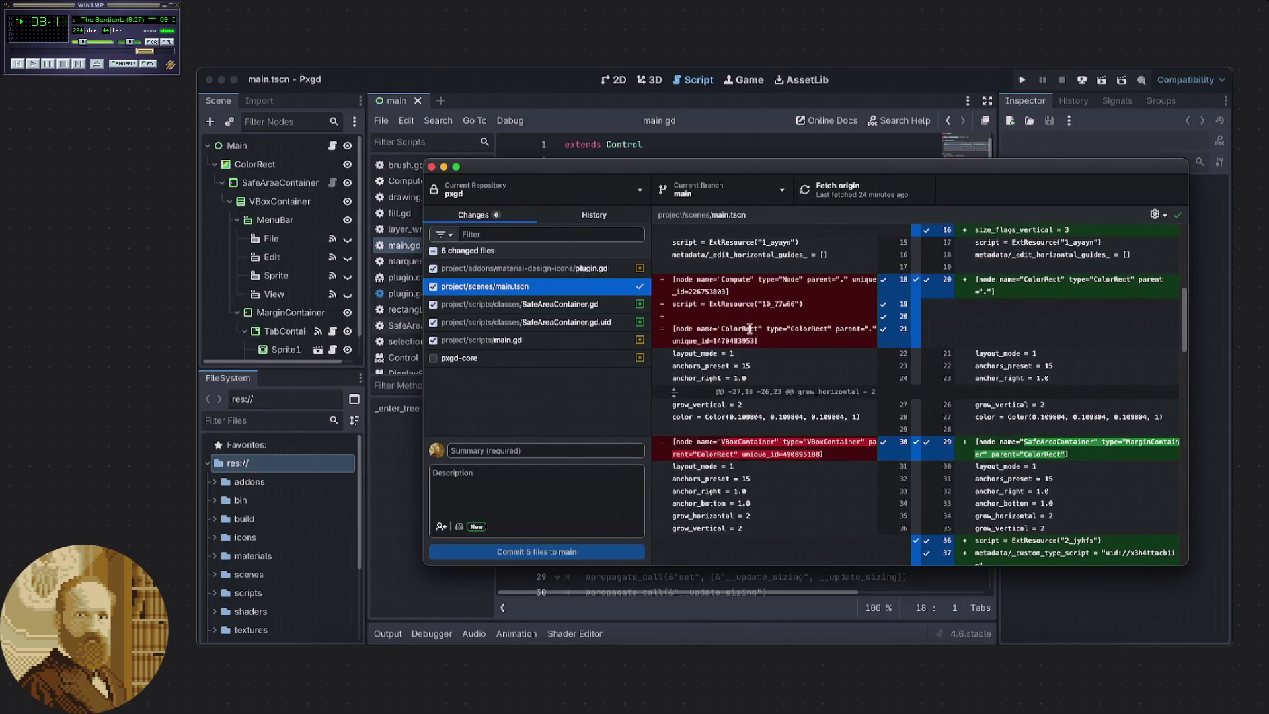
scroll(749, 329, down, 5)
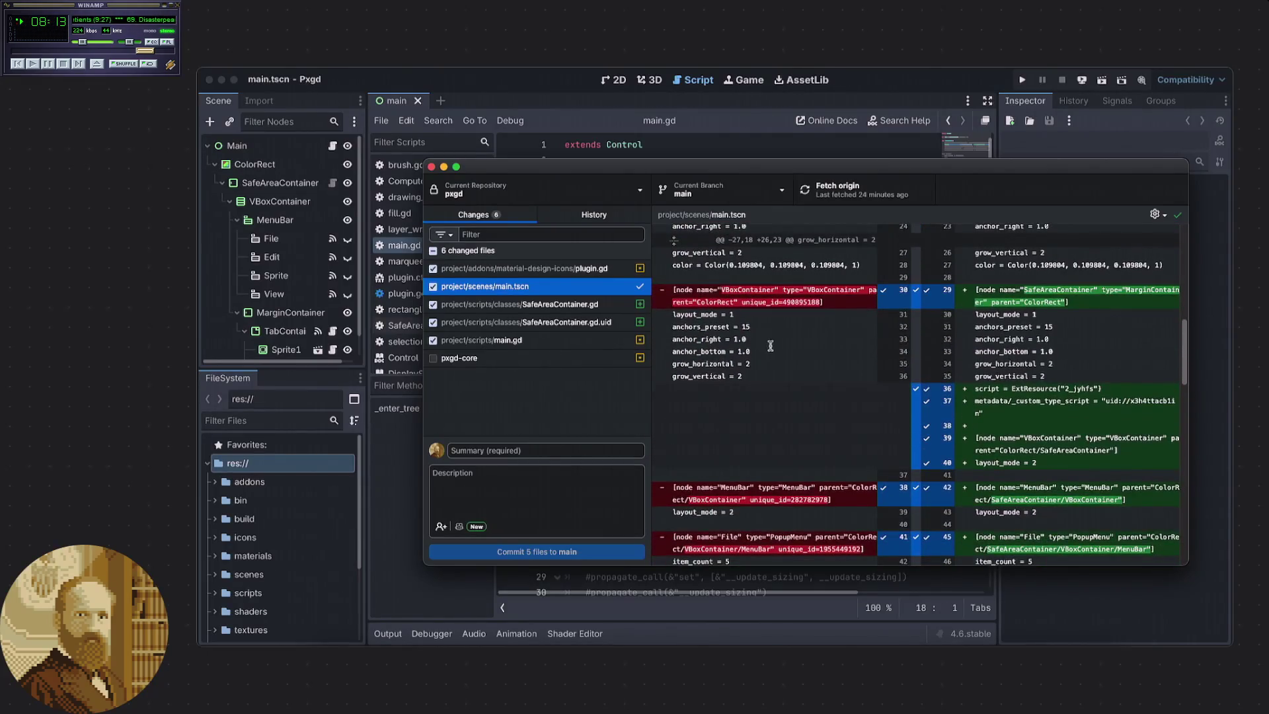
Inspect the main.gd, SafeAreaContainer.gd and plugin.gd diffs.
click(600, 344)
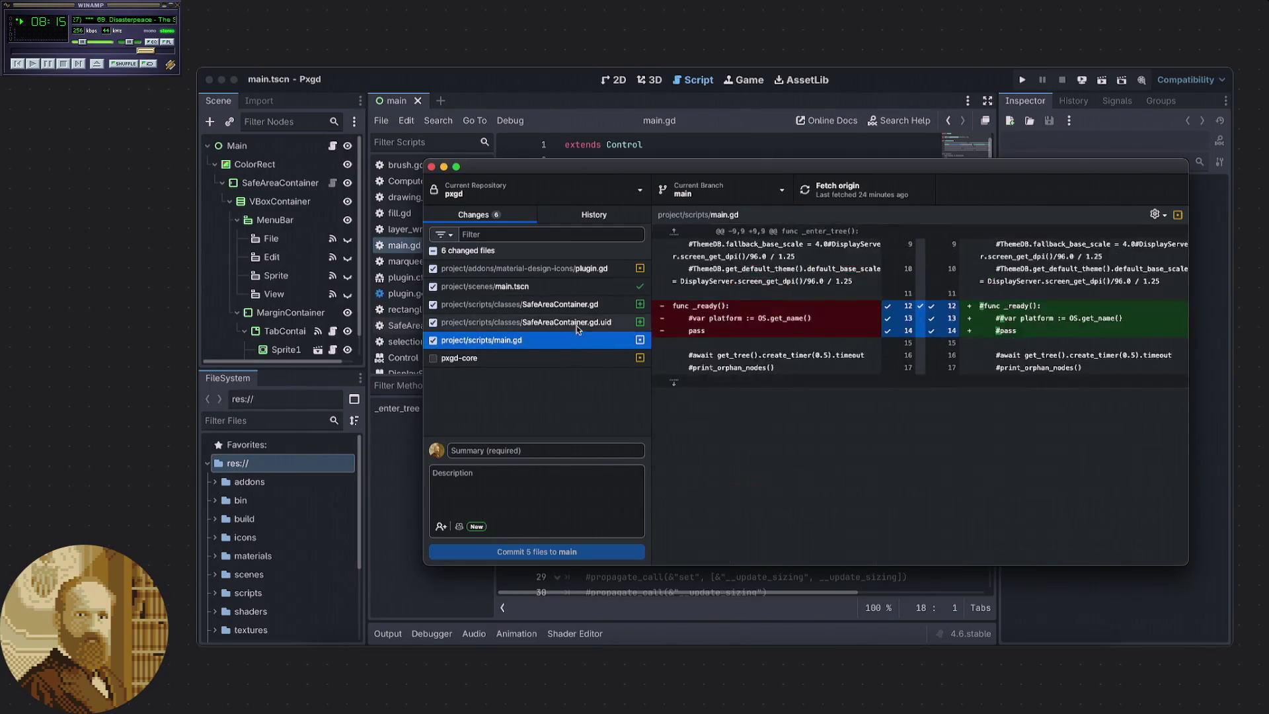
click(576, 326)
click(581, 305)
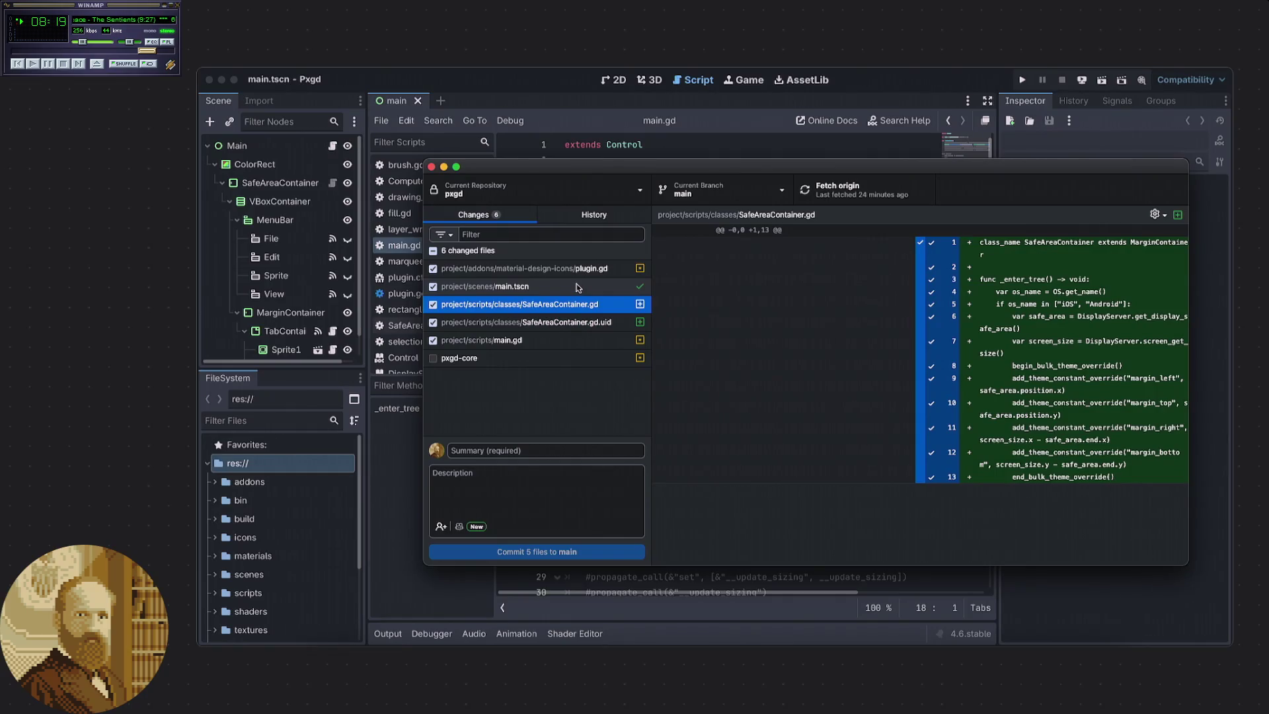
click(577, 288)
click(577, 269)
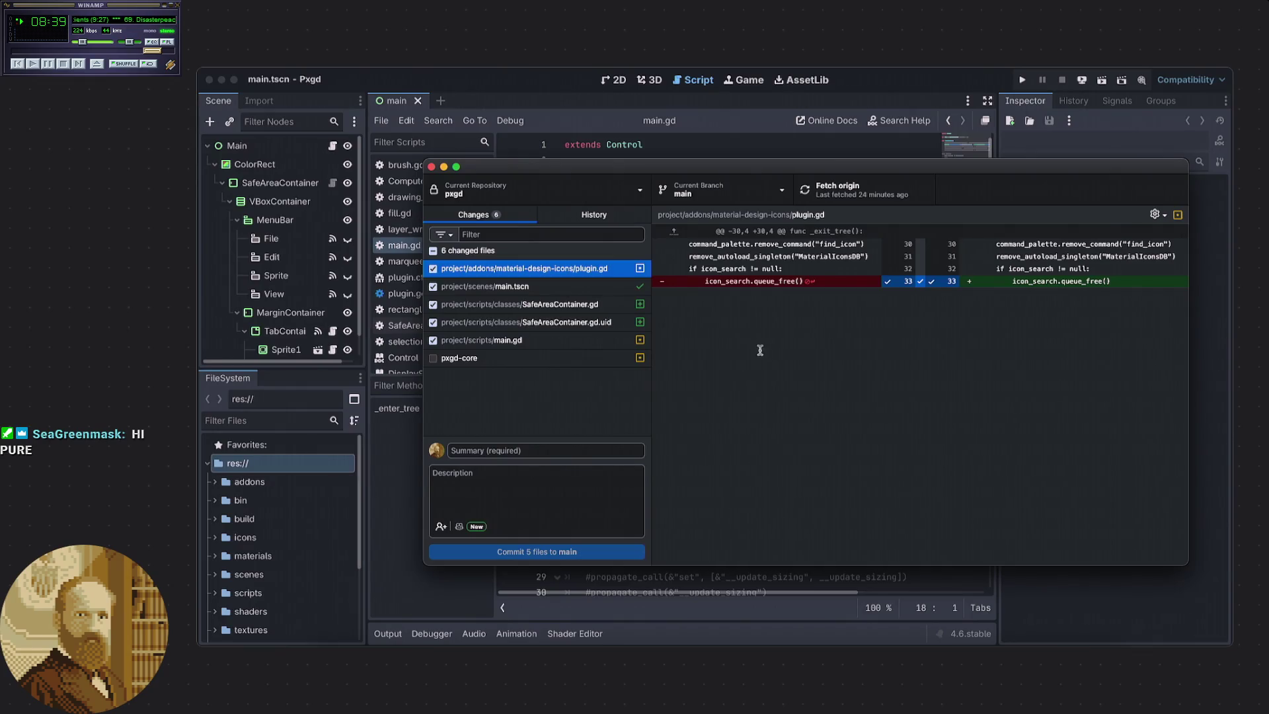
click(730, 340)
Look back over the main.tscn diff.
click(546, 288)
scroll(839, 349, down, 15)
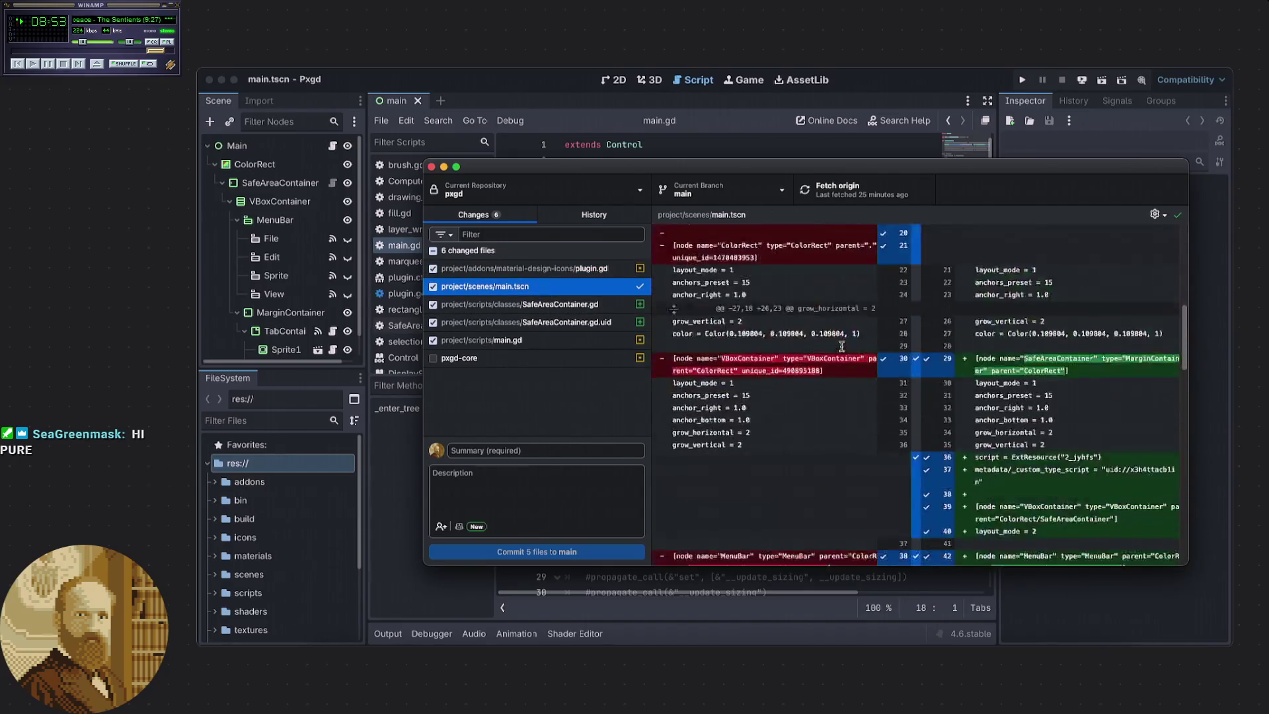
scroll(838, 349, up, 3)
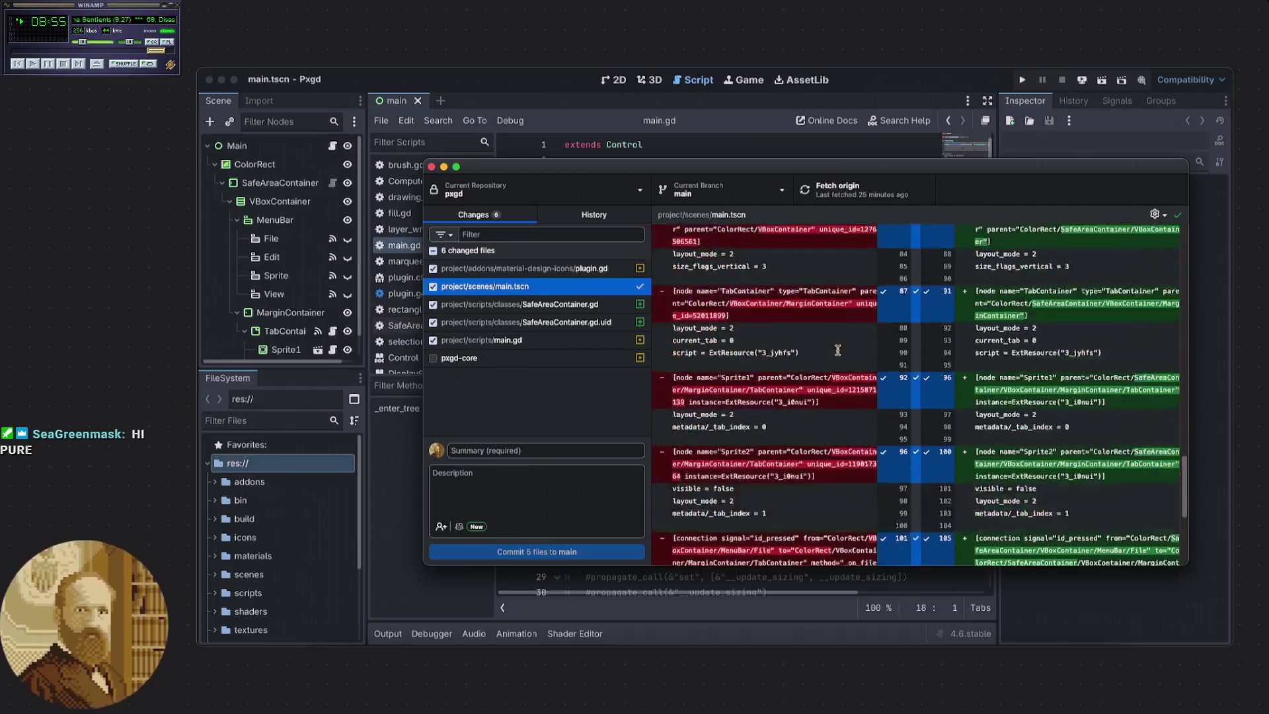
scroll(751, 440, up, 10)
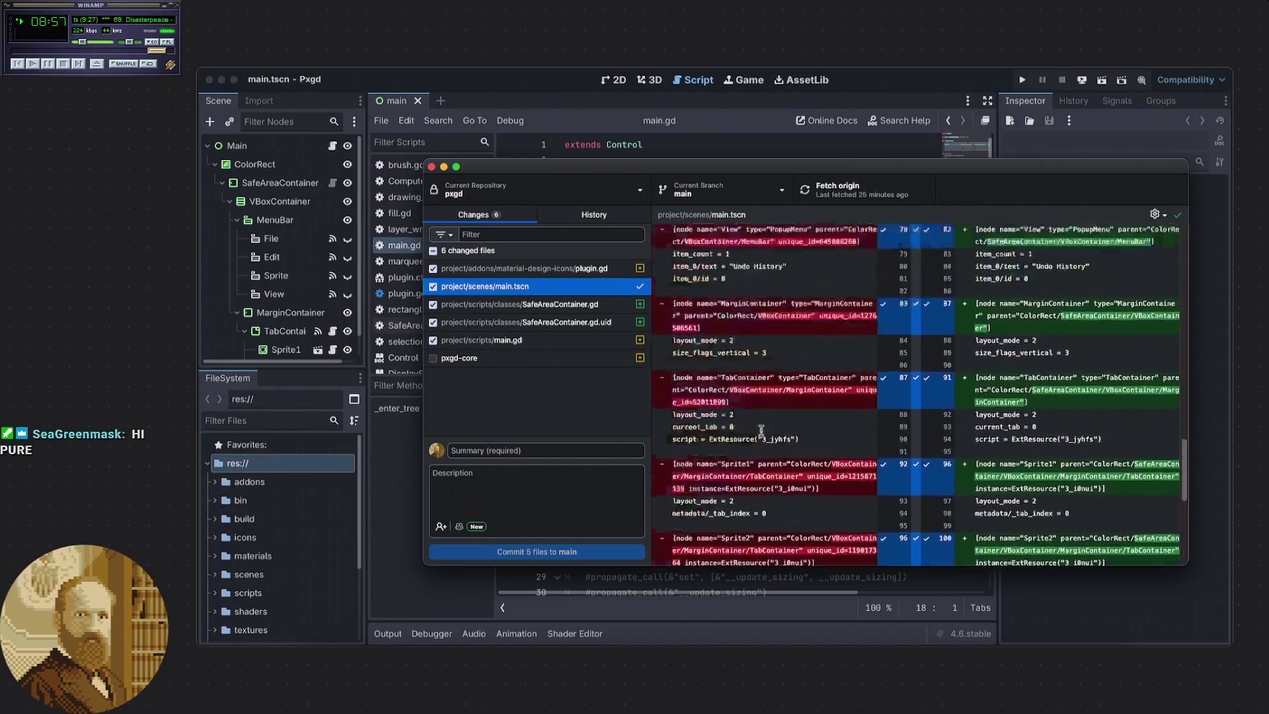
scroll(762, 419, up, 5)
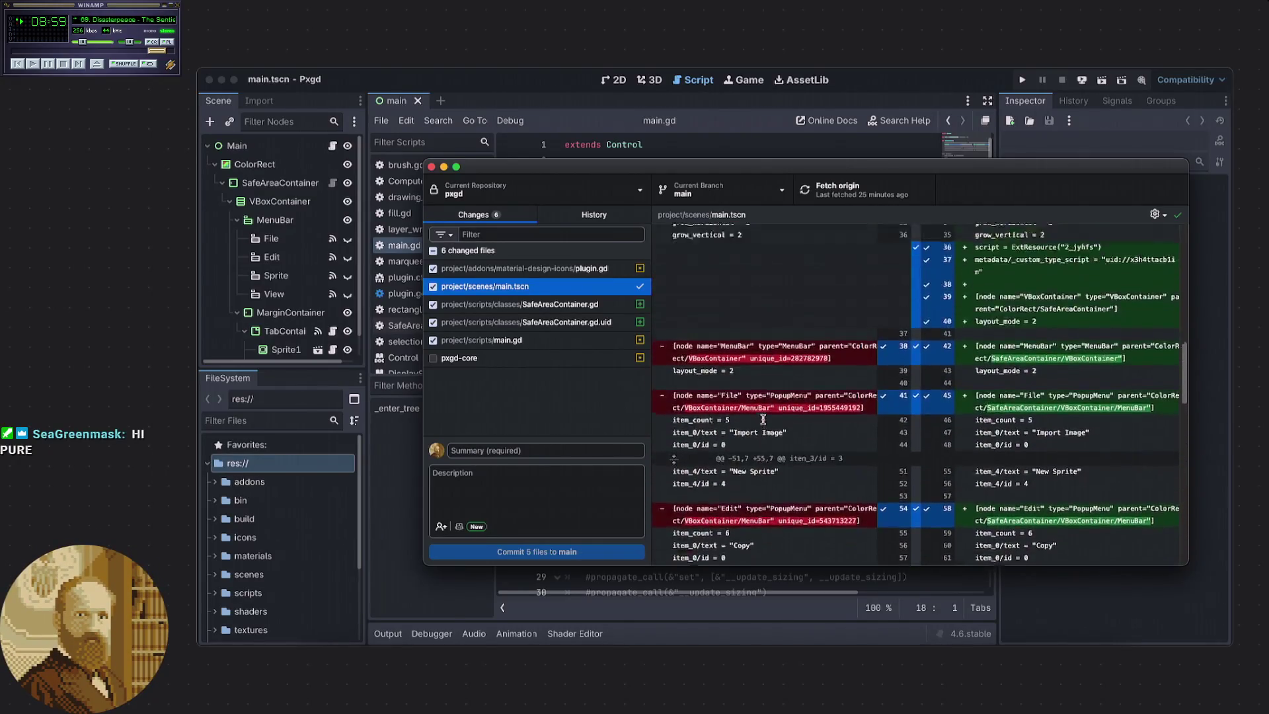
click(787, 467)
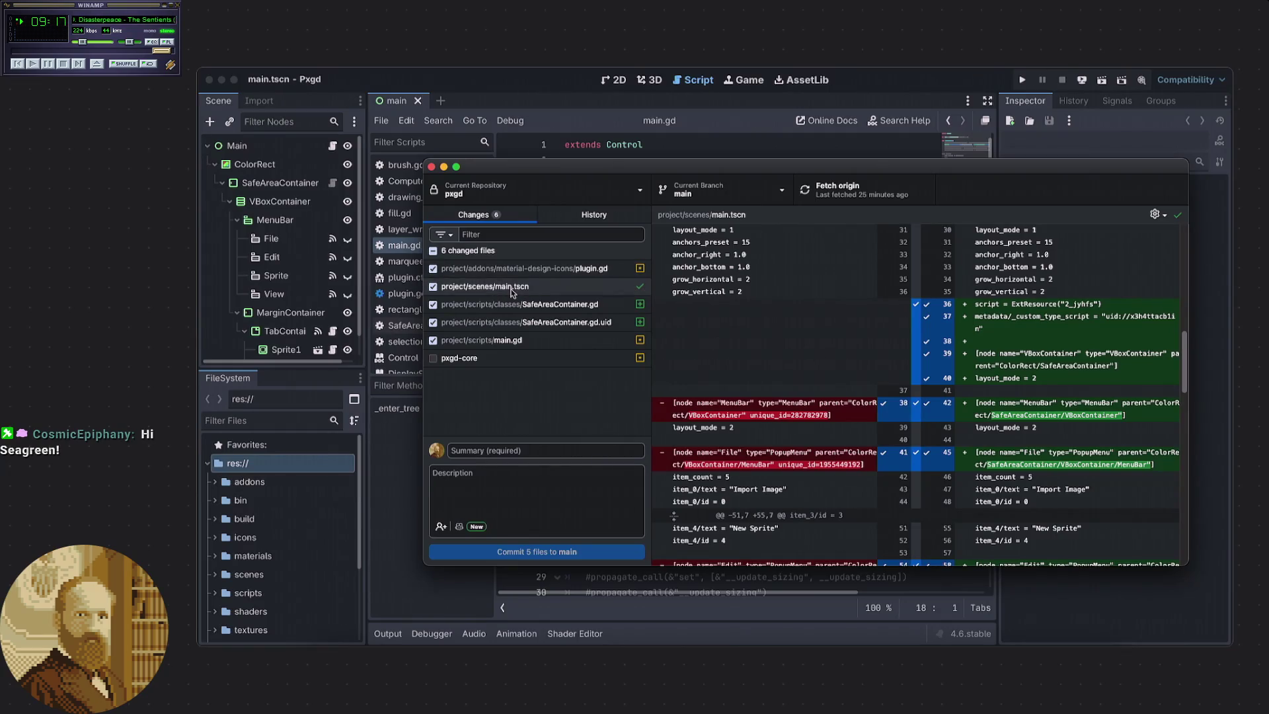
Check the SafeAreaContainer.gd.uid changes and end on the main.gd diff.
click(515, 340)
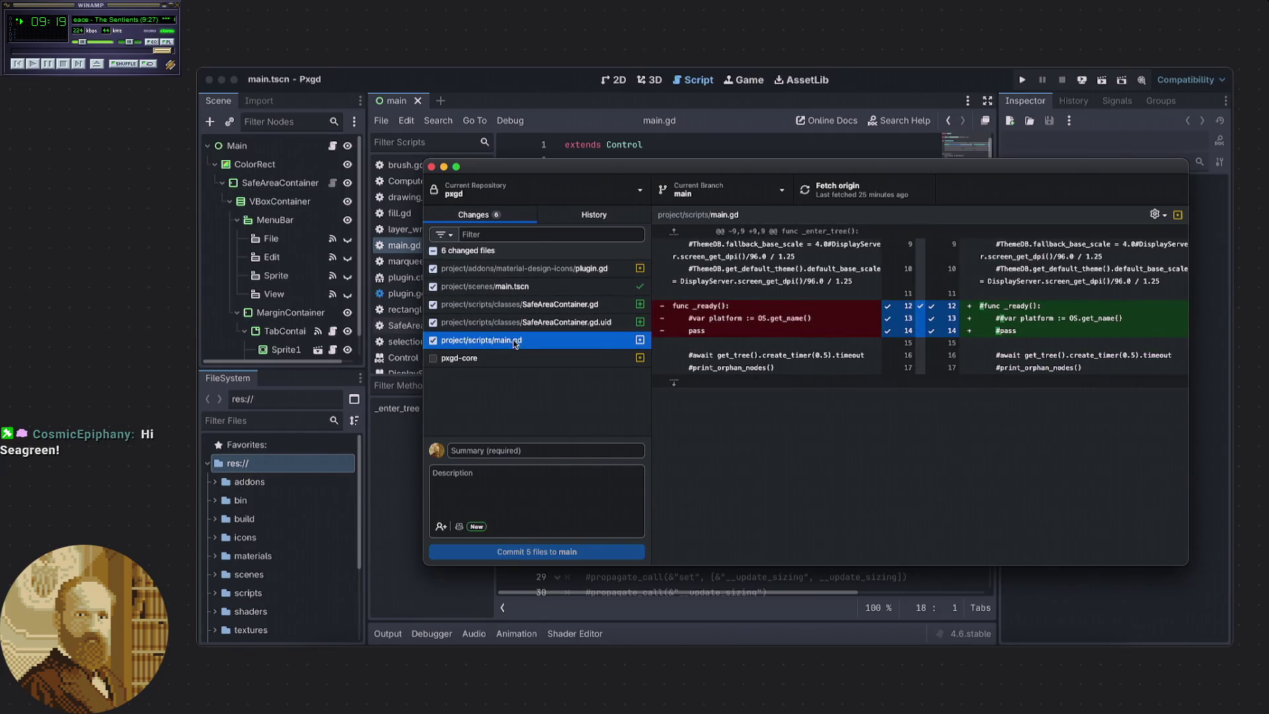
key(Home)
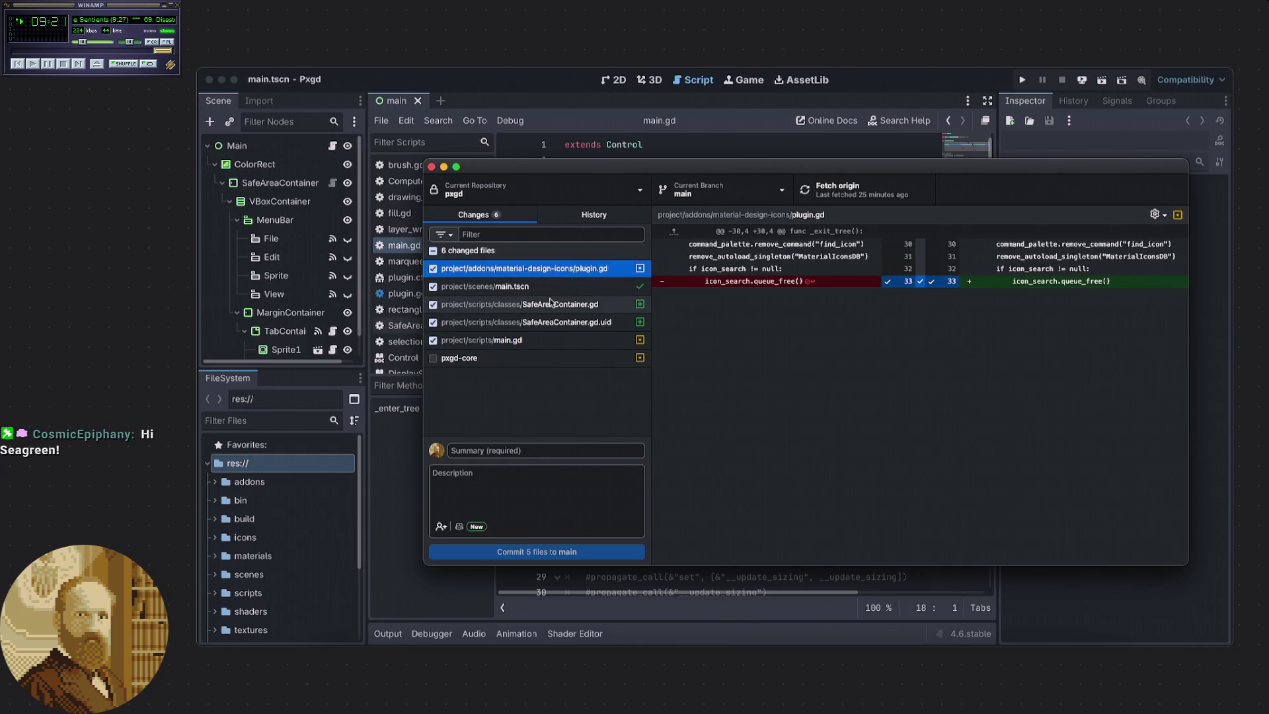
click(551, 303)
click(552, 324)
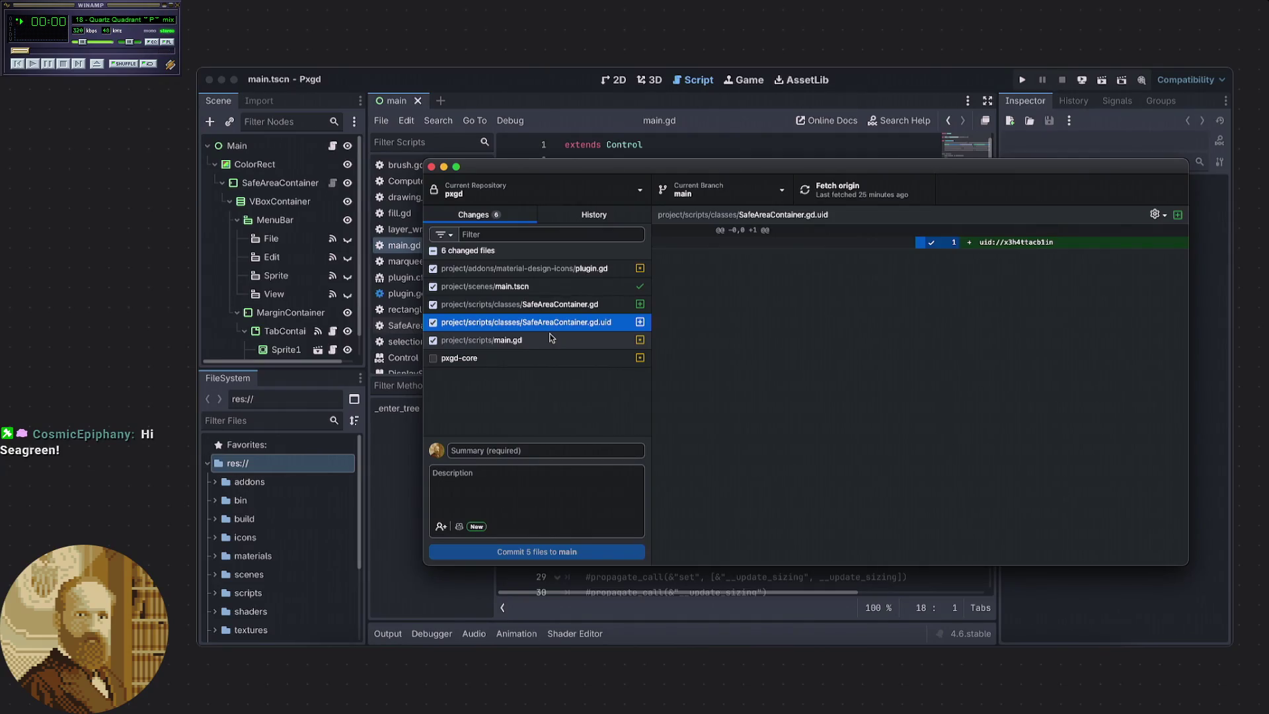
click(550, 338)
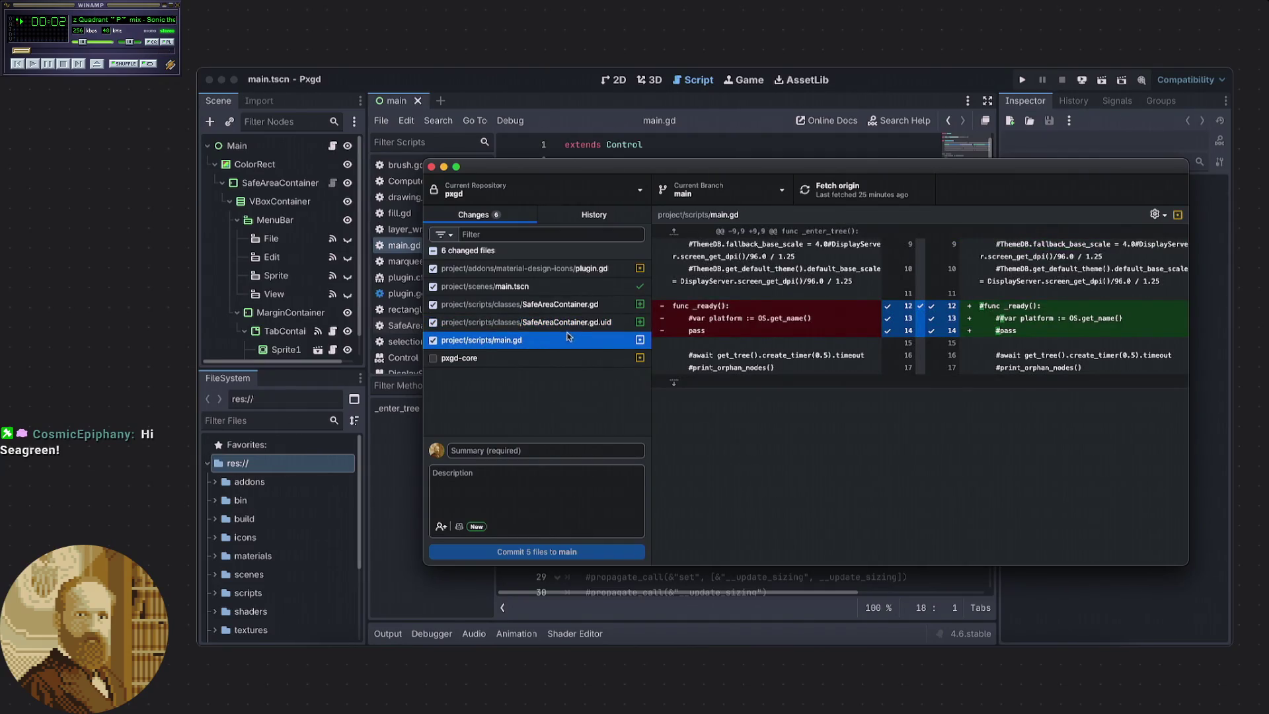
click(521, 450)
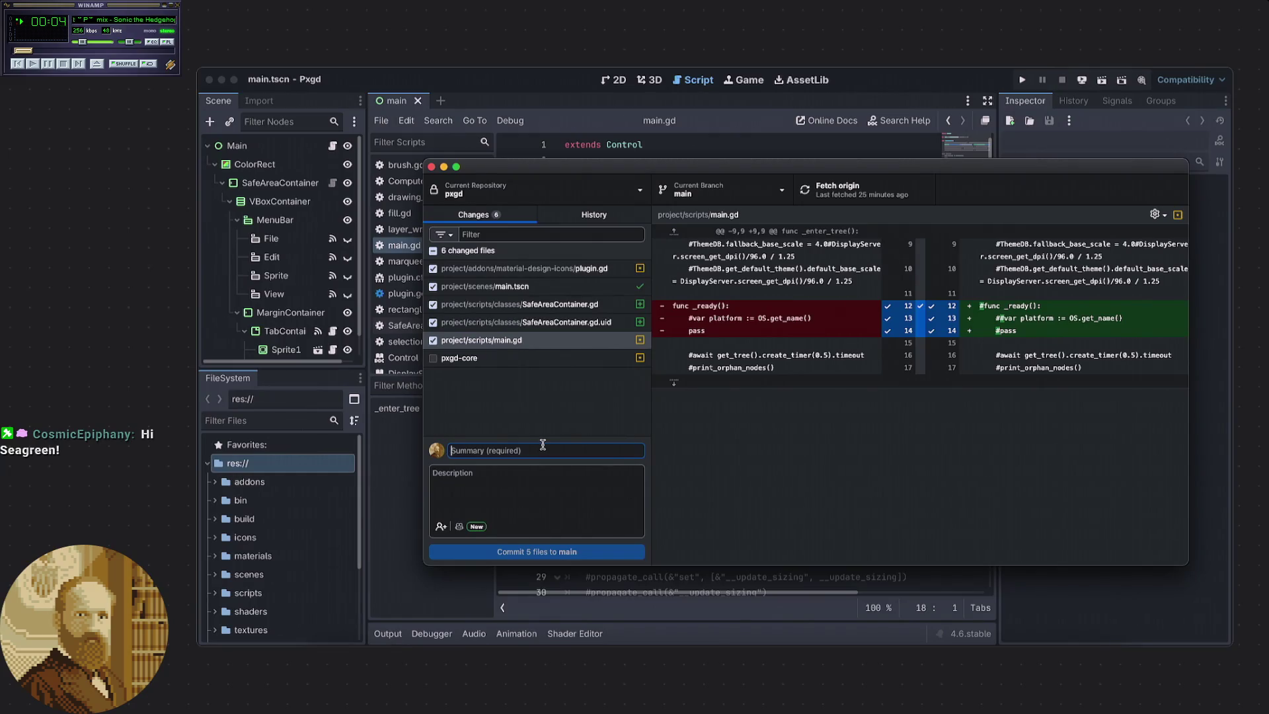
Write the summary 'Add SafeAreaContainer for mobile', fixing typos, and commit 5 files to main.
text(SafeA)
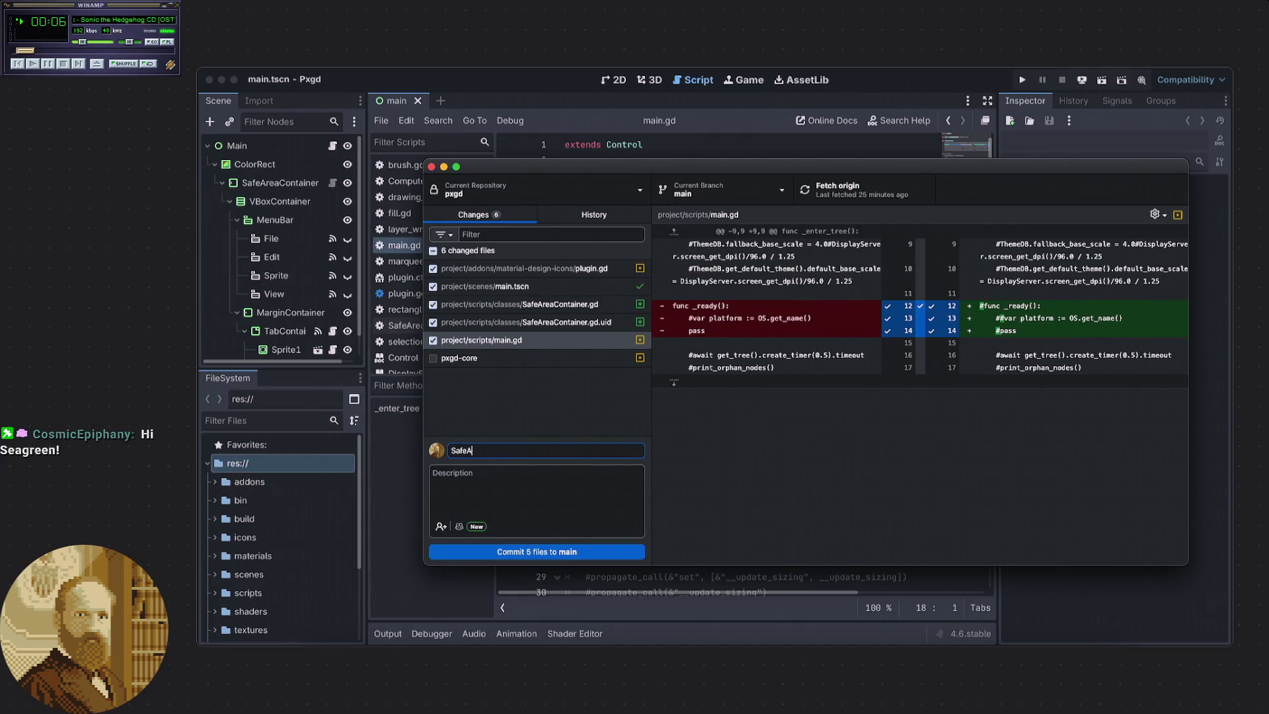
text(reaC)
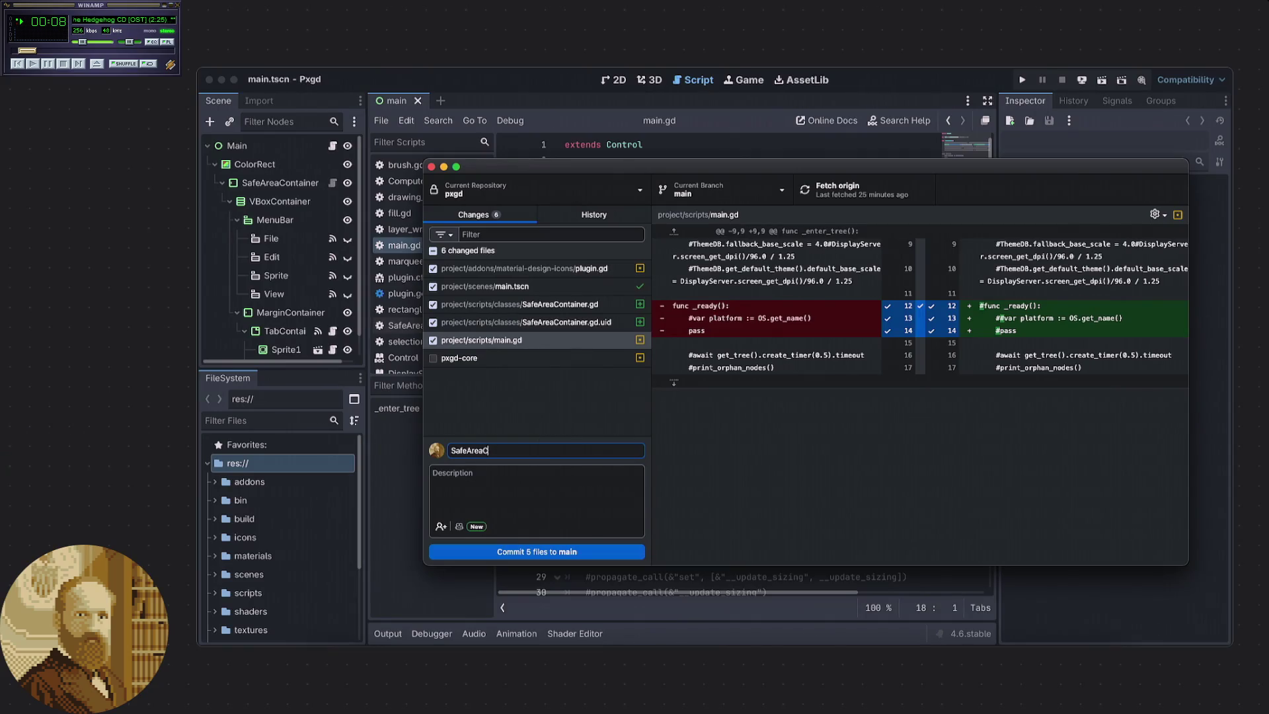
text(ontainter)
key(BackSpace)
key(BackSpace)
key(BackSpace)
text(e)
click(450, 451)
text(Add)
click(550, 450)
text(for mic)
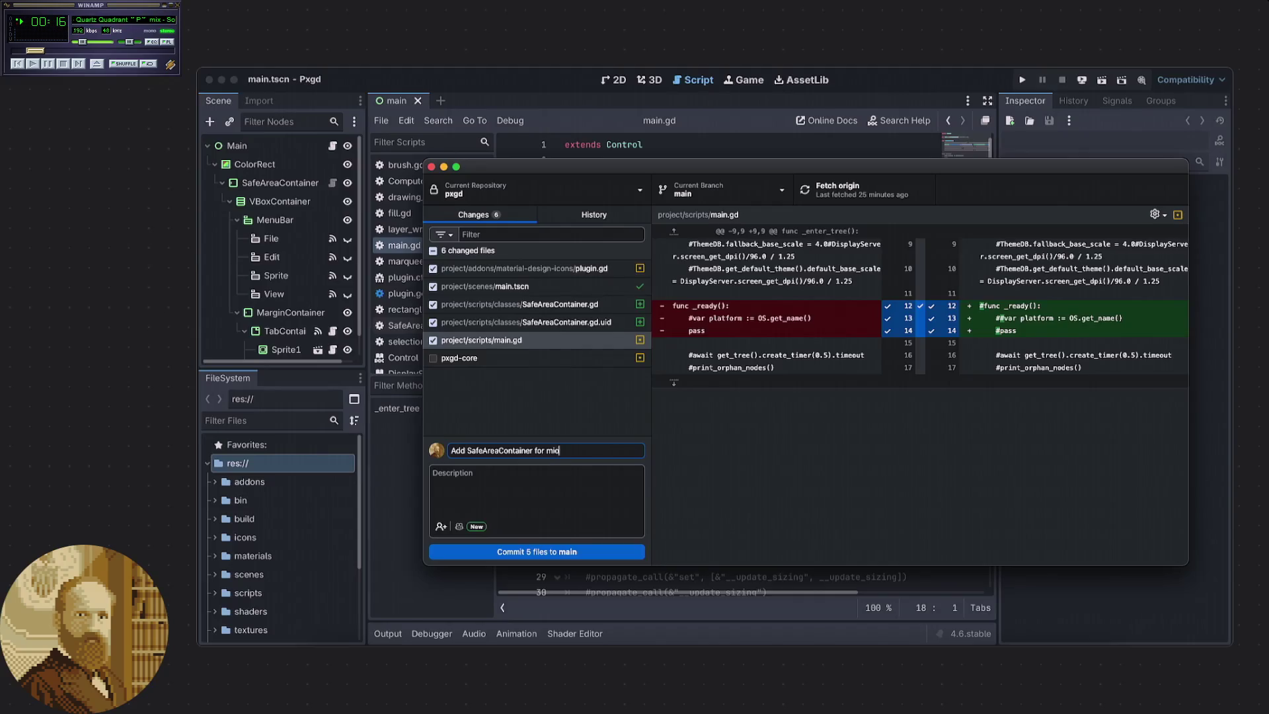
key(BackSpace)
text(obi)
text(le)
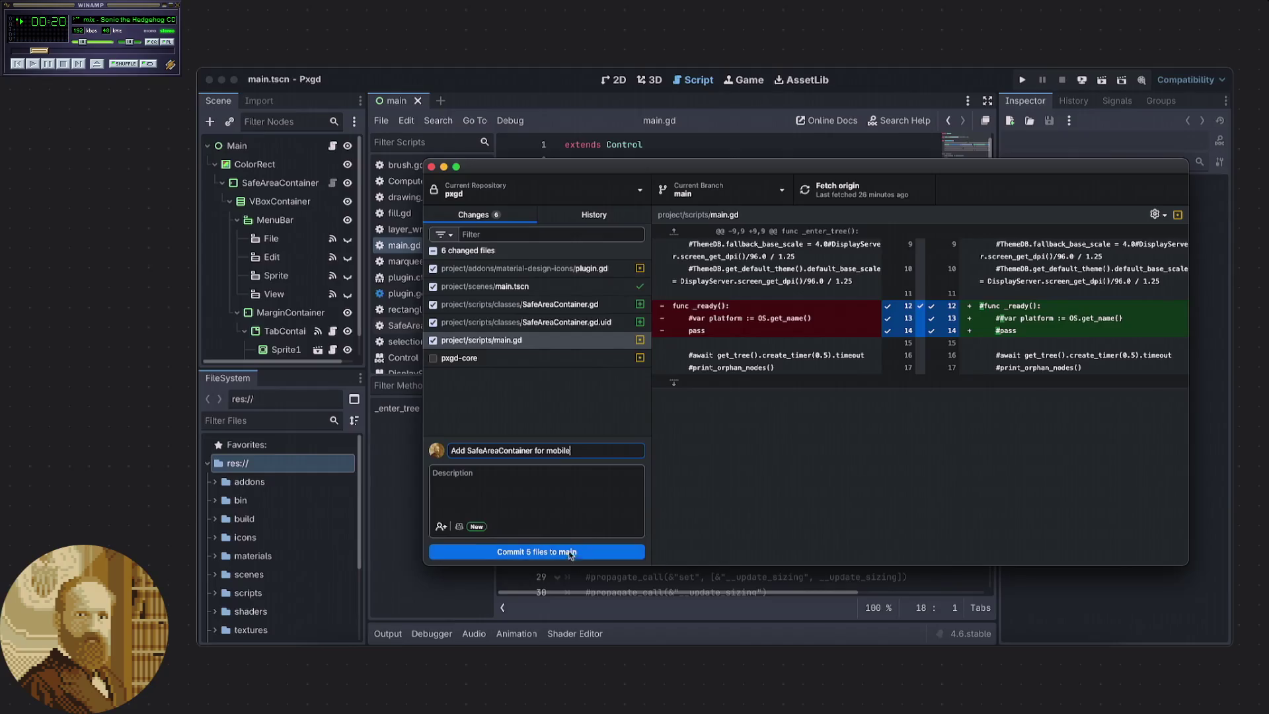
click(565, 552)
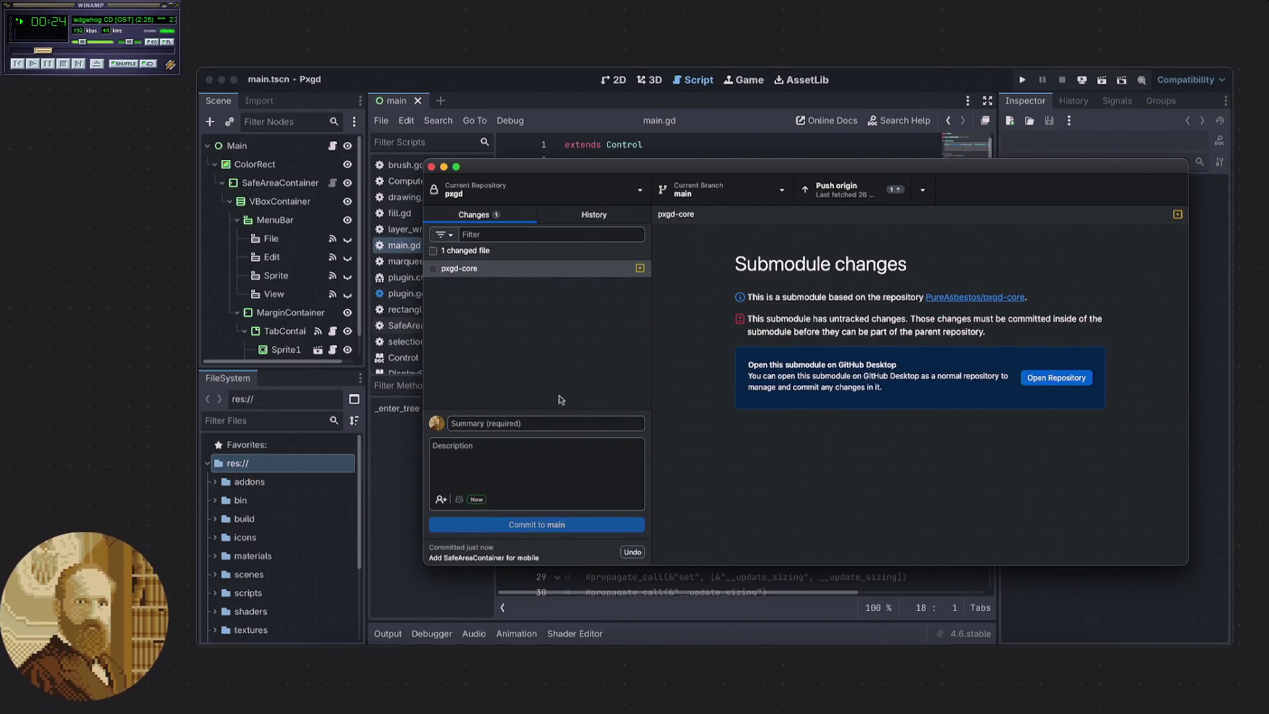
Push the commit to origin and return to main.gd in the Godot script editor.
click(562, 375)
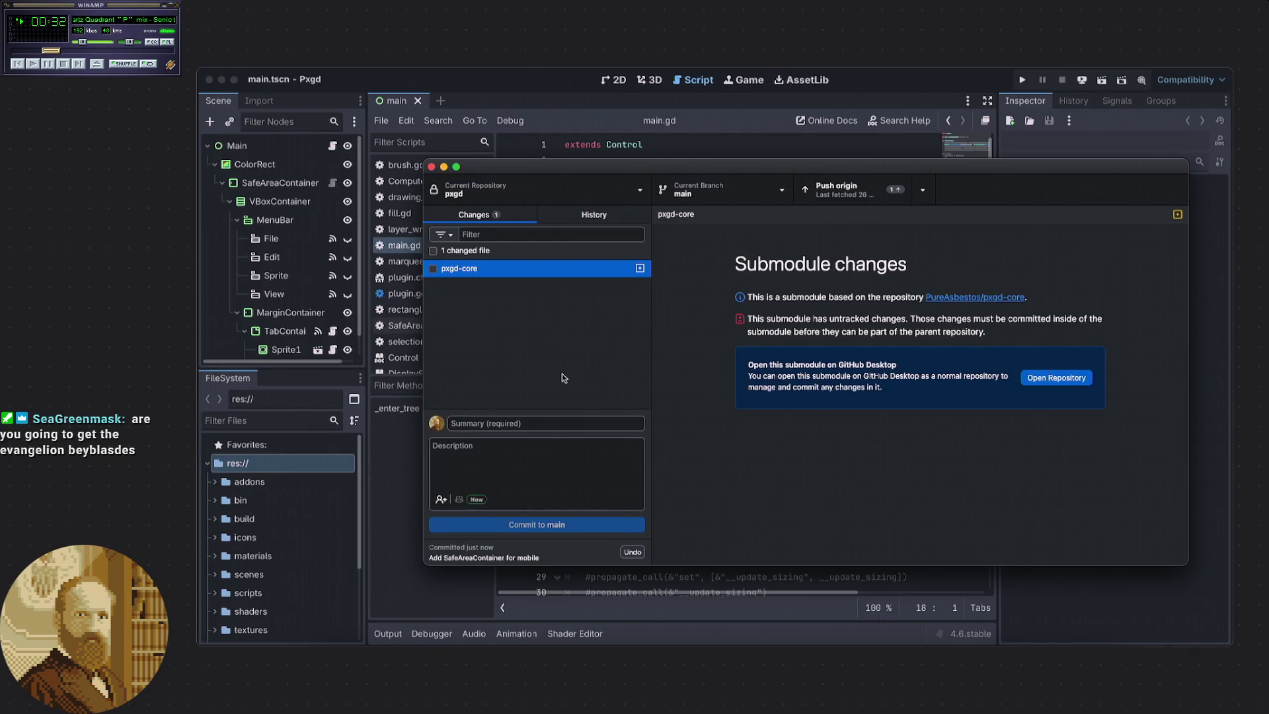
click(843, 190)
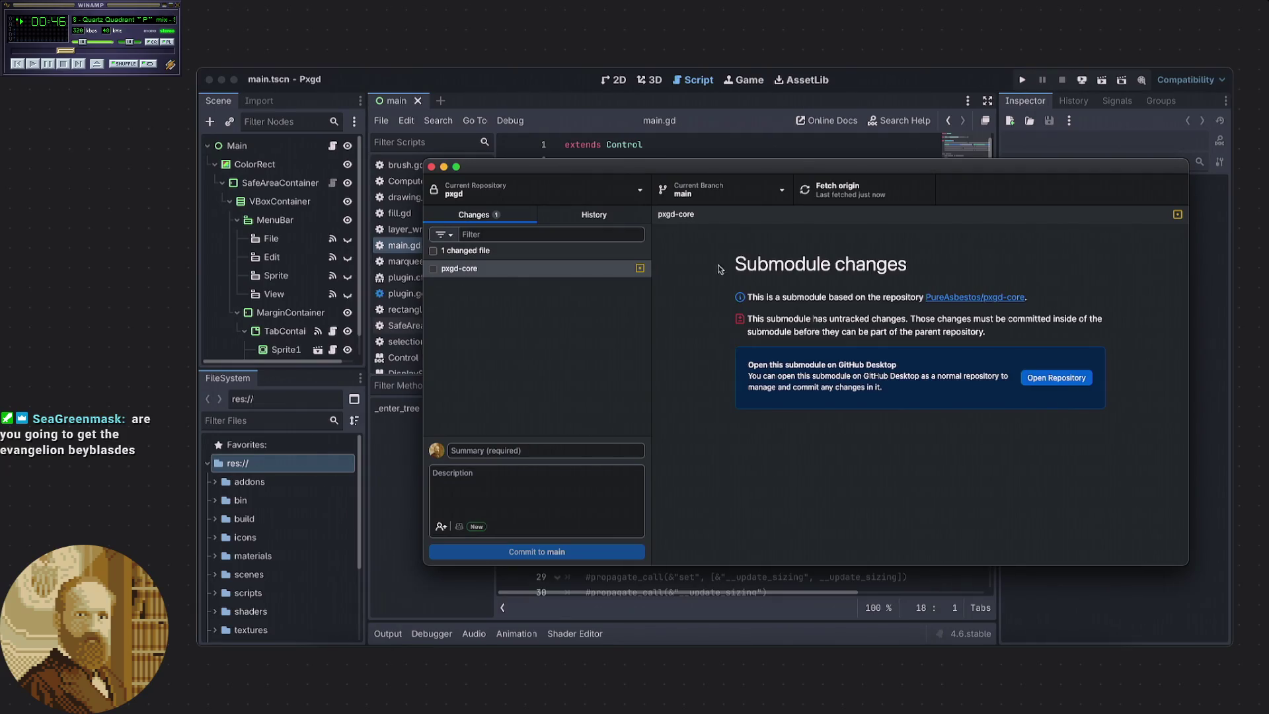
click(514, 80)
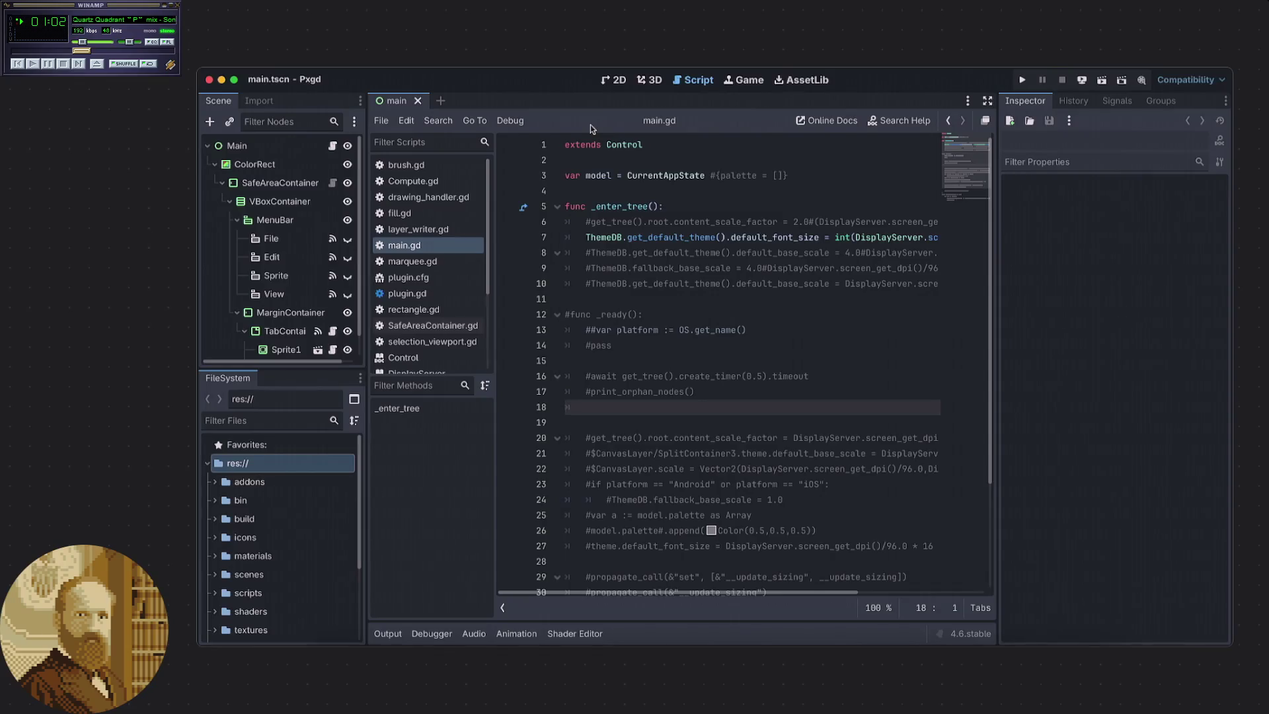
Run the Pxgd project and open its image file picker.
click(1021, 80)
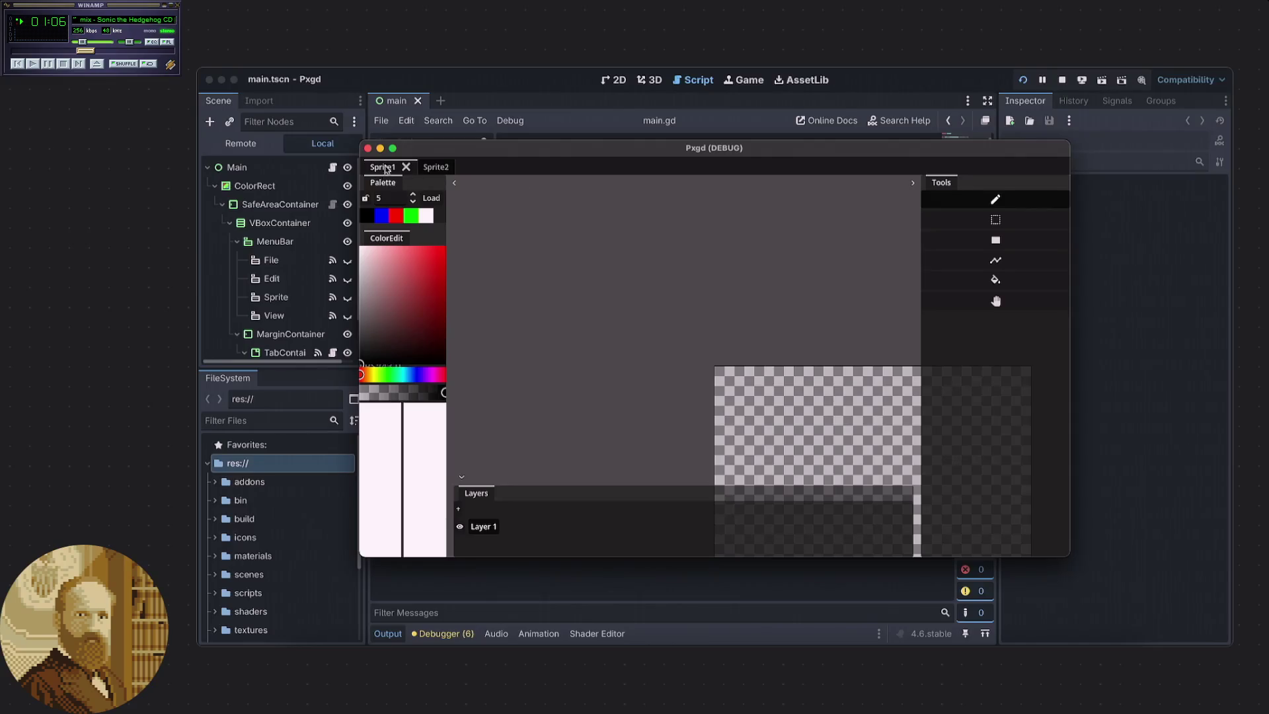
click(268, 66)
click(285, 75)
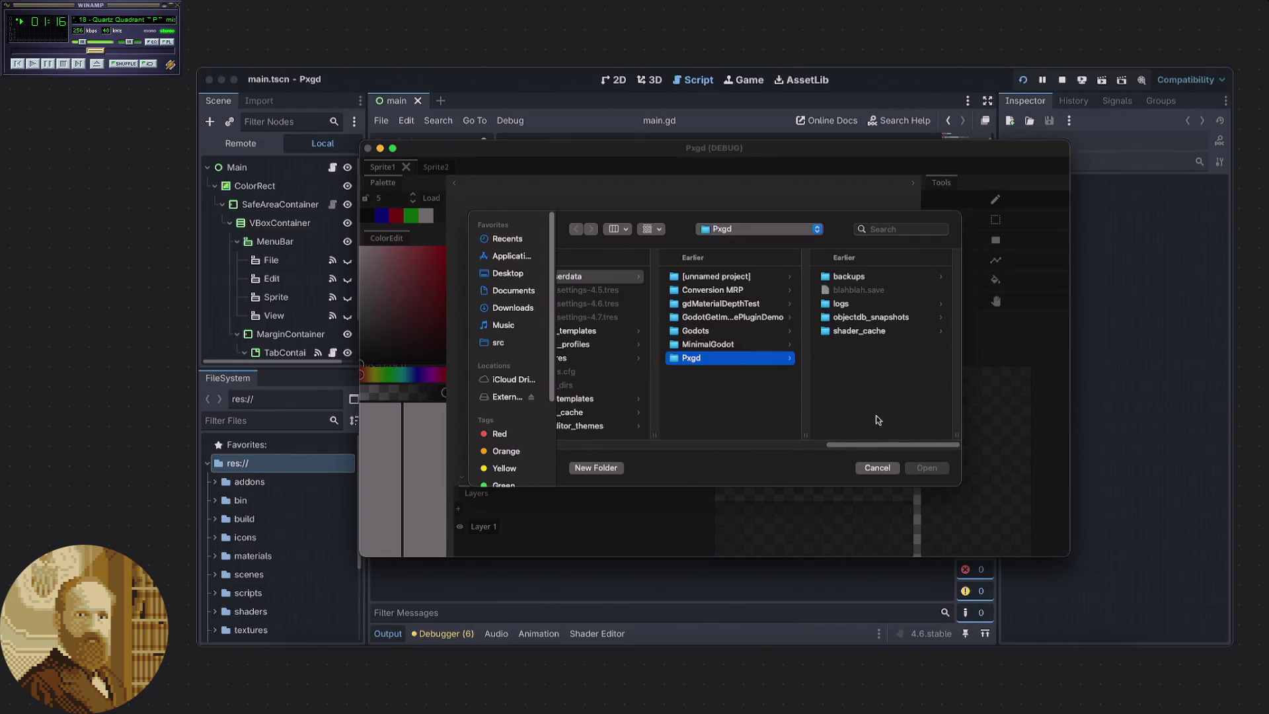
drag(906, 447, 531, 437)
scroll(849, 403, right, 10)
Browse Downloads and Conversion MRP, cancel the picker, then open a new browser tab.
click(521, 307)
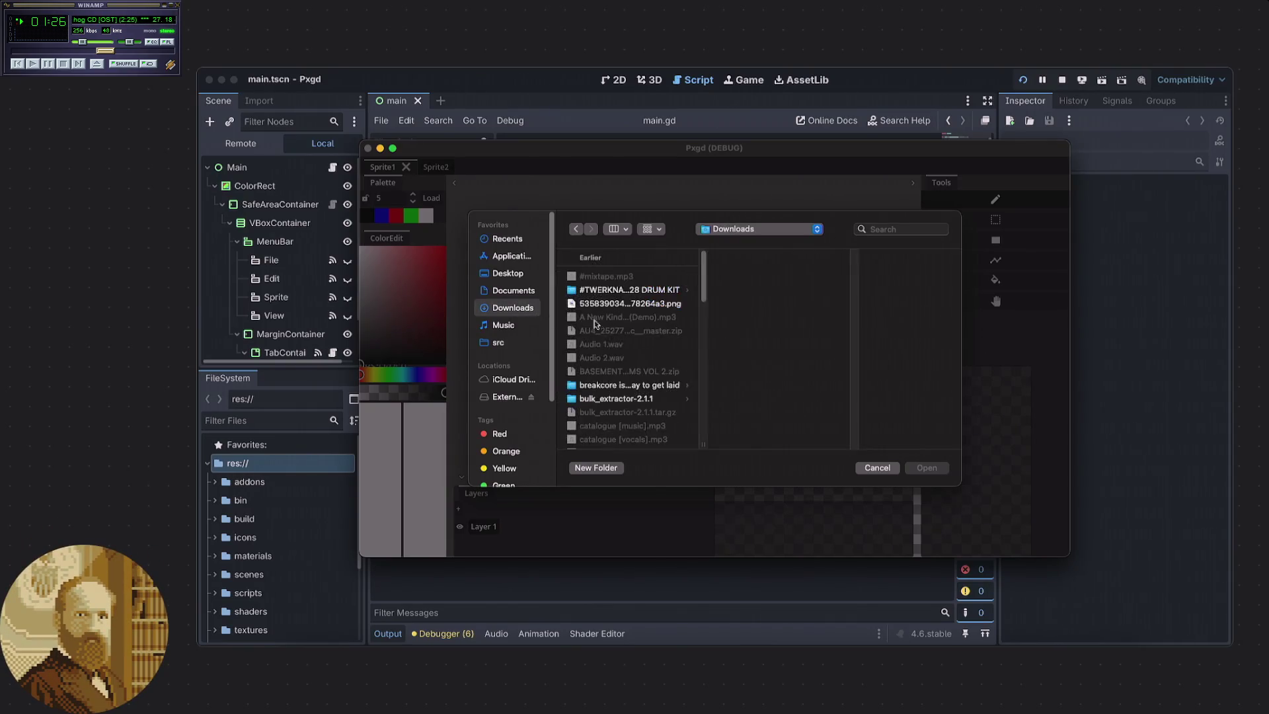
scroll(629, 337, down, 15)
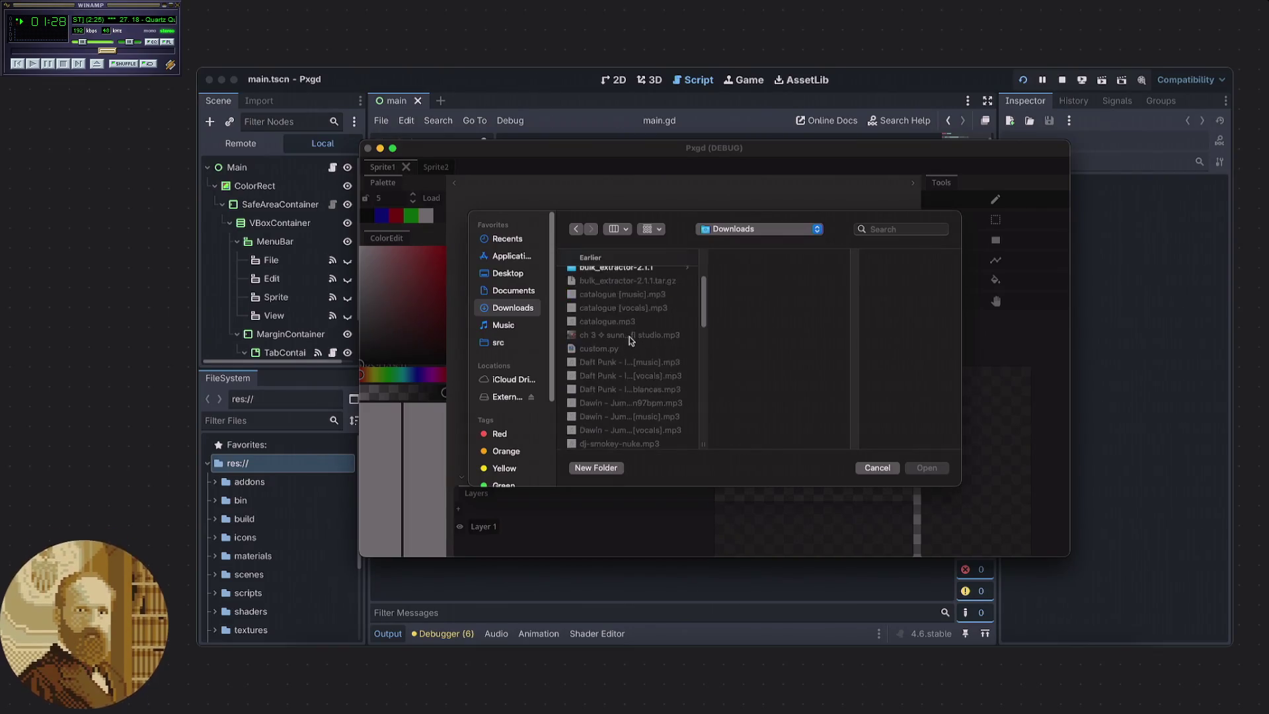
scroll(626, 340, up, 15)
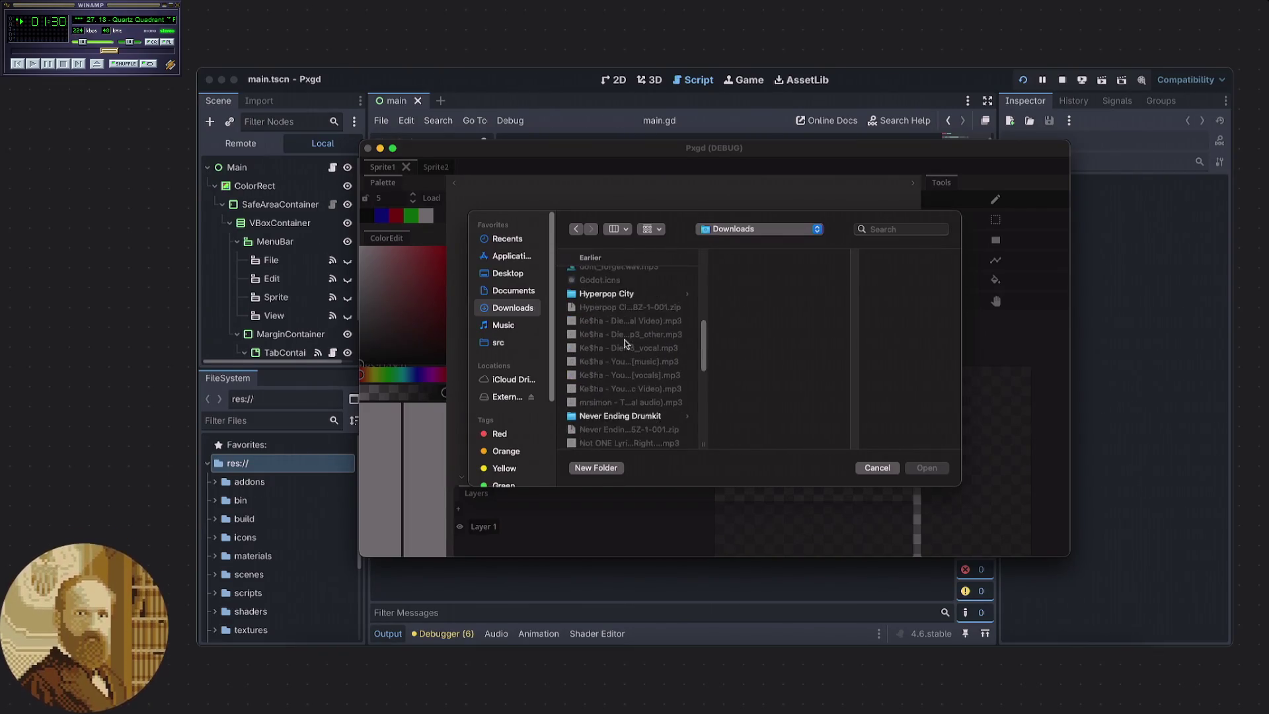
click(573, 230)
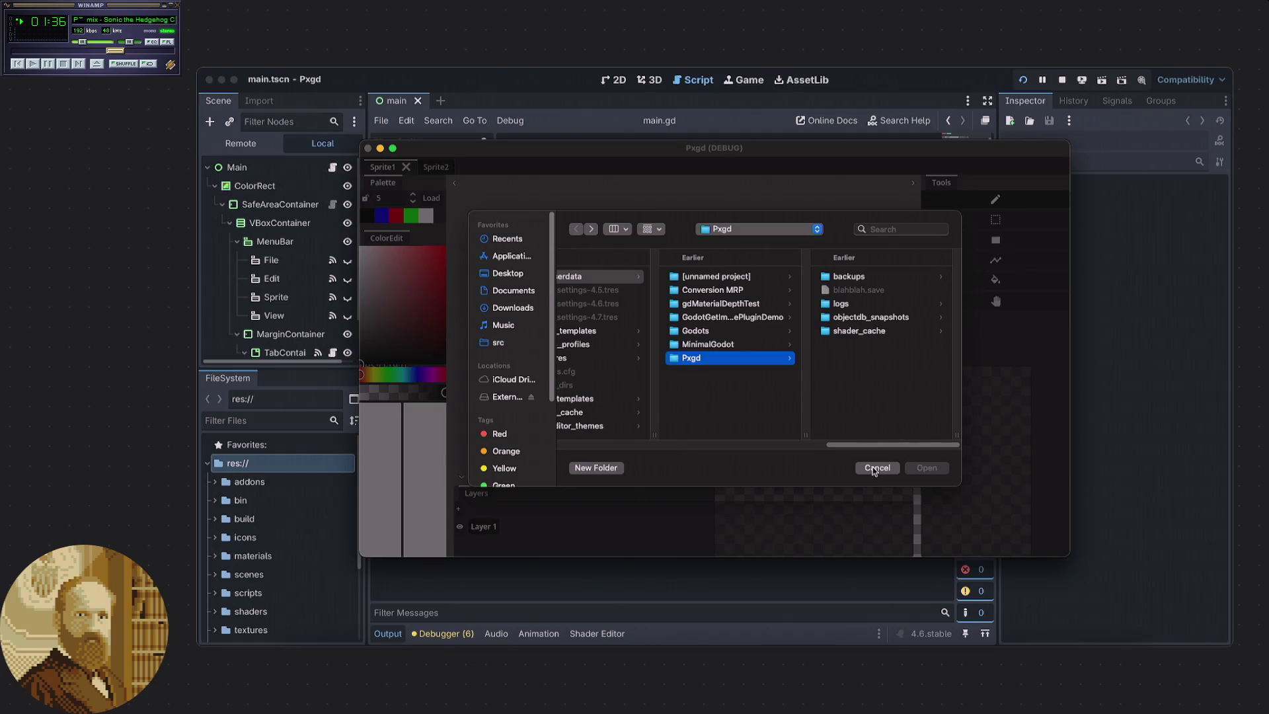
click(717, 291)
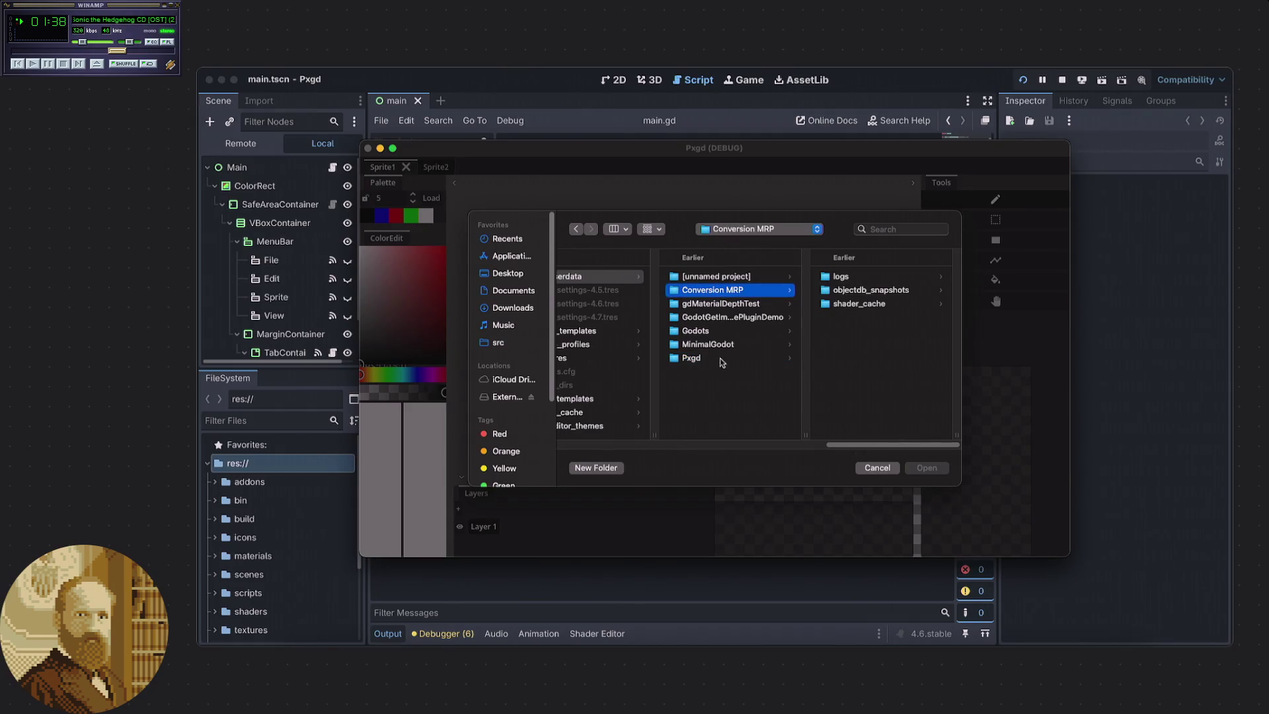
click(724, 360)
click(868, 470)
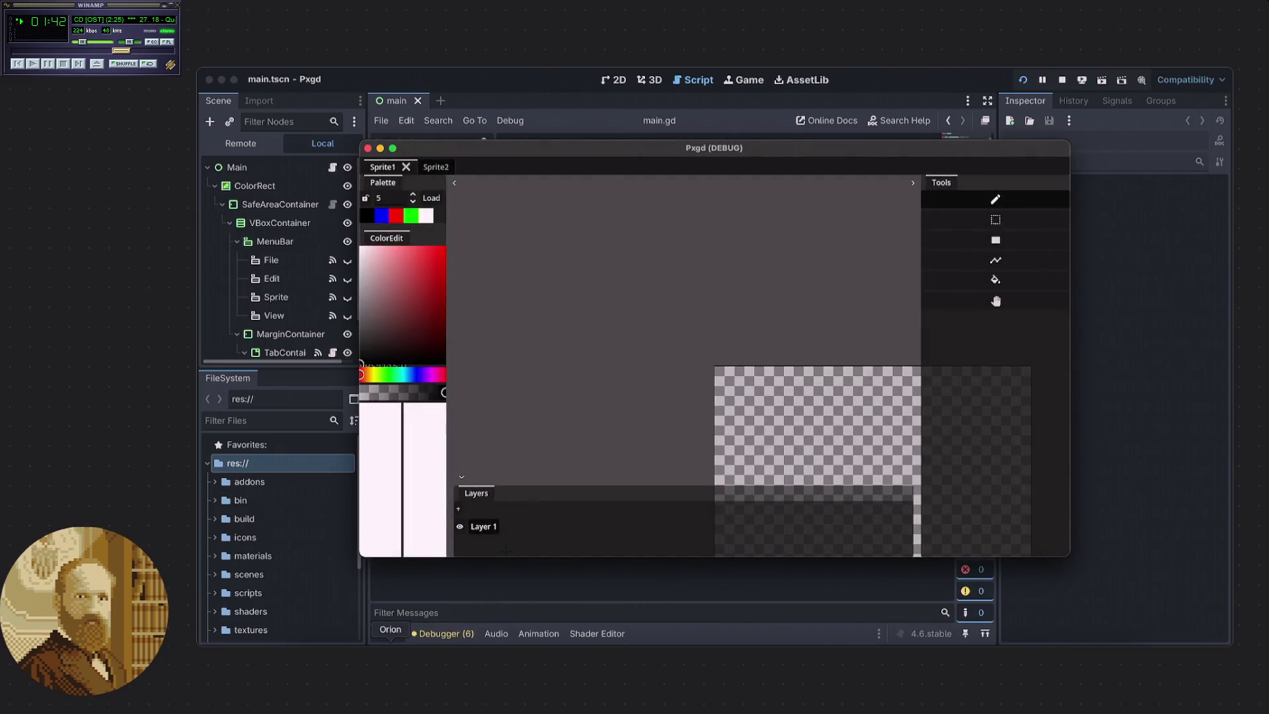
key(super+Tab)
click(966, 86)
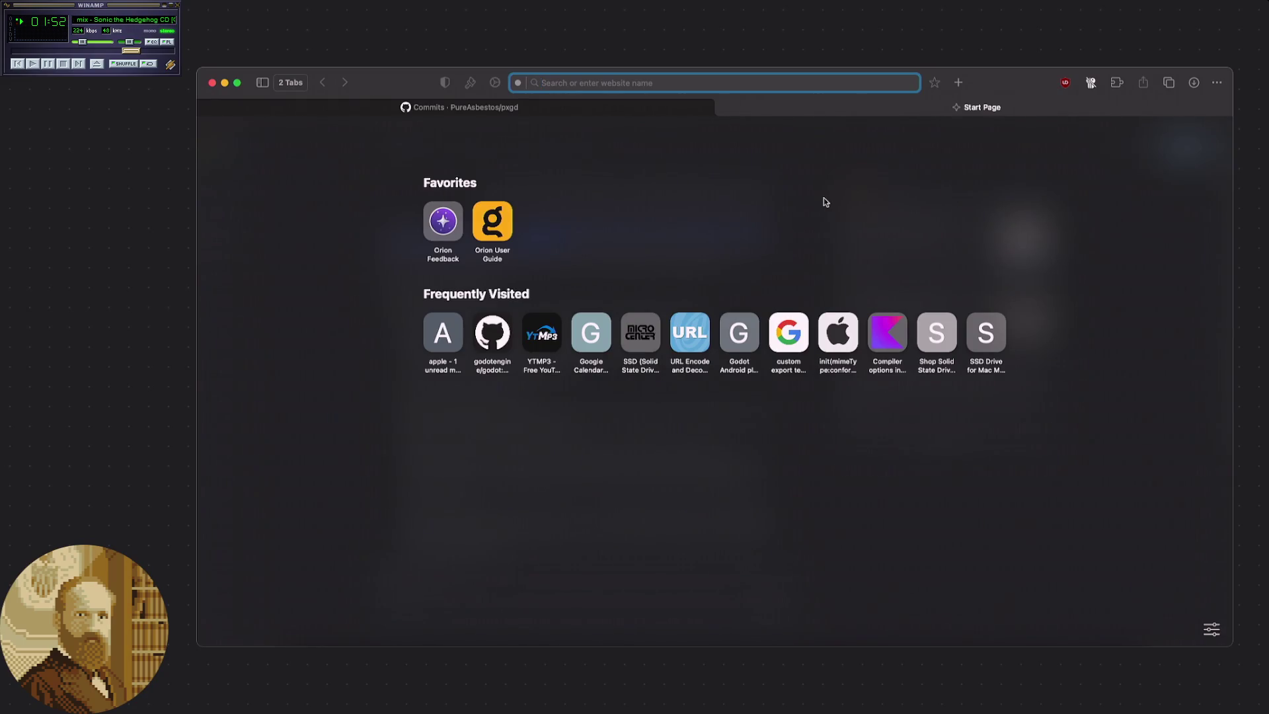
Search for potato and open a larger preview of the photo.
text(potato)
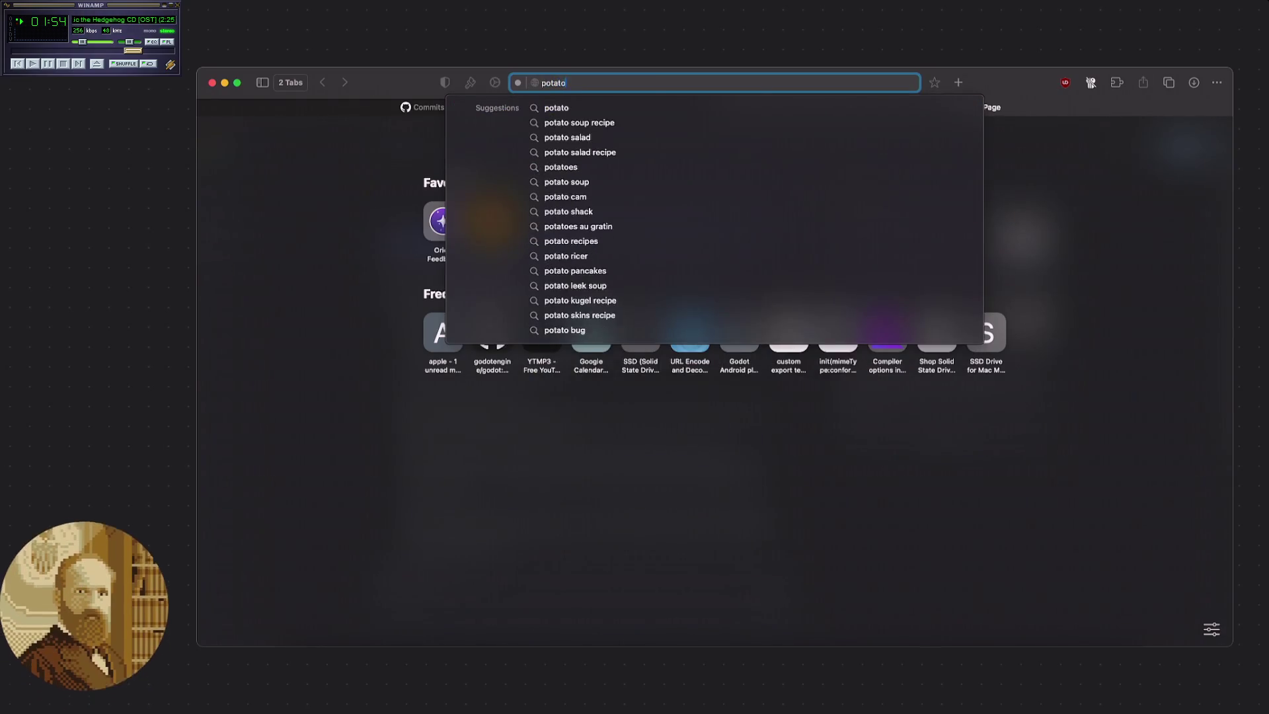
key(Return)
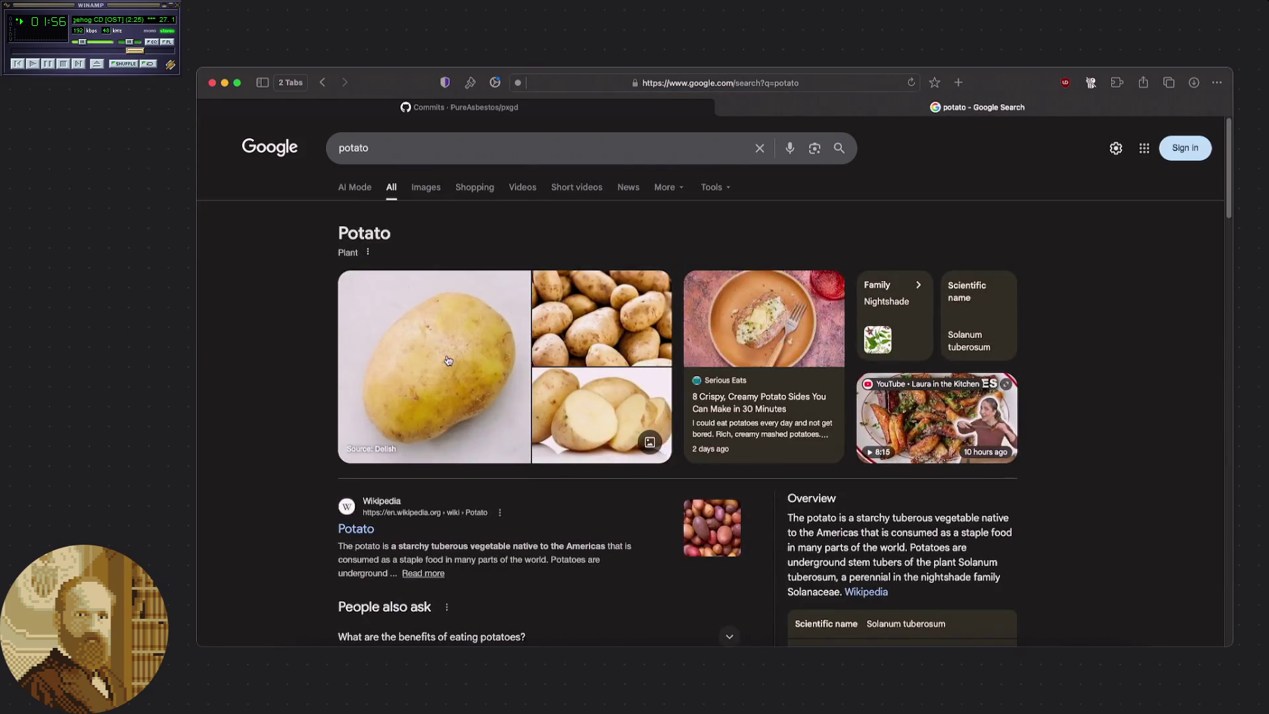
click(448, 355)
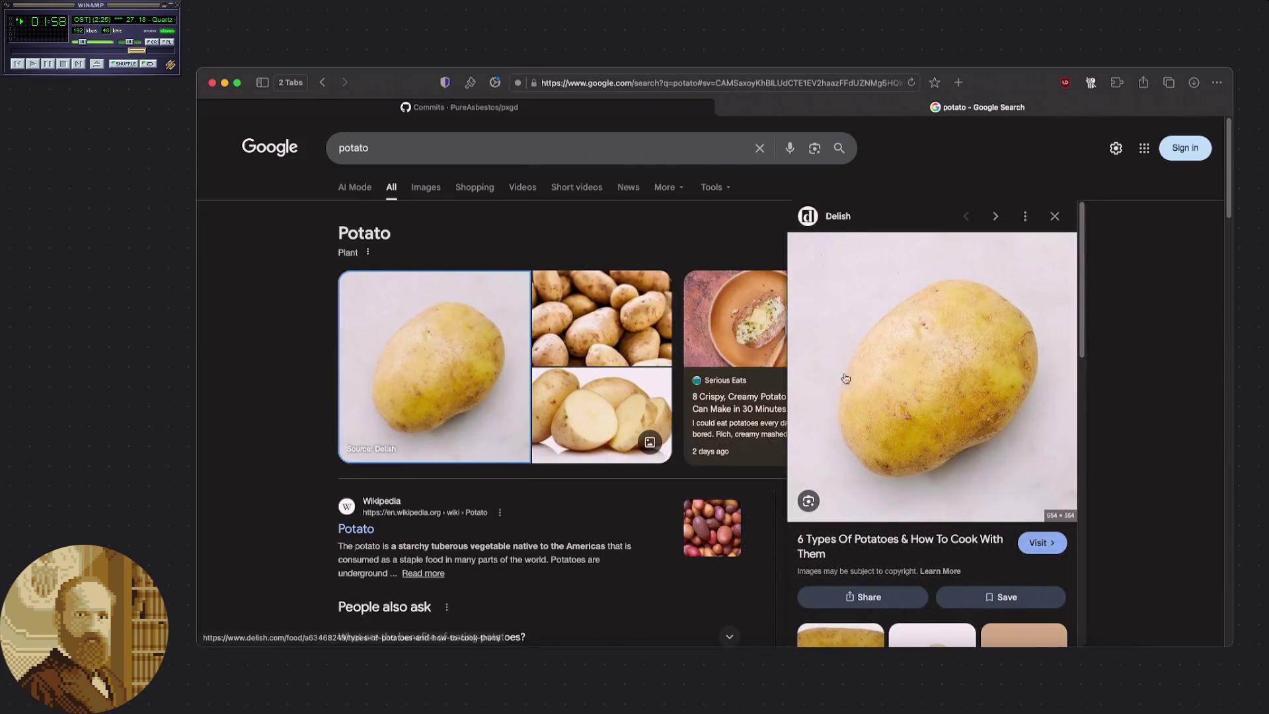
Save the photo as images.jpeg in Downloads, close the tab, and return to Pxgd.
right_click(909, 366)
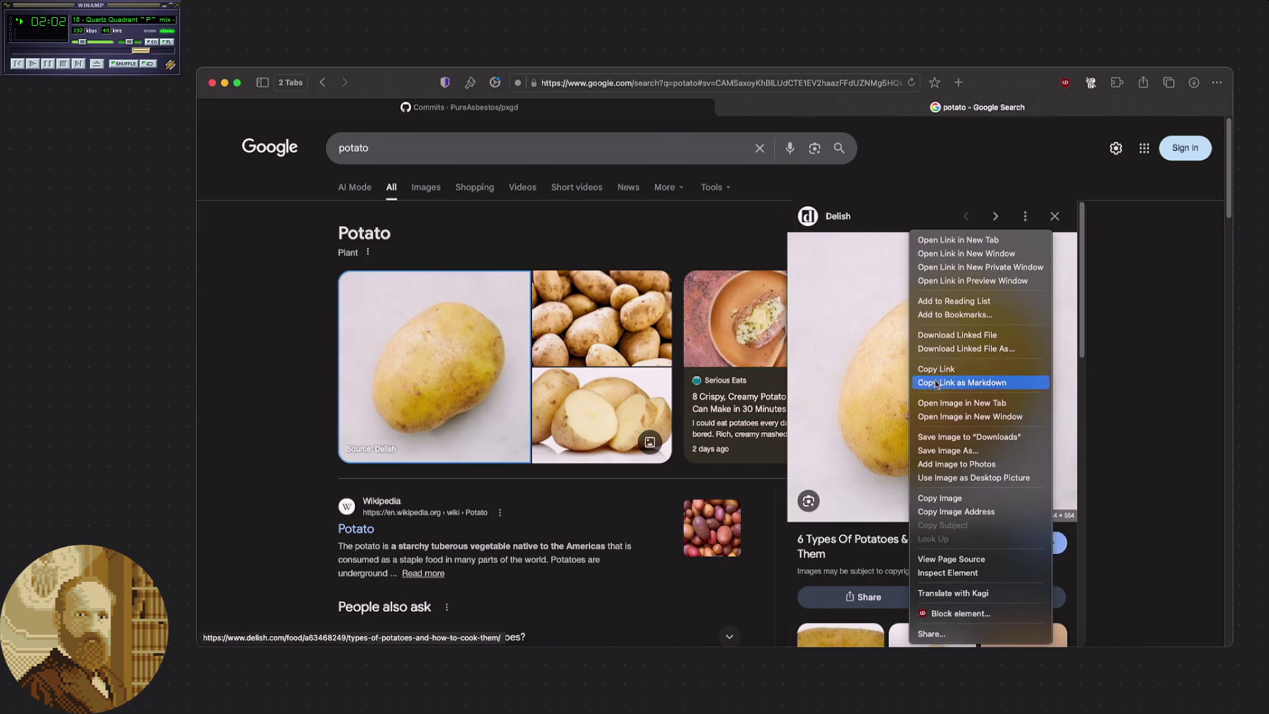
click(934, 450)
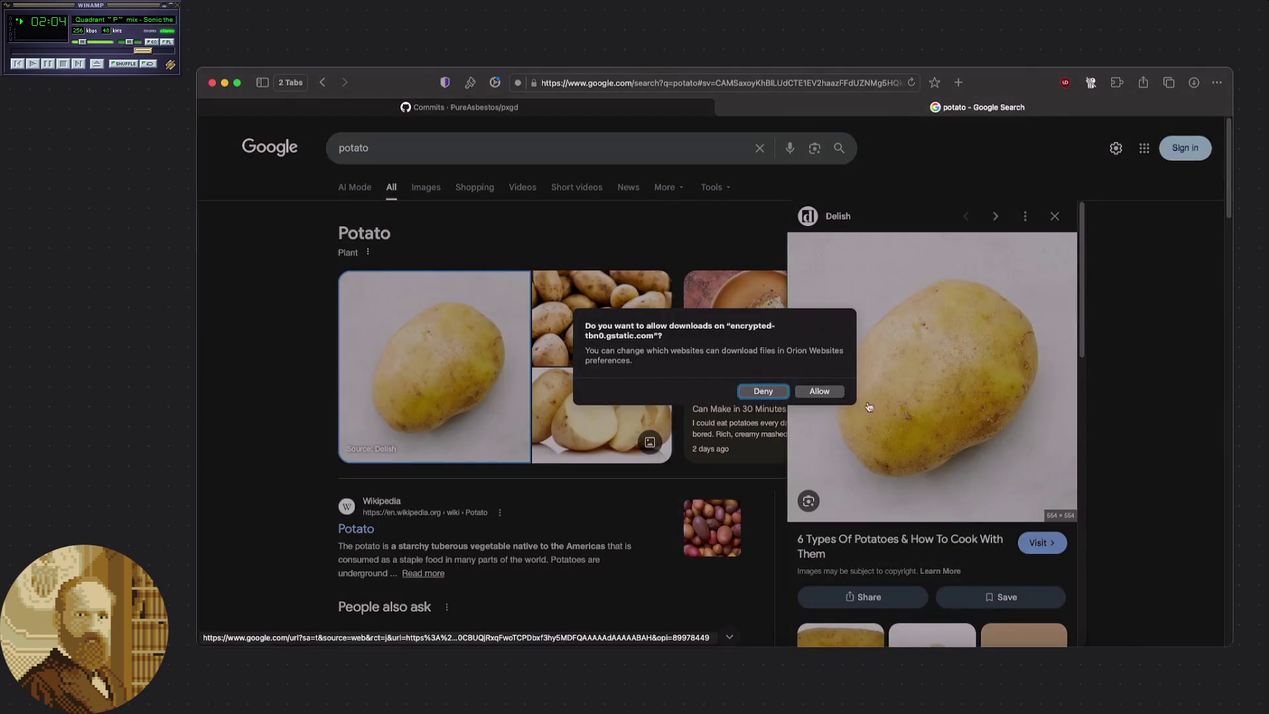
click(812, 393)
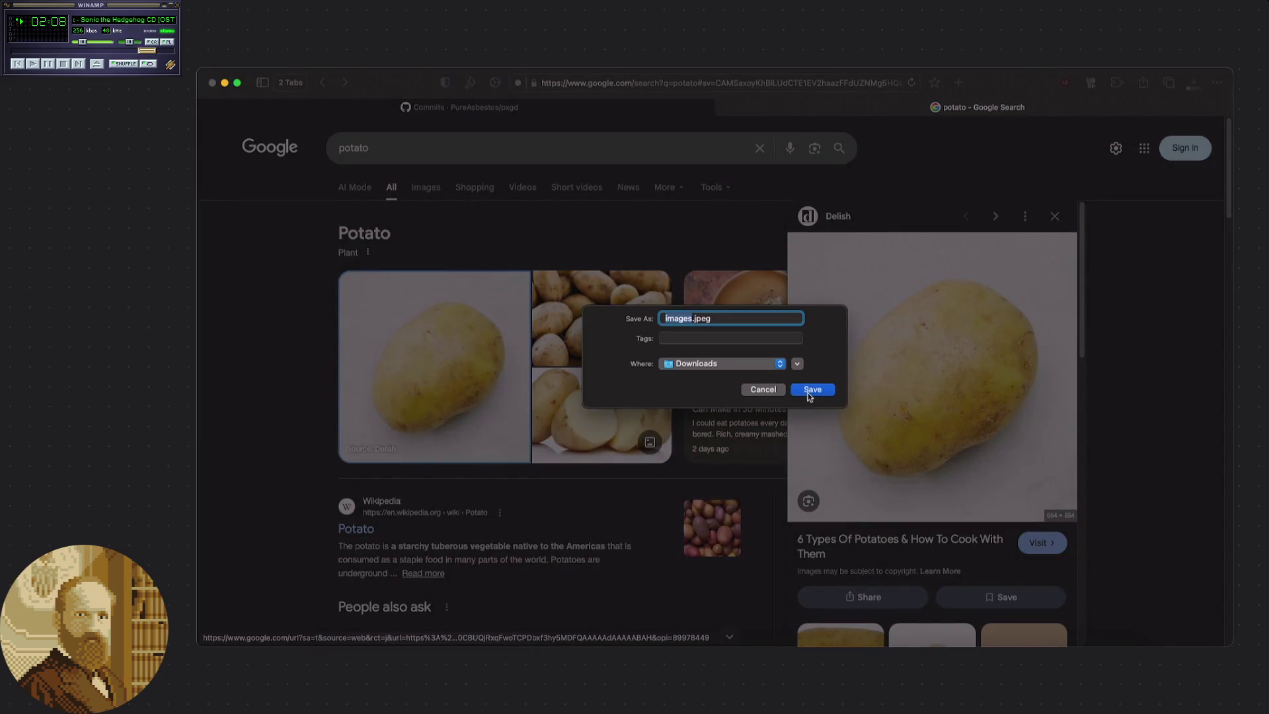
click(813, 390)
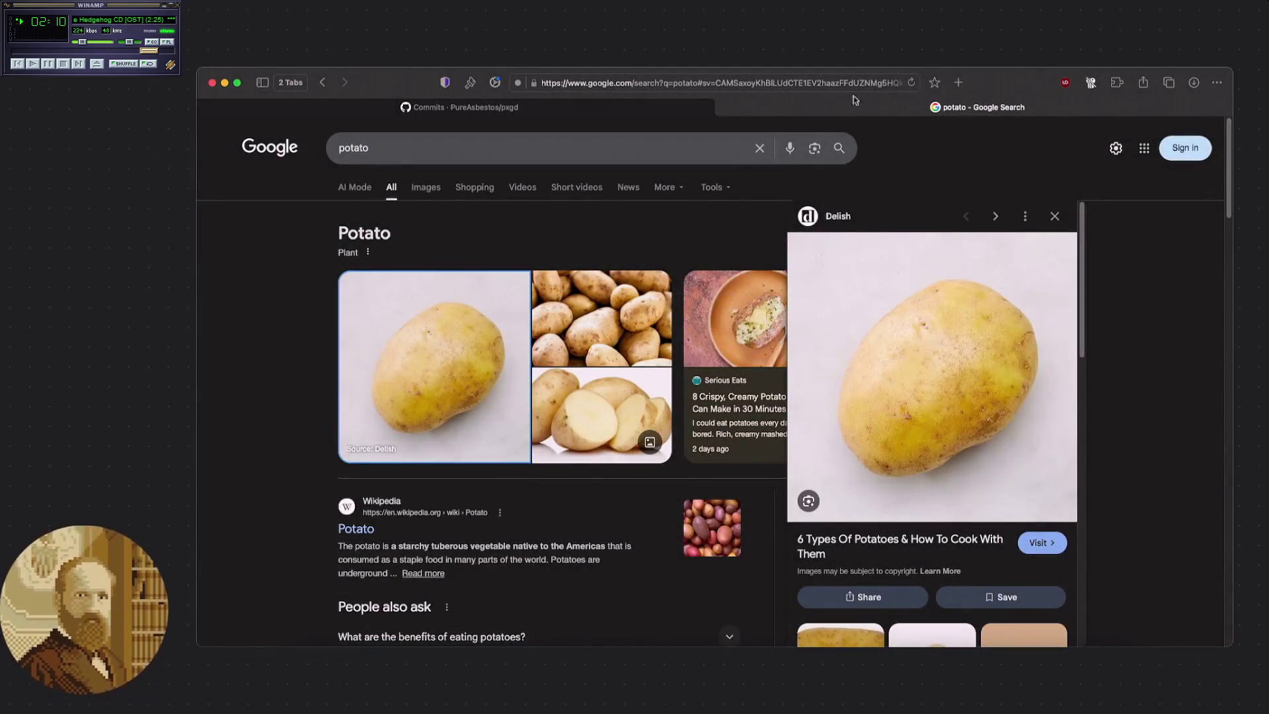
click(723, 108)
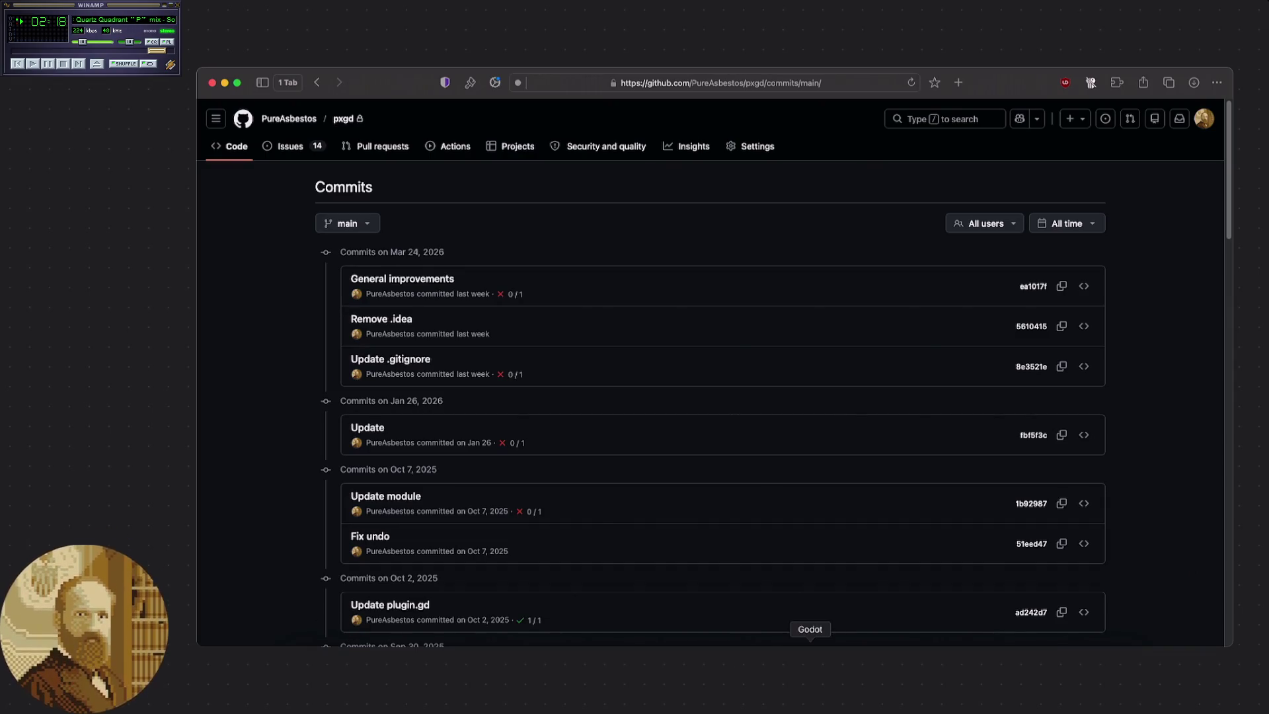
click(810, 661)
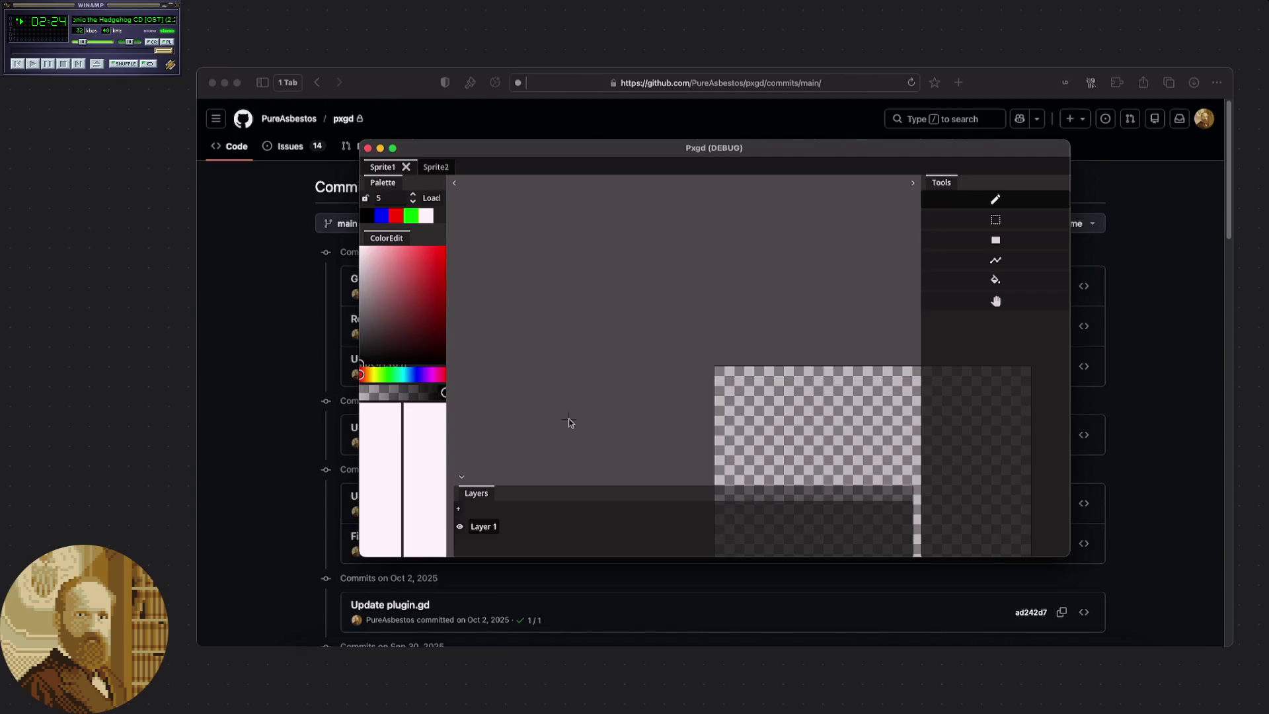
Screenshot the Pxgd palette and canvas region, open the capture, then reveal the desktop.
key(super+s)
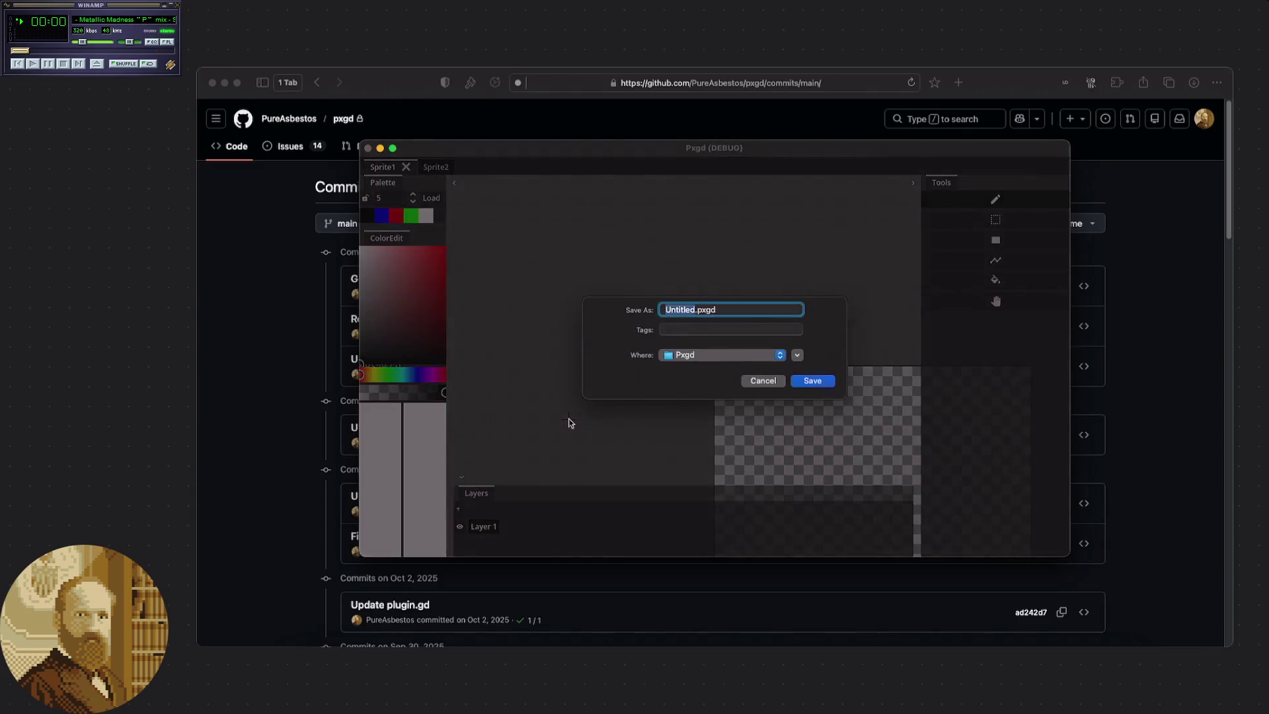
click(777, 380)
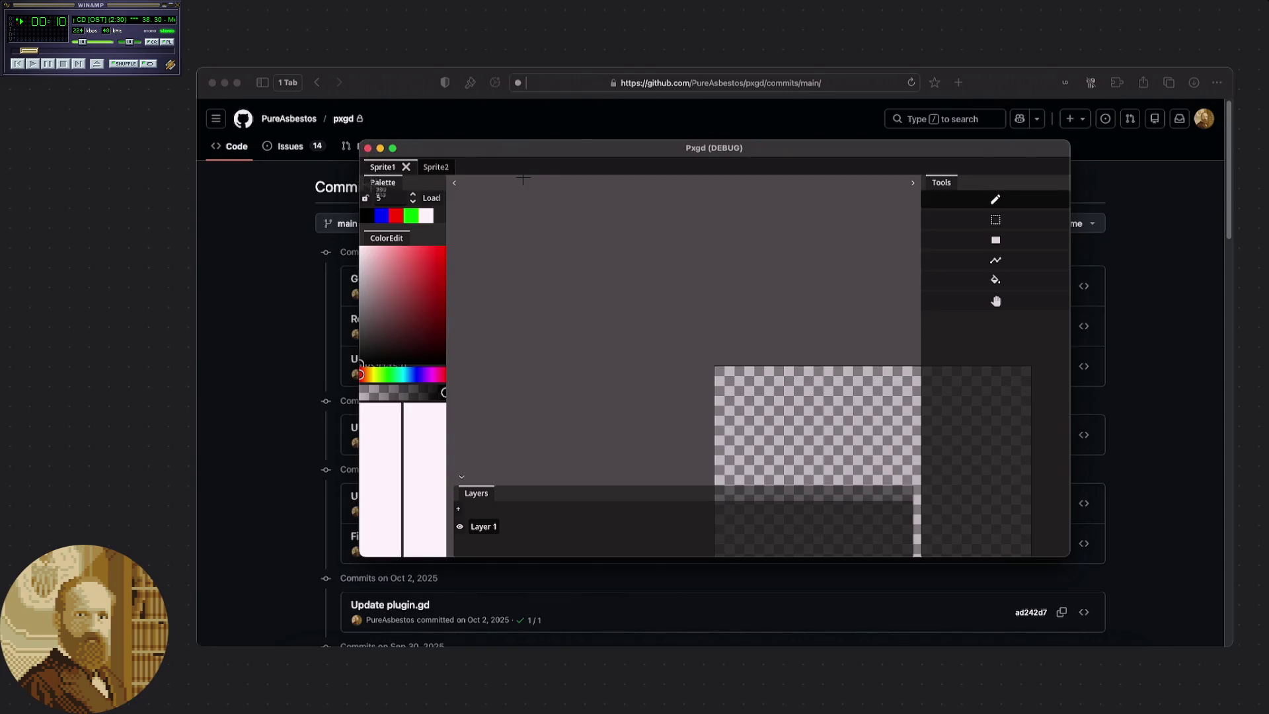
mouse_move(362, 140)
mouse_down()
mouse_move(487, 508)
mouse_move(595, 546)
mouse_move(745, 550)
mouse_move(685, 513)
mouse_move(636, 390)
mouse_move(590, 382)
mouse_move(590, 399)
mouse_up()
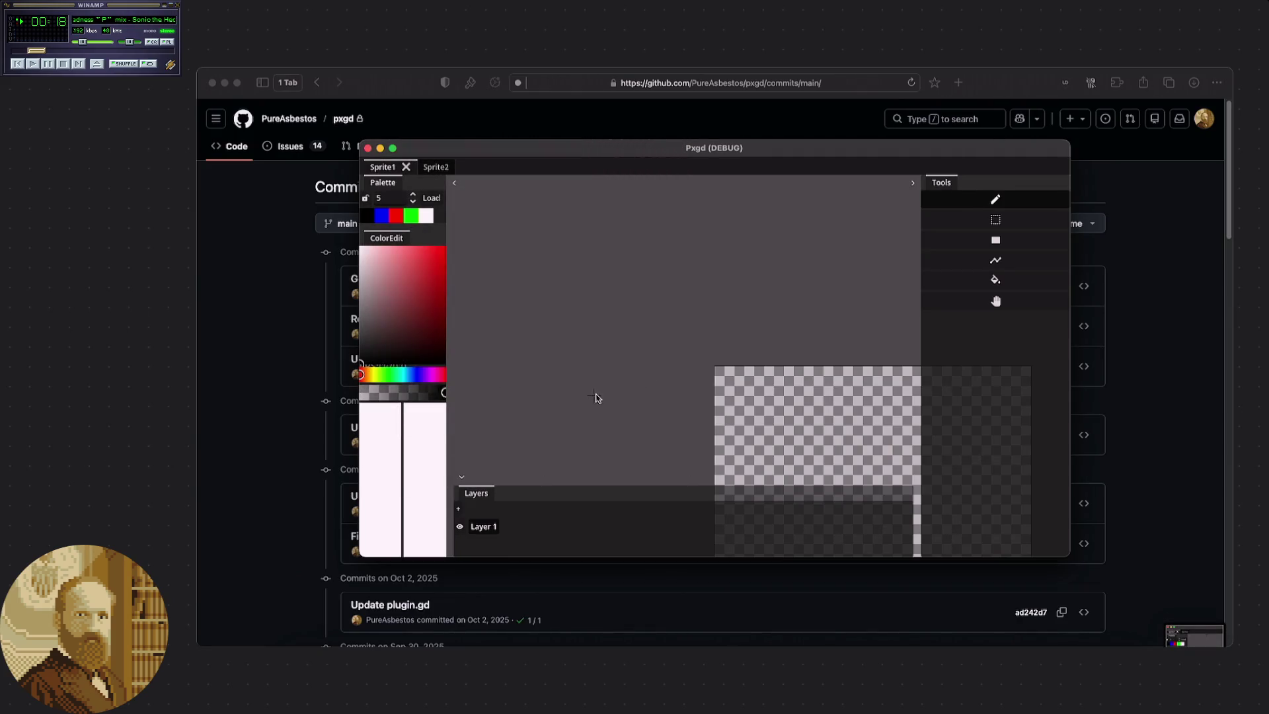
click(1188, 641)
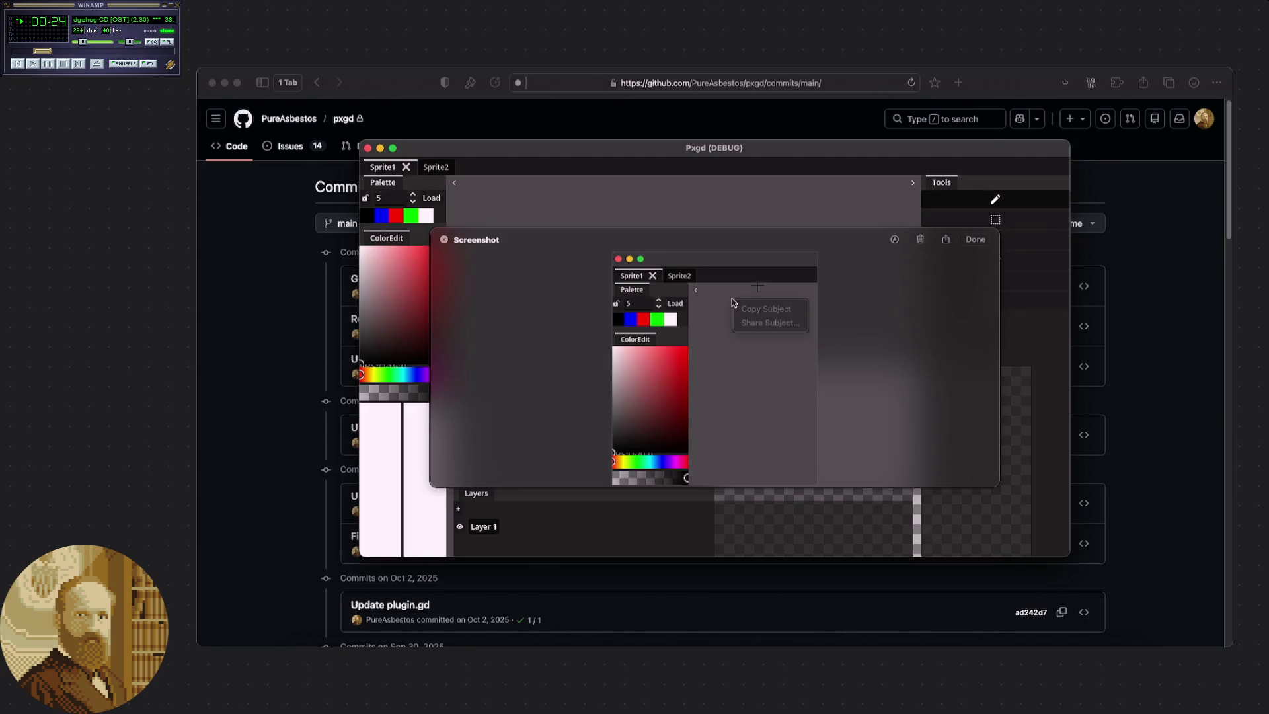
key(F11)
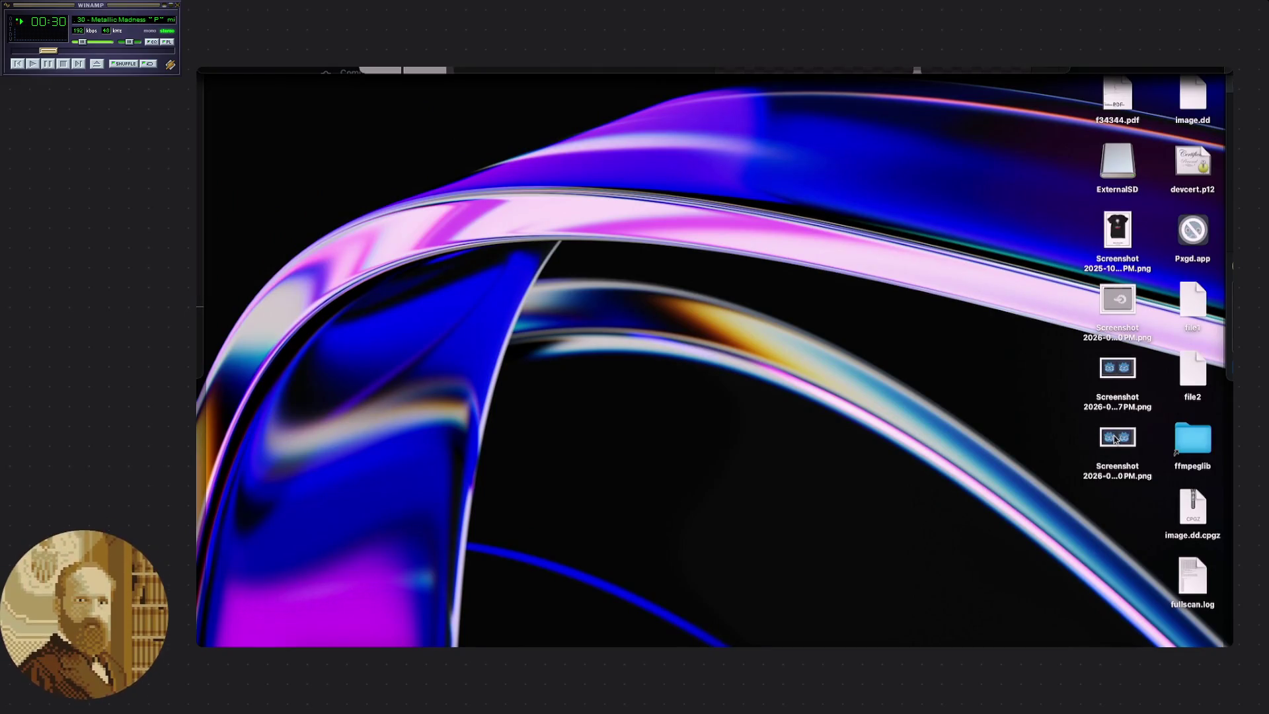
Select the newest screenshot file on the desktop and check its options.
click(1109, 378)
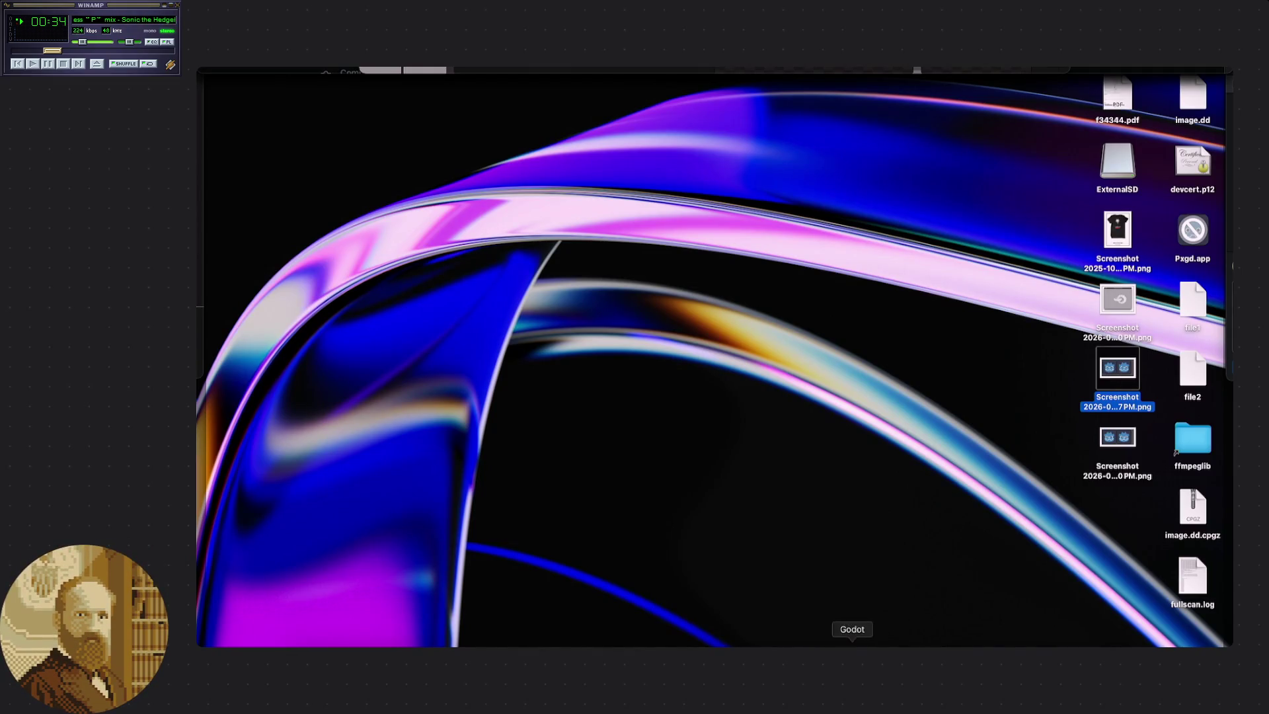
right_click(1101, 375)
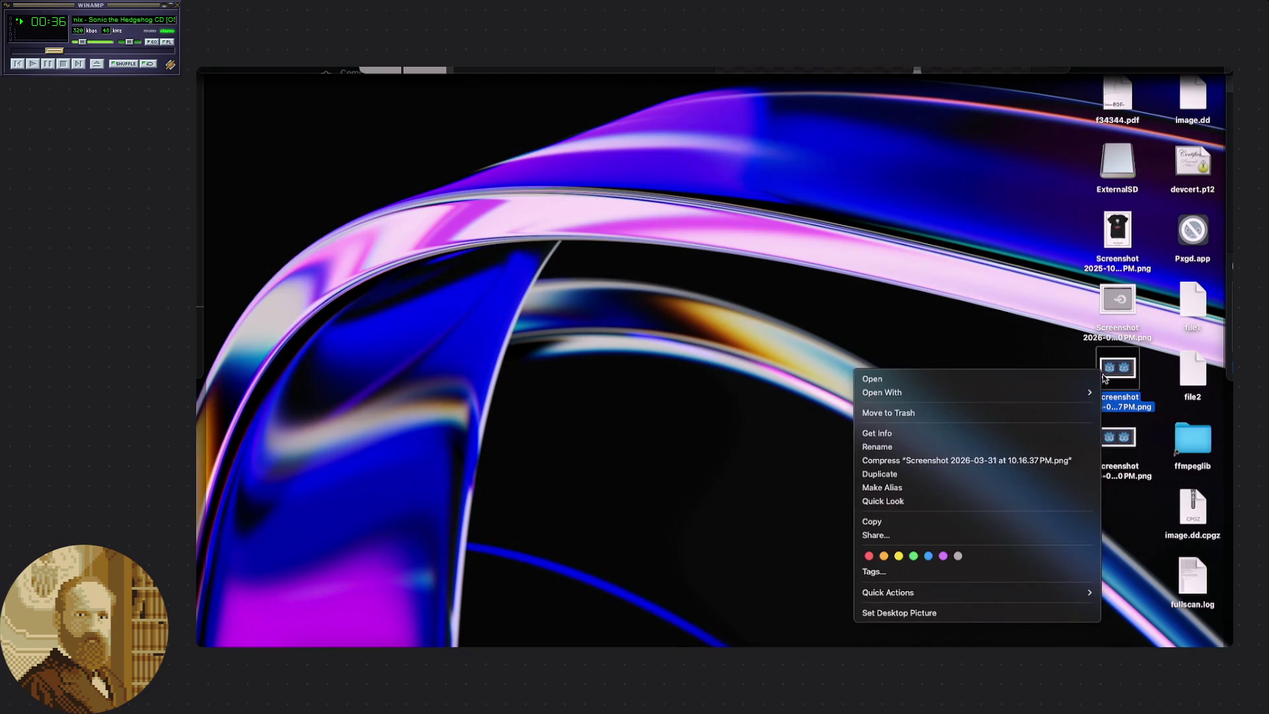
click(1120, 377)
Close the screenshot preview and return to Pxgd with its image import options open.
click(1005, 518)
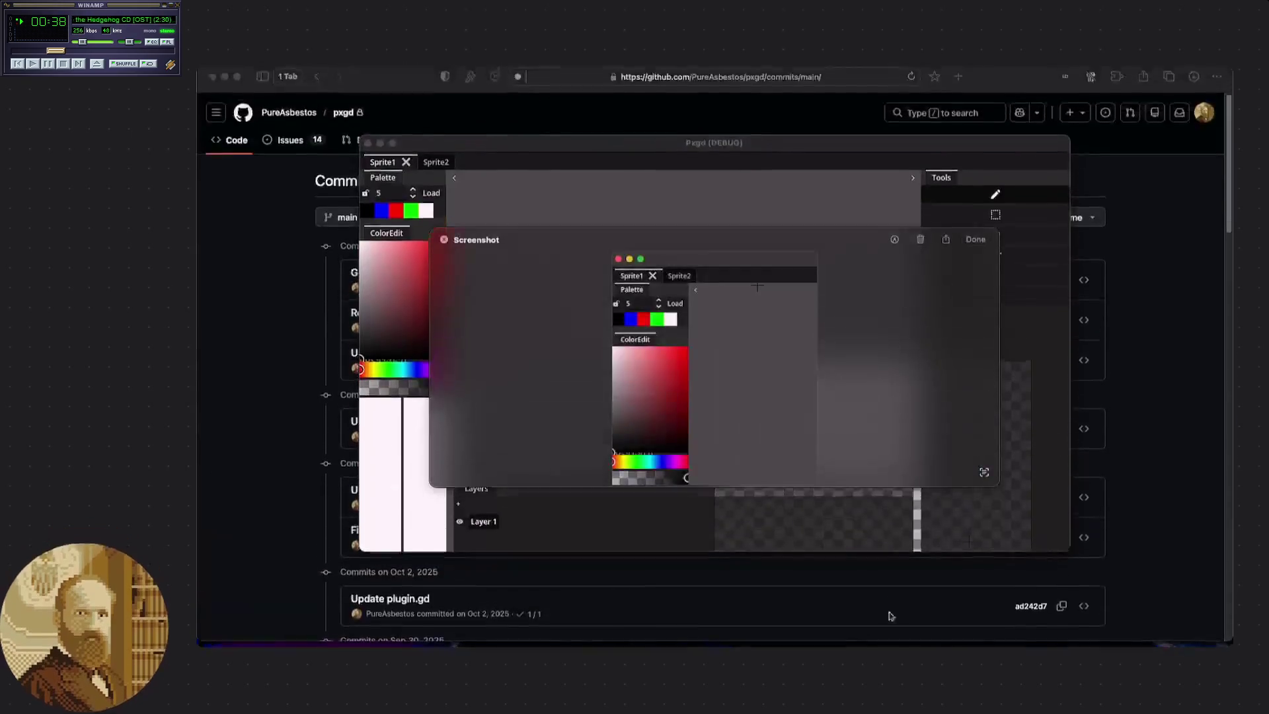
click(443, 241)
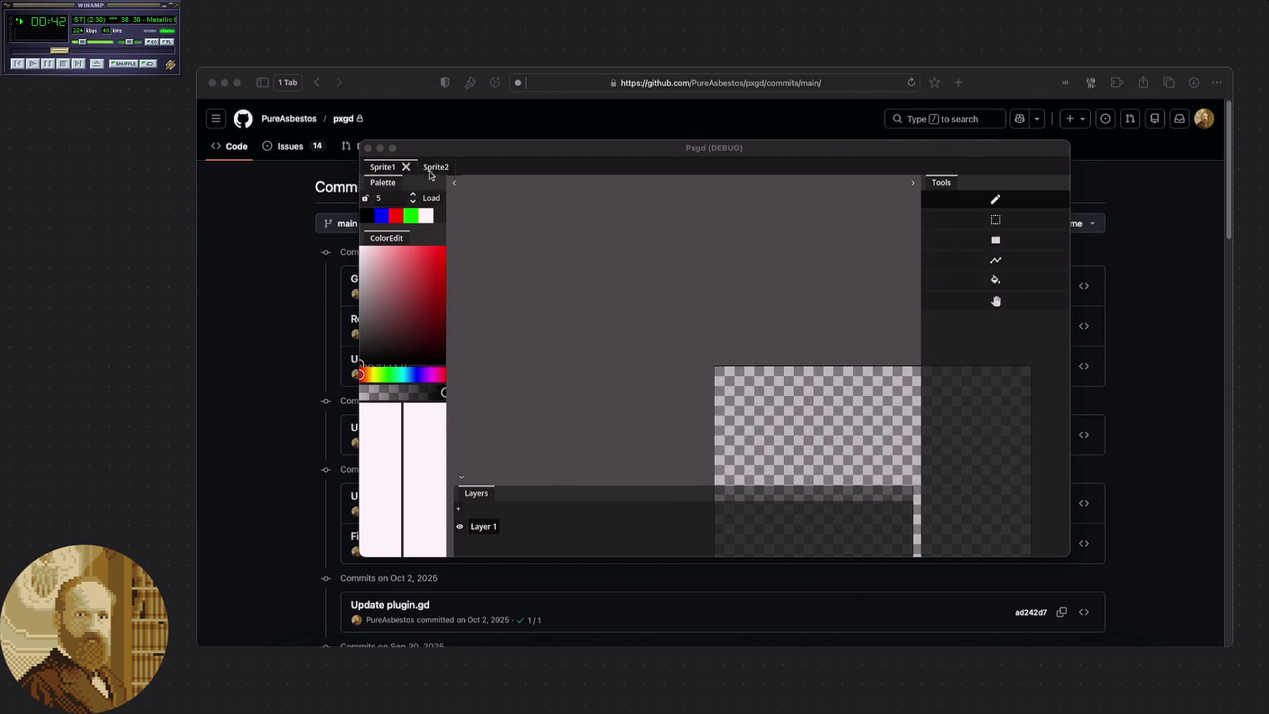
right_click(261, 71)
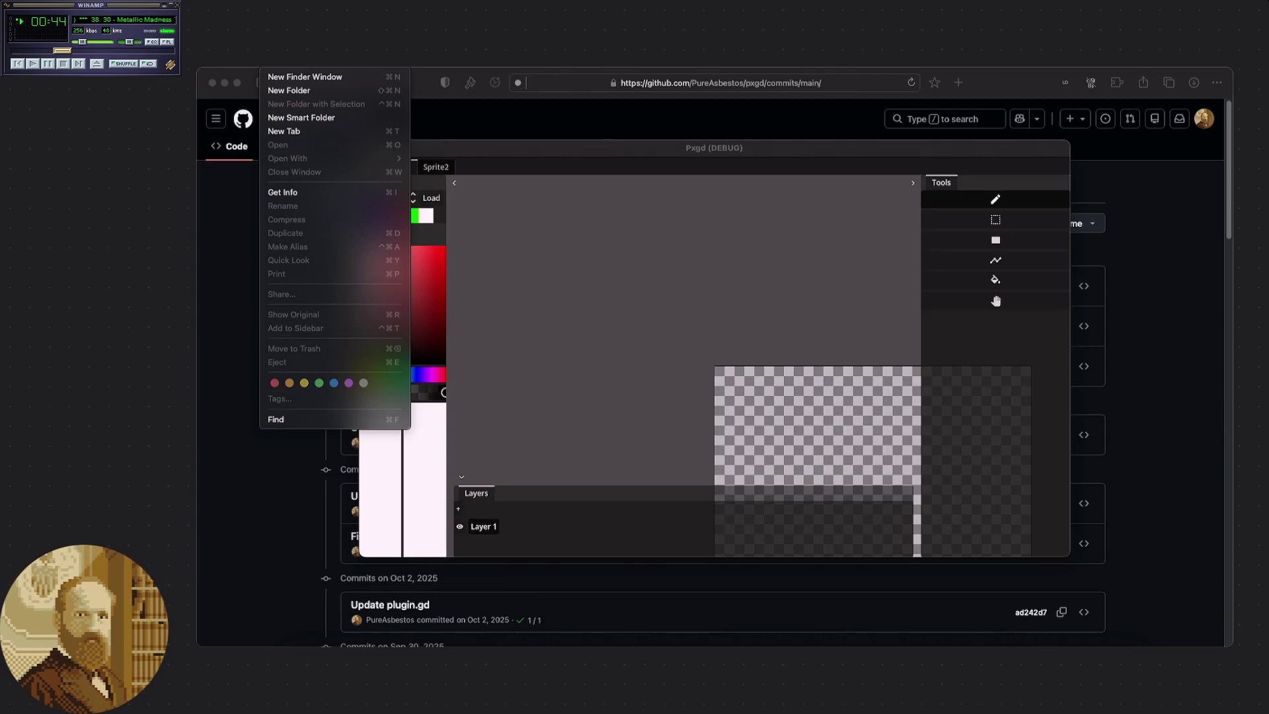
click(534, 220)
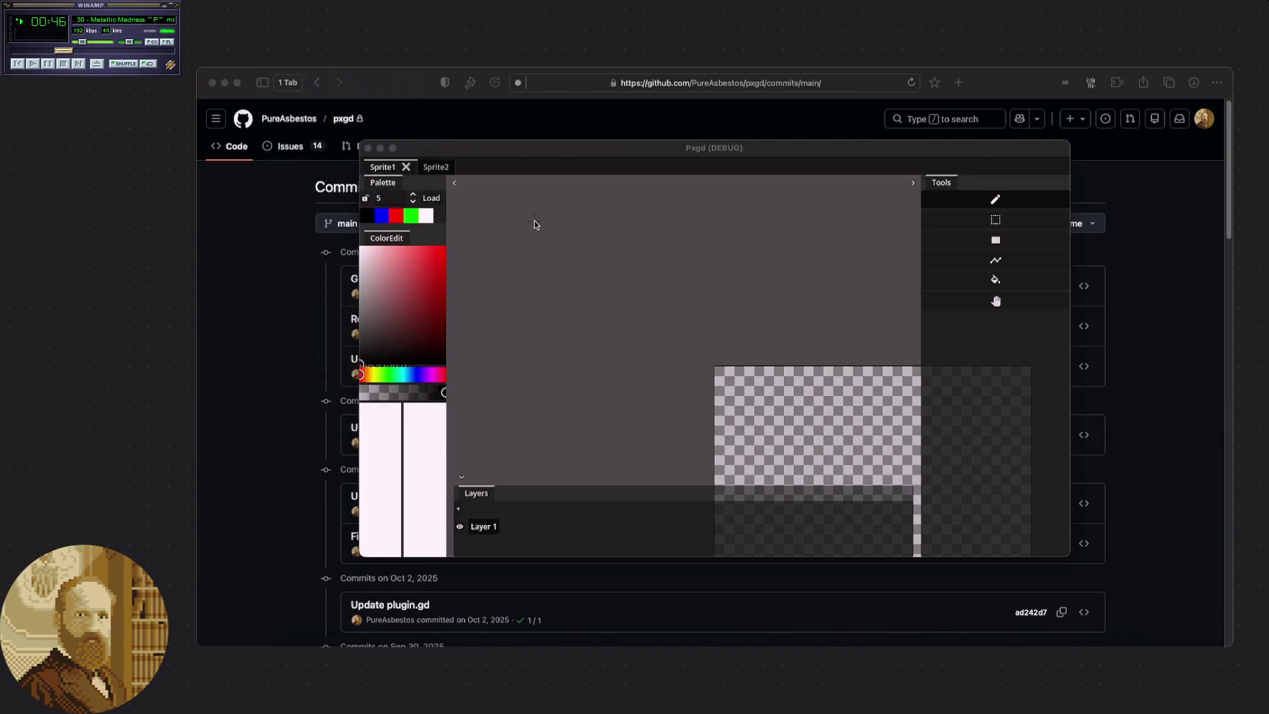
click(278, 78)
click(278, 78)
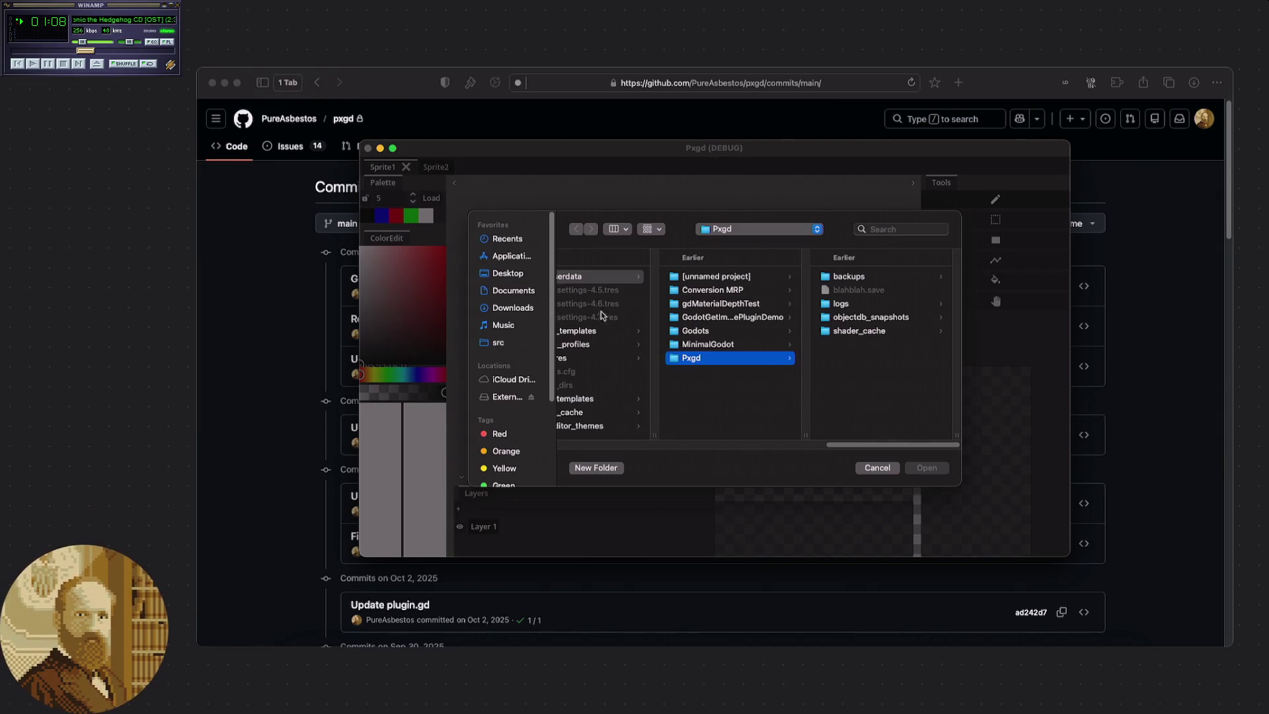
Browse Downloads and then Desktop in the Open dialog and load the chosen screenshot onto the canvas.
mouse_move(465, 348)
mouse_down()
mouse_move(348, 358)
mouse_move(359, 358)
mouse_up()
drag(832, 449, 871, 445)
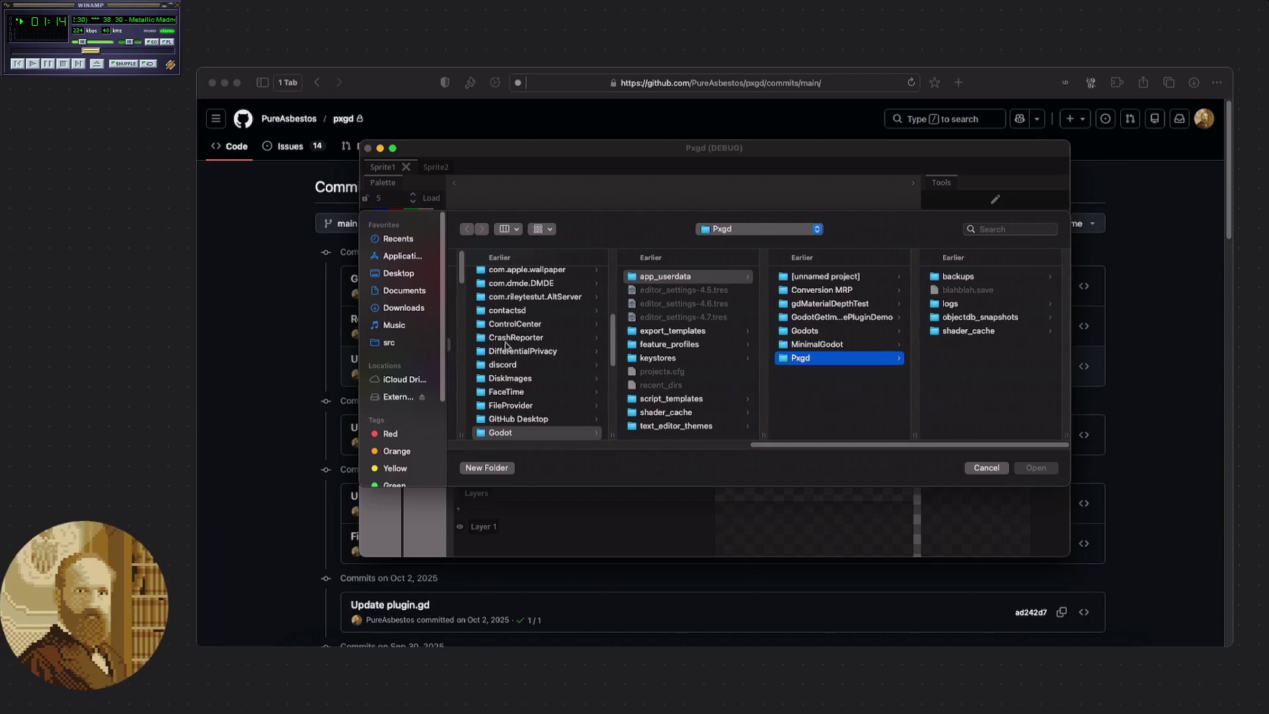
click(392, 310)
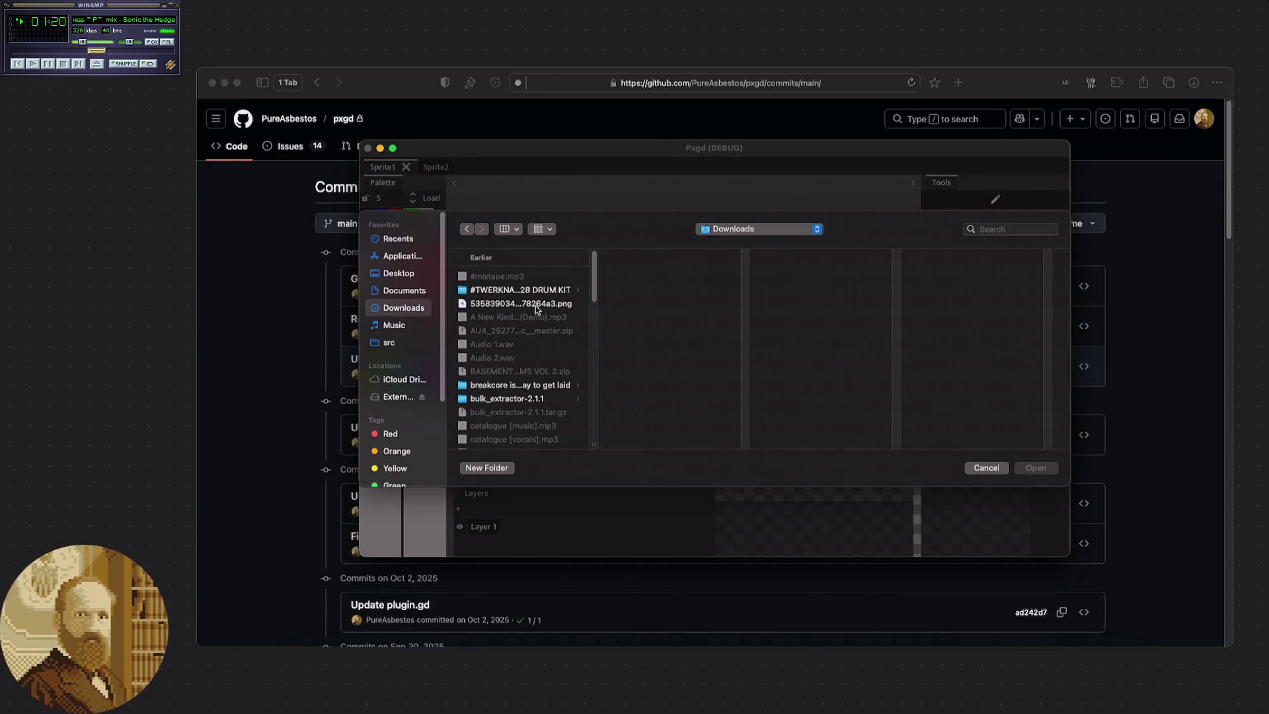
click(469, 306)
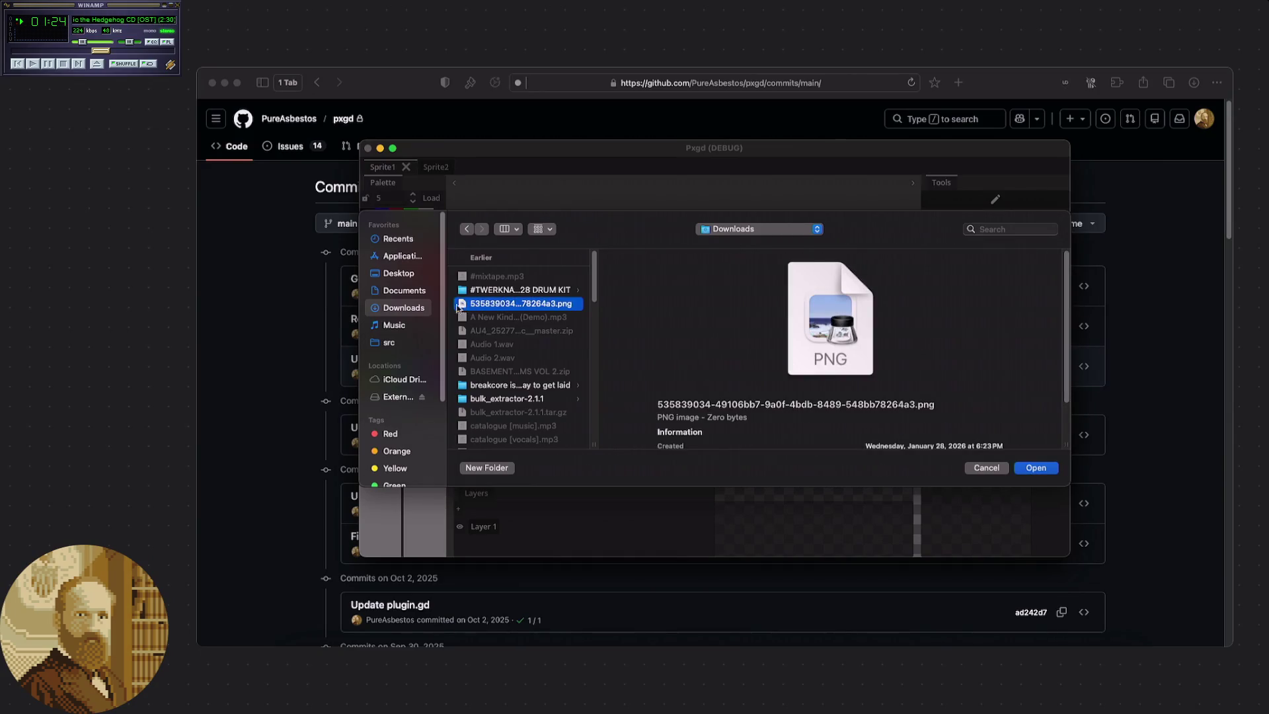
click(400, 275)
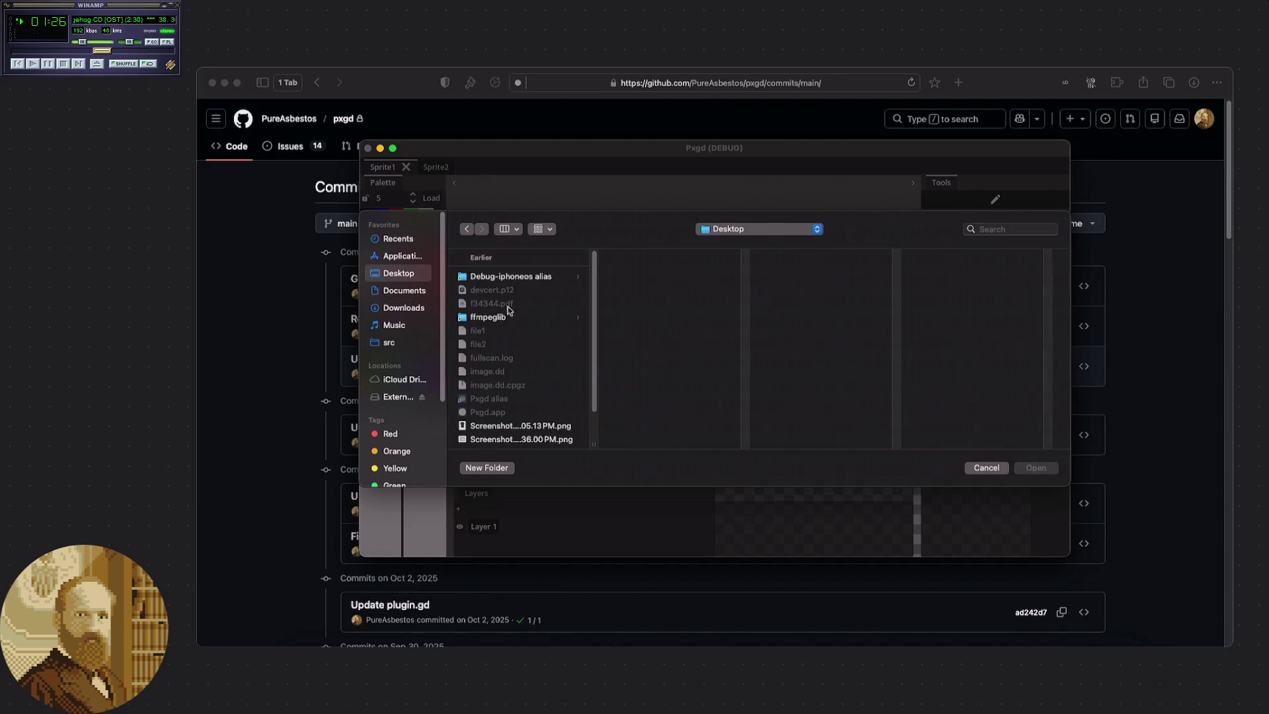
scroll(525, 331, down, 1)
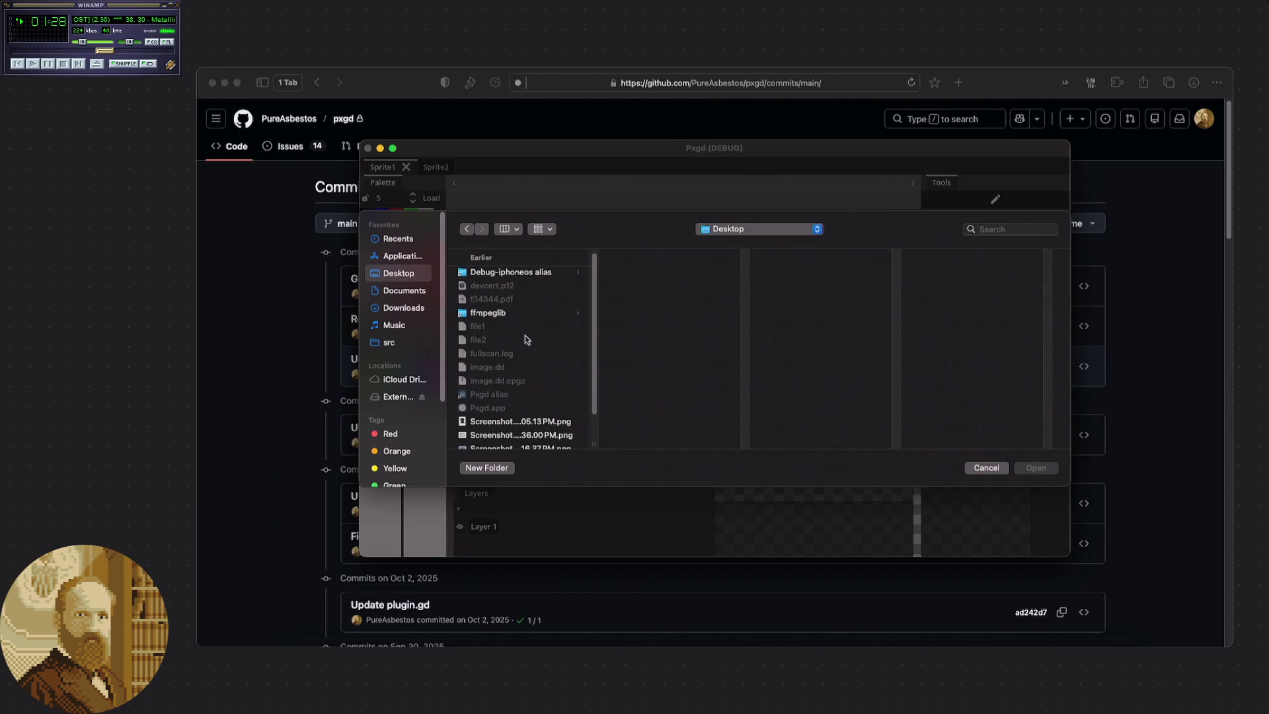
scroll(526, 337, down, 3)
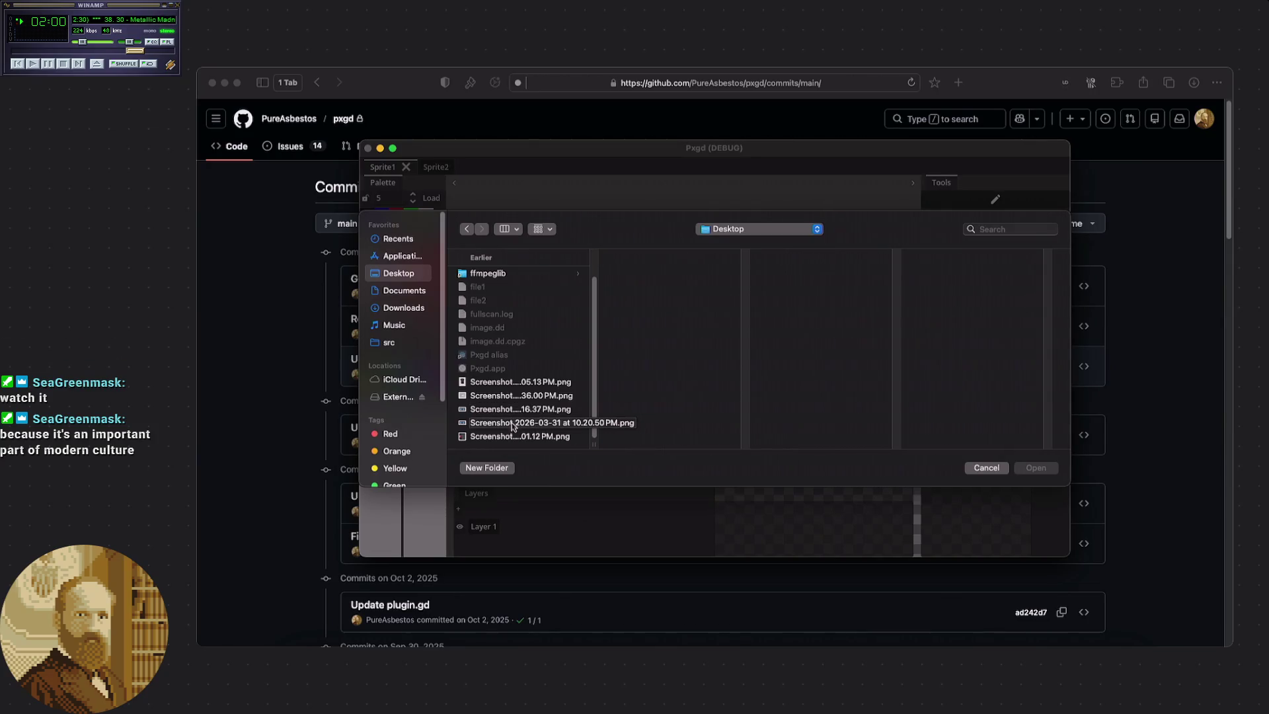
double_click(513, 415)
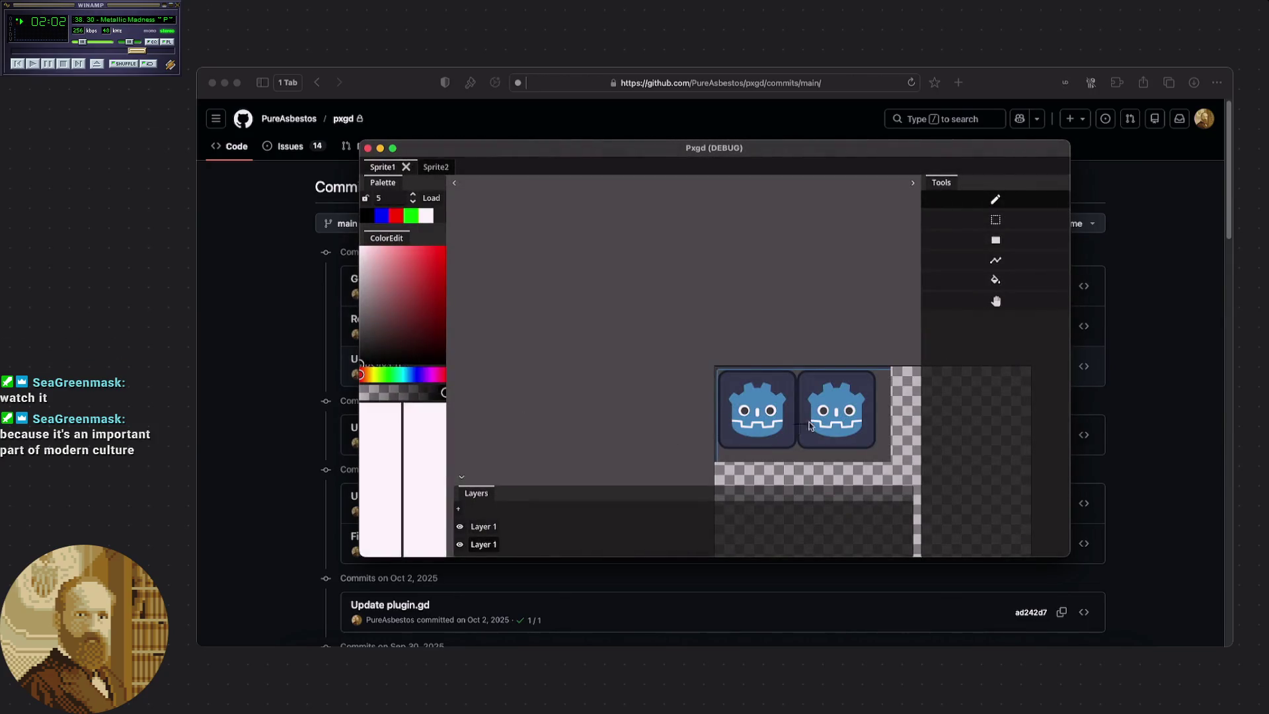
Export the two-Godot-icon canvas as sample.png into the Pxgd folder.
scroll(850, 425, up, 5)
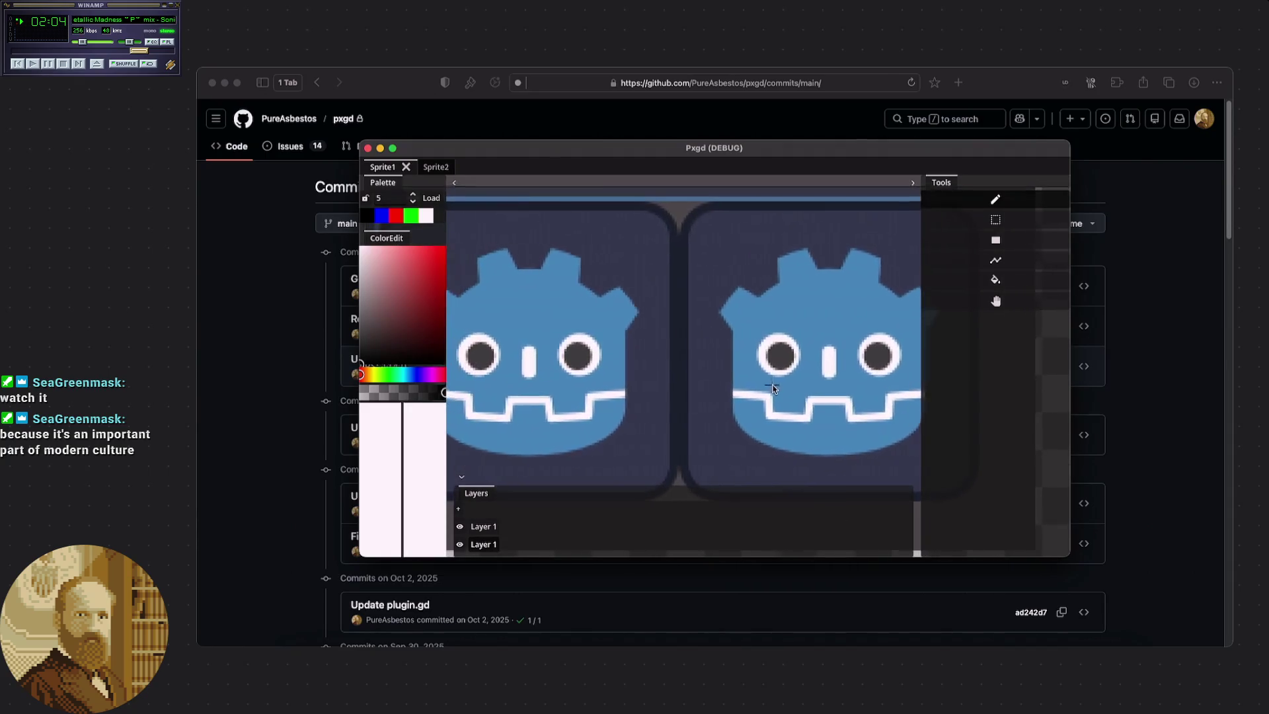
scroll(688, 310, up, 2)
scroll(687, 315, down, 5)
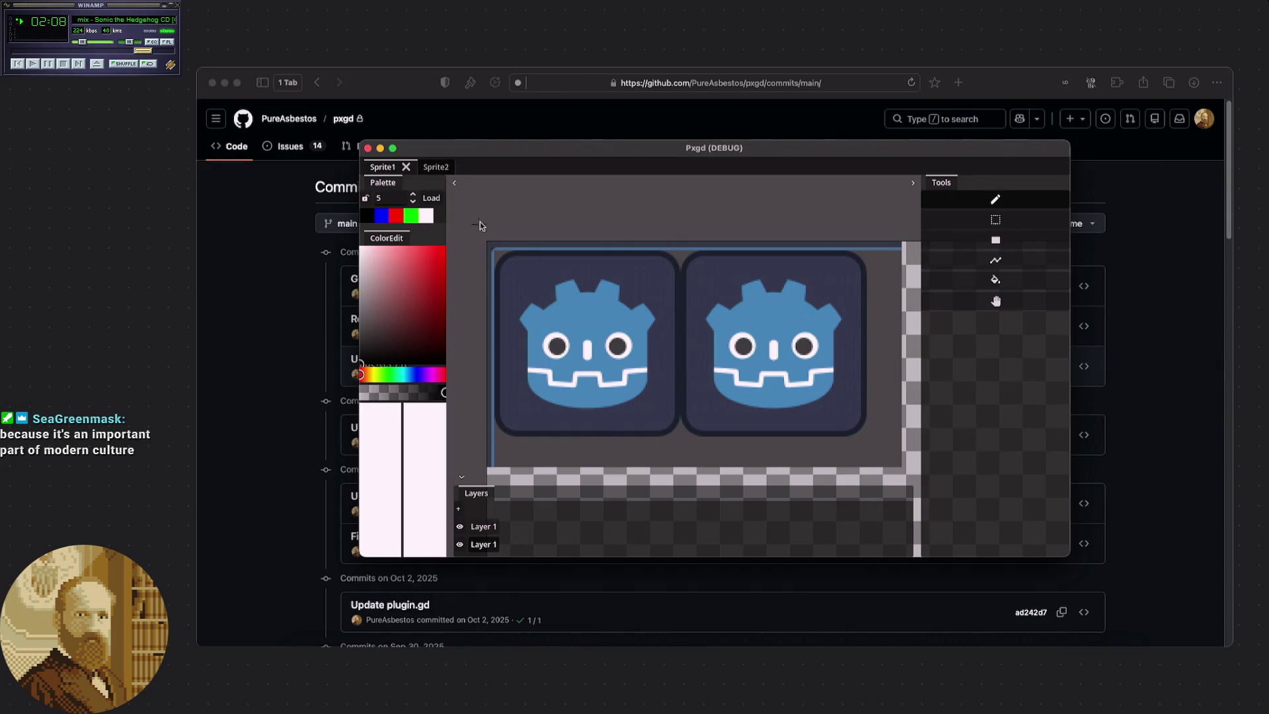
right_click(261, 72)
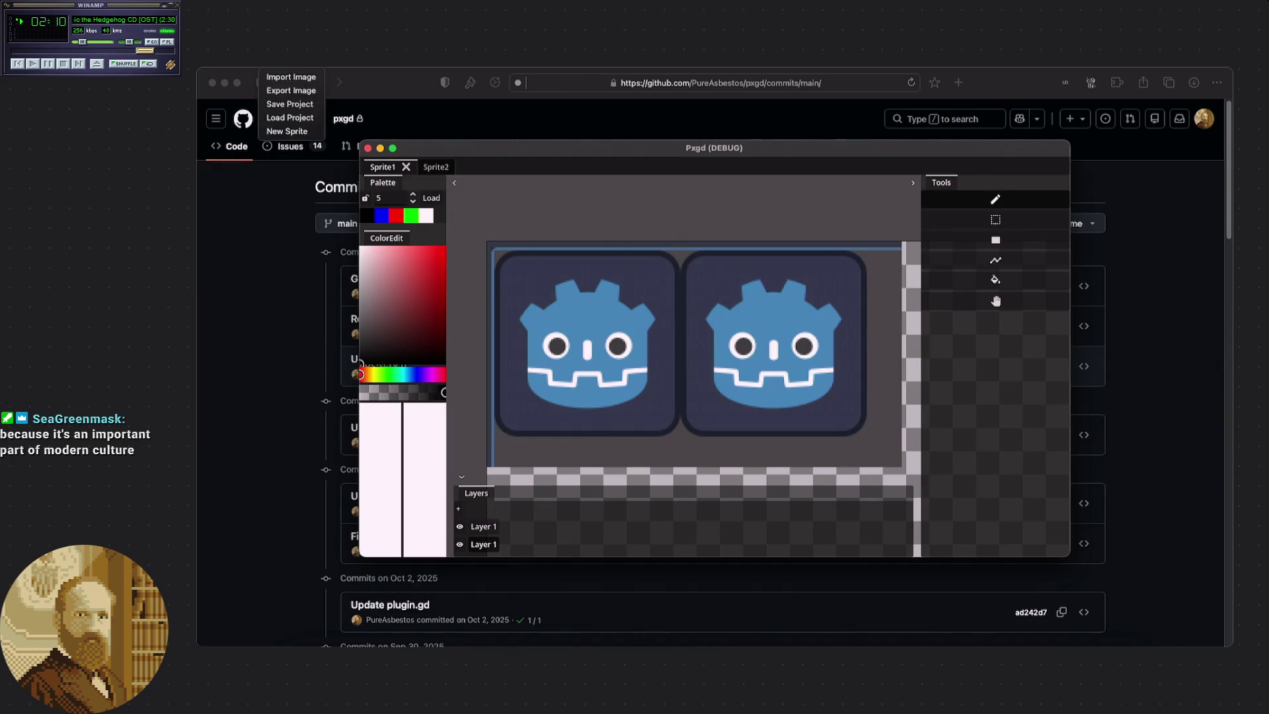
click(291, 90)
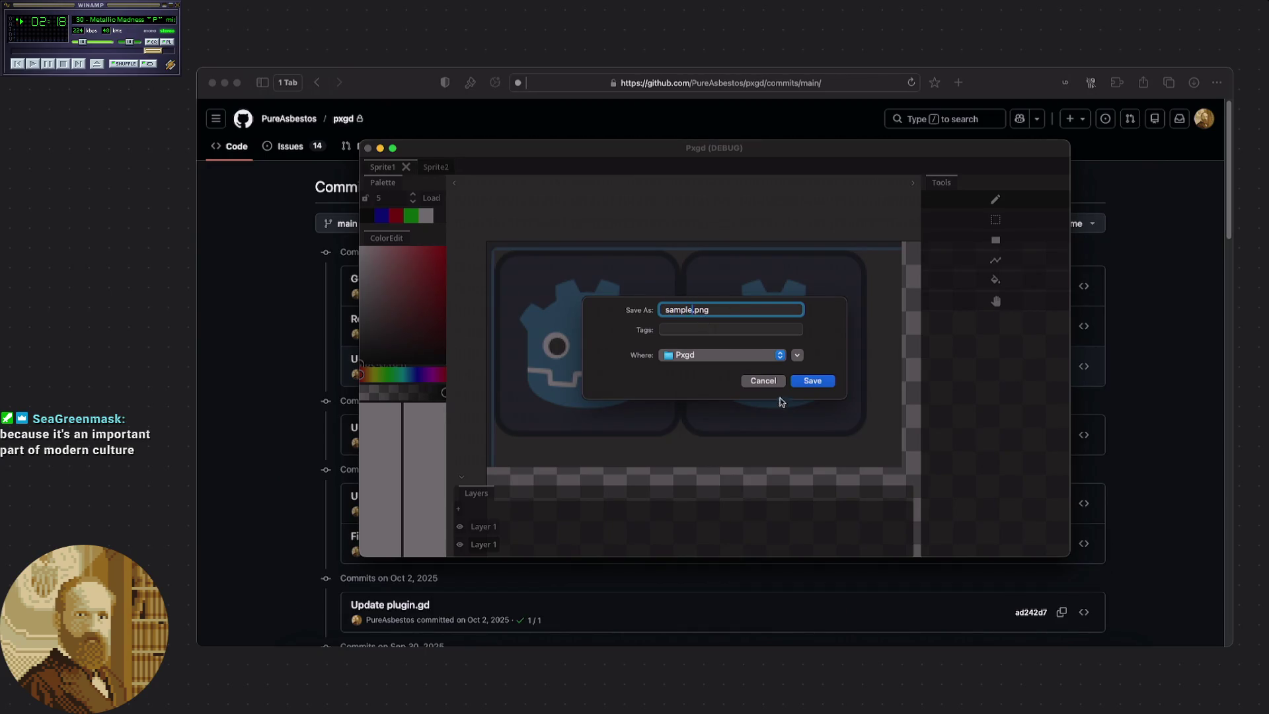
click(814, 382)
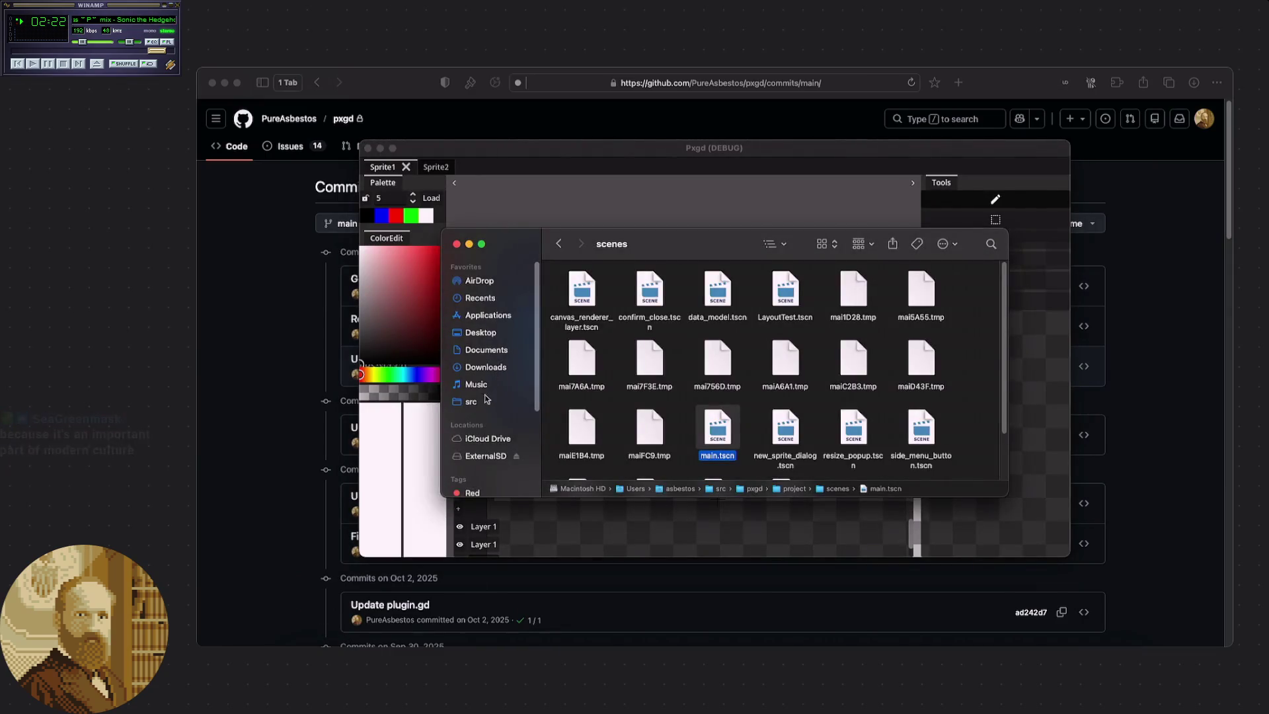
Browse src › pxgd › project in Finder looking for the exported image, then return to Pxgd.
click(480, 401)
mouse_move(717, 249)
mouse_down()
mouse_move(631, 261)
mouse_move(673, 467)
mouse_move(655, 248)
mouse_move(681, 415)
mouse_move(660, 272)
mouse_up()
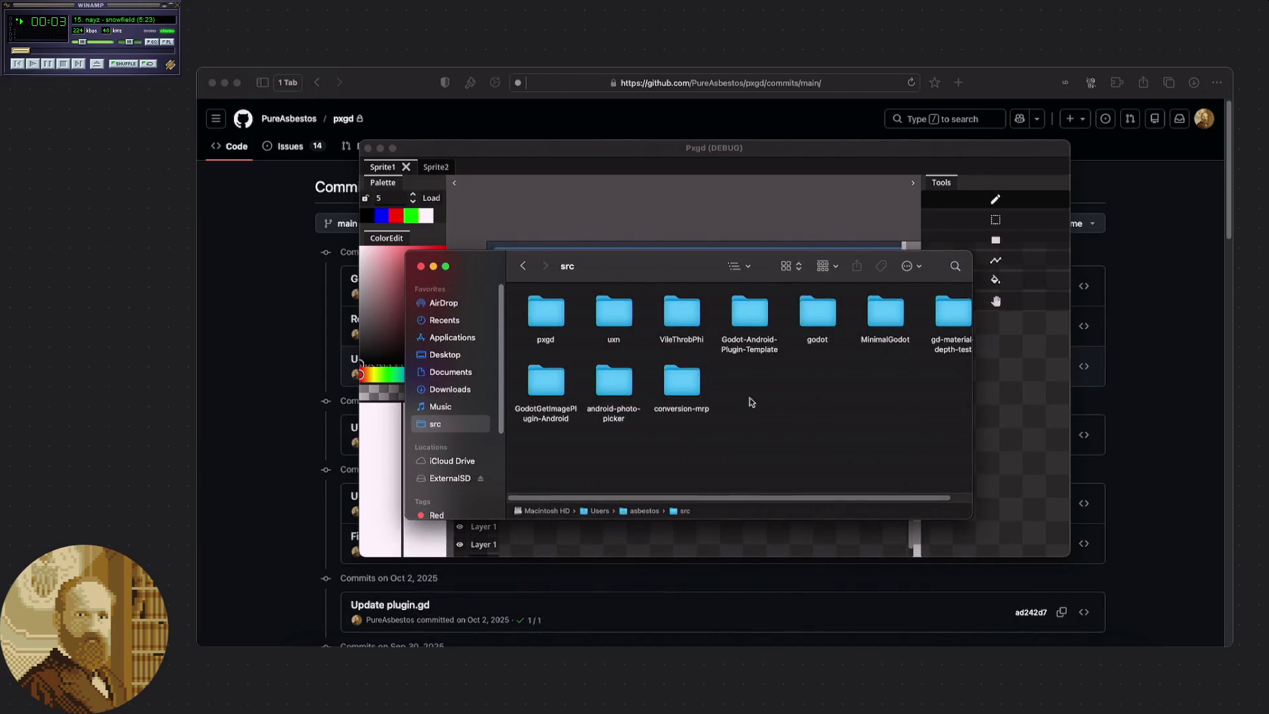
drag(684, 494, 696, 502)
scroll(760, 503, left, 2)
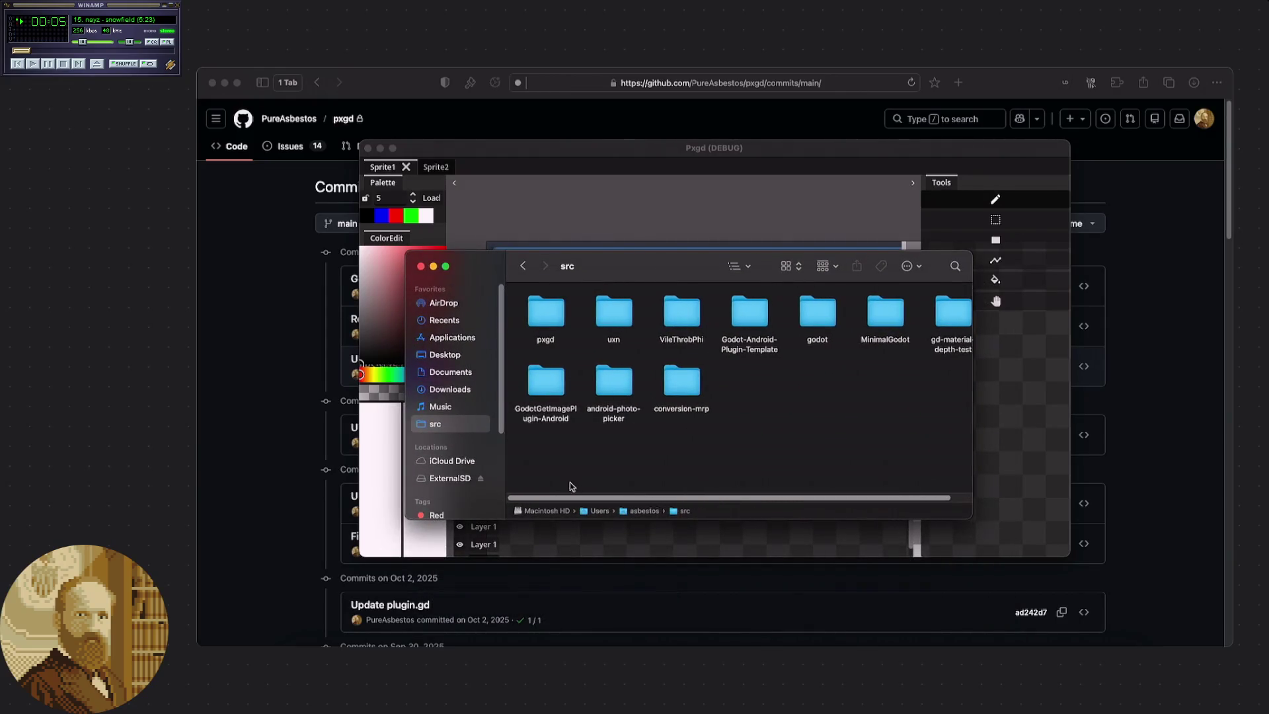
double_click(546, 314)
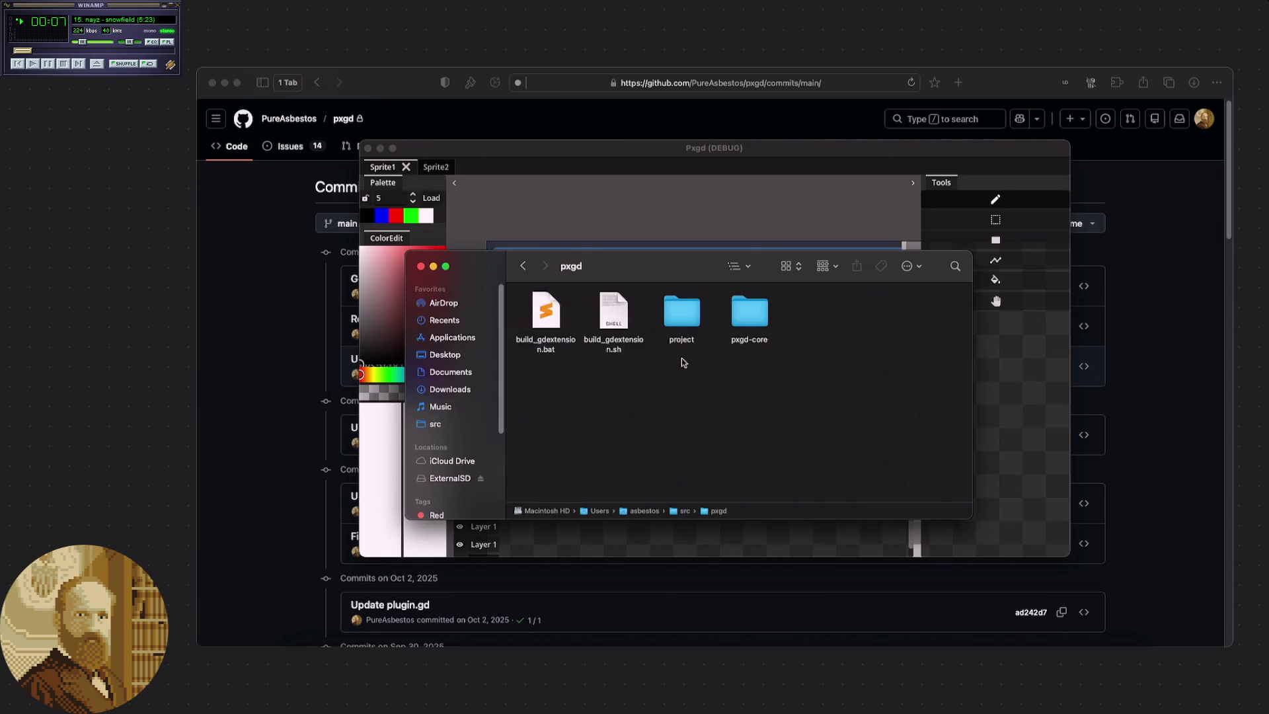
double_click(681, 312)
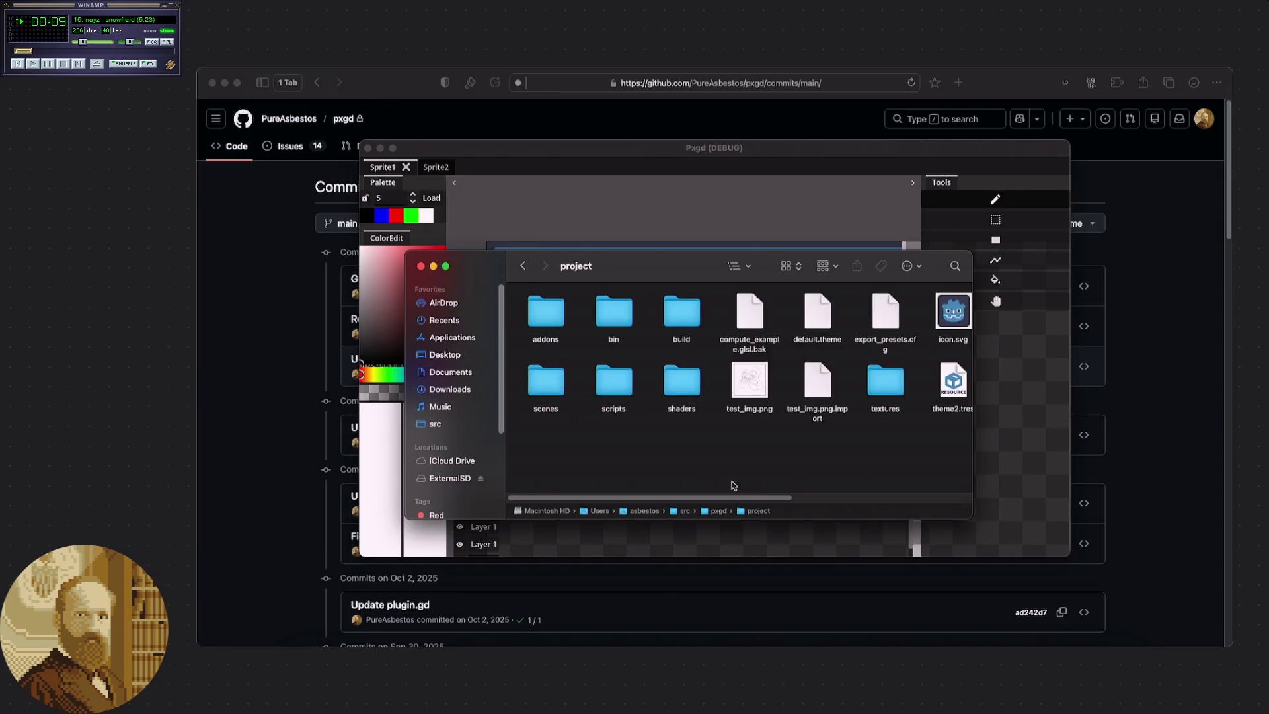
drag(725, 500, 917, 495)
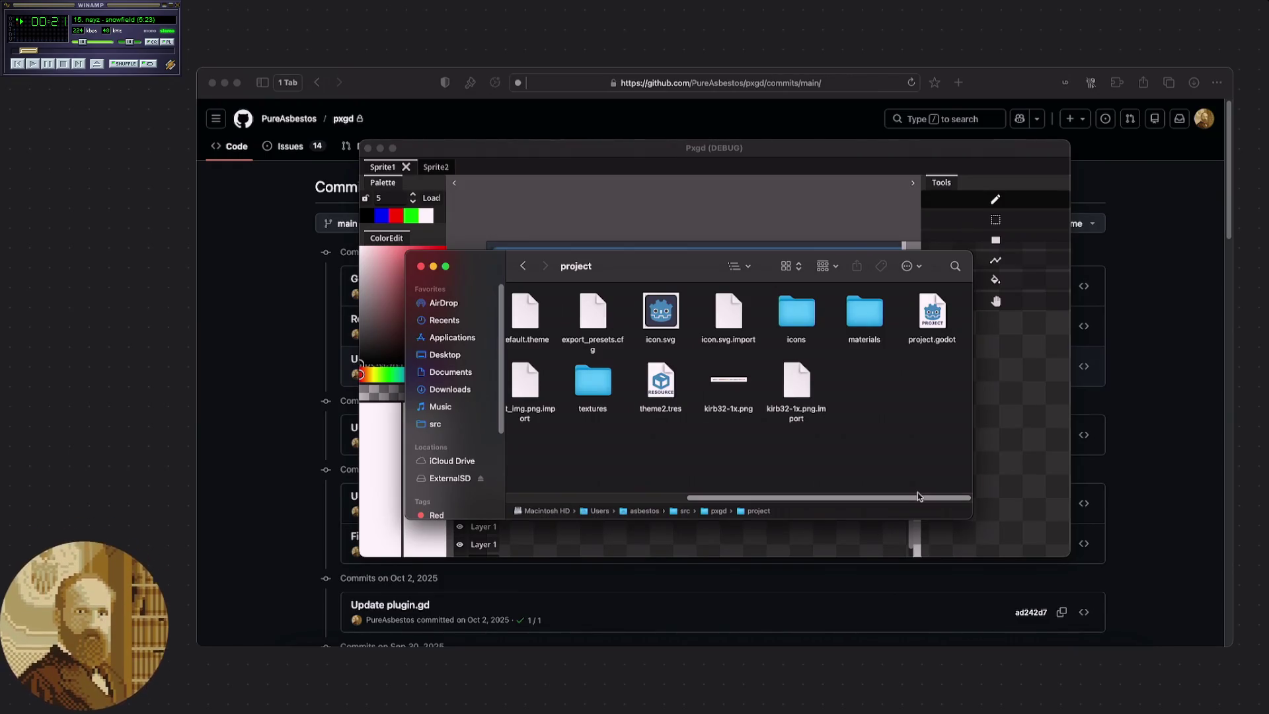
drag(917, 492, 671, 481)
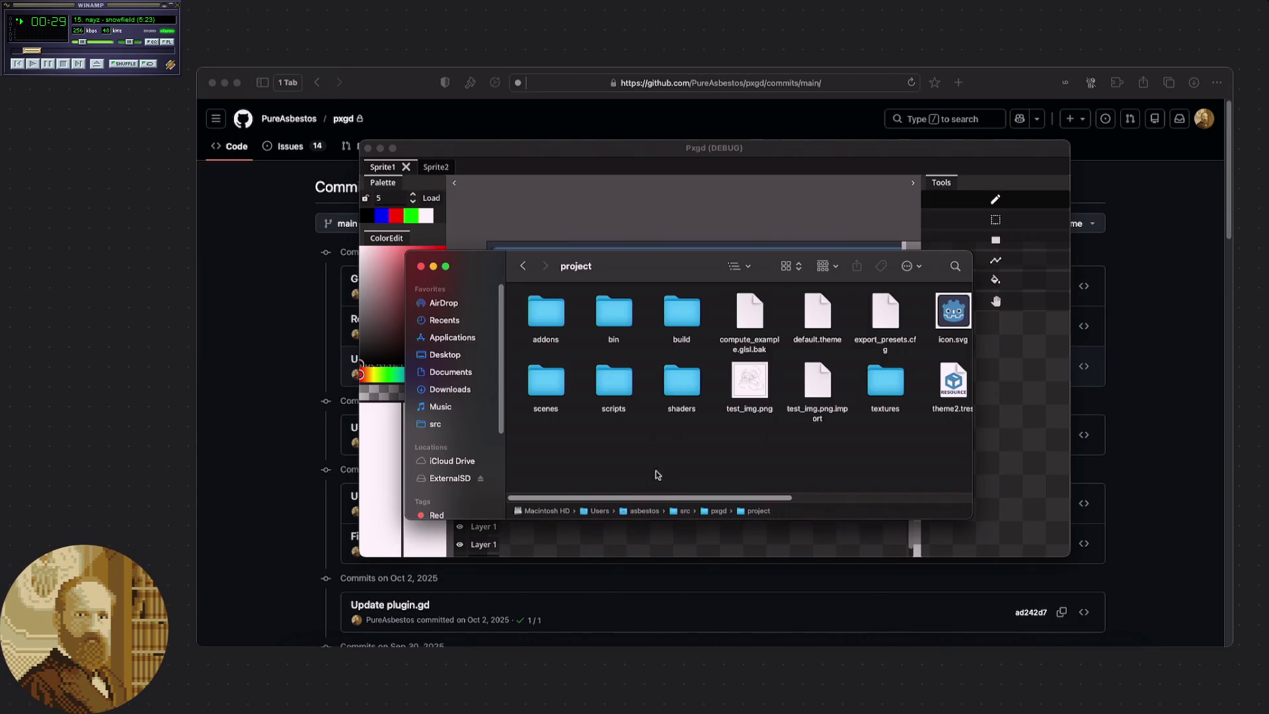
scroll(657, 473, right, 10)
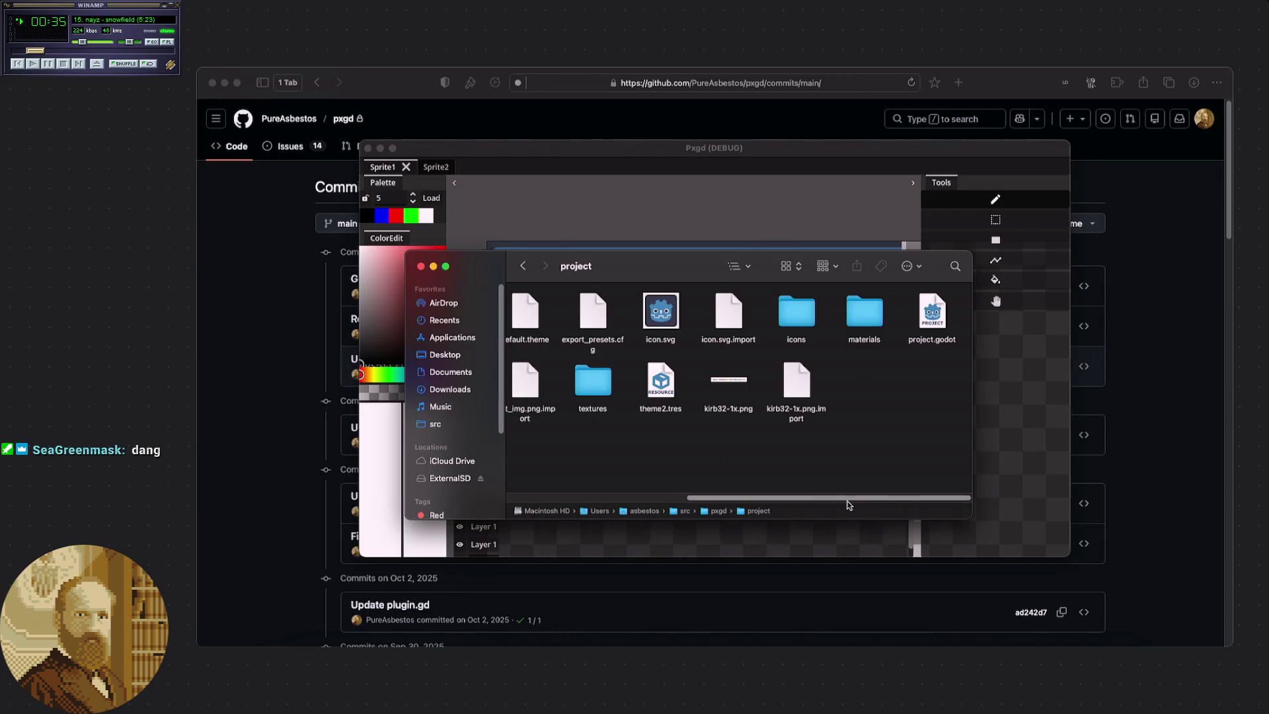
drag(840, 500, 654, 479)
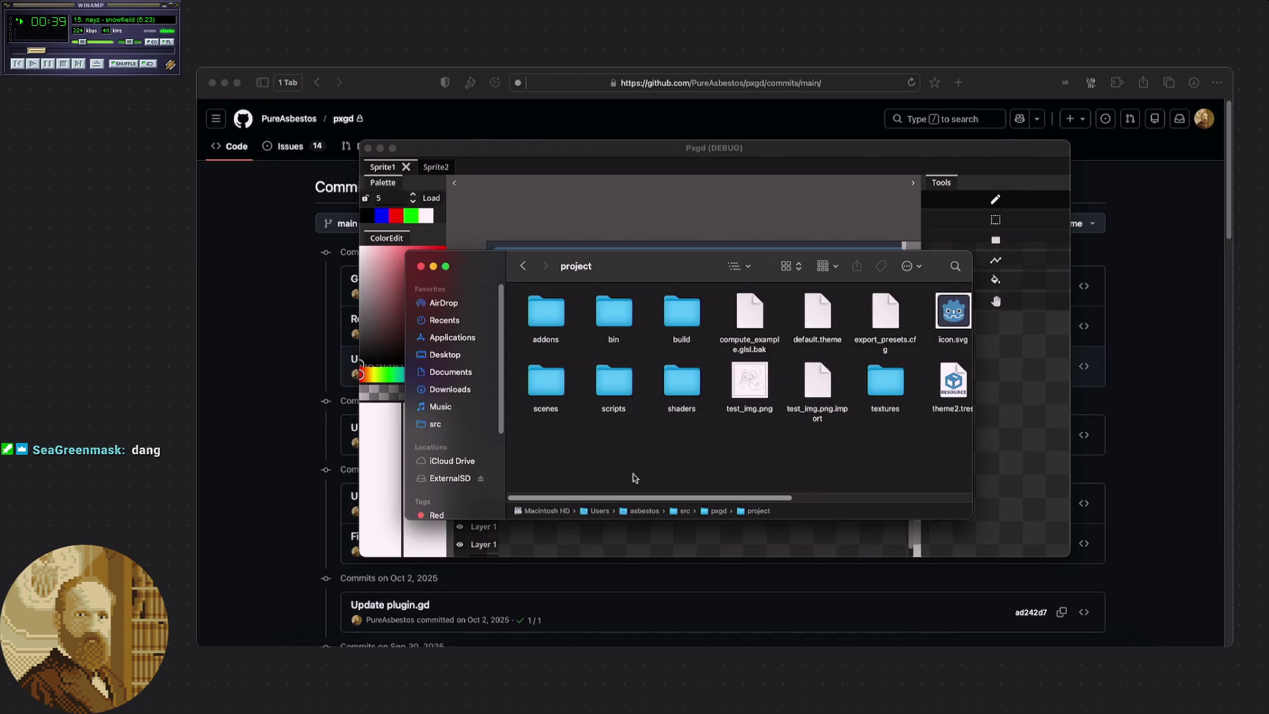
key(Escape)
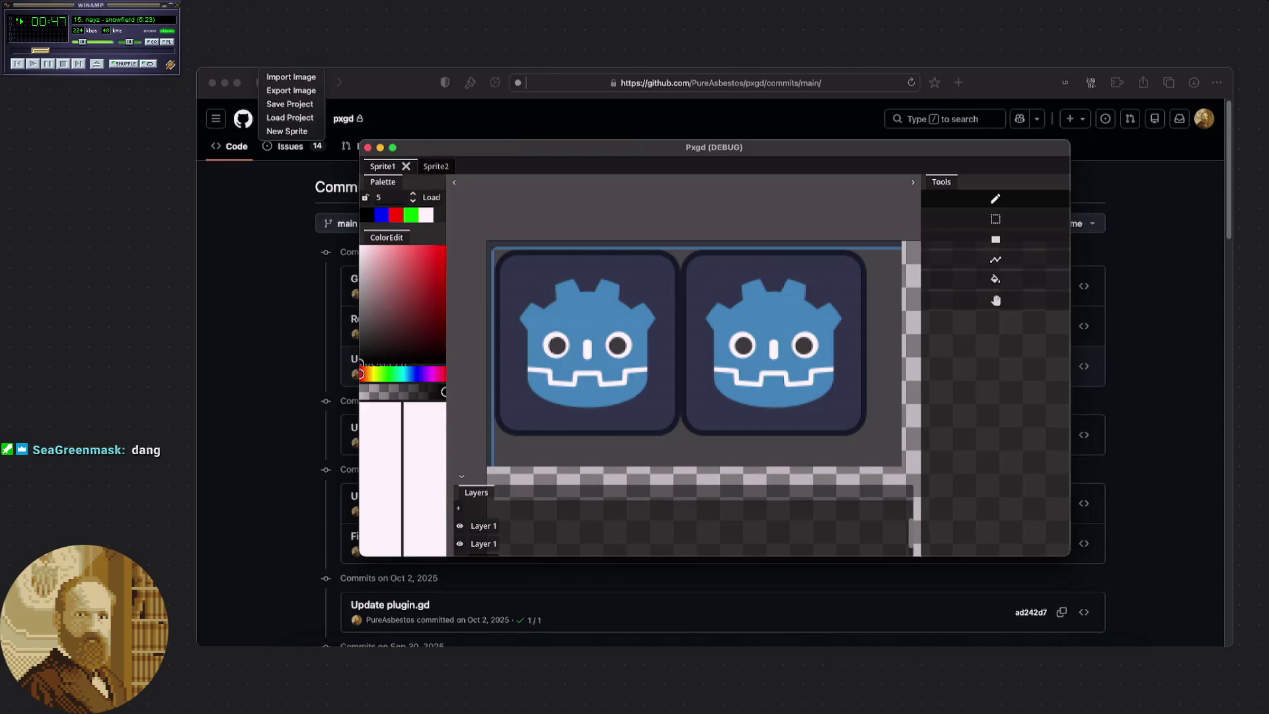
Re-export the canvas through the expanded Save dialog to Downloads, naming the file sample.png.
click(467, 140)
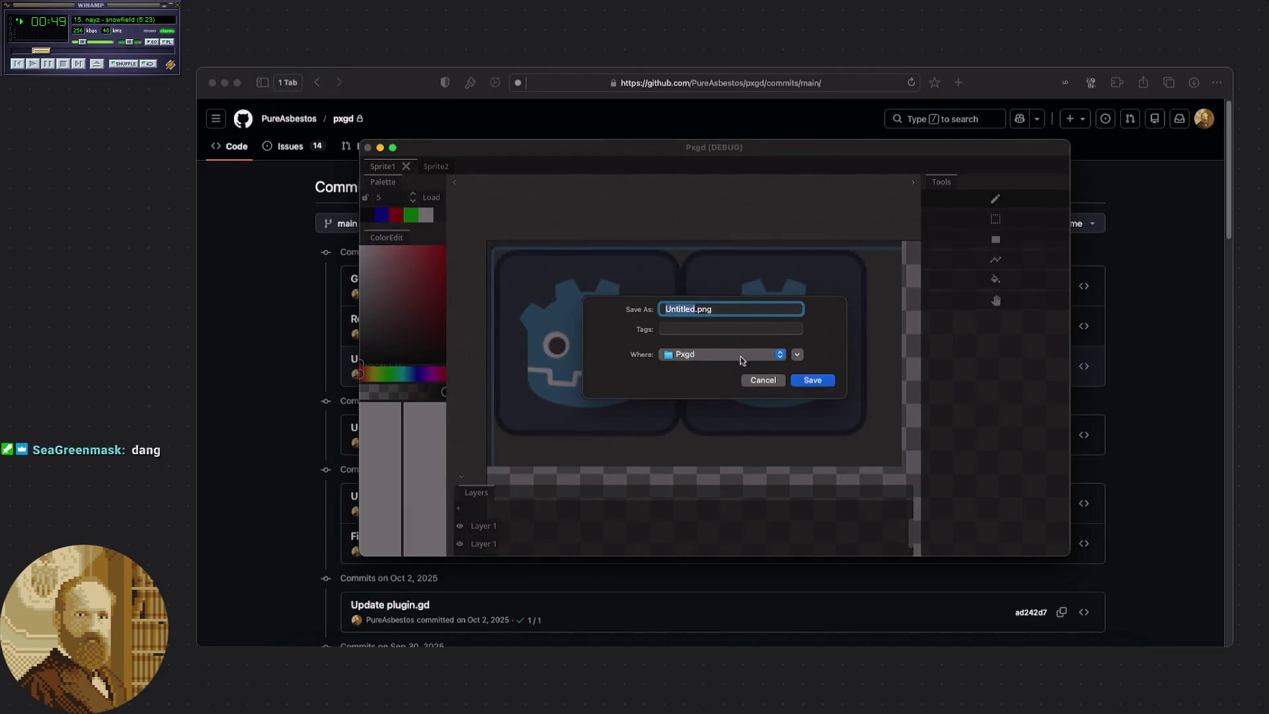
click(781, 355)
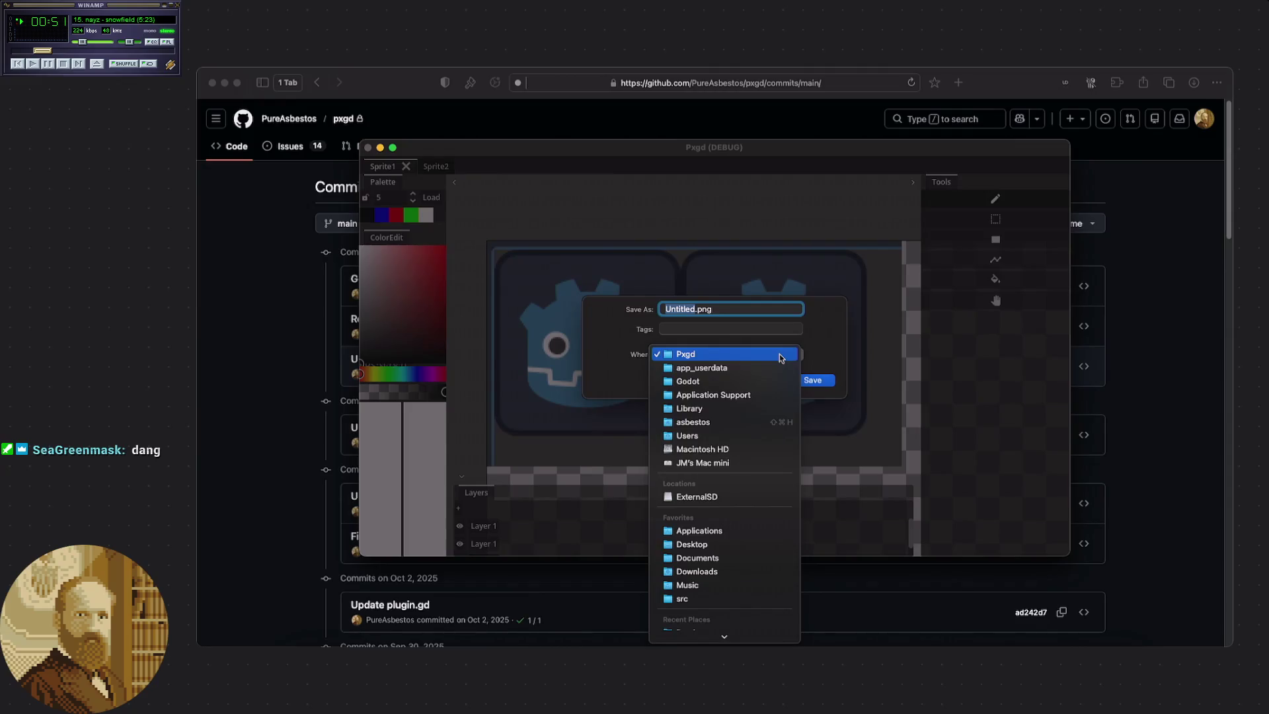
scroll(727, 568, down, 4)
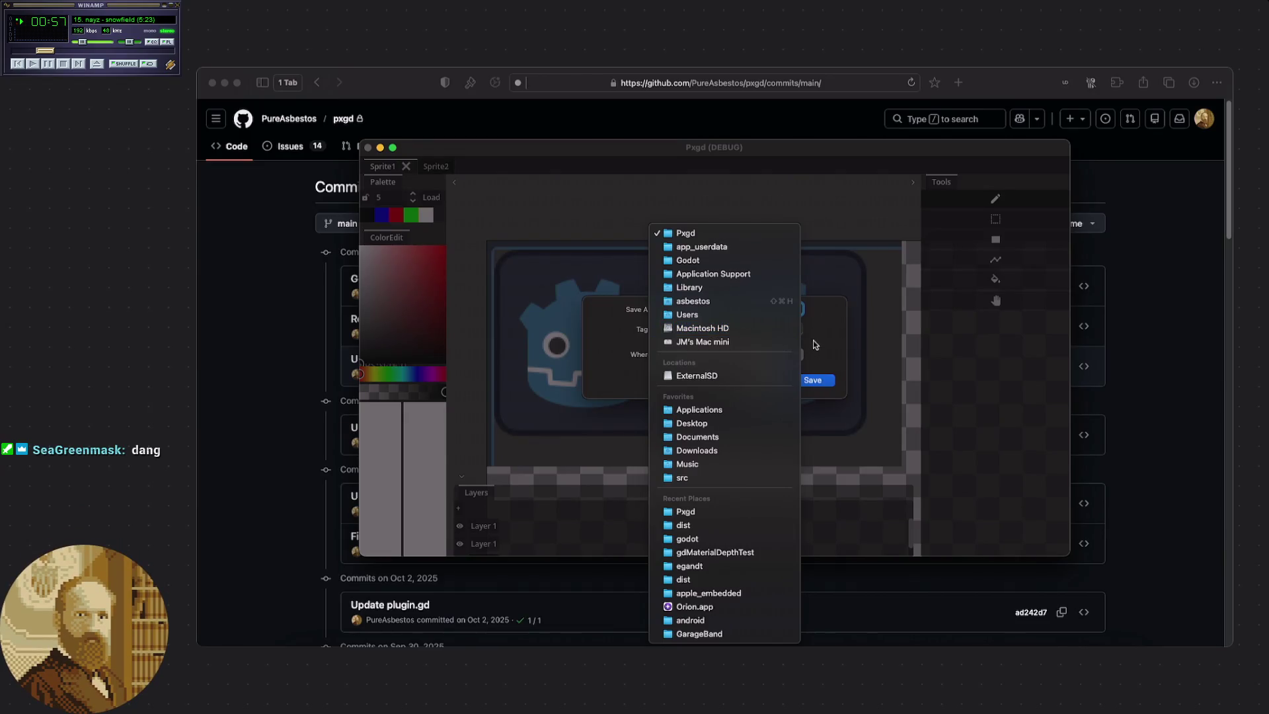
click(808, 343)
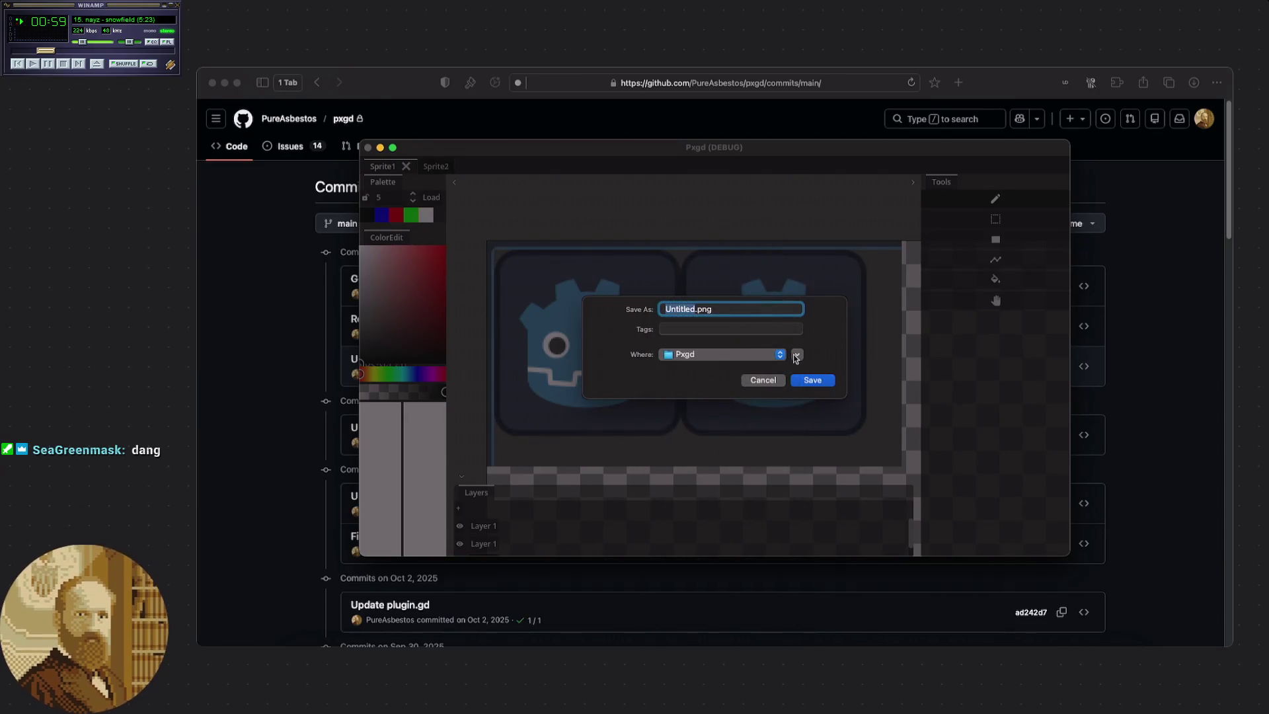
click(795, 356)
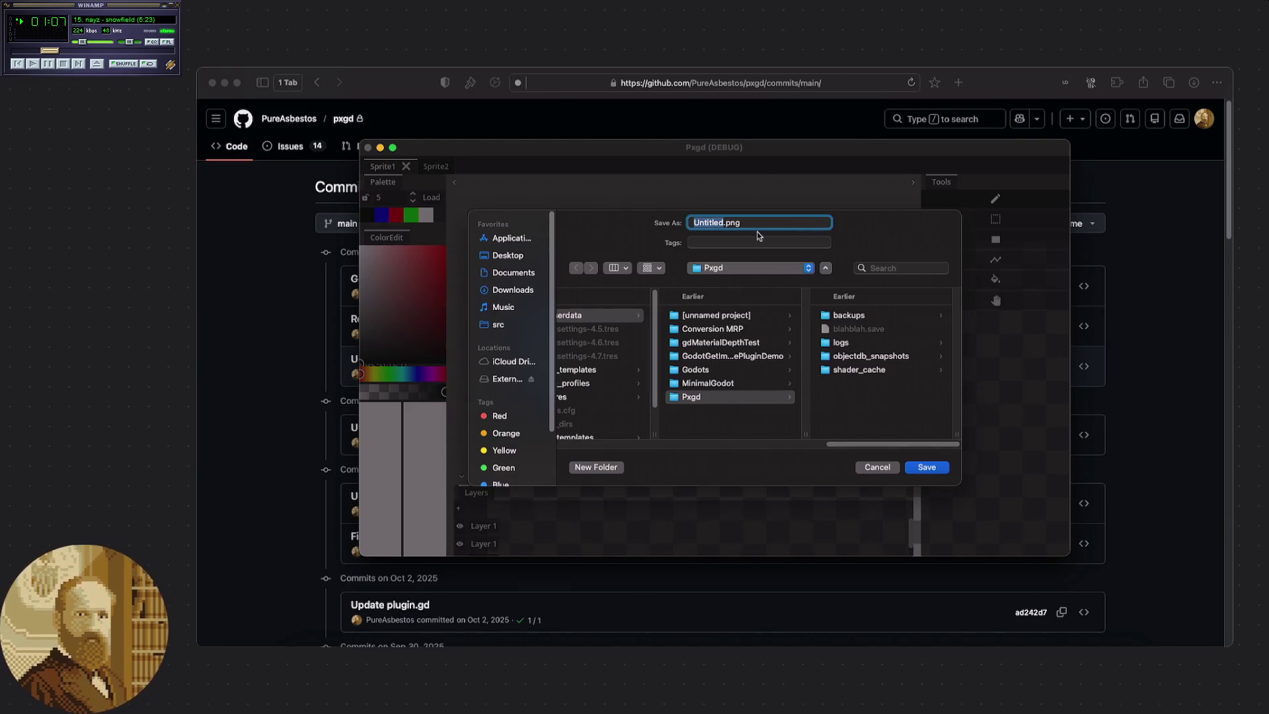
click(724, 223)
drag(465, 310, 354, 311)
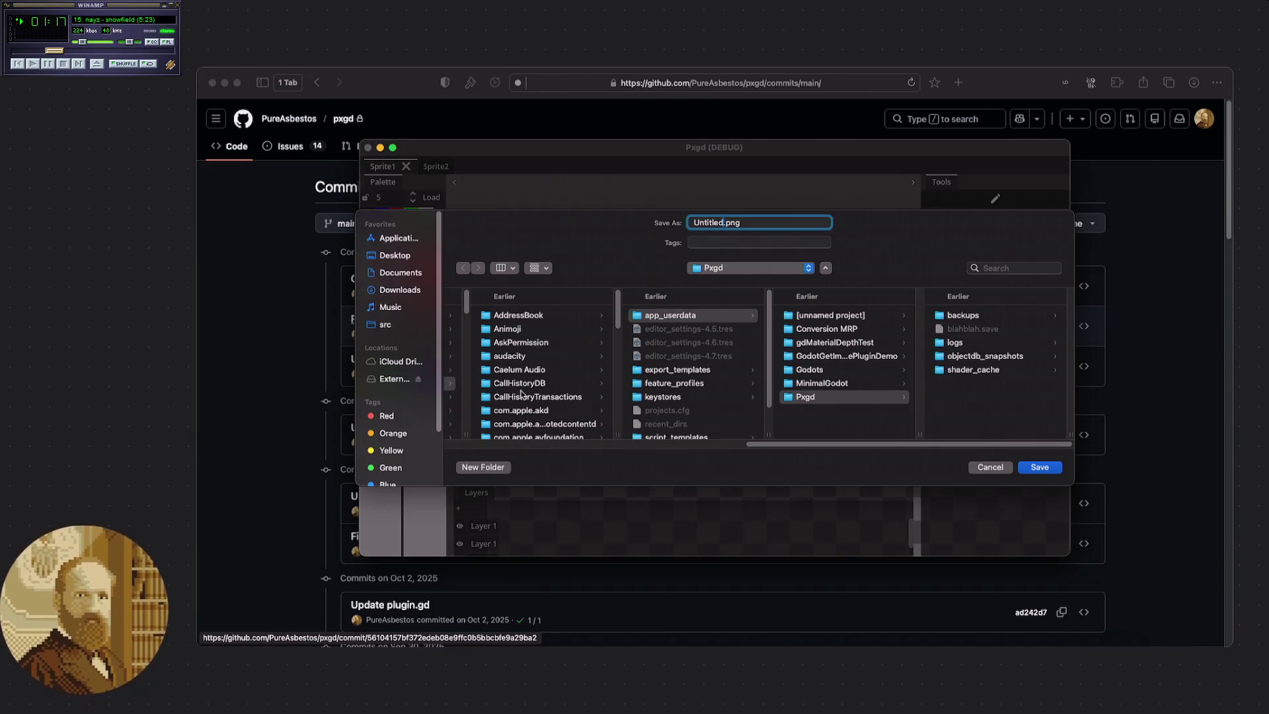
drag(797, 445, 459, 423)
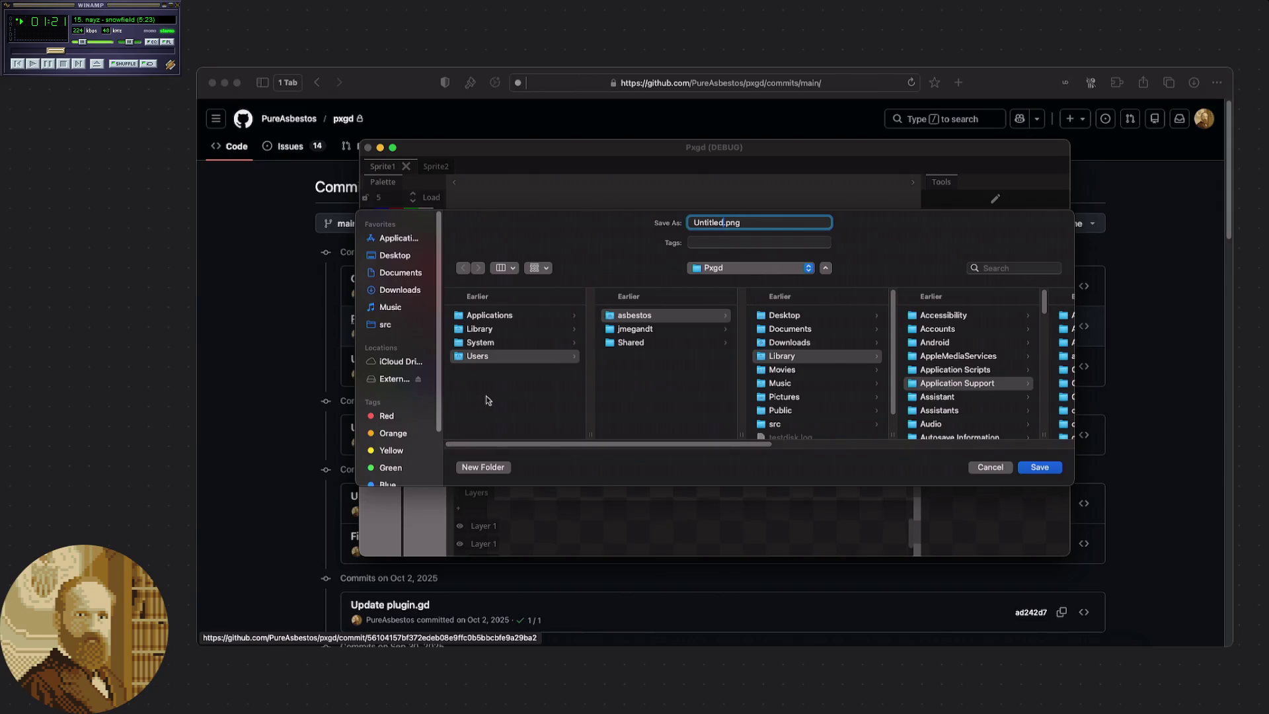
click(404, 291)
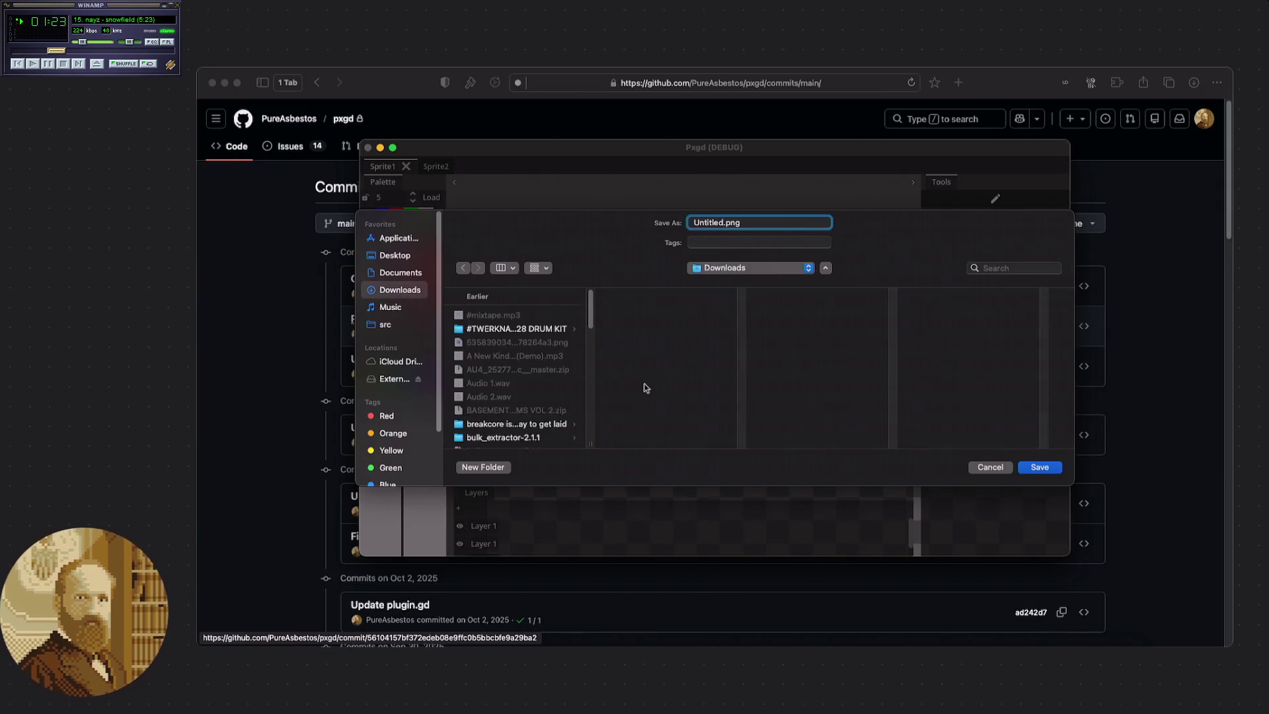
key(alt+shift+Left)
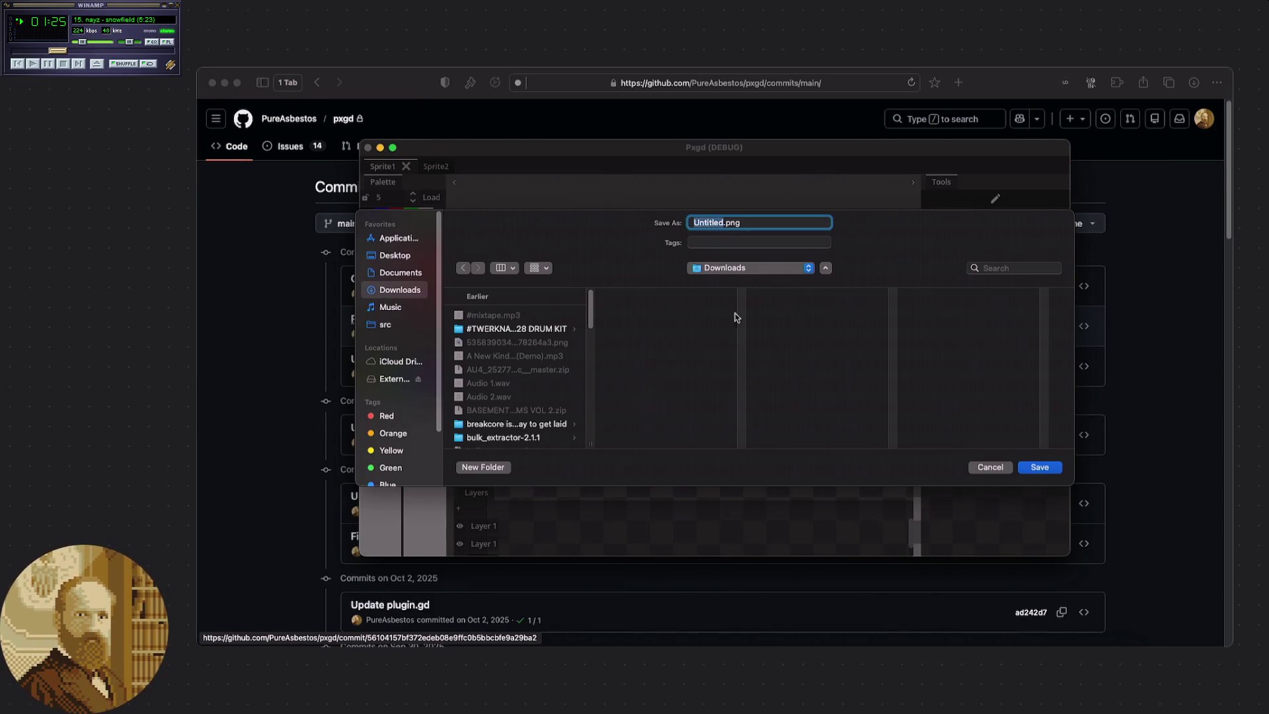
text(sample)
key(Return)
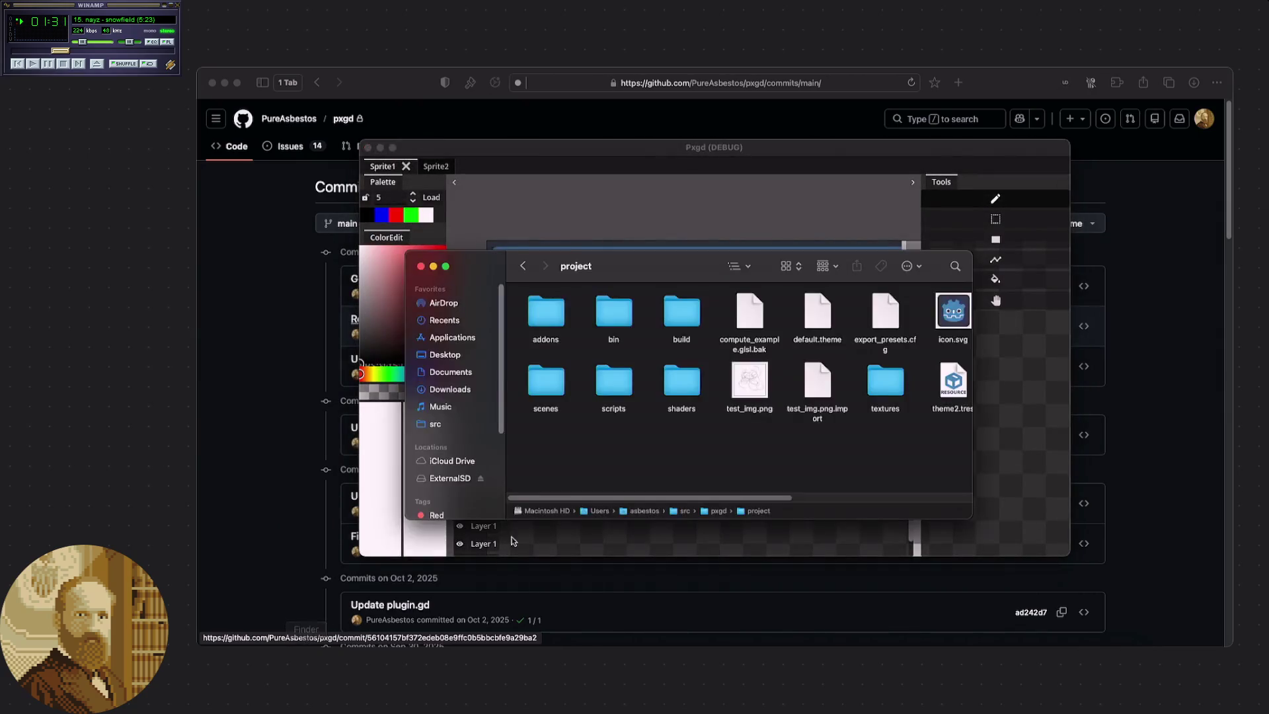
Check the Downloads folder in Finder for sample.png, then bring the Pxgd canvas forward.
click(450, 390)
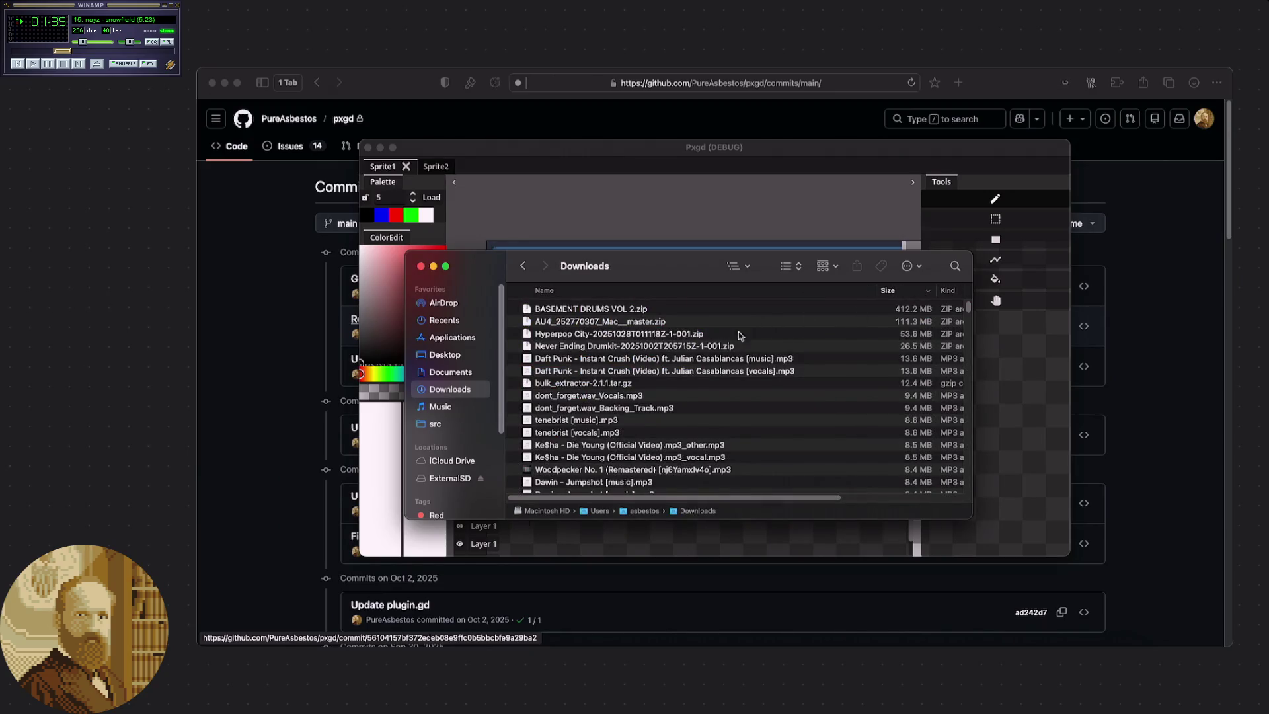
right_click(473, 390)
click(502, 337)
scroll(528, 340, down, 15)
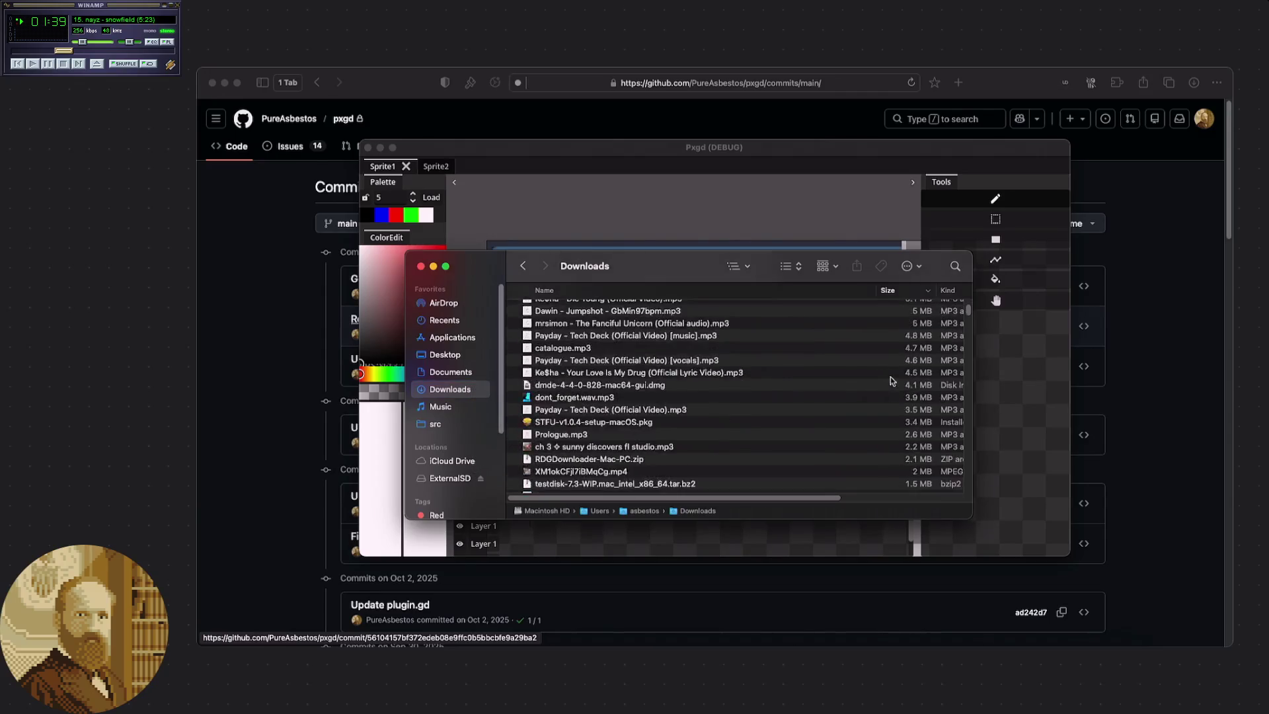
mouse_move(968, 316)
mouse_down()
mouse_move(985, 515)
mouse_move(973, 285)
mouse_up()
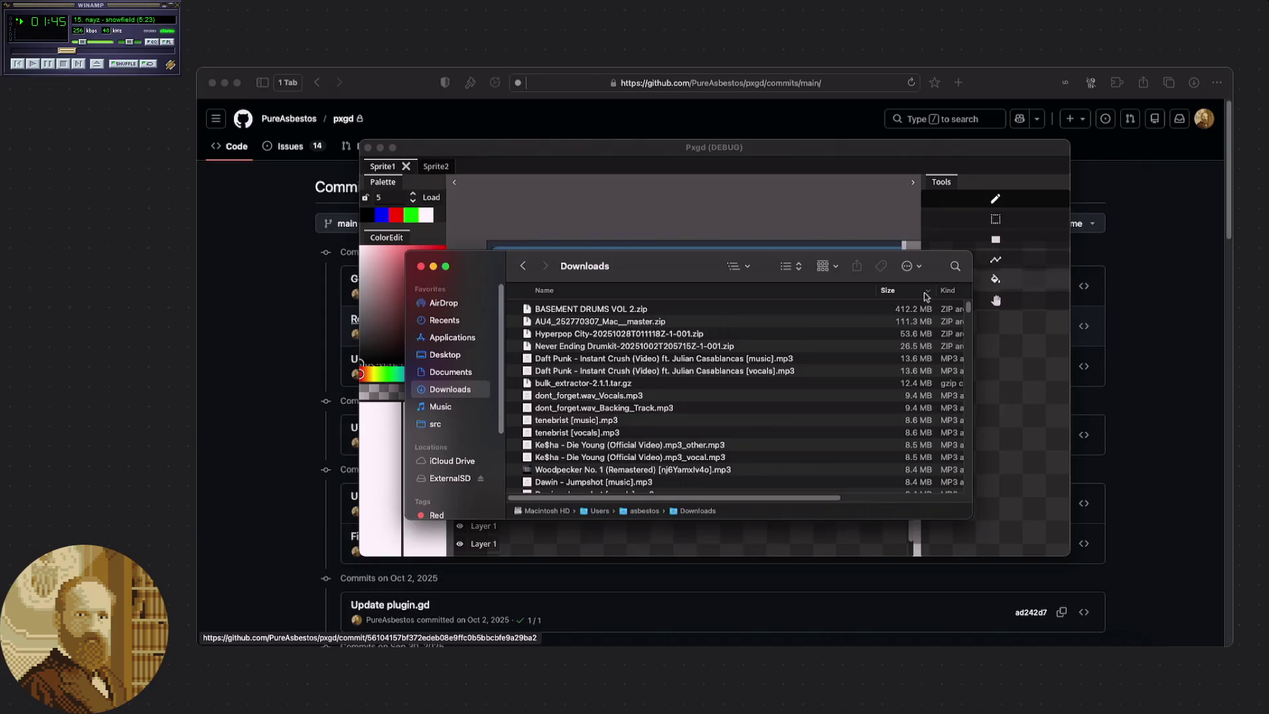
click(618, 148)
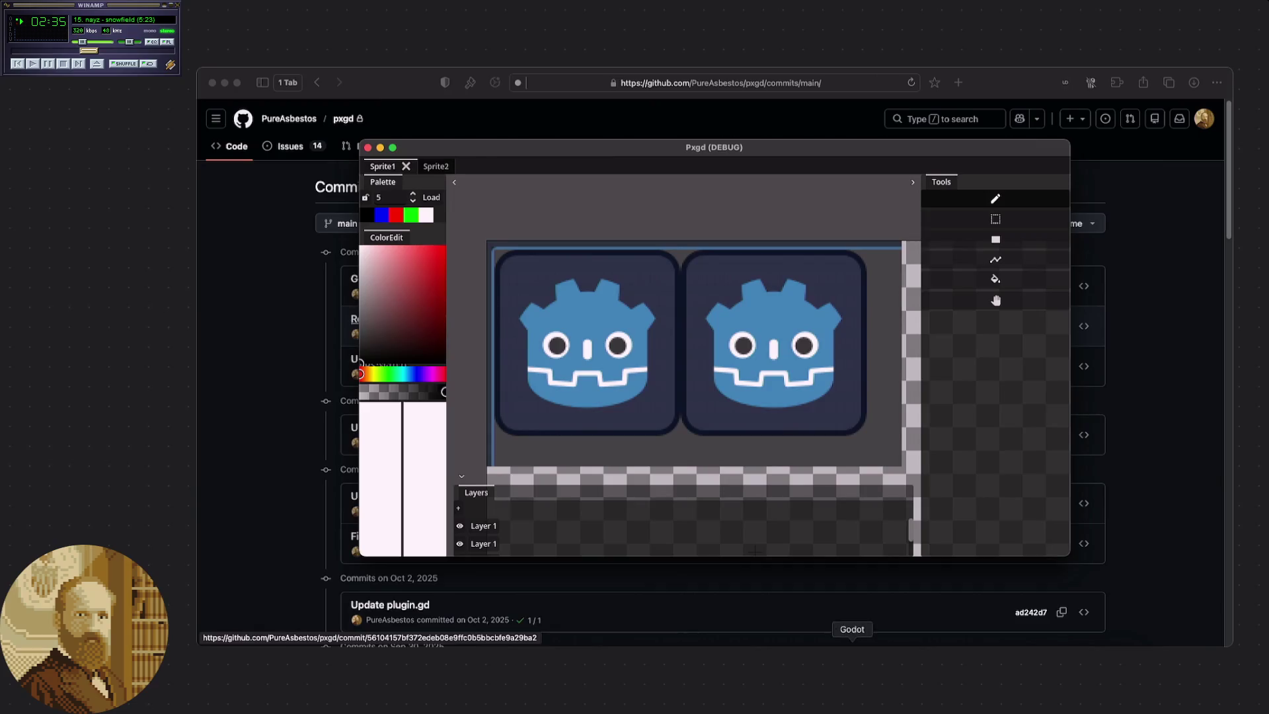
Switch to the Godot editor and open the Sprite1 sprite scene from main.gd.
click(852, 654)
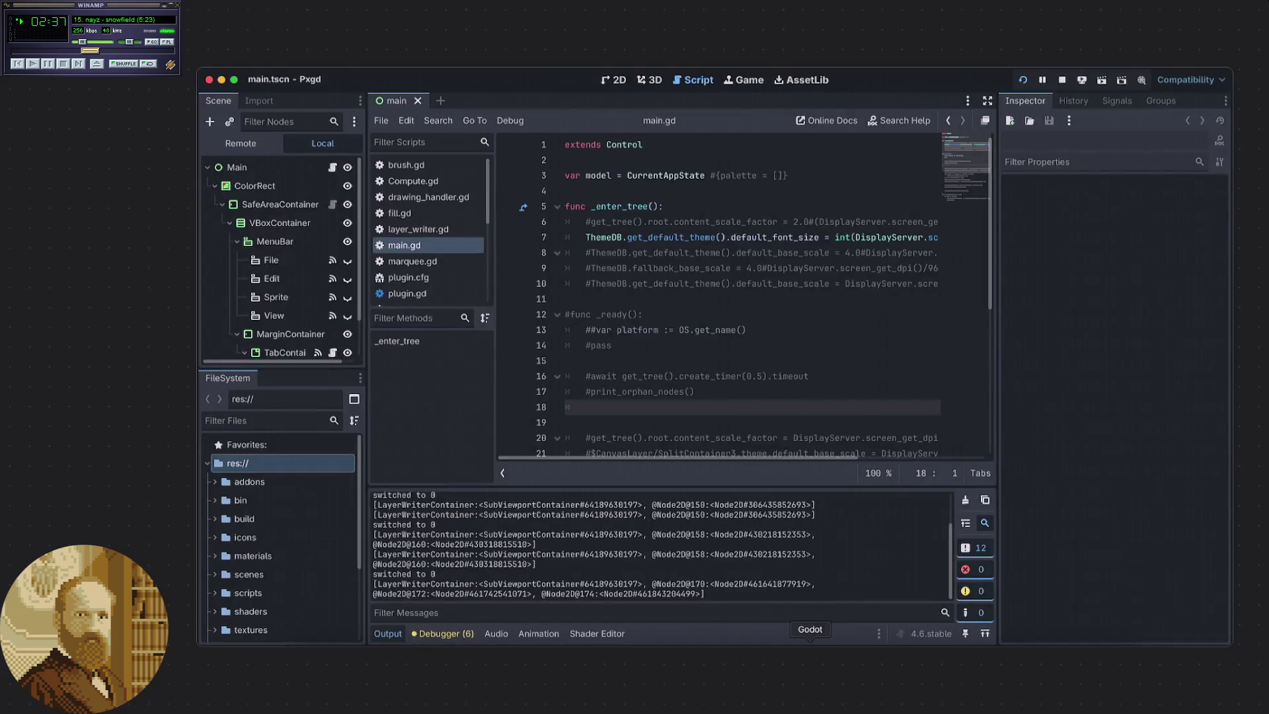
click(622, 295)
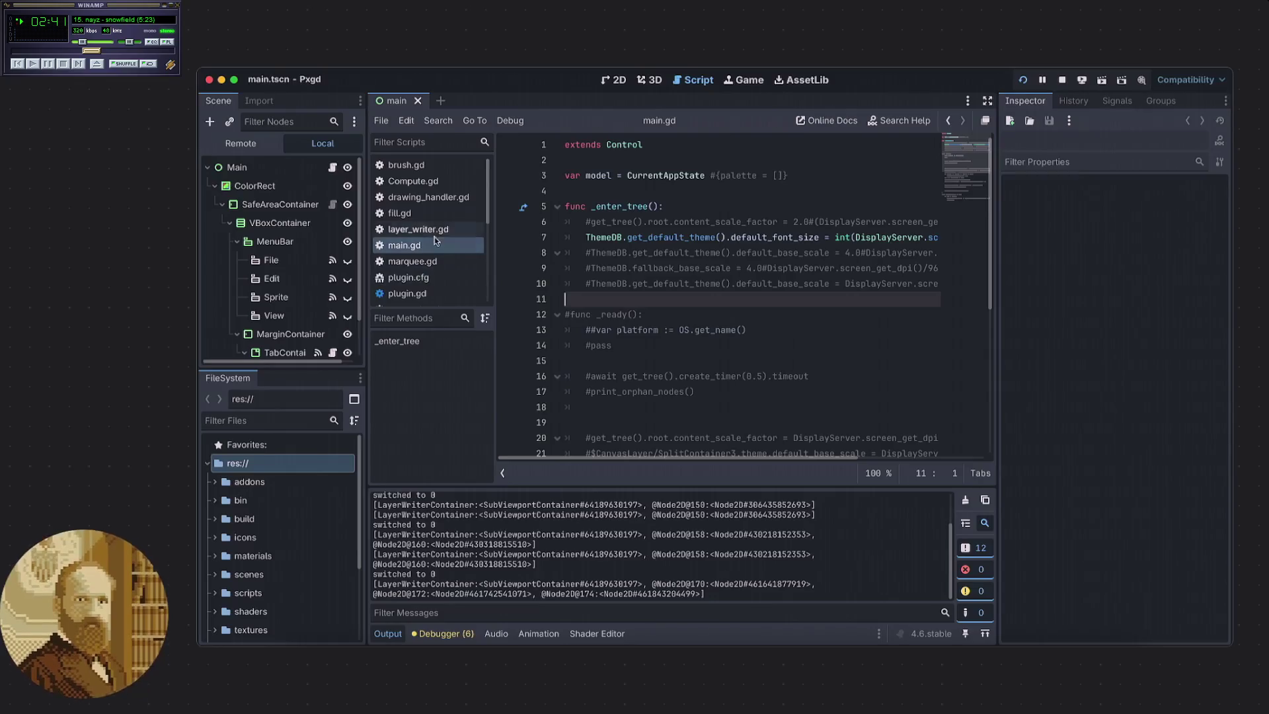
scroll(306, 328, down, 3)
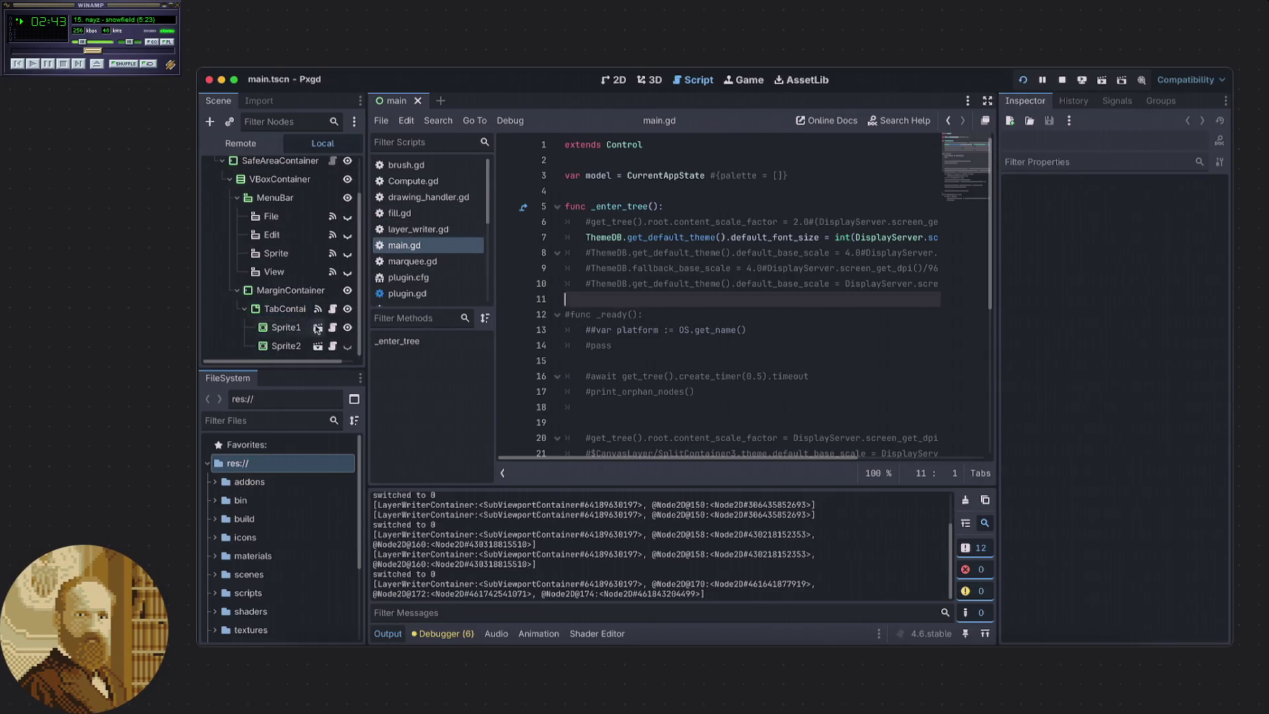
click(322, 327)
scroll(317, 284, up, 2)
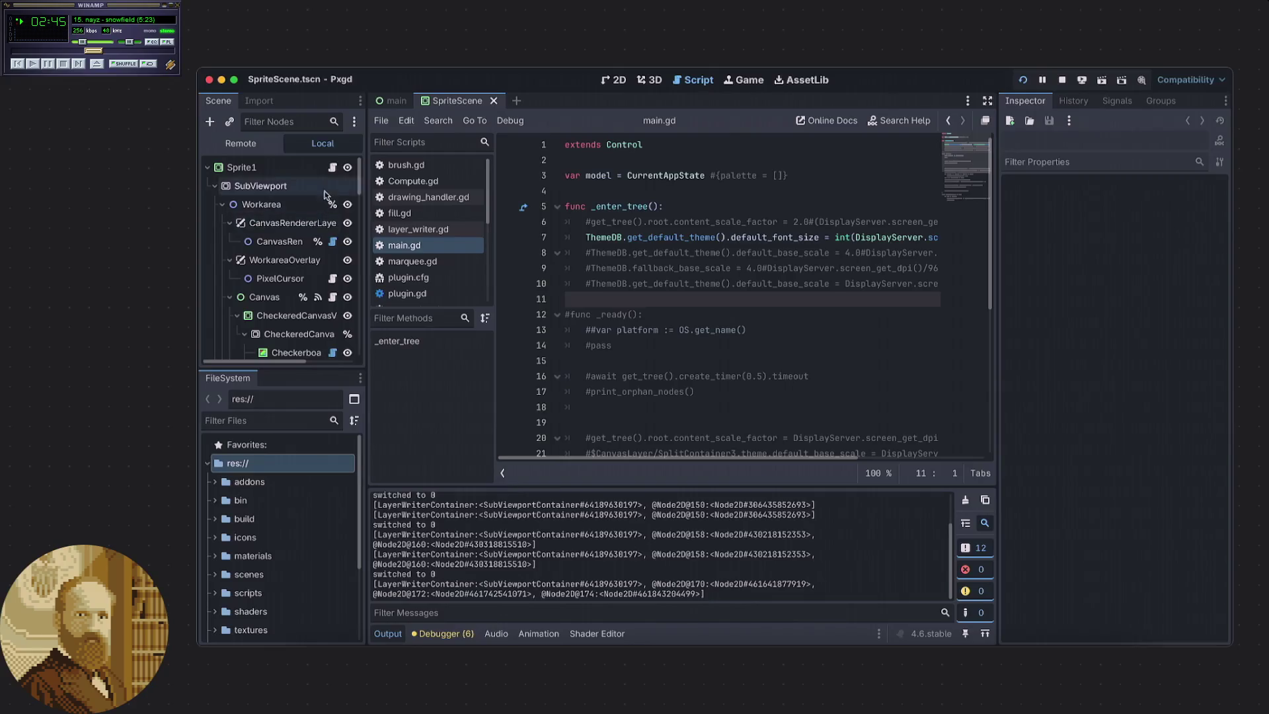
right_click(559, 300)
click(720, 290)
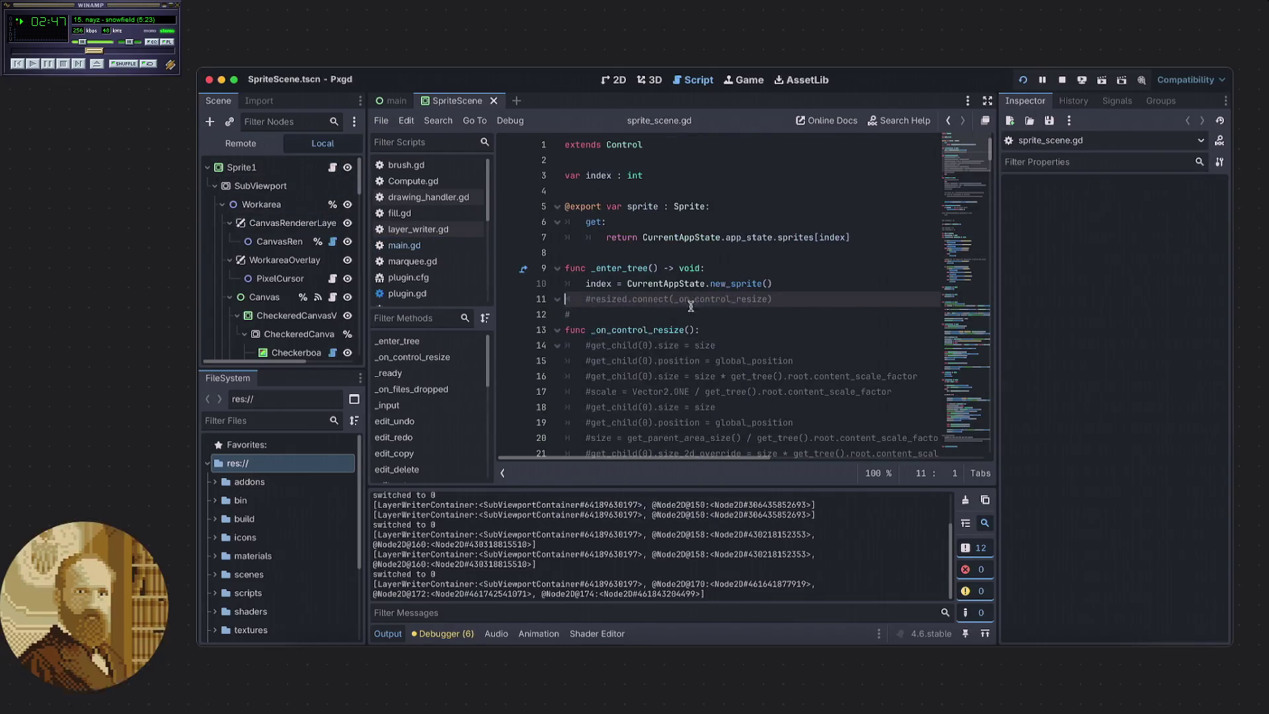
click(671, 314)
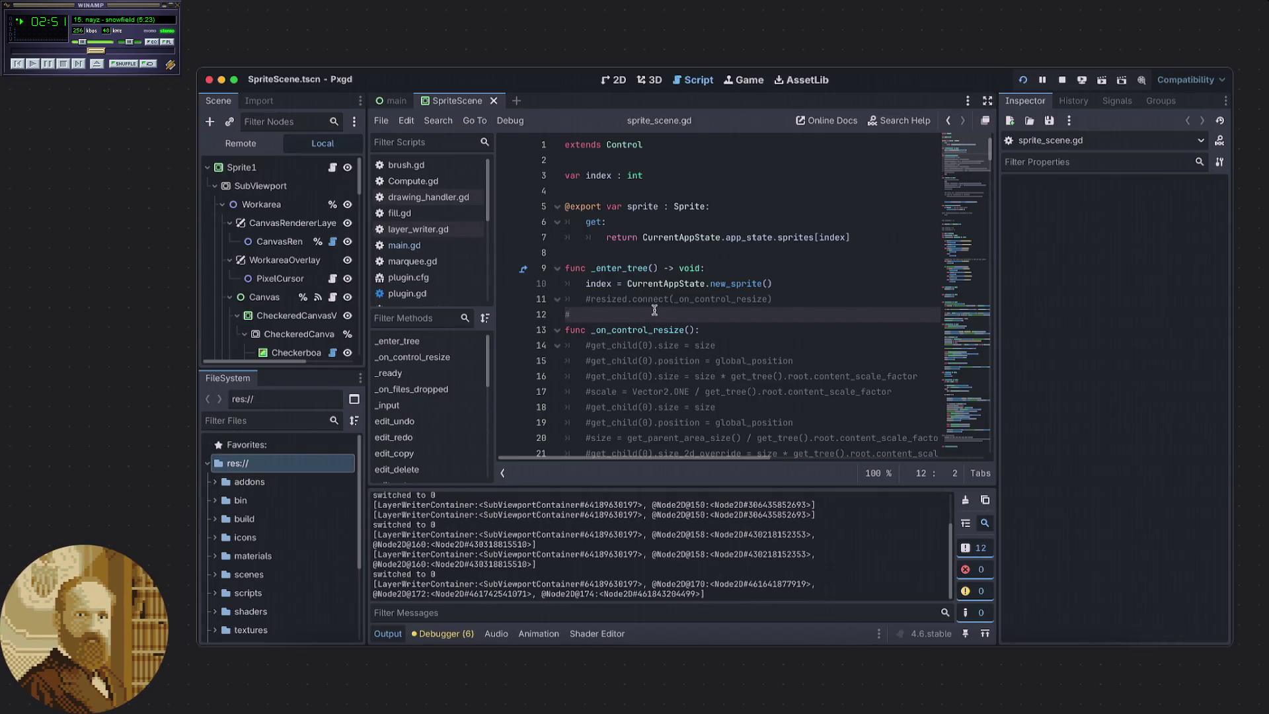
Scroll through sprite_scene.gd and jump to the _on_save_file function definition.
scroll(654, 310, down, 10)
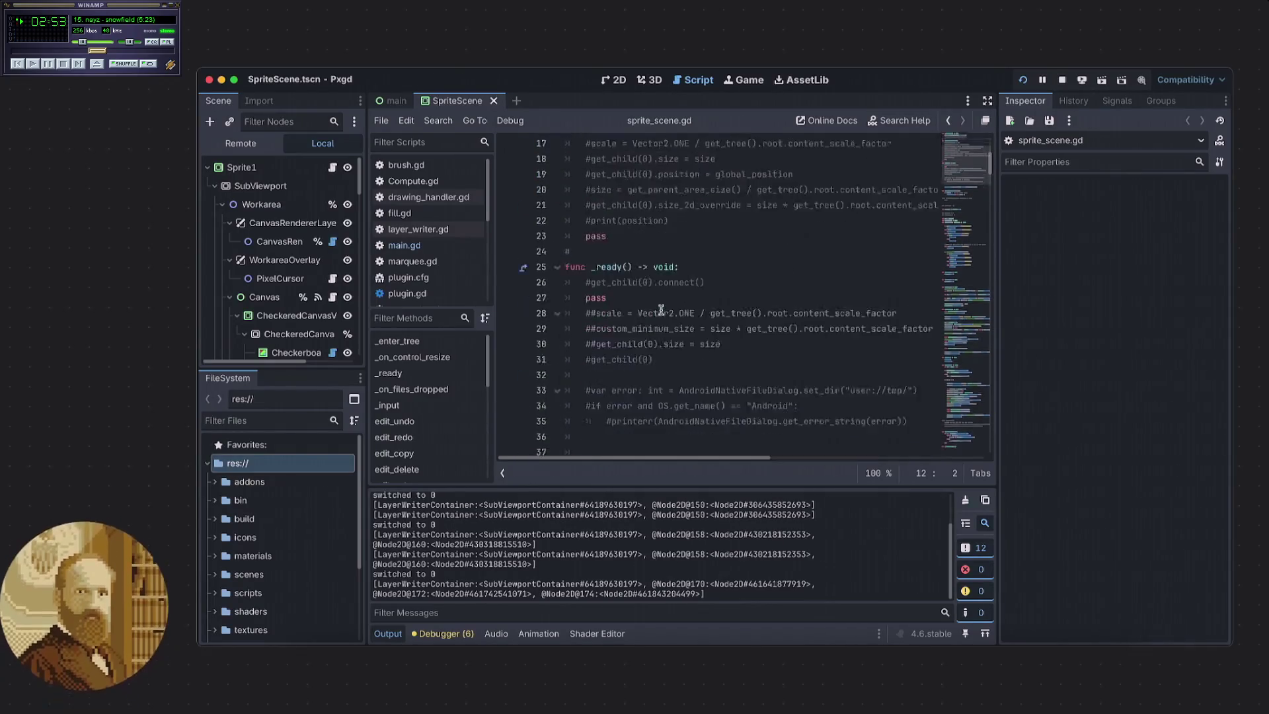
scroll(654, 303, down, 5)
scroll(654, 304, up, 4)
scroll(654, 303, down, 4)
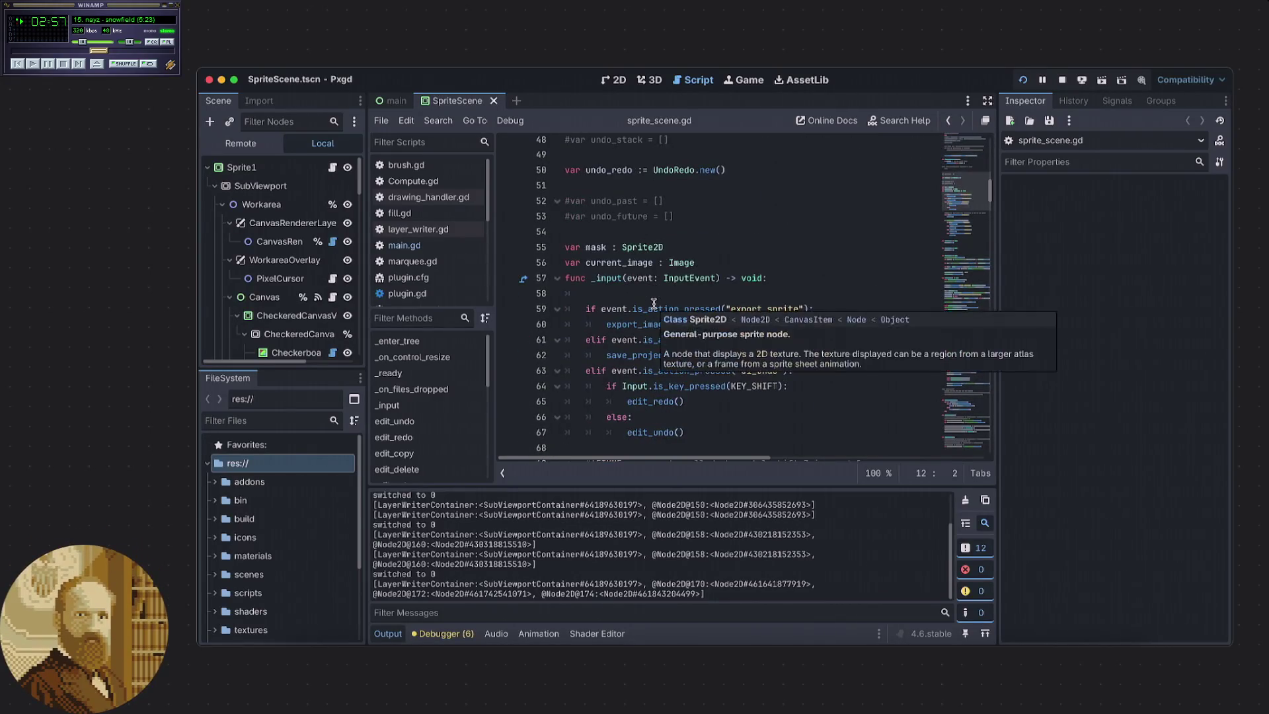
scroll(644, 324, down, 7)
scroll(634, 337, down, 5)
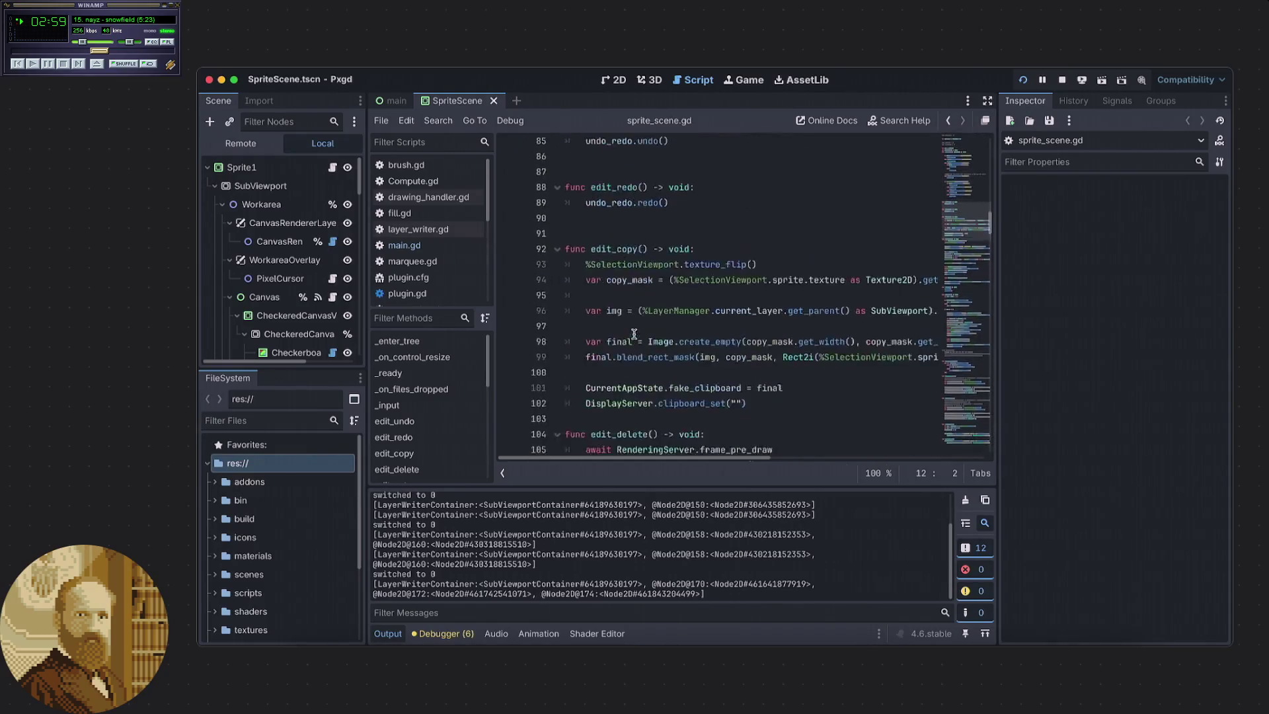
scroll(634, 331, down, 6)
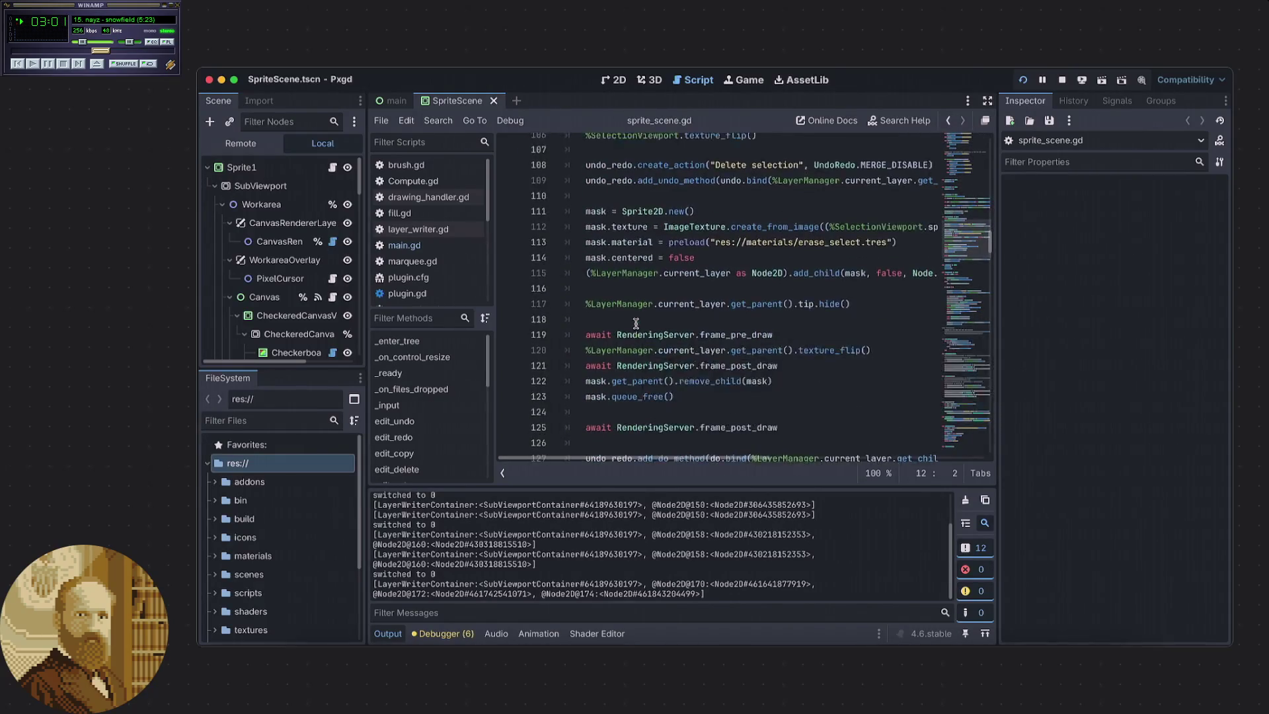
scroll(637, 324, down, 8)
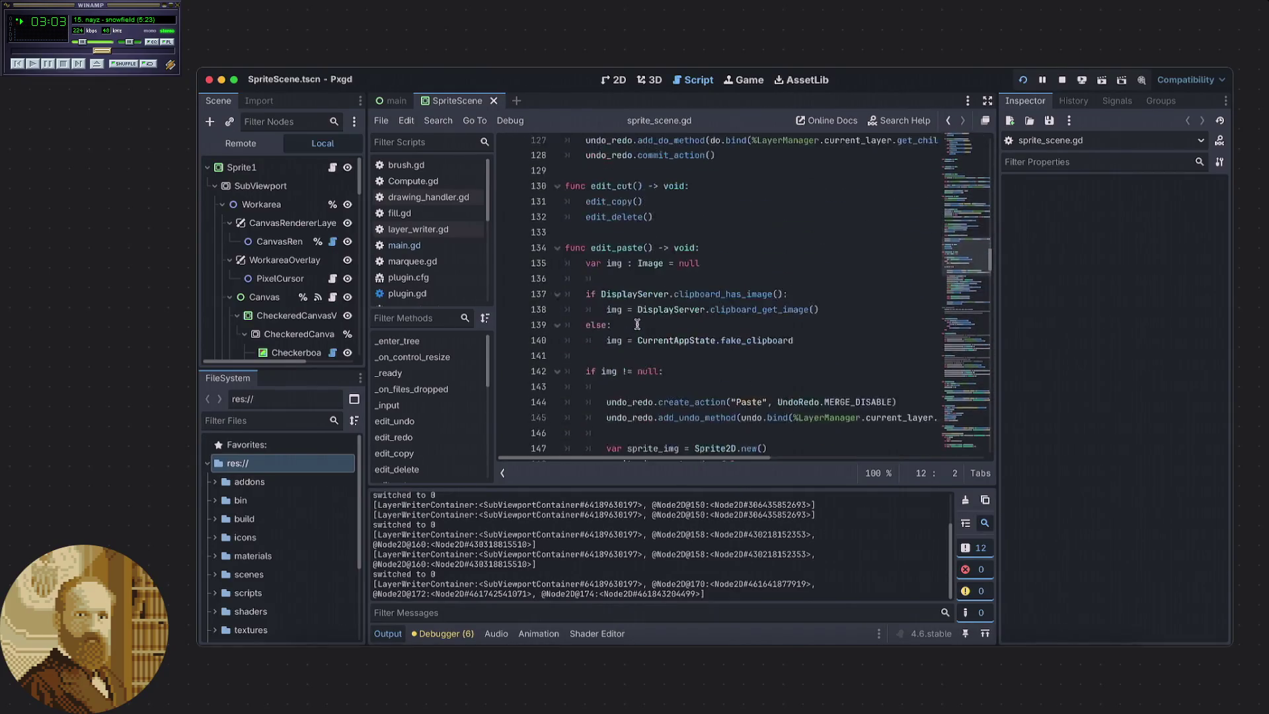
scroll(637, 325, down, 14)
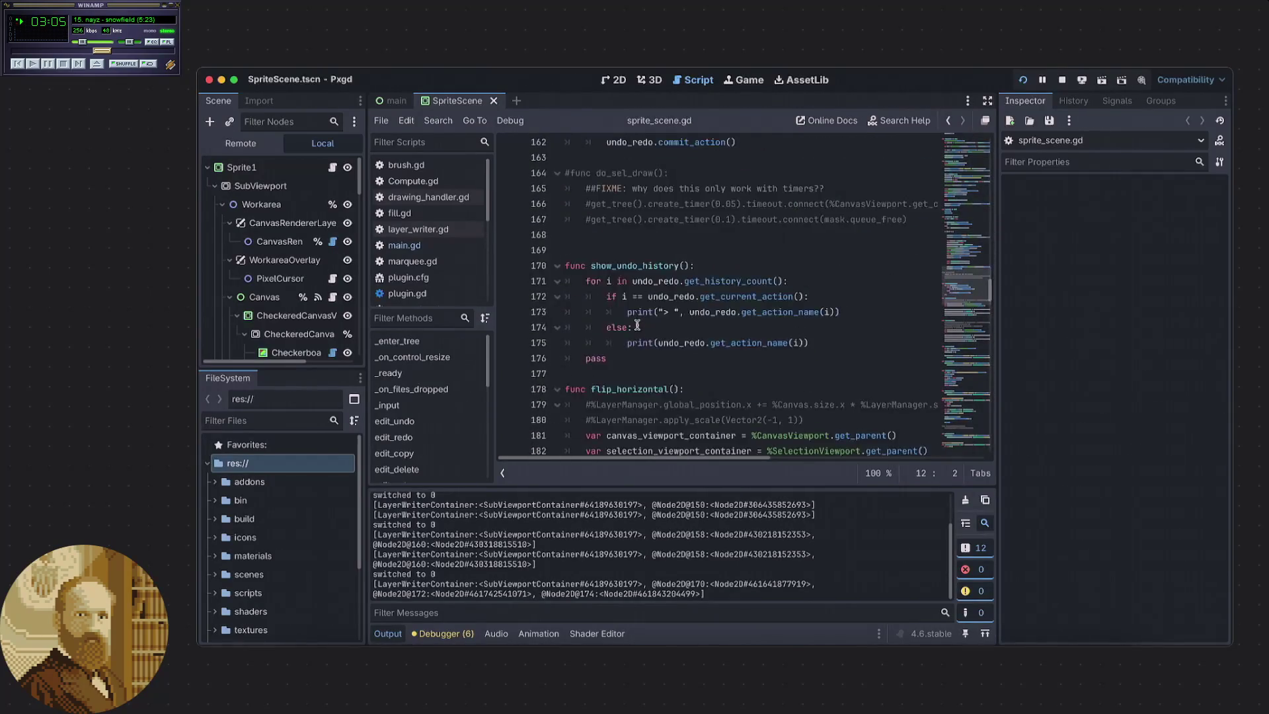
scroll(637, 325, down, 13)
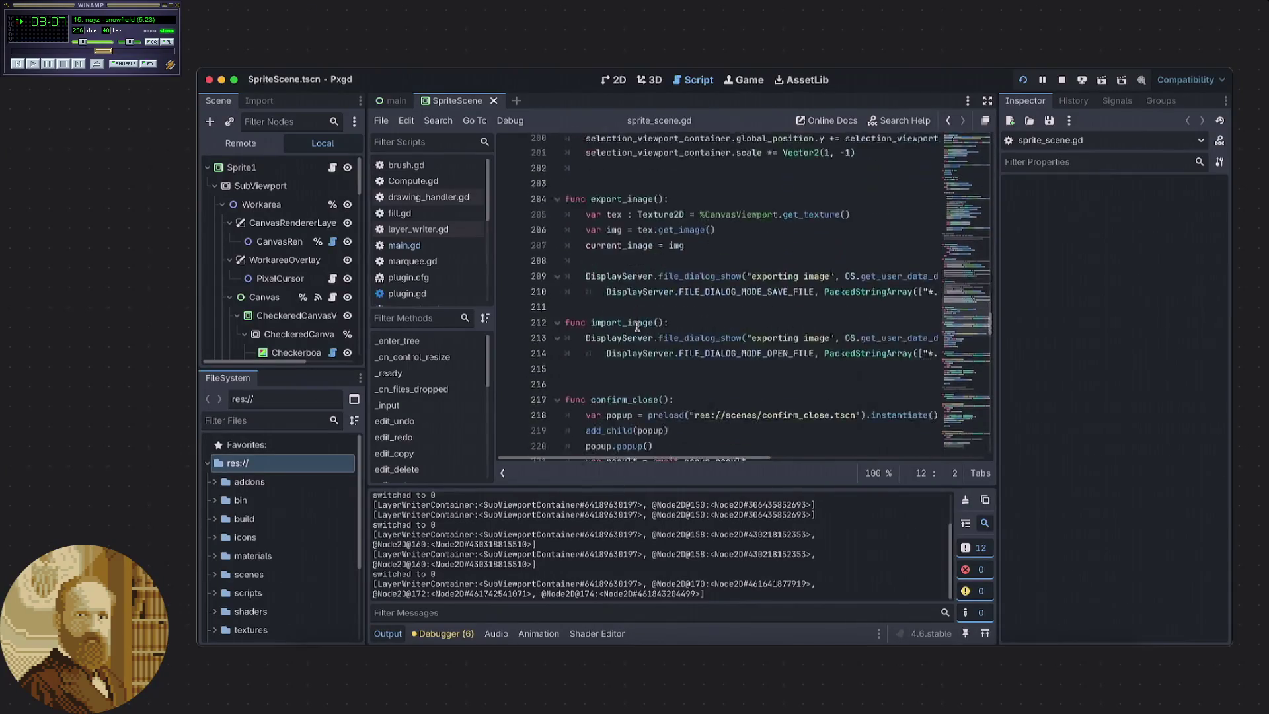
scroll(637, 325, up, 3)
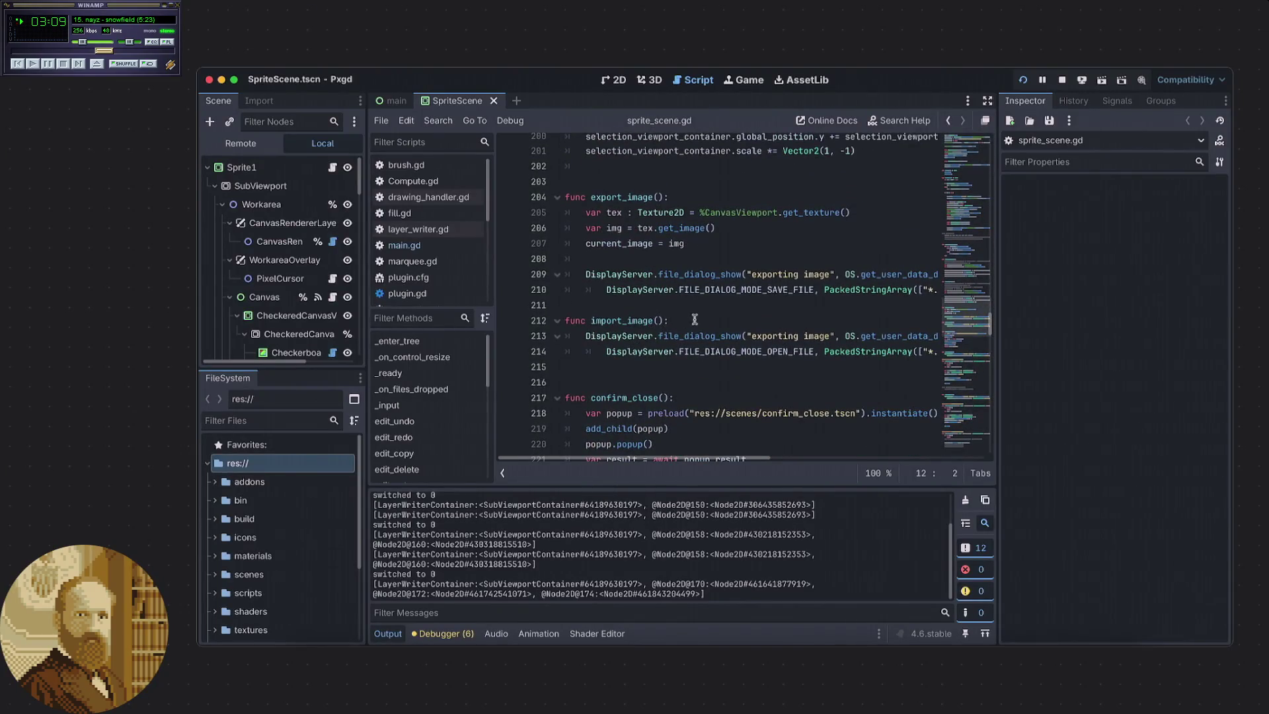
scroll(702, 311, up, 1)
mouse_move(713, 457)
mouse_down()
mouse_move(878, 448)
mouse_move(715, 468)
mouse_move(842, 465)
mouse_up()
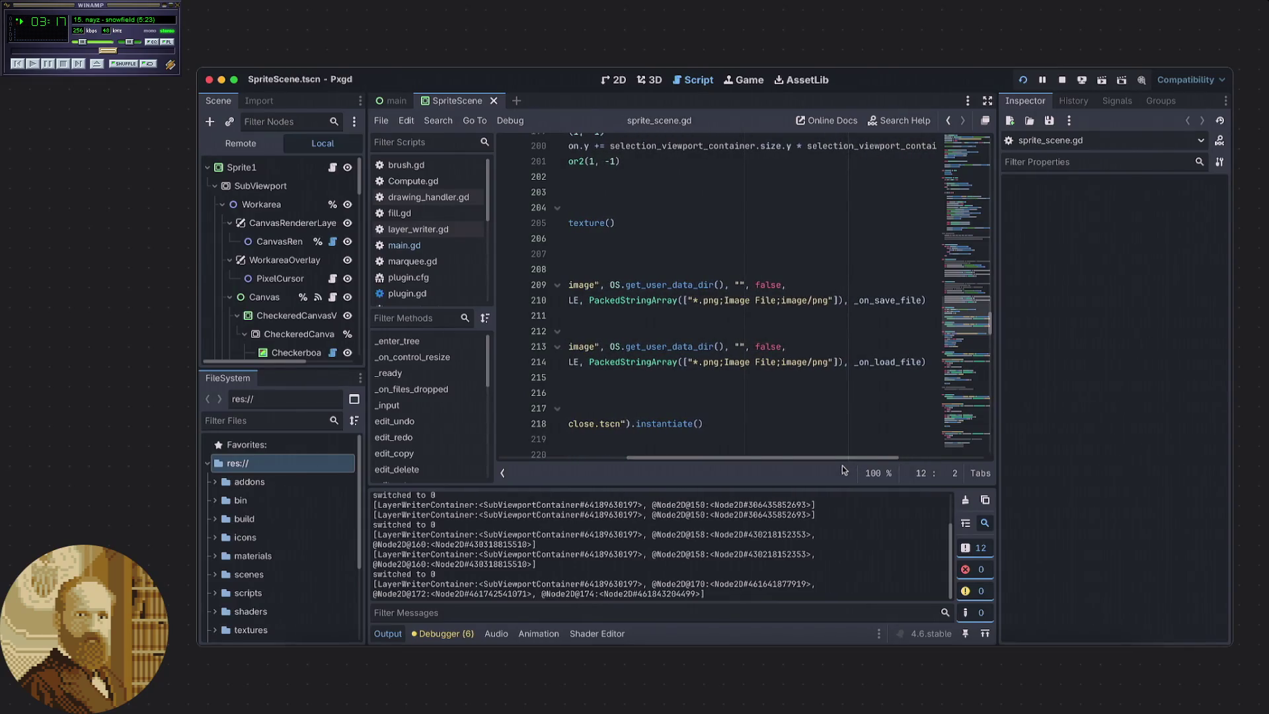
ctrl+click(886, 301)
Scroll down _on_save_file to the commented store_buffer line near line 291.
scroll(703, 371, down, 1)
mouse_move(698, 341)
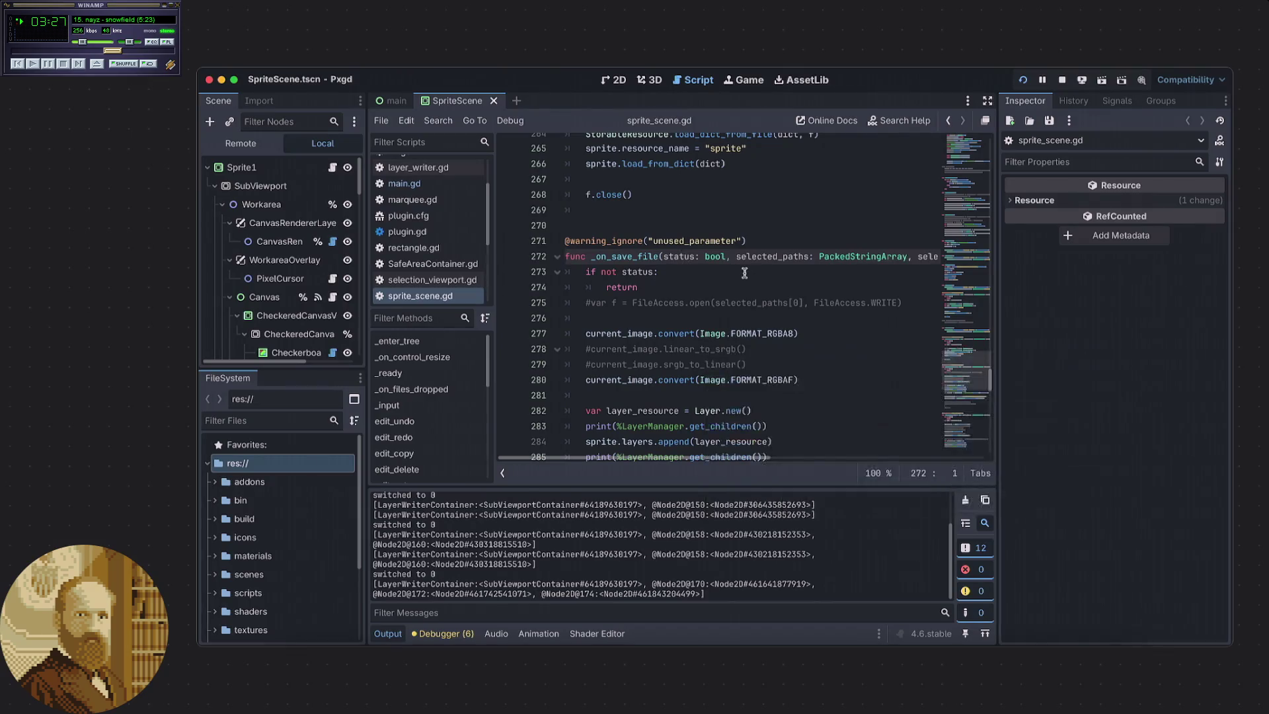
scroll(680, 303, down, 3)
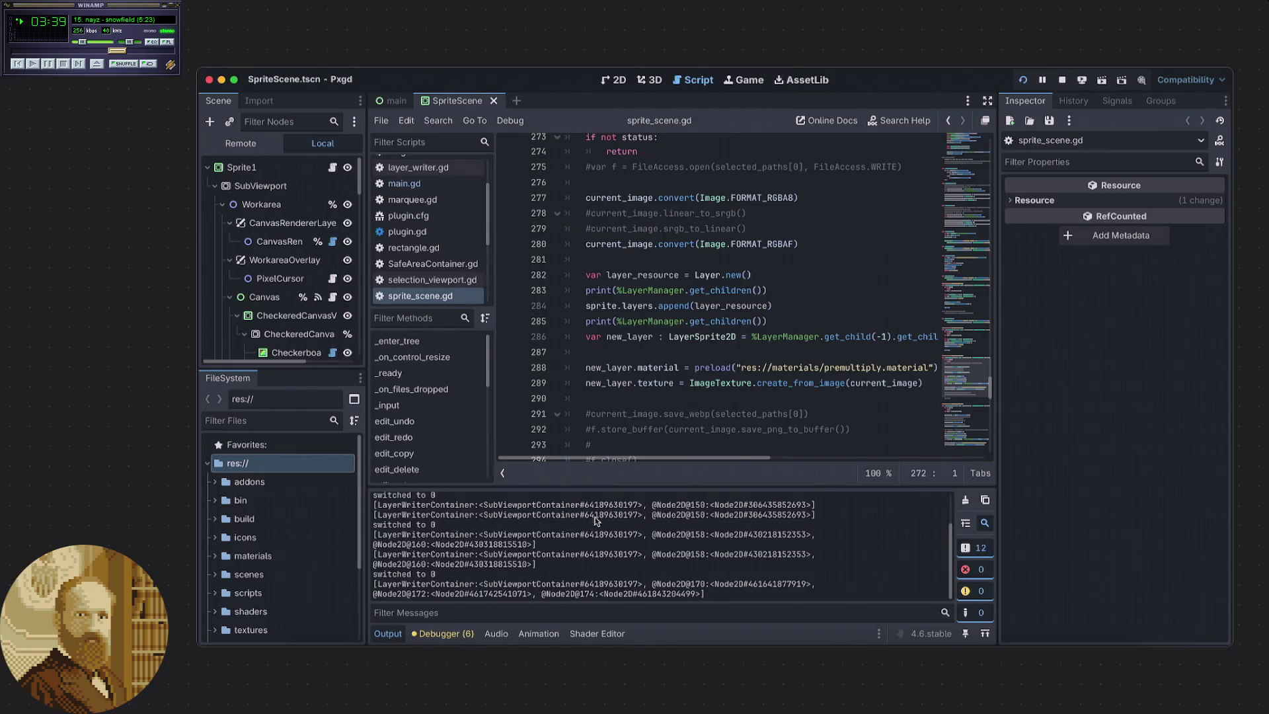
scroll(651, 426, down, 2)
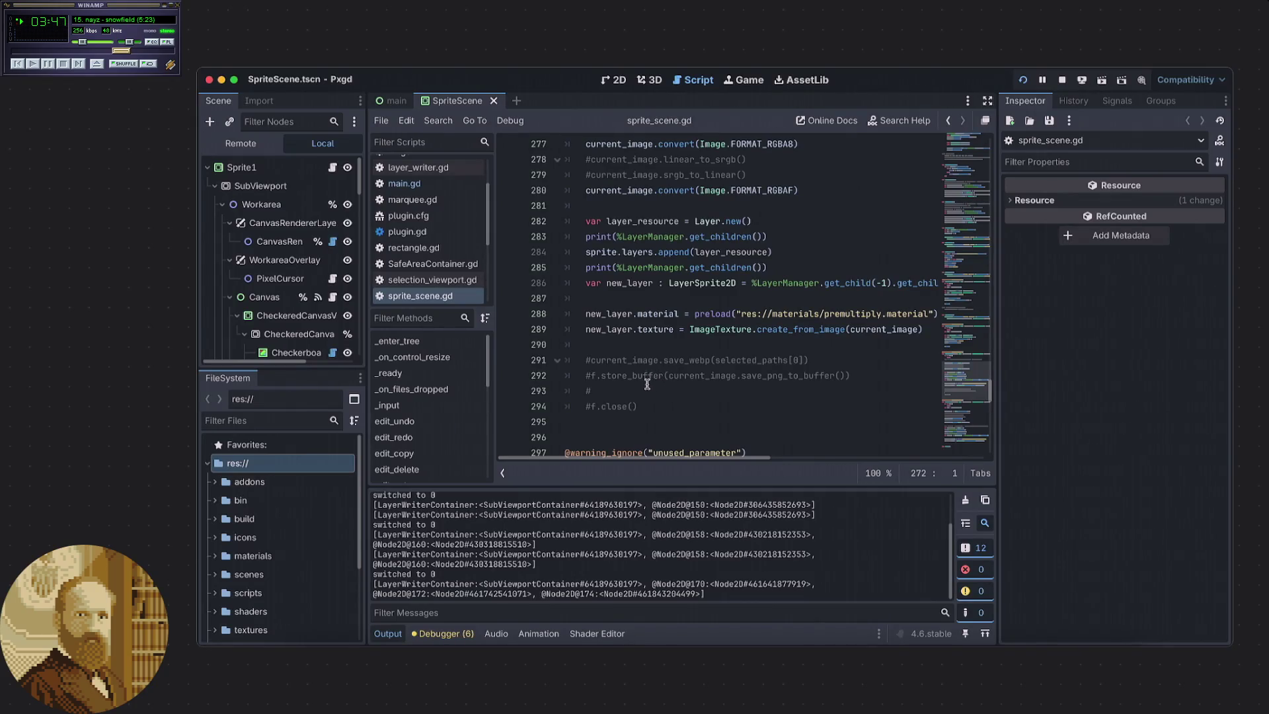
click(662, 377)
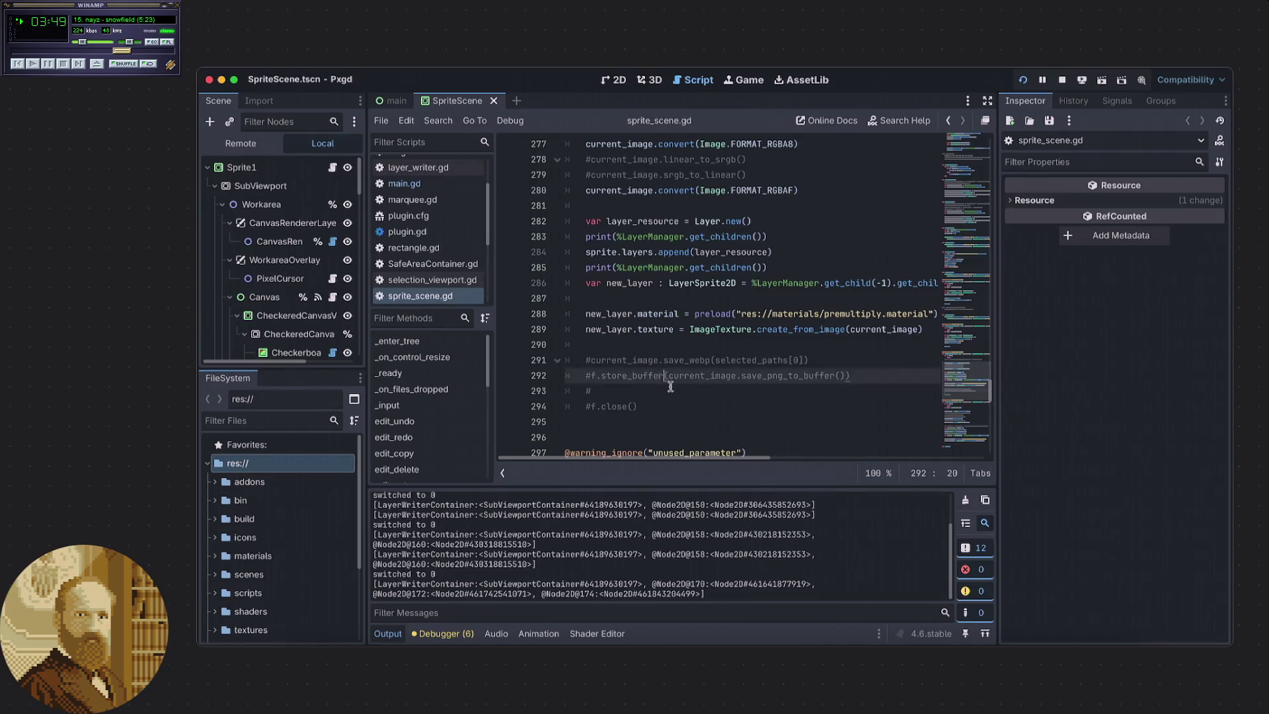
Try uncommenting the store_buffer line and adding a line after 291, undoing both changes.
key(ctrl+k)
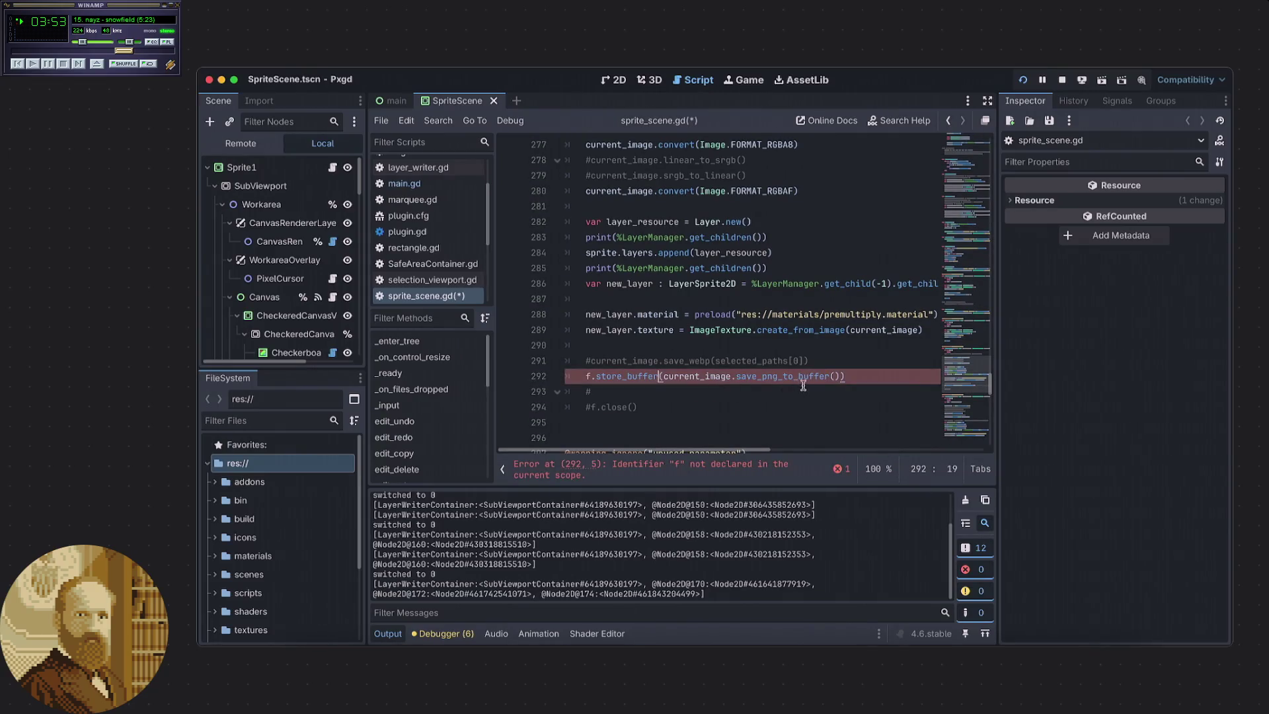
click(847, 363)
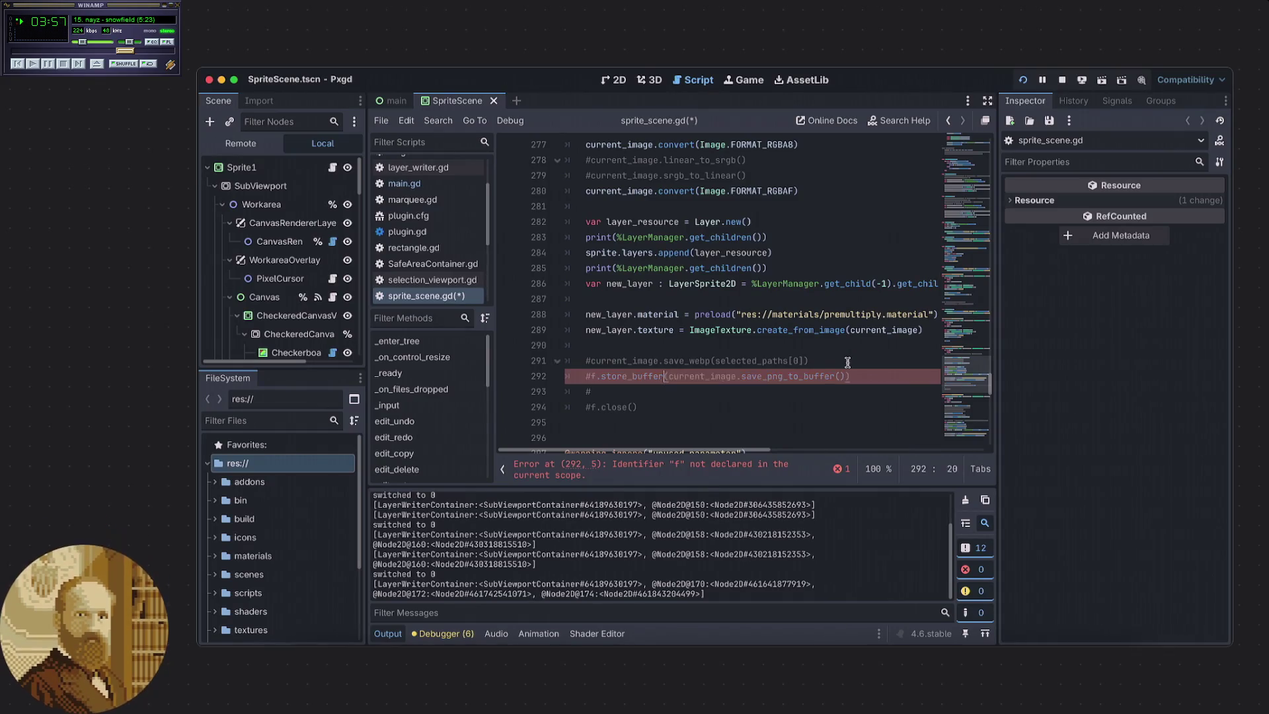
key(ctrl+z)
key(Return)
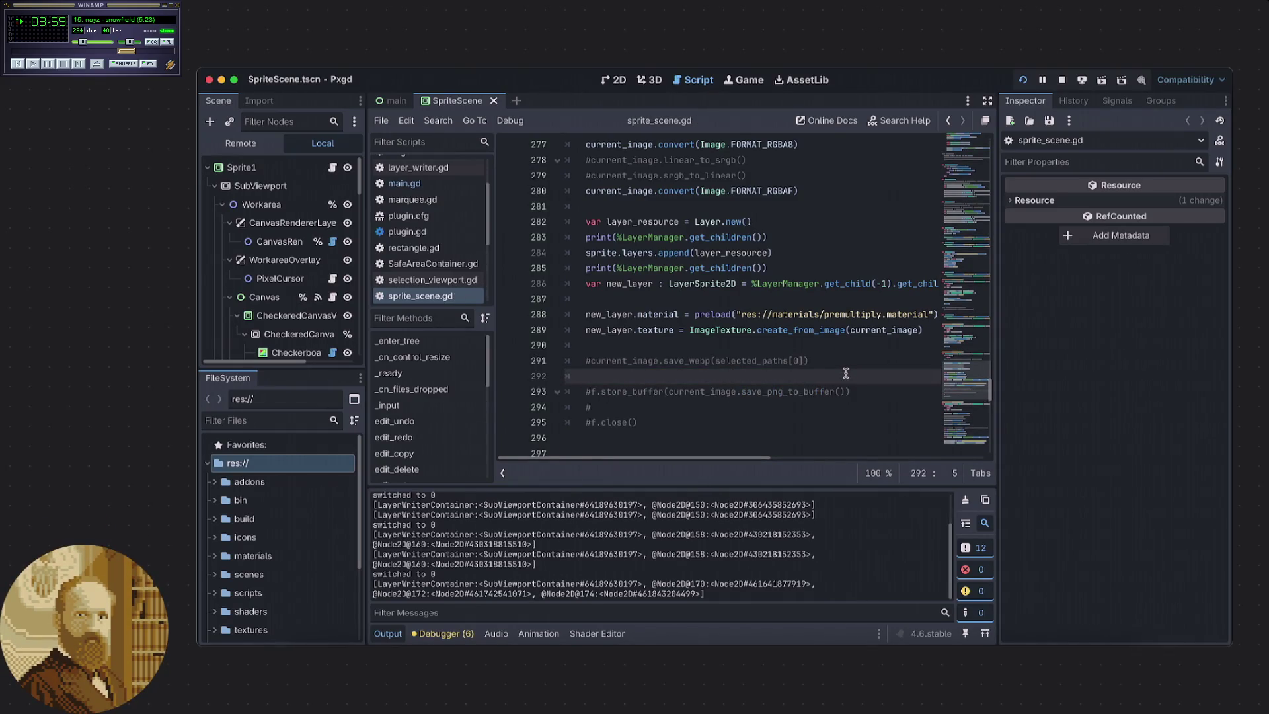
key(ctrl+z)
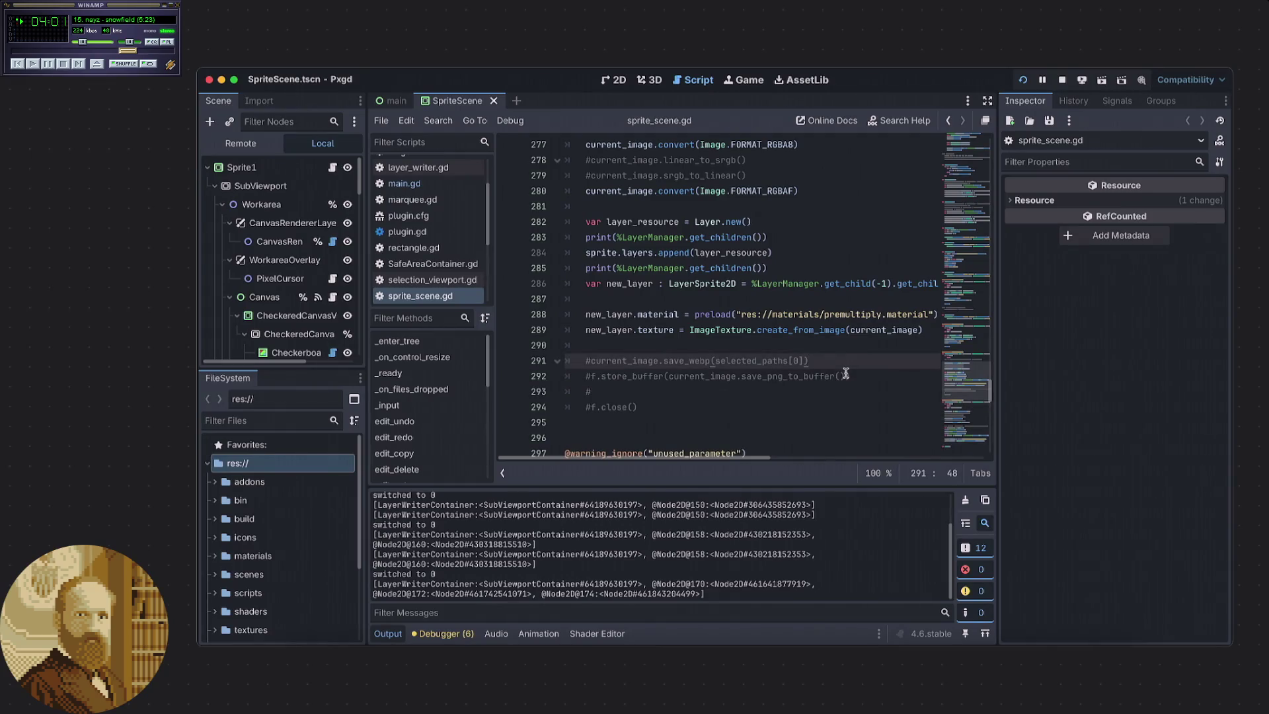
Add current_image.save_png(selected_paths[0]) below the commented f.close line and save the script.
click(701, 405)
key(Return)
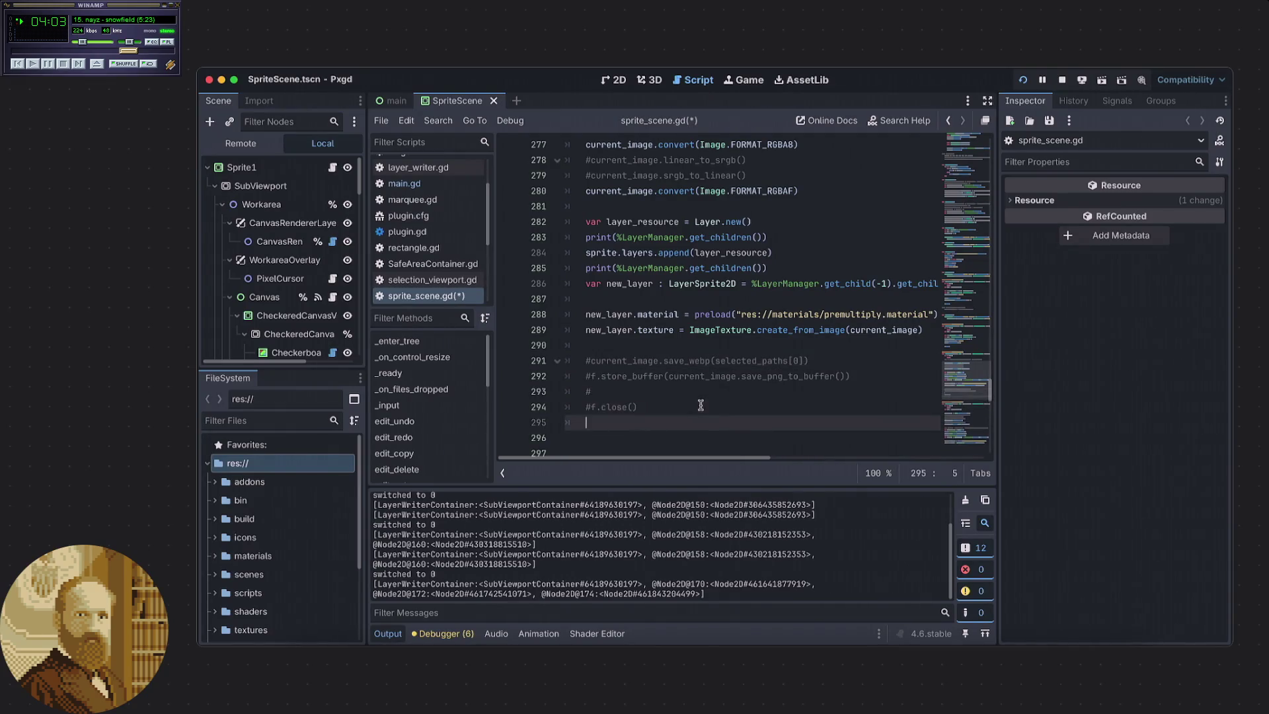
text(curr)
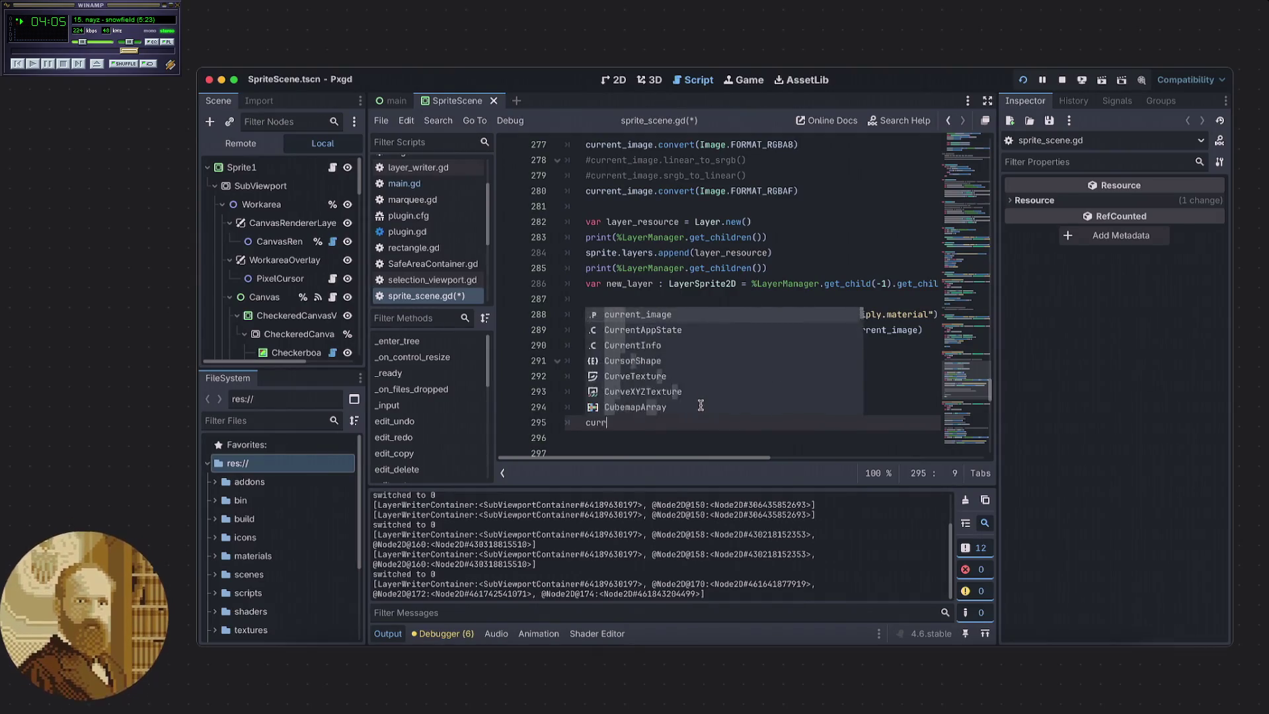
key(Return)
text(save)
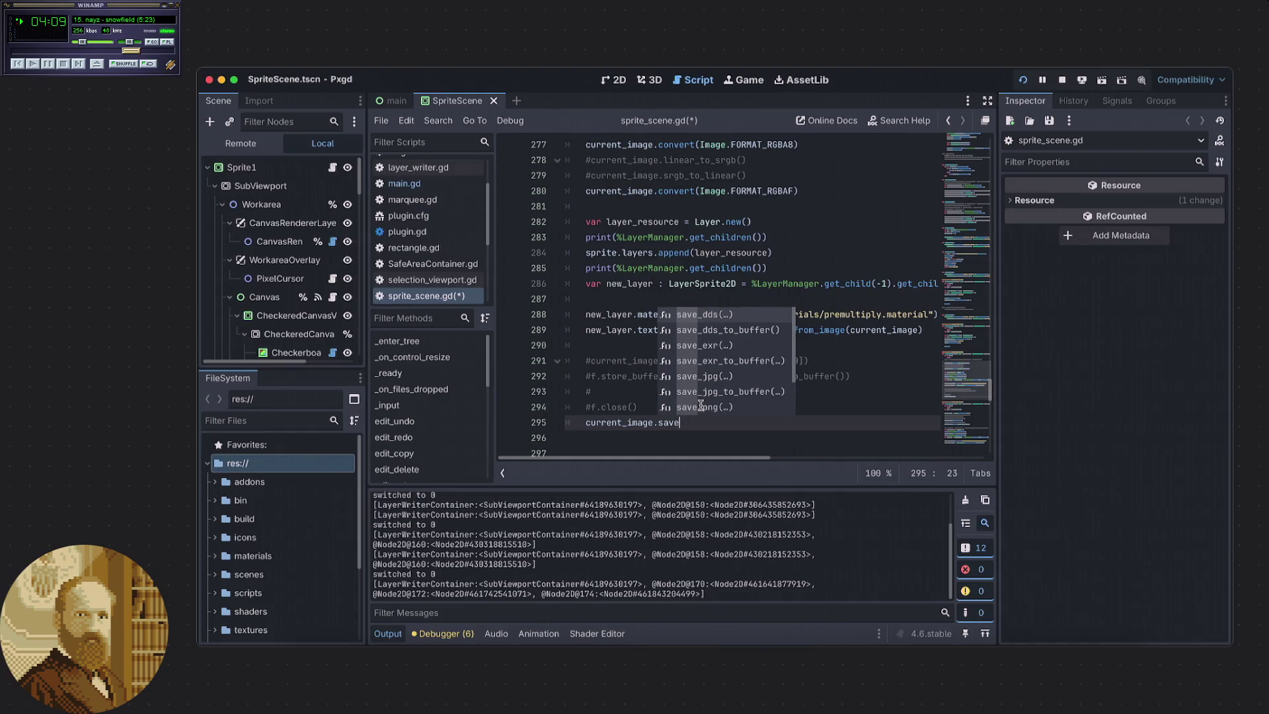
double_click(701, 406)
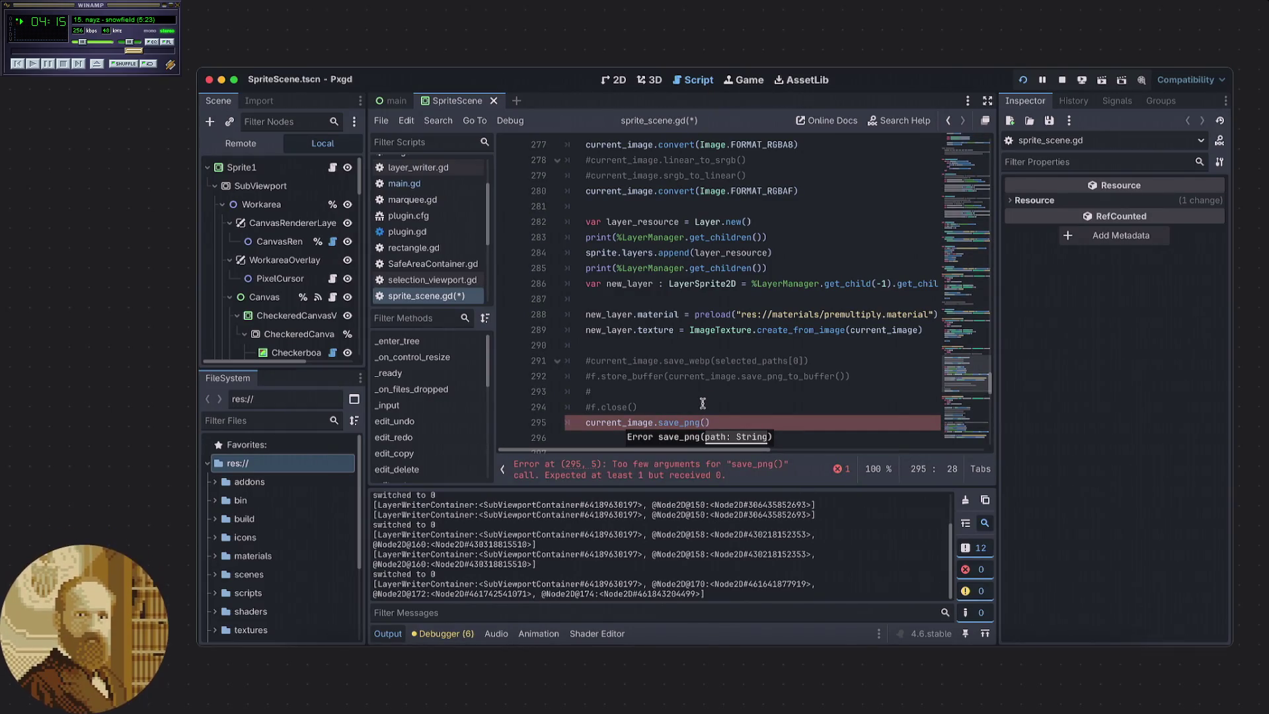
text(selected)
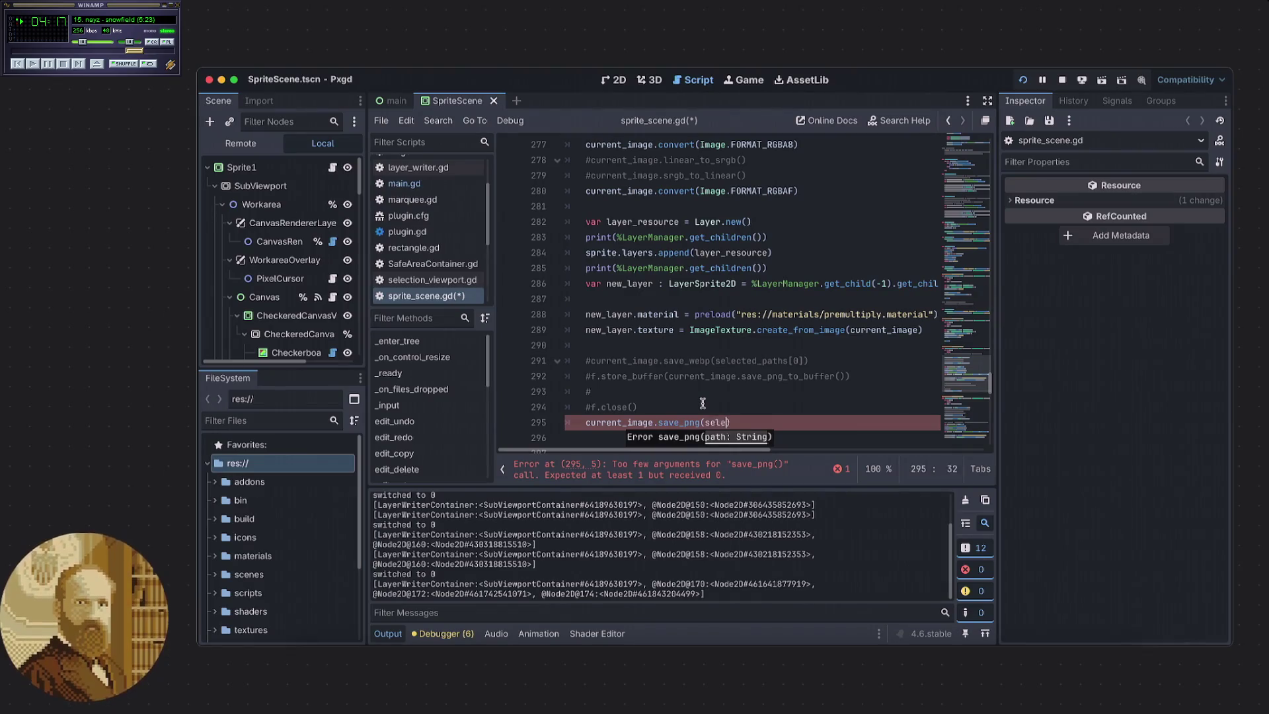
key(Down)
key(Return)
text([)
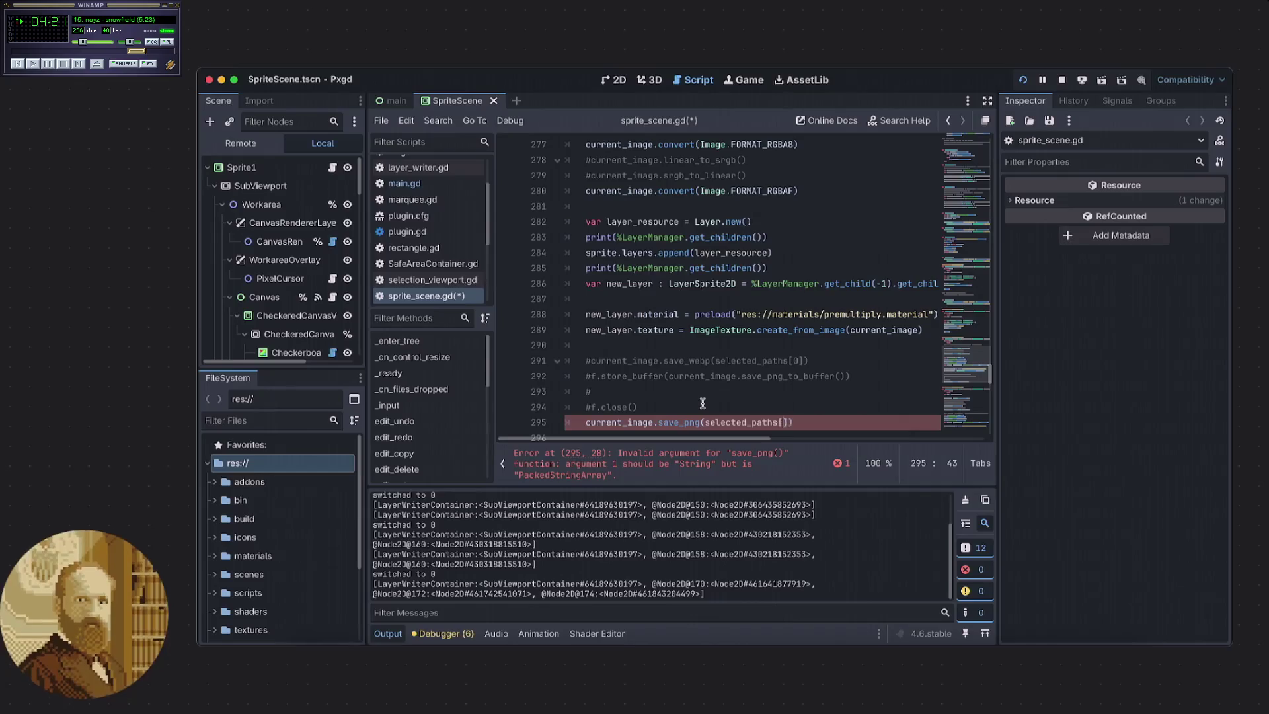
text(0)
click(702, 403)
key(ctrl+s)
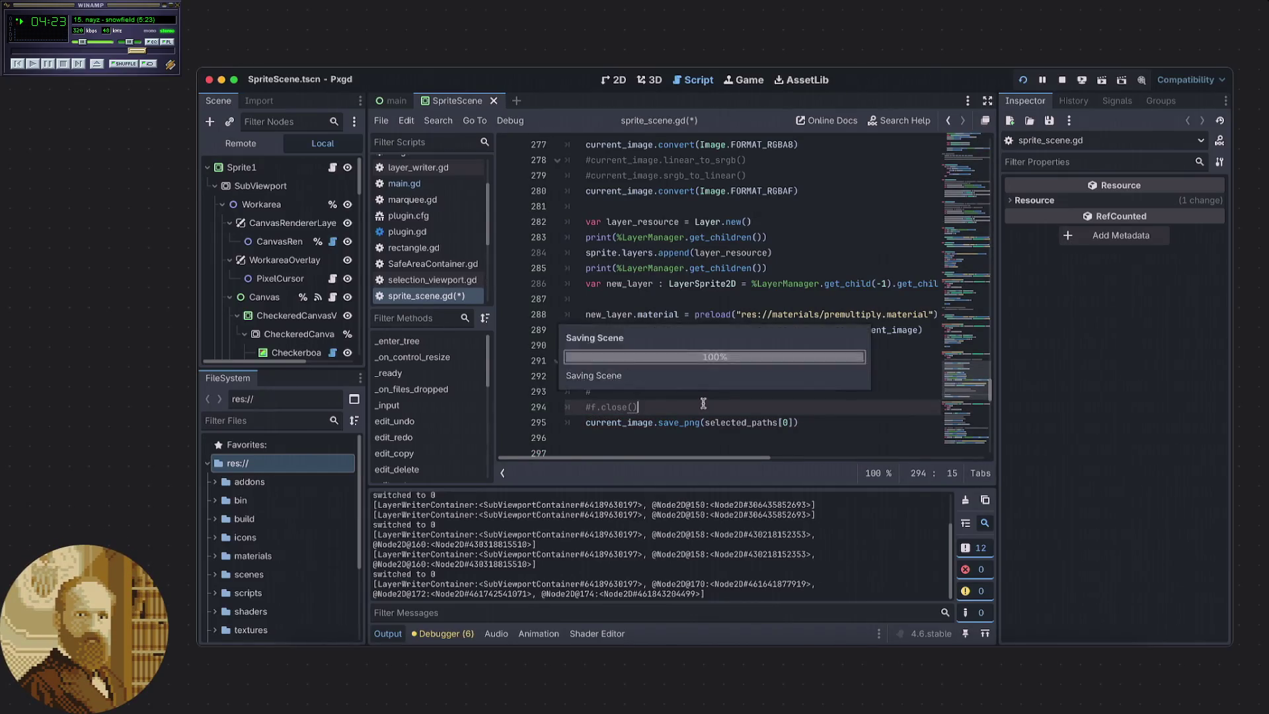
Relaunch the project and import the 10.20.50 PM Desktop screenshot onto the canvas as a layer.
click(1062, 79)
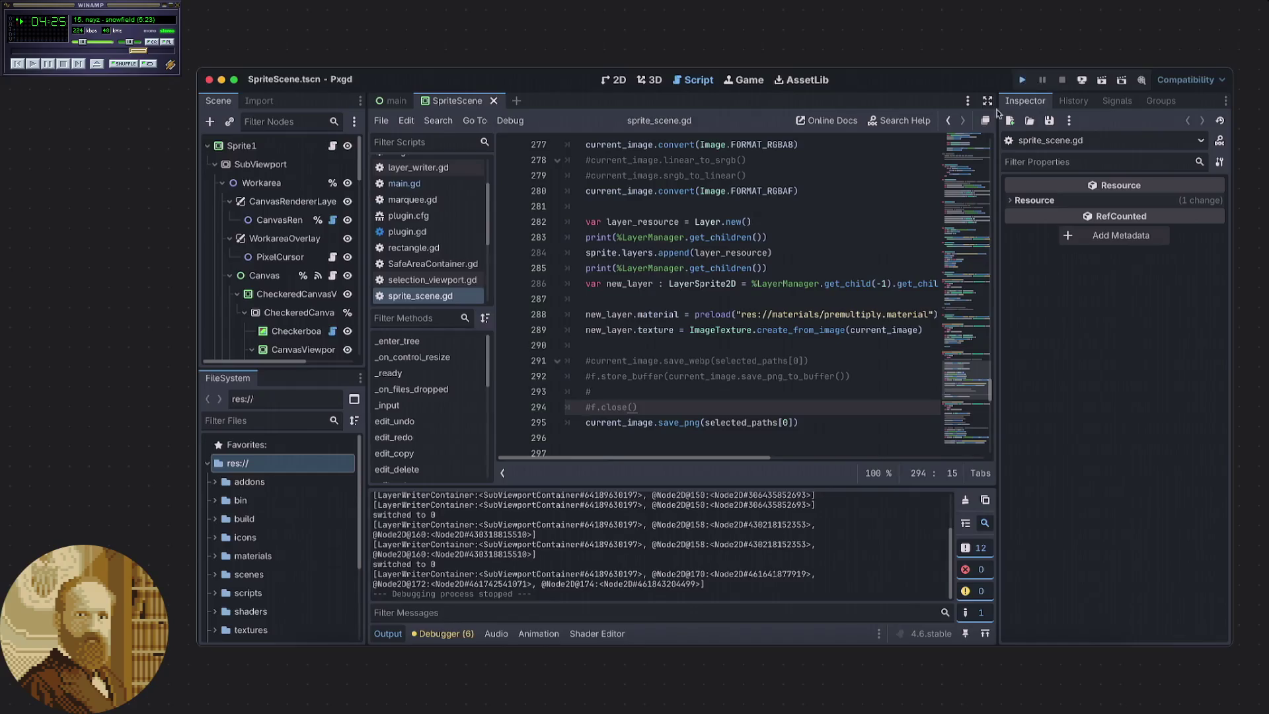
key(super+b)
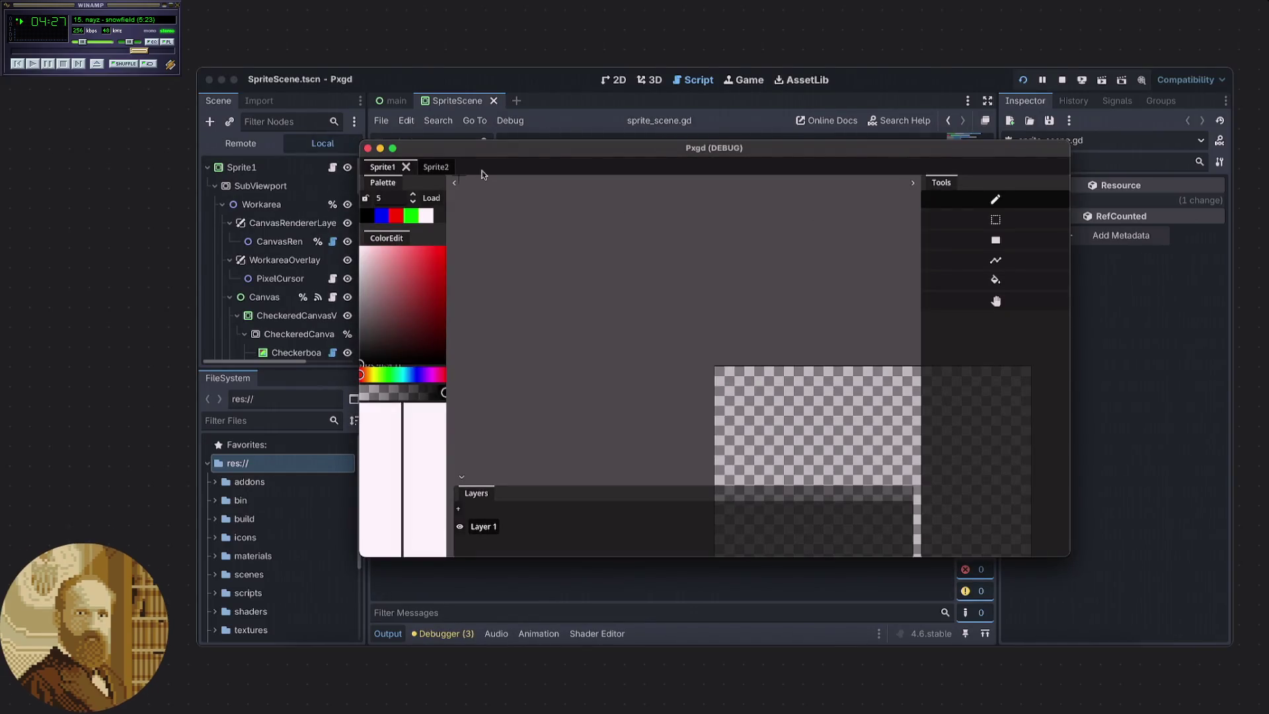
click(277, 66)
click(278, 77)
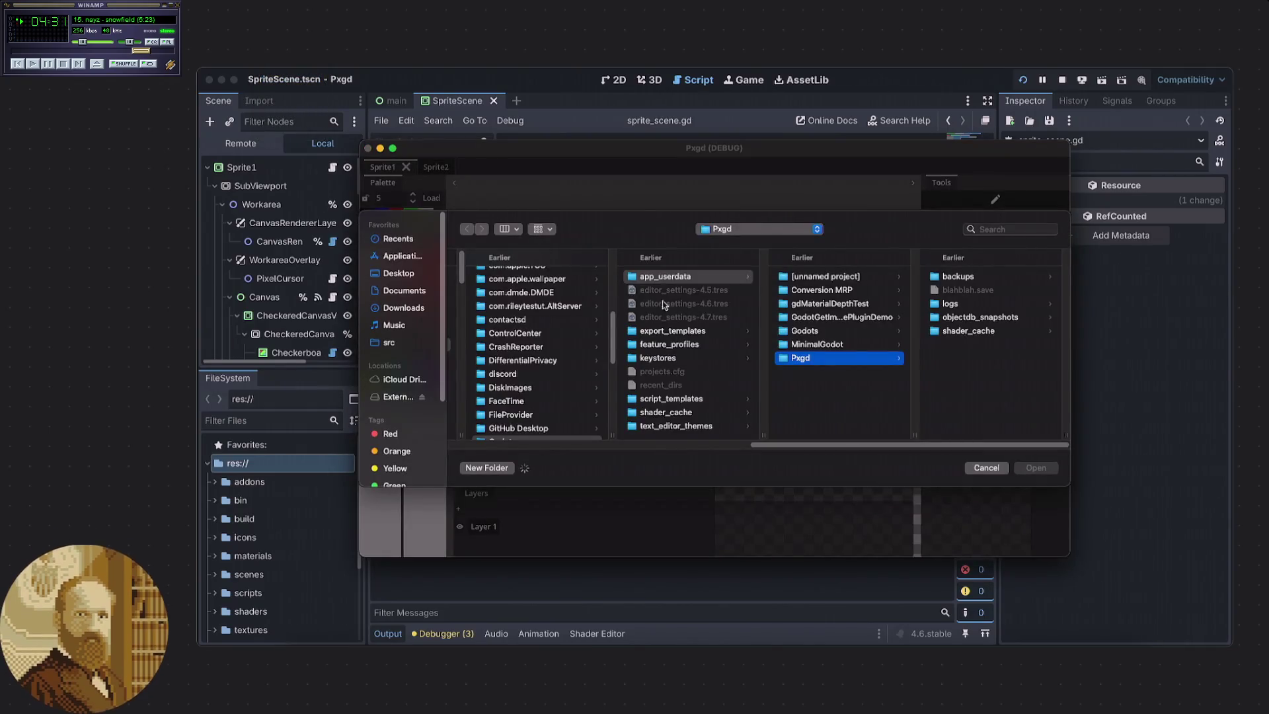
click(399, 274)
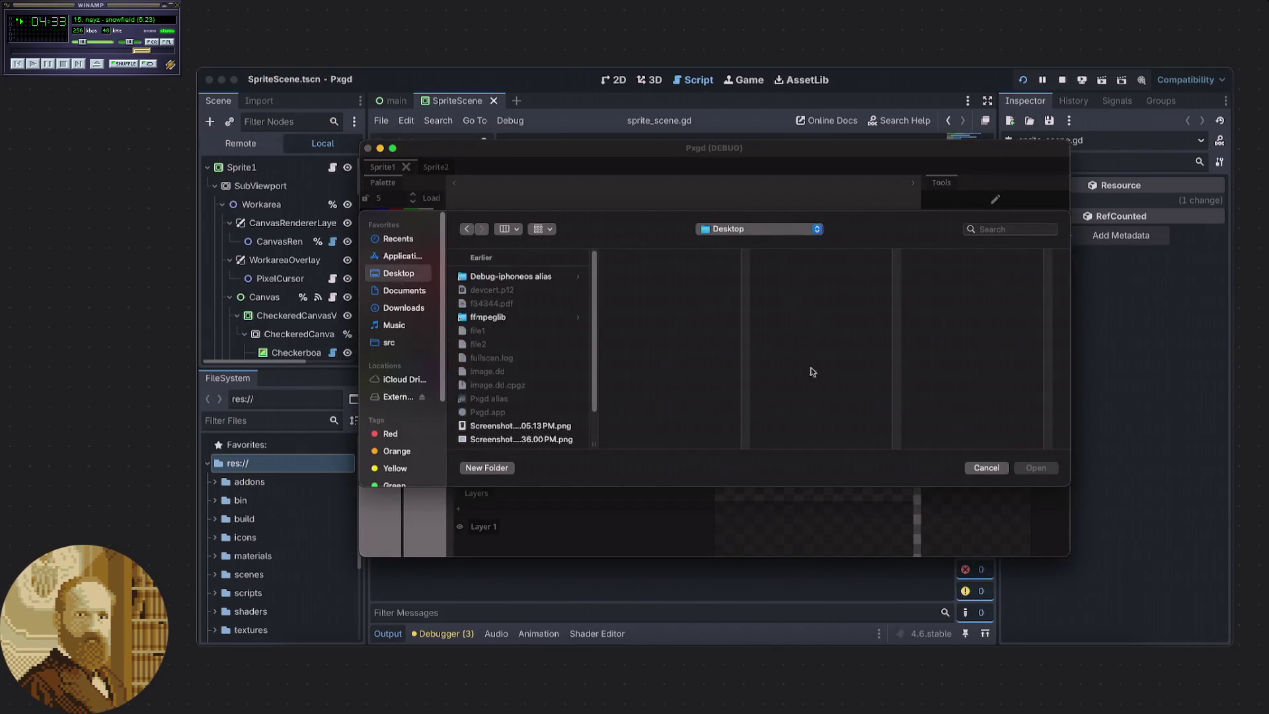
click(540, 441)
click(539, 425)
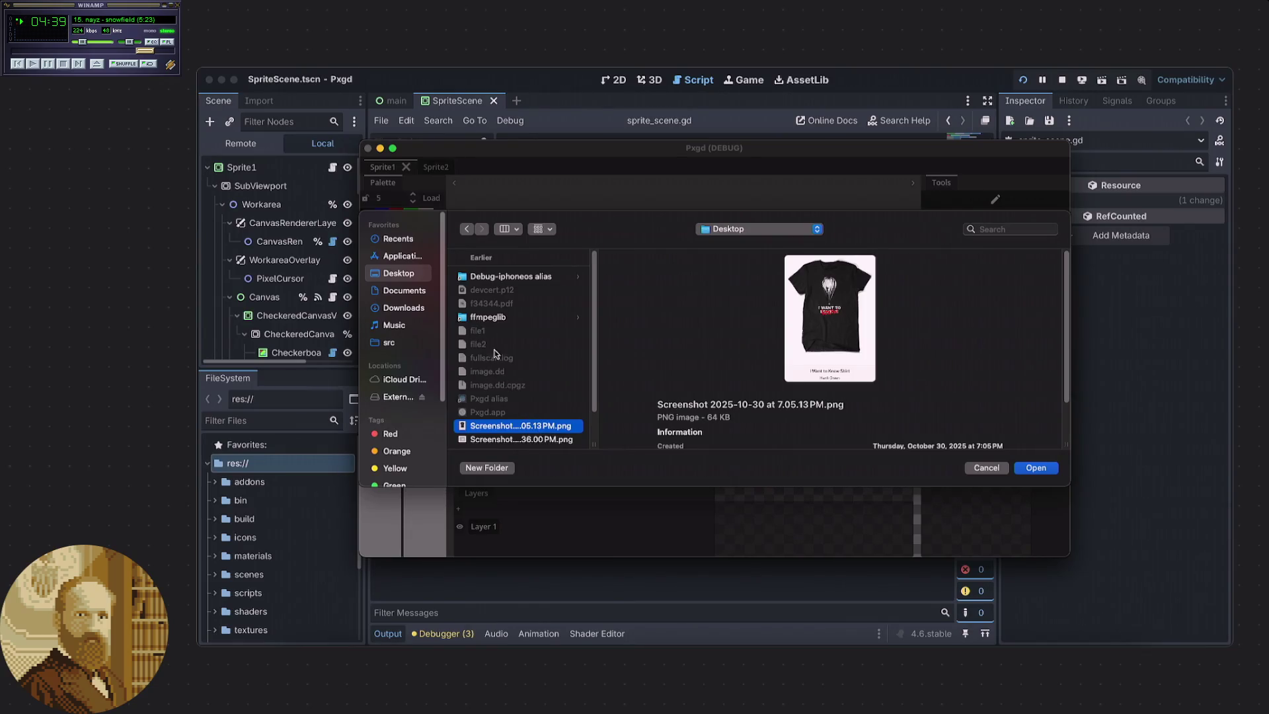
scroll(494, 380, down, 2)
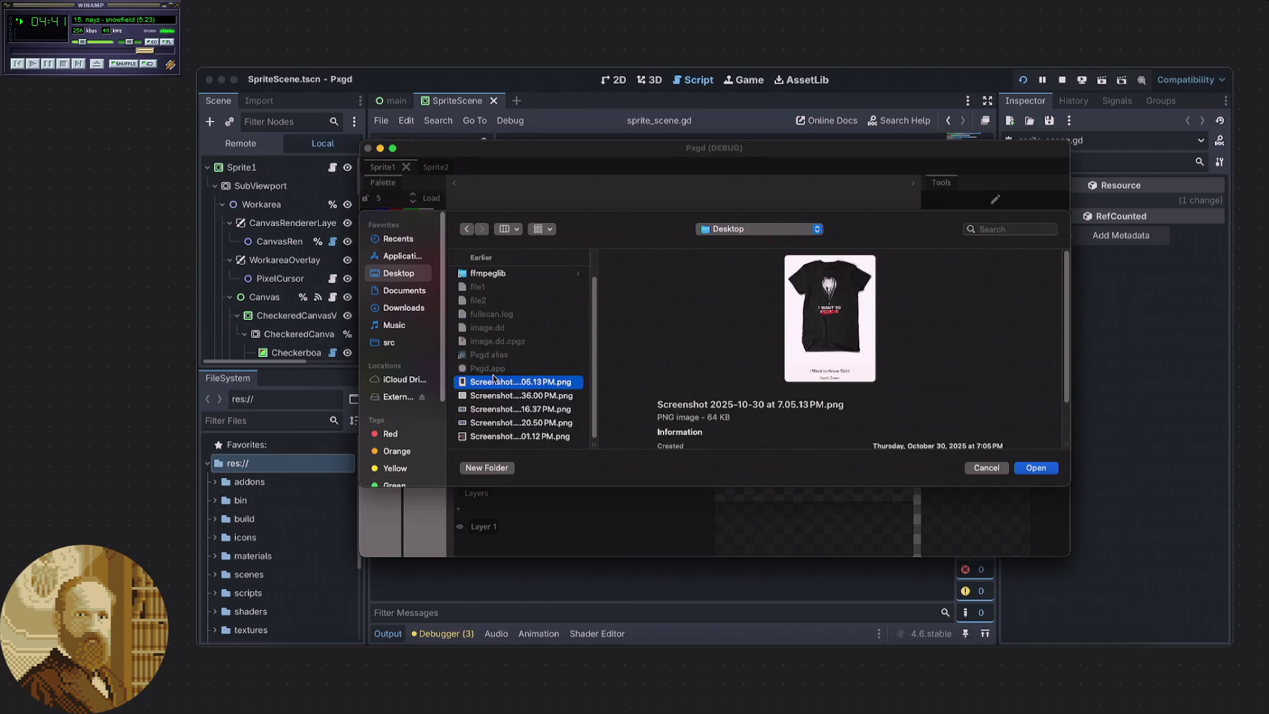
click(522, 423)
click(520, 411)
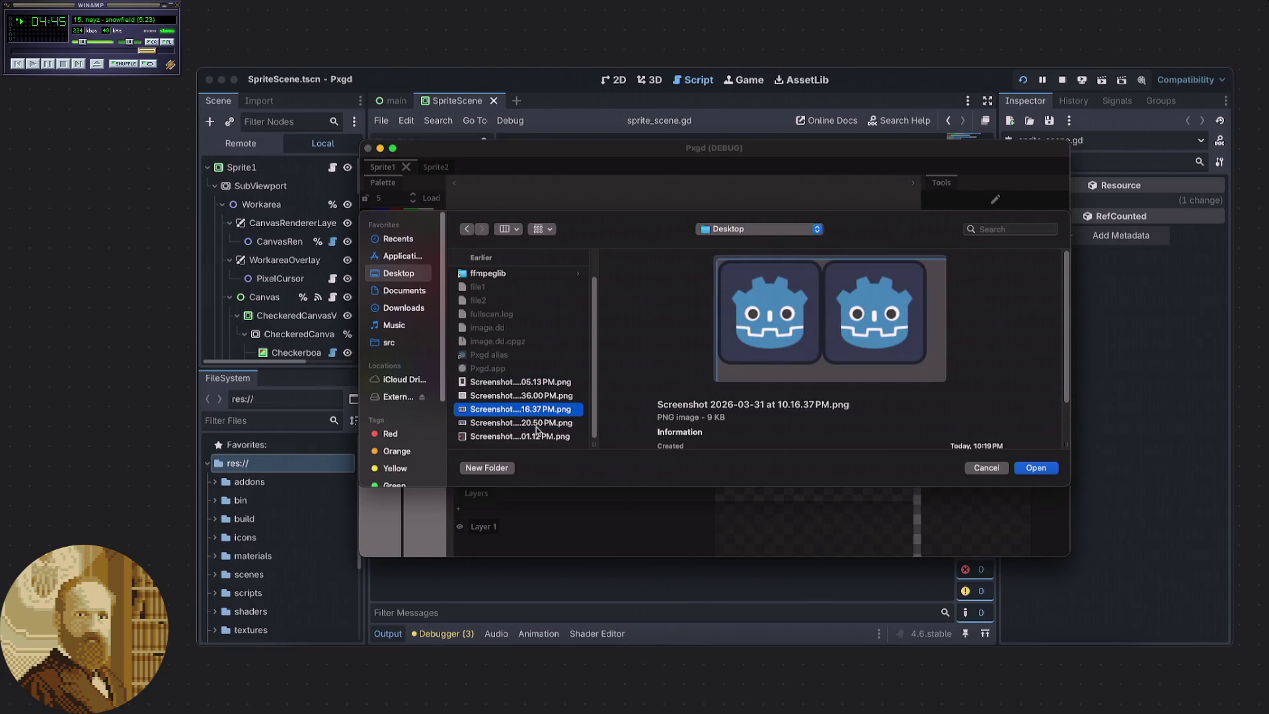
click(539, 424)
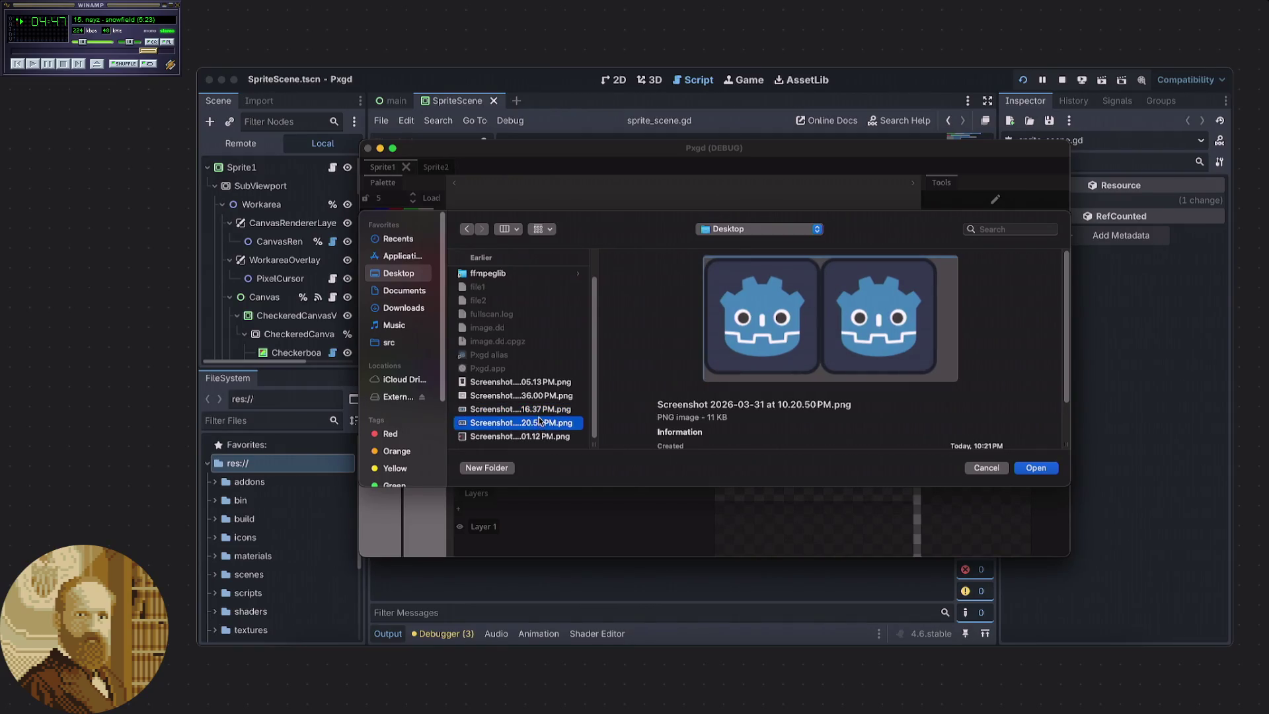
click(1032, 470)
Export the canvas as sample.png into Downloads and open a file browser to find it.
scroll(854, 433, up, 5)
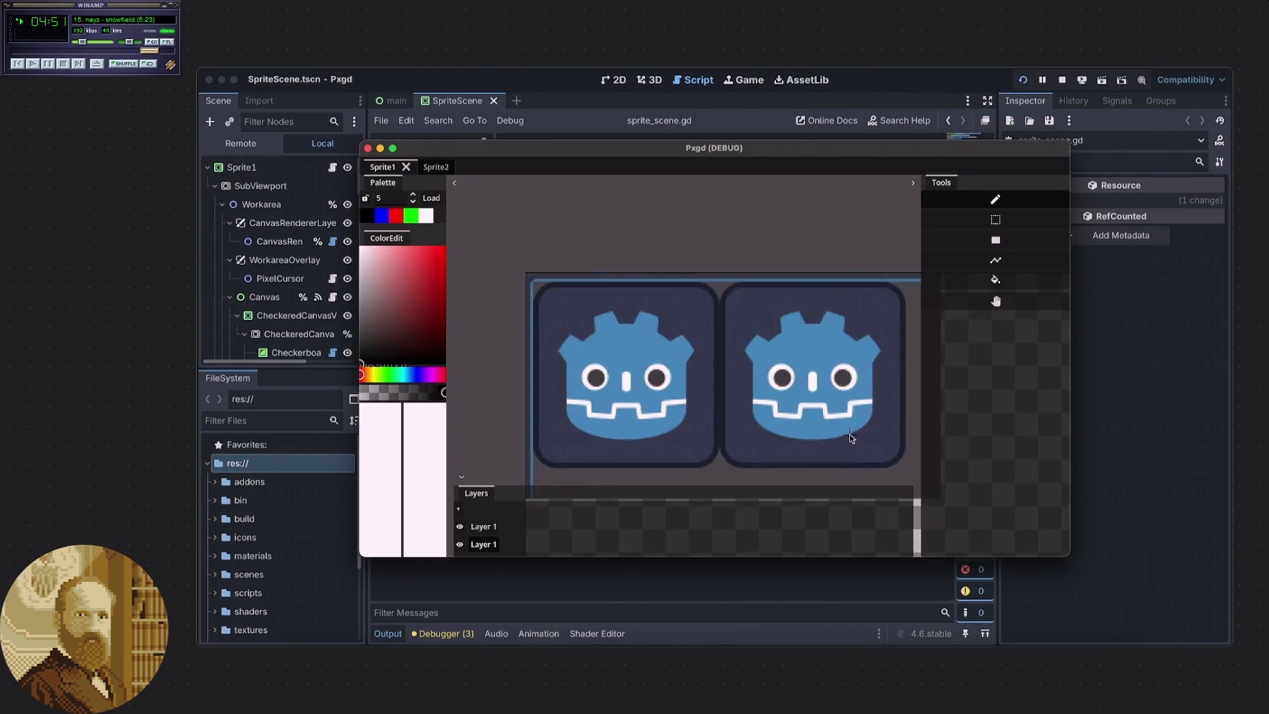
scroll(661, 390, up, 4)
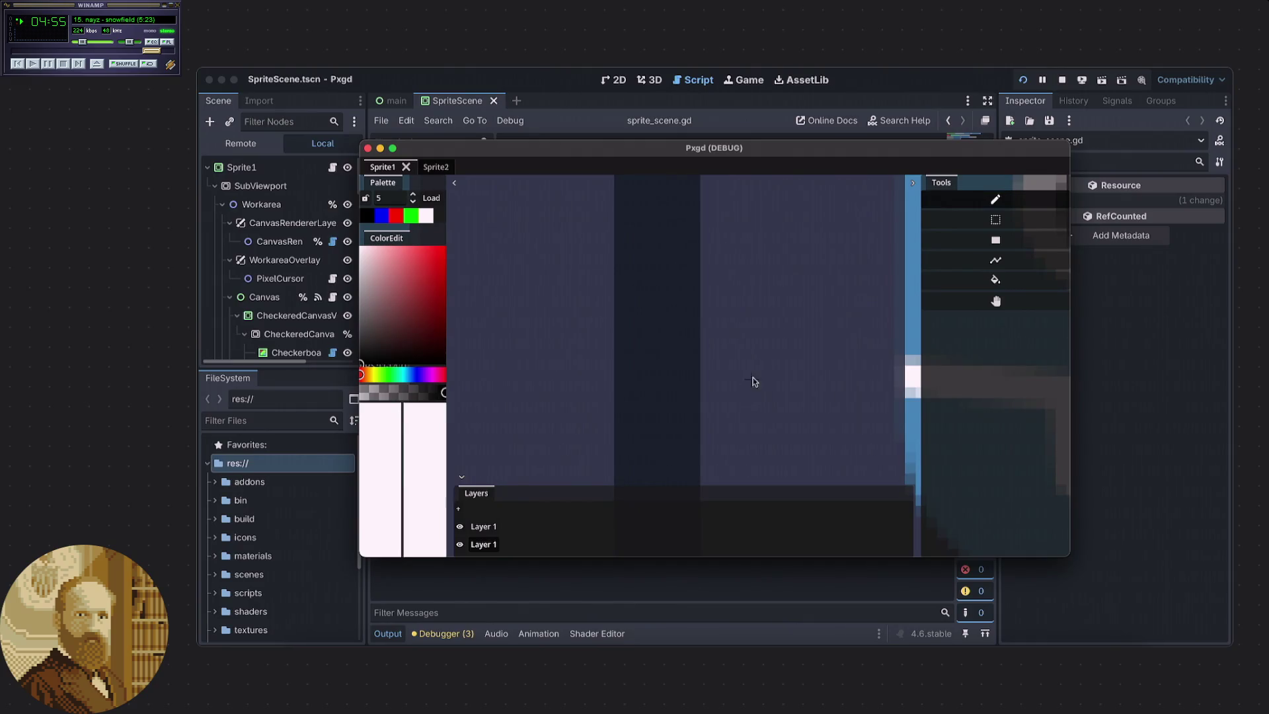
scroll(753, 377, down, 6)
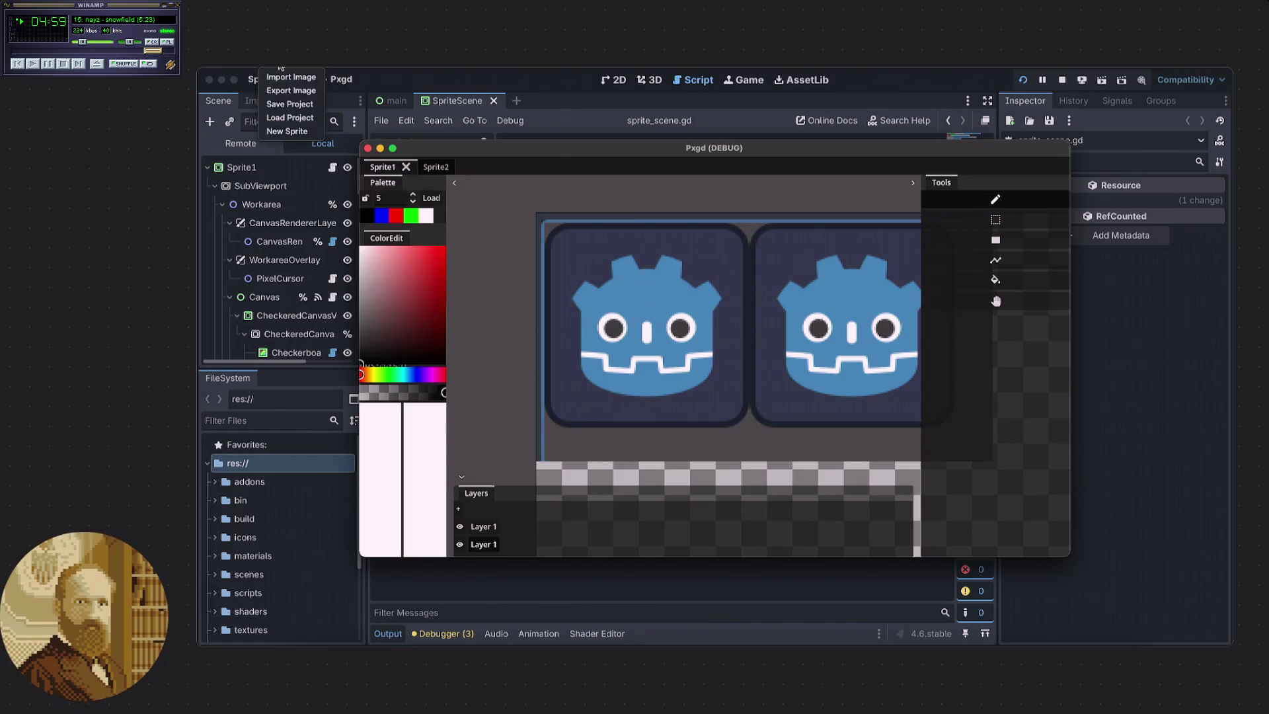
click(290, 88)
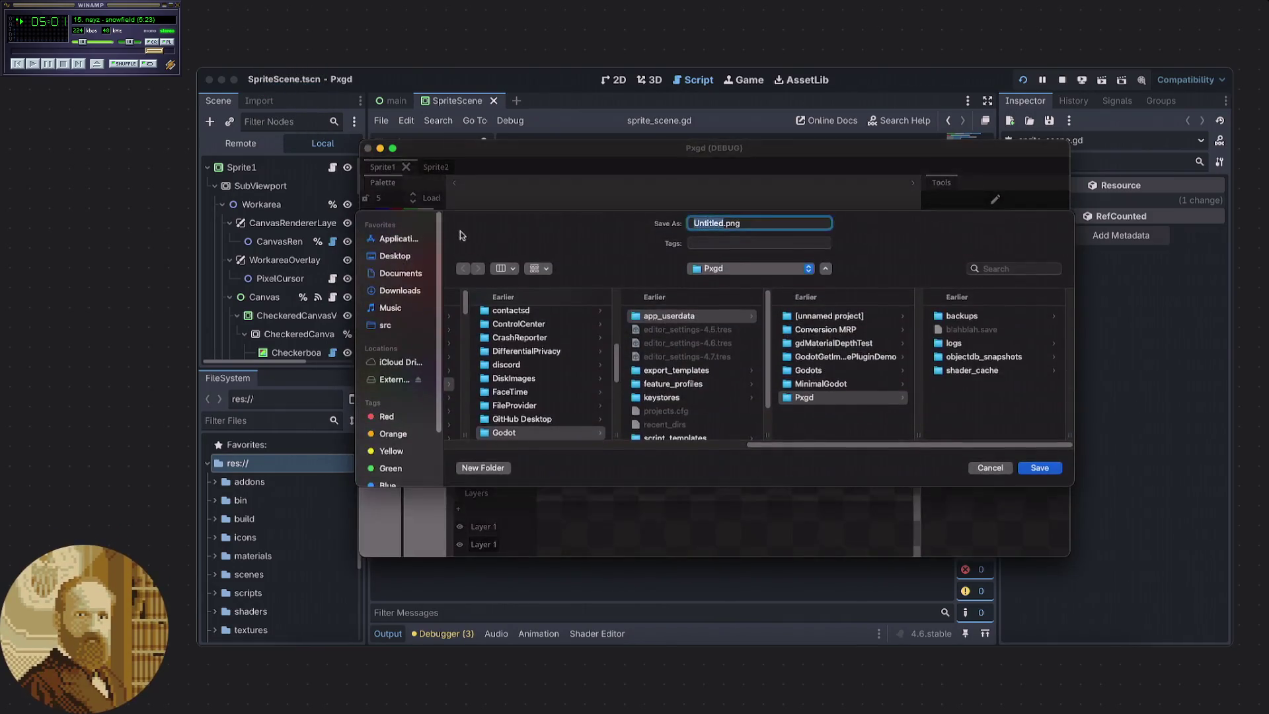
click(395, 293)
text(sample)
key(Return)
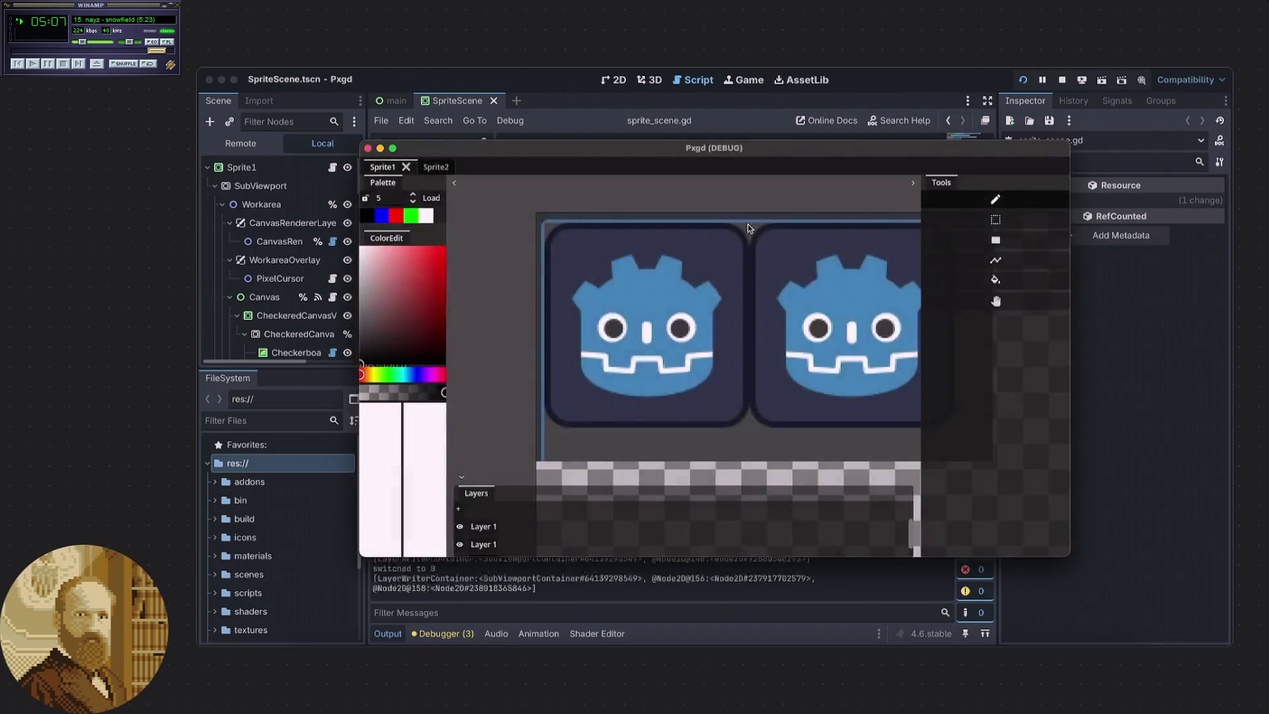
click(306, 651)
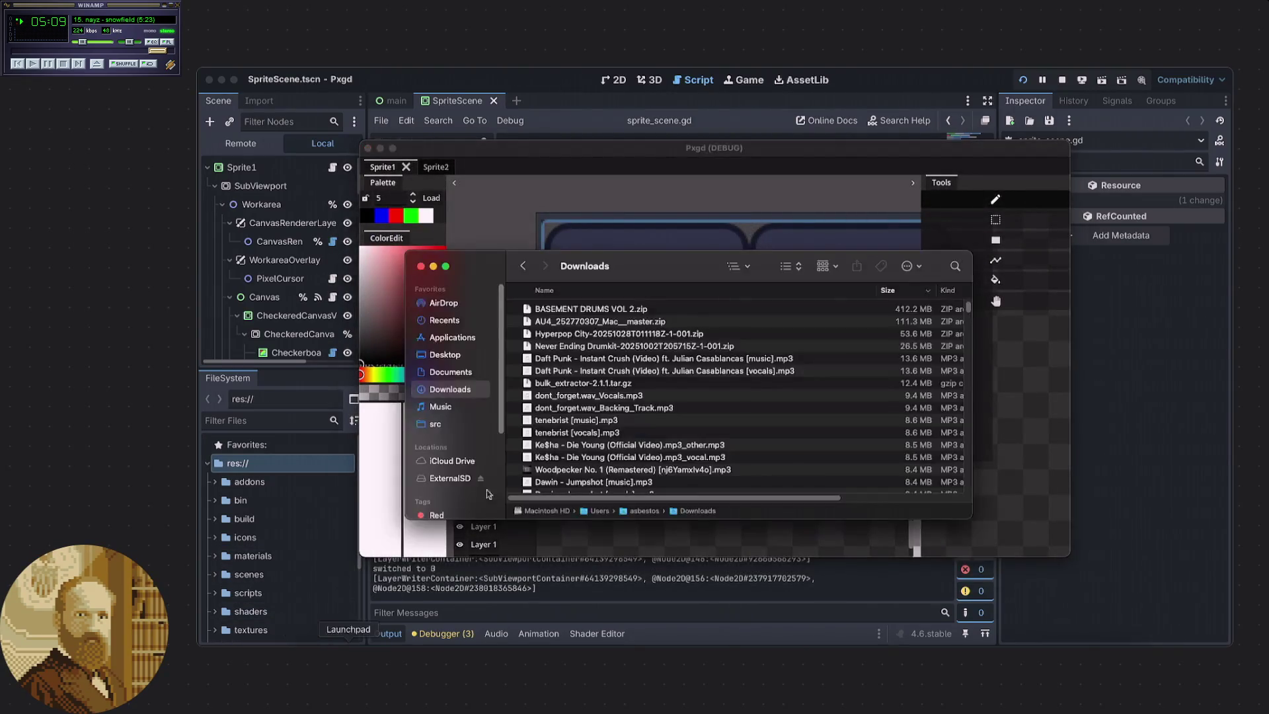
Check the Documents and Downloads listings in Finder for the exported file.
click(458, 372)
click(456, 389)
scroll(621, 363, down, 10)
scroll(661, 360, up, 10)
right_click(513, 309)
click(542, 309)
right_click(687, 513)
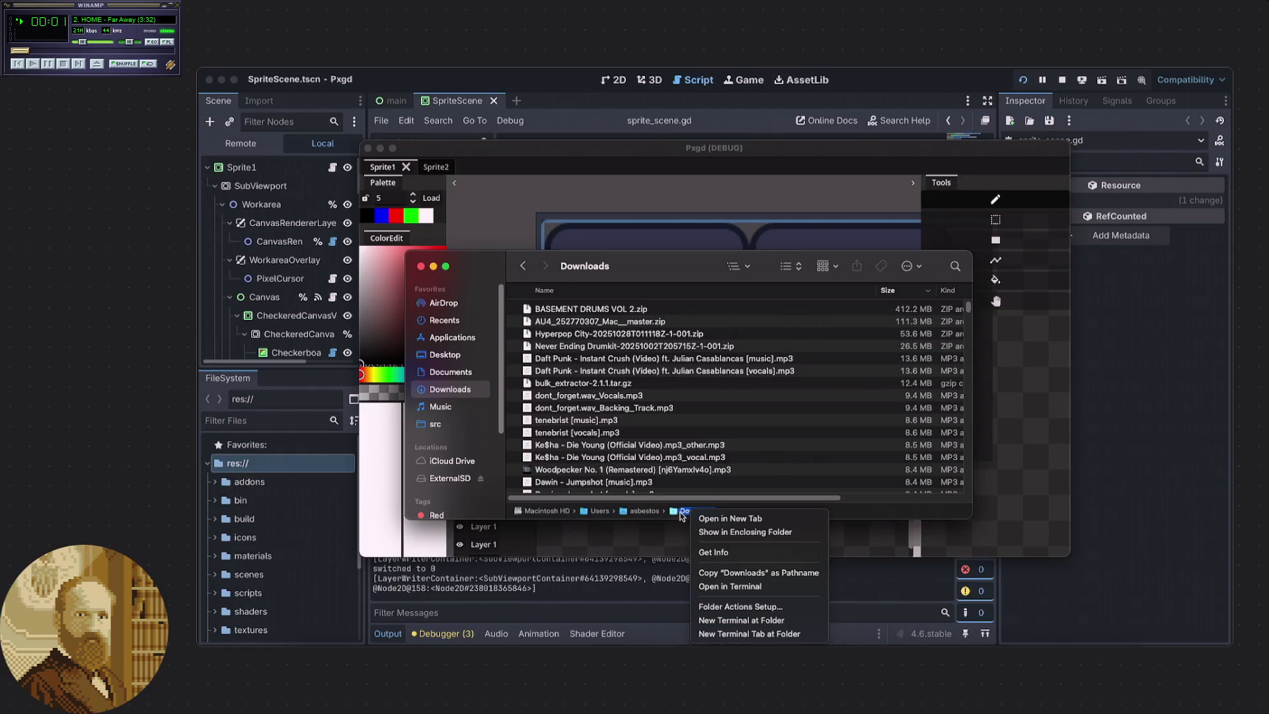
click(683, 515)
From the home folder, expand and collapse Downloads, then close the Finder window.
double_click(650, 512)
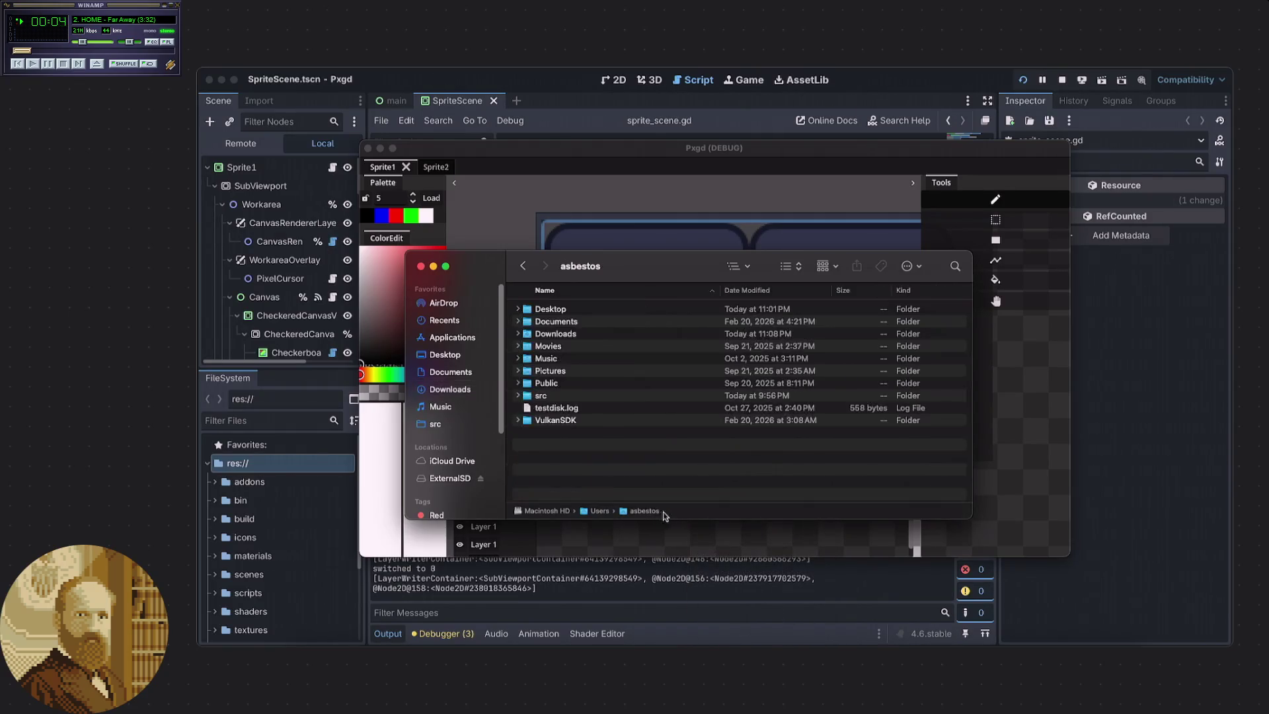
click(565, 336)
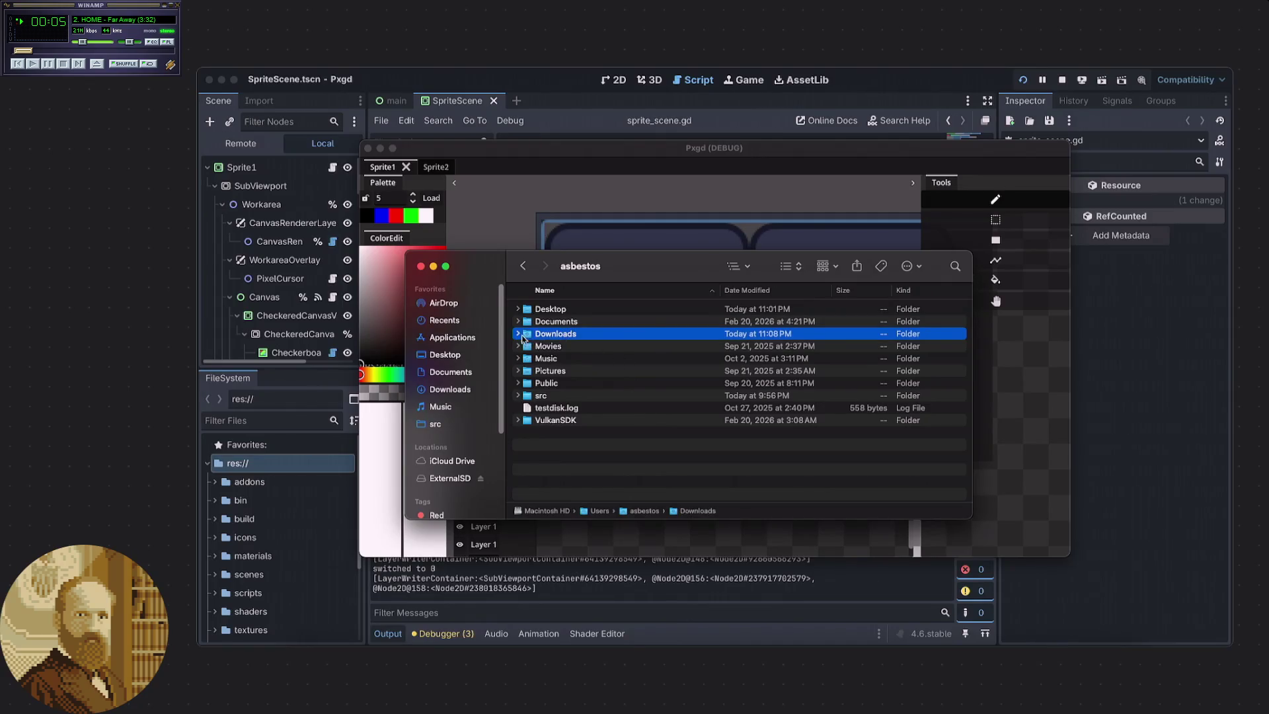
click(518, 334)
right_click(553, 337)
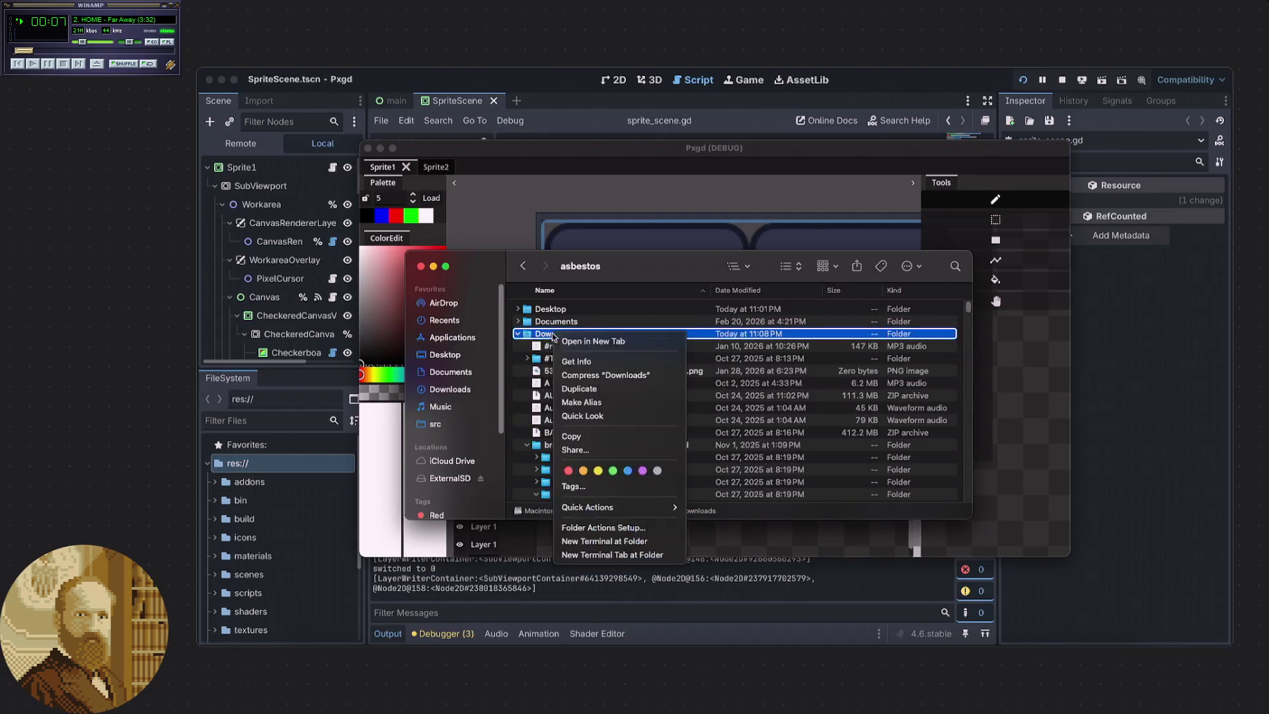
click(545, 337)
click(519, 334)
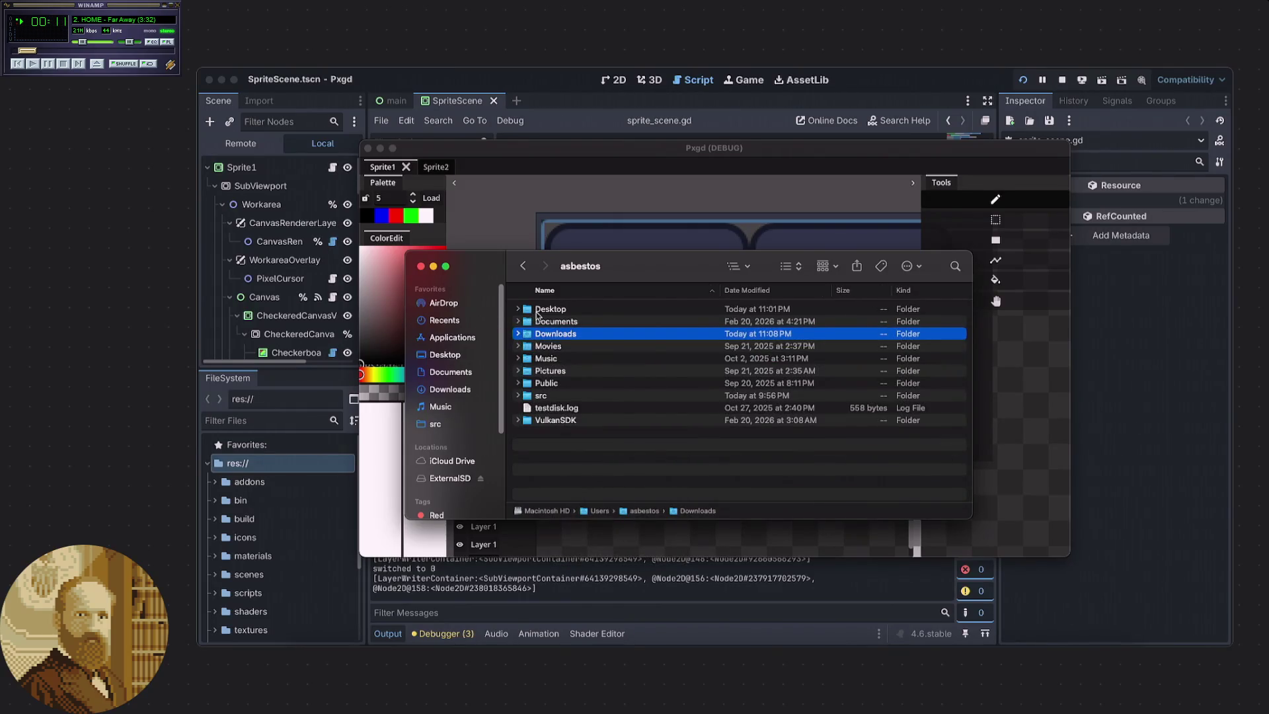
click(420, 266)
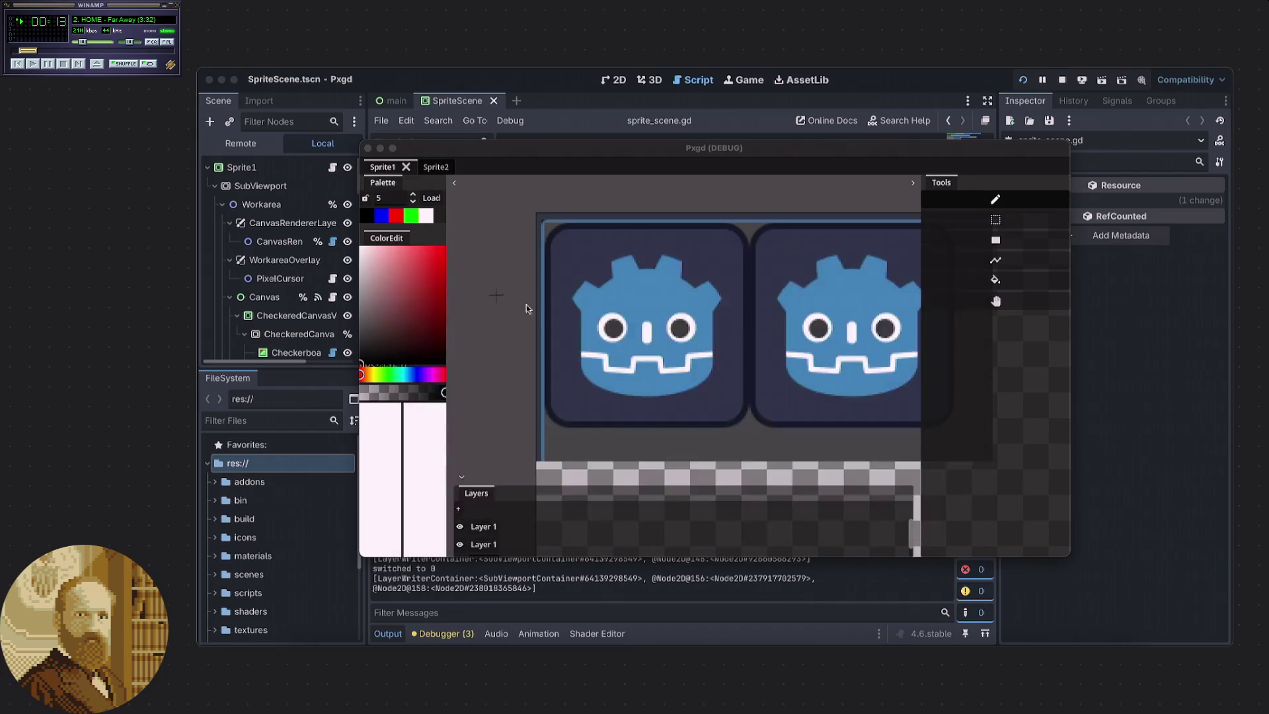
Start an image export from Pxgd with the Desktop as the save location.
click(281, 63)
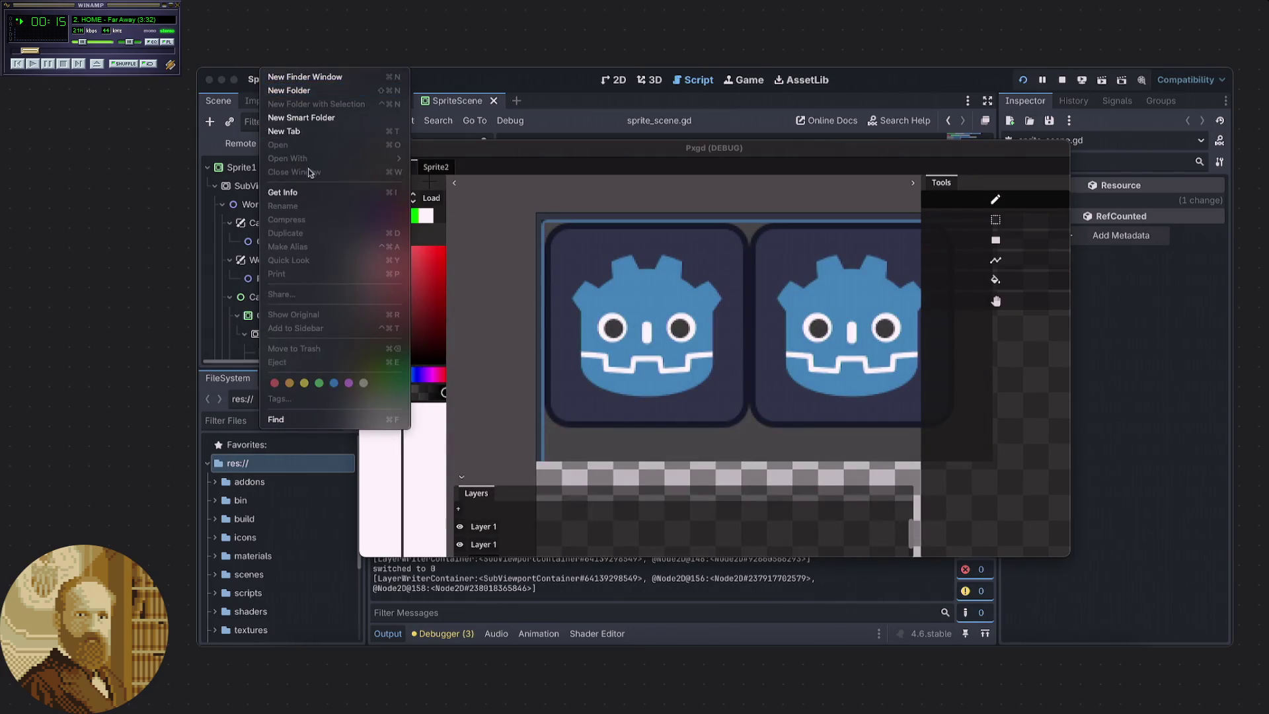
click(539, 202)
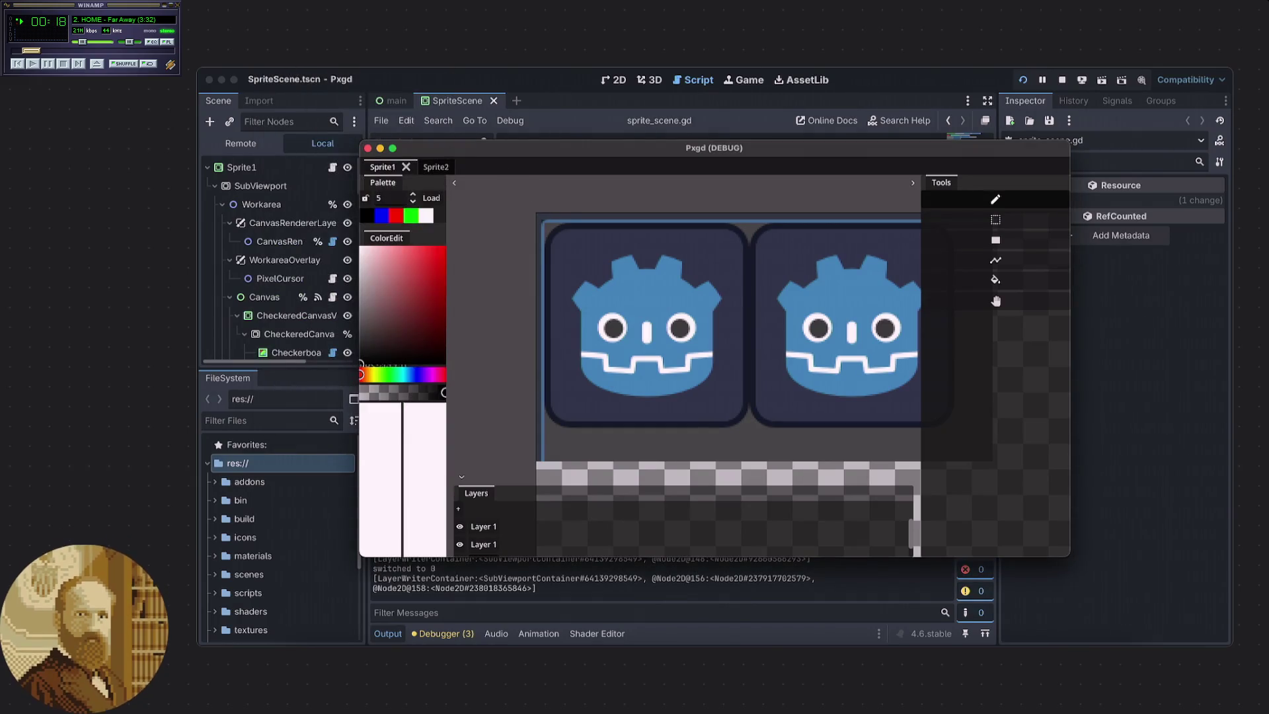
click(281, 63)
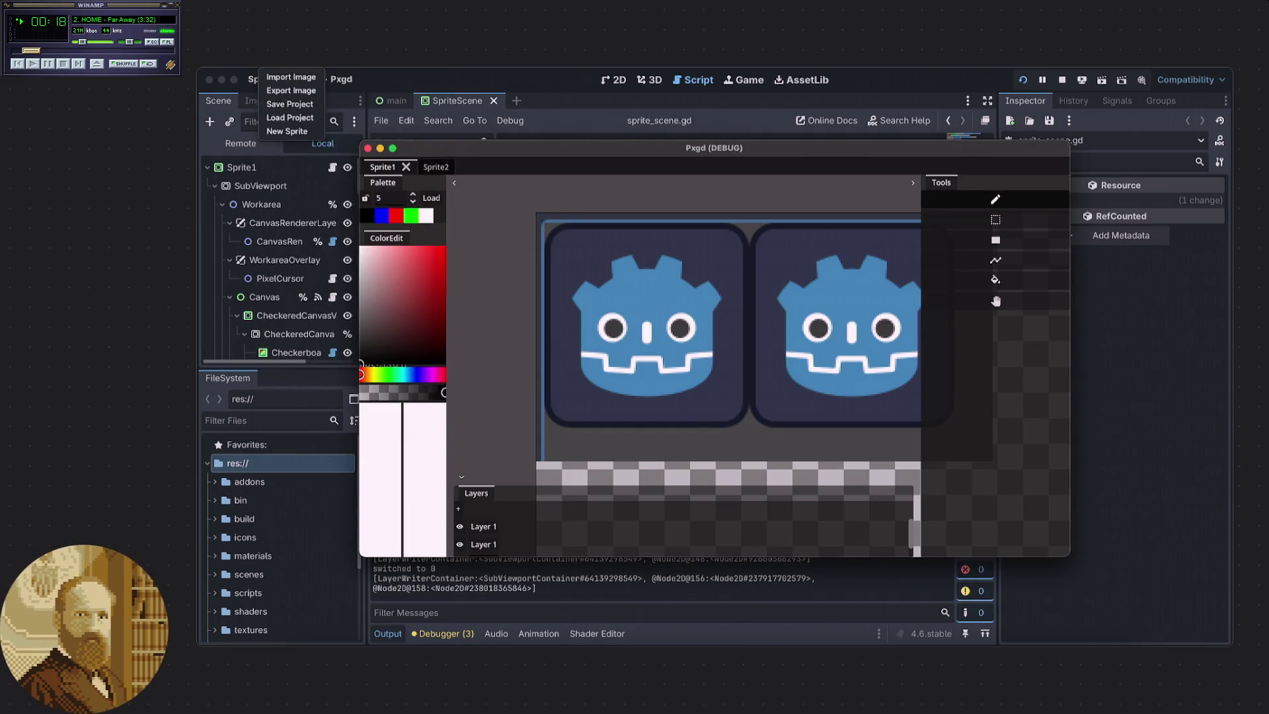
click(293, 93)
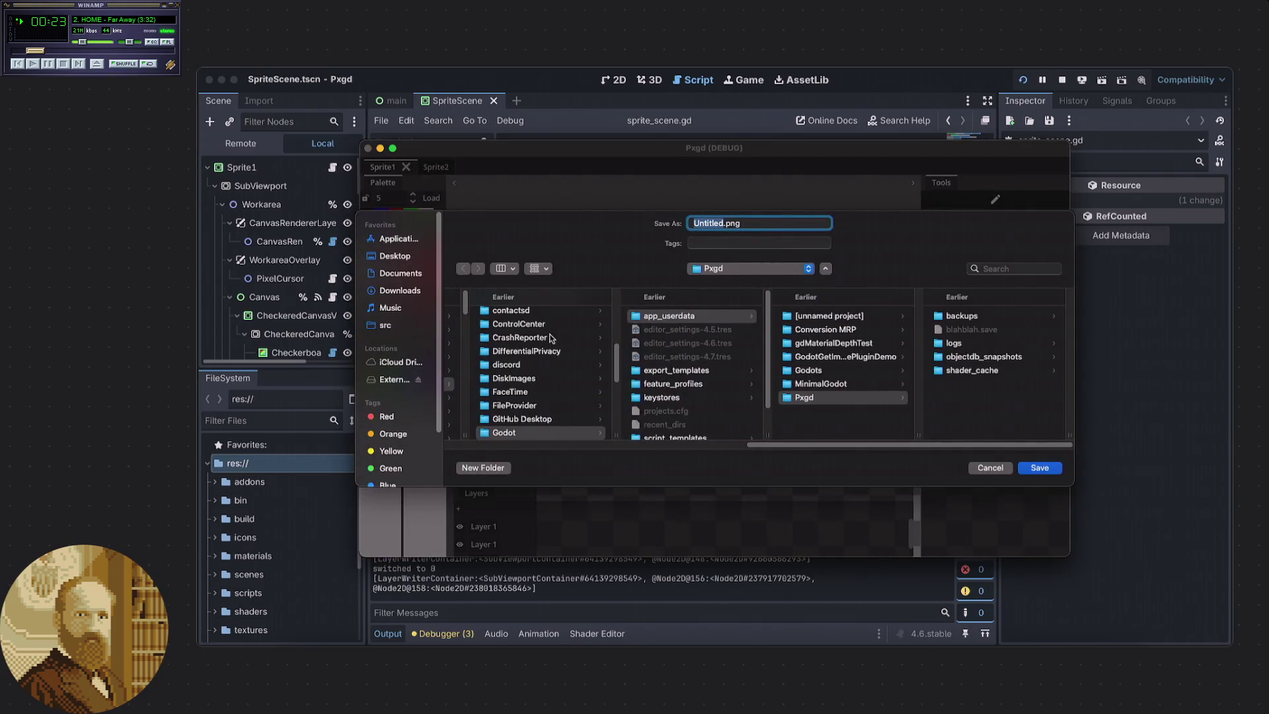
click(988, 391)
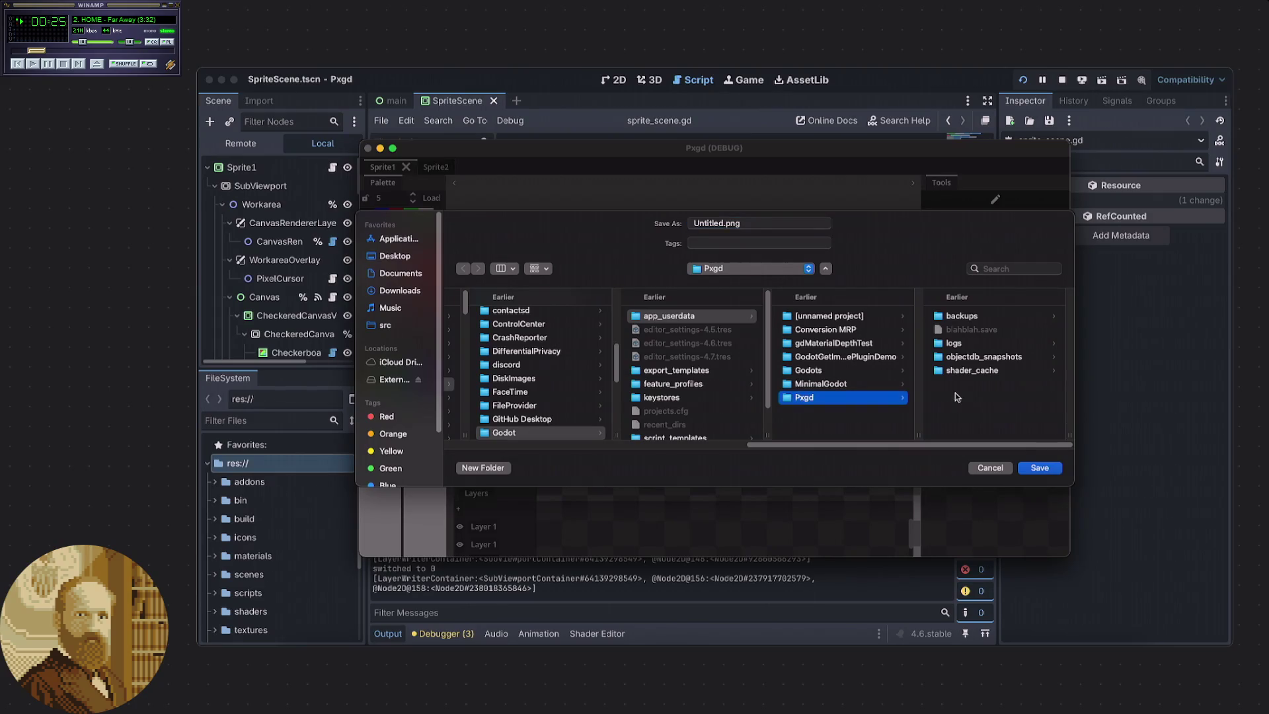
click(747, 267)
click(639, 263)
click(394, 292)
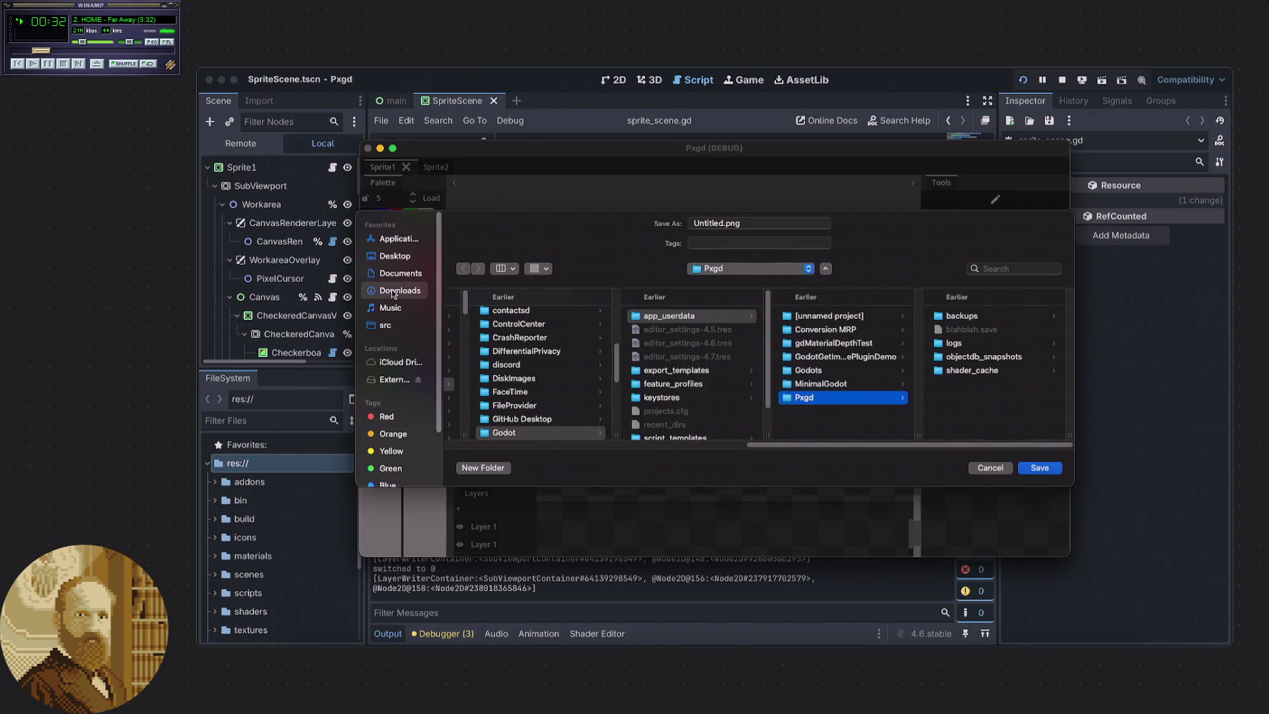
click(403, 258)
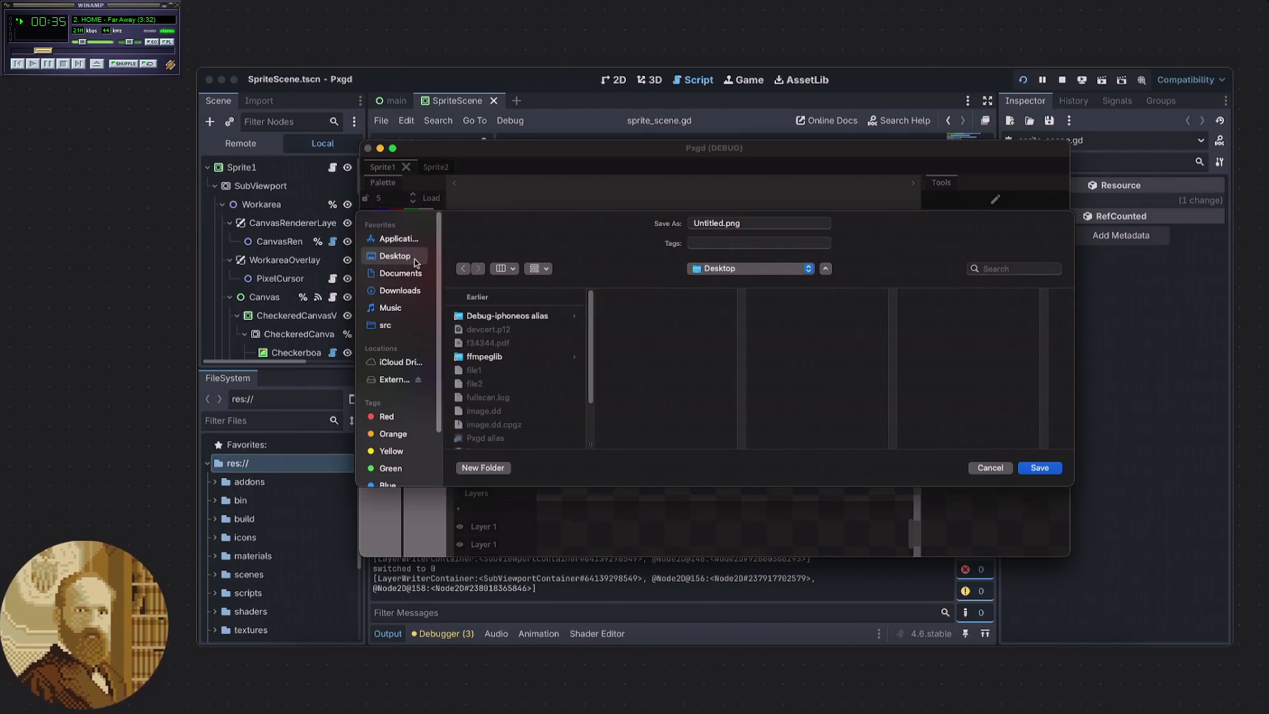
Name the export sample.png and save it to the Desktop.
double_click(721, 223)
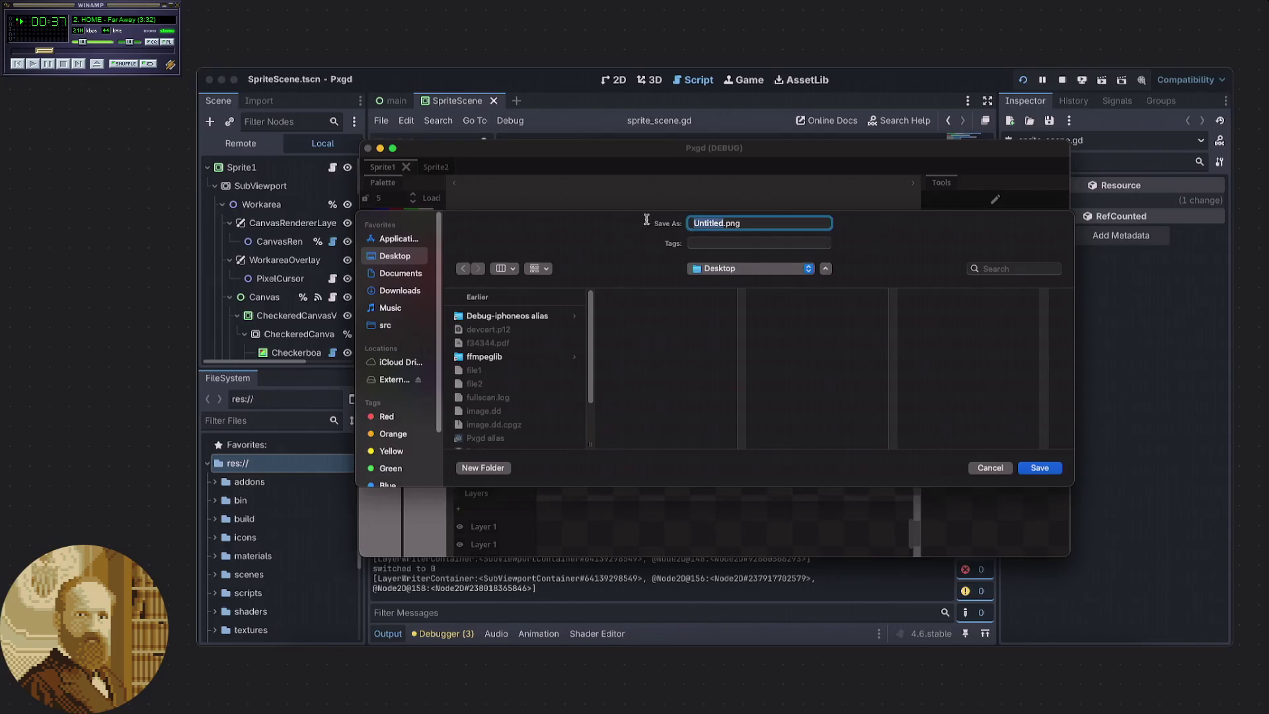
text(samplk)
click(746, 226)
key(Tab)
key(Escape)
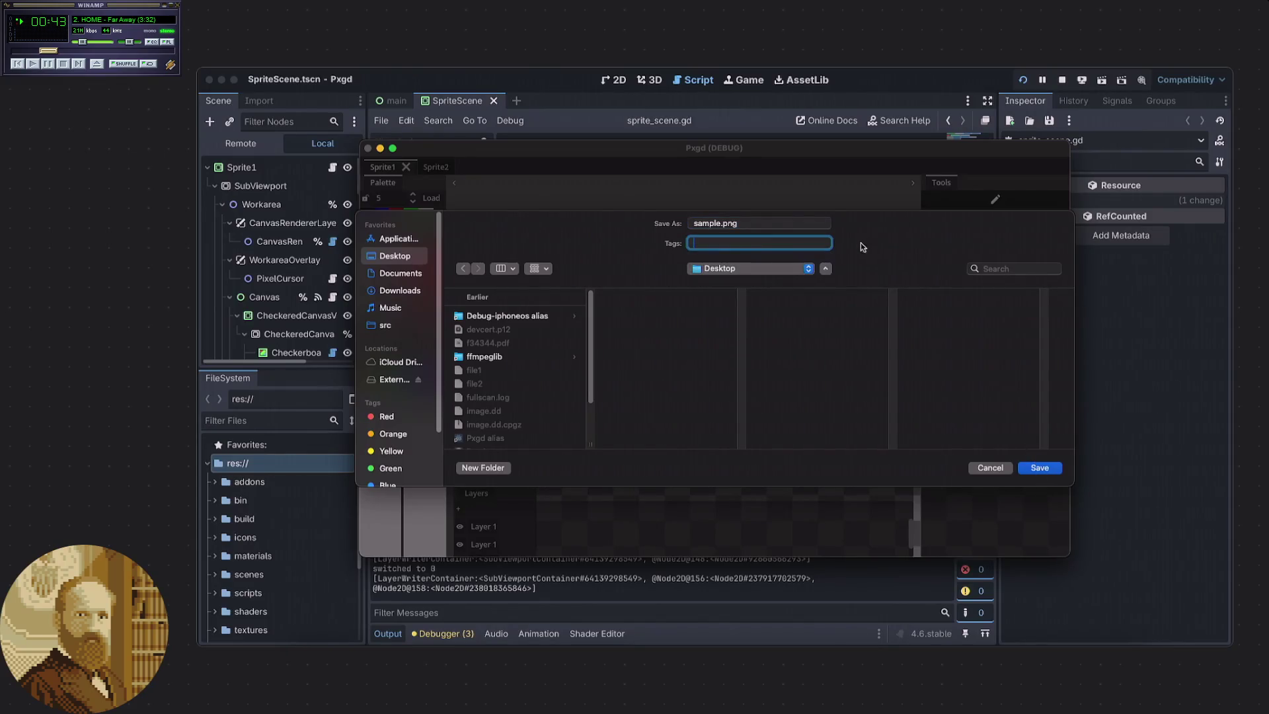
key(shift+Tab)
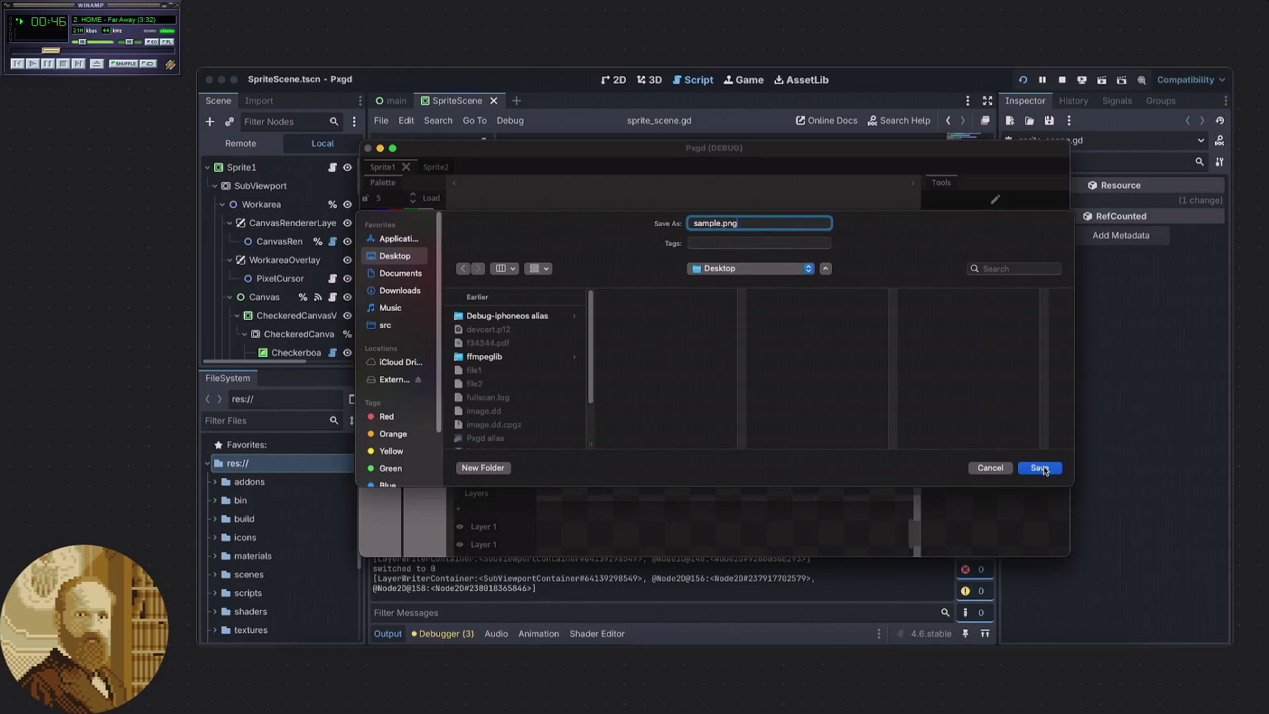
click(1039, 468)
Open the new sample.png from the desktop in Preview.
key(F11)
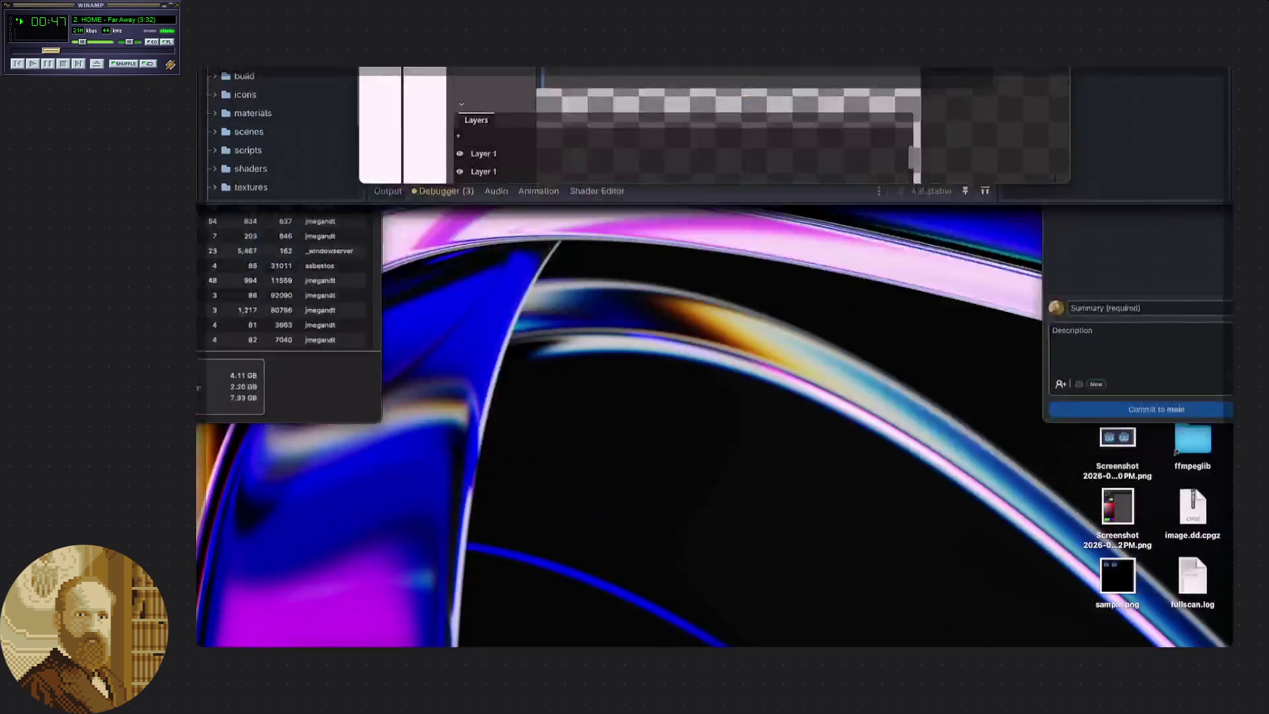
click(1114, 565)
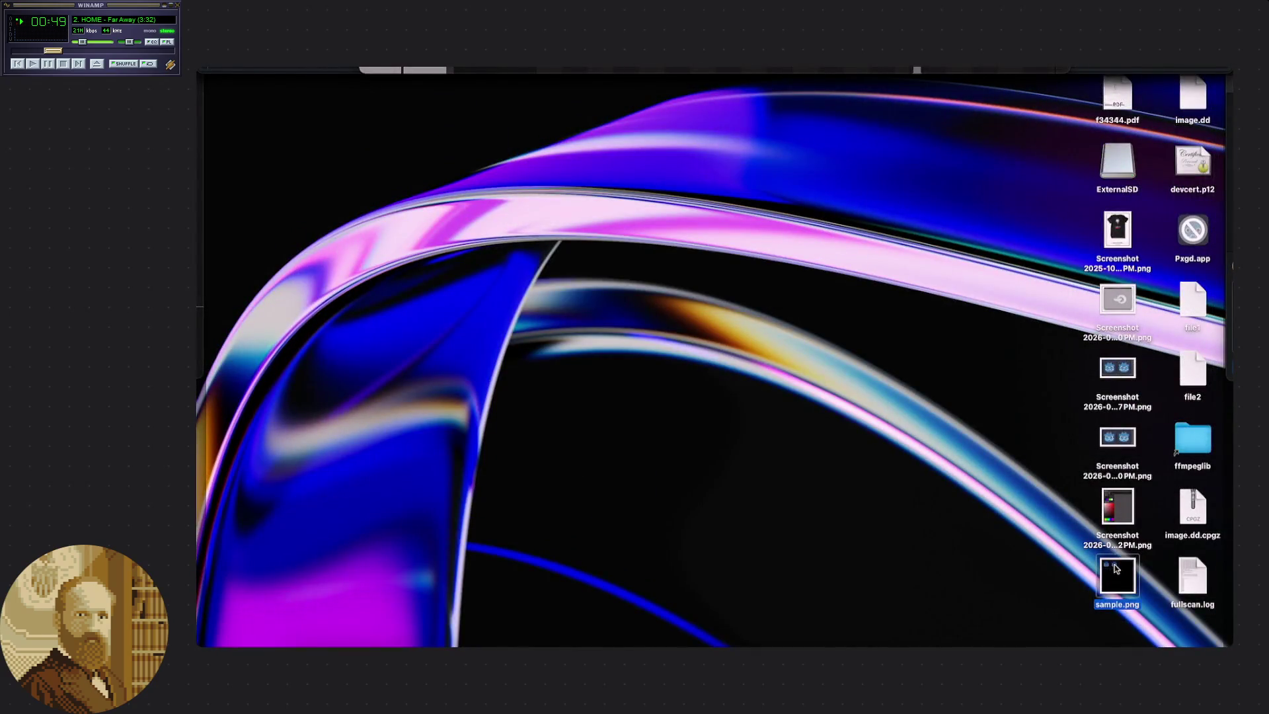
double_click(1114, 564)
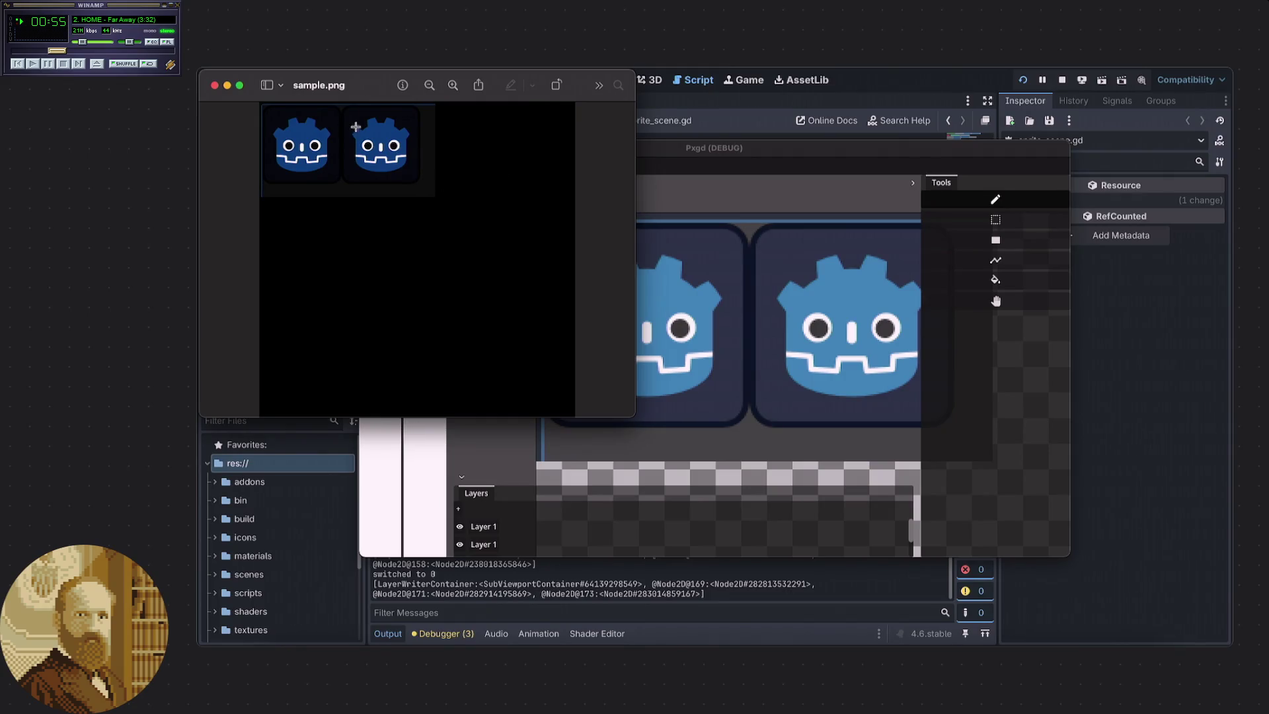
Close the sample.png preview and return to the Godot editor.
click(215, 86)
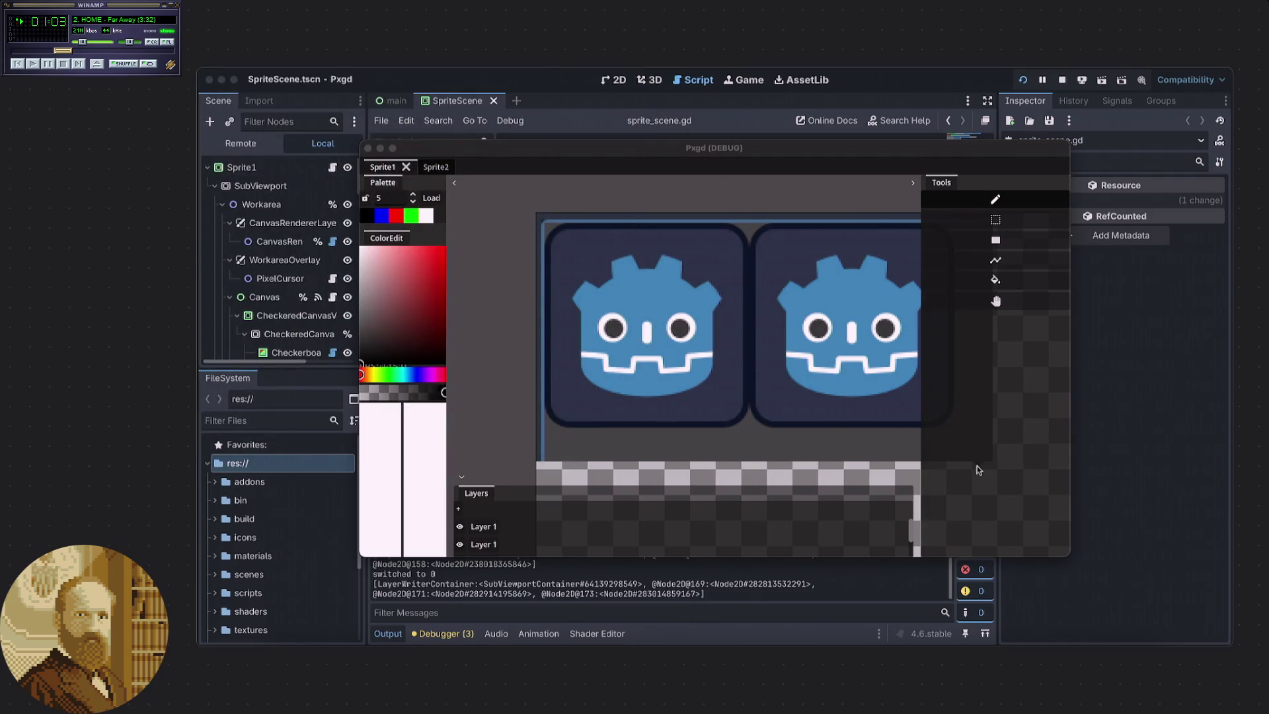
click(1111, 430)
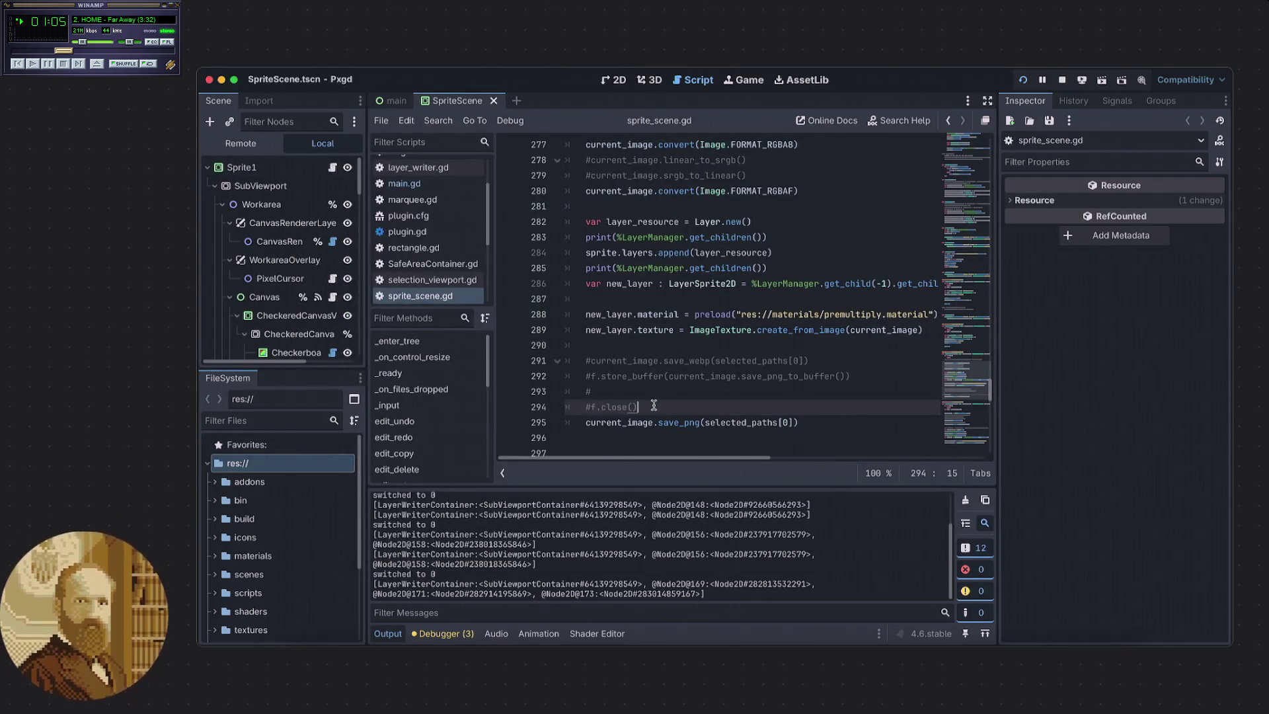
Add current_image.convert(Image.FORMAT_RGBA8) on a new line above the save_png call.
key(Return)
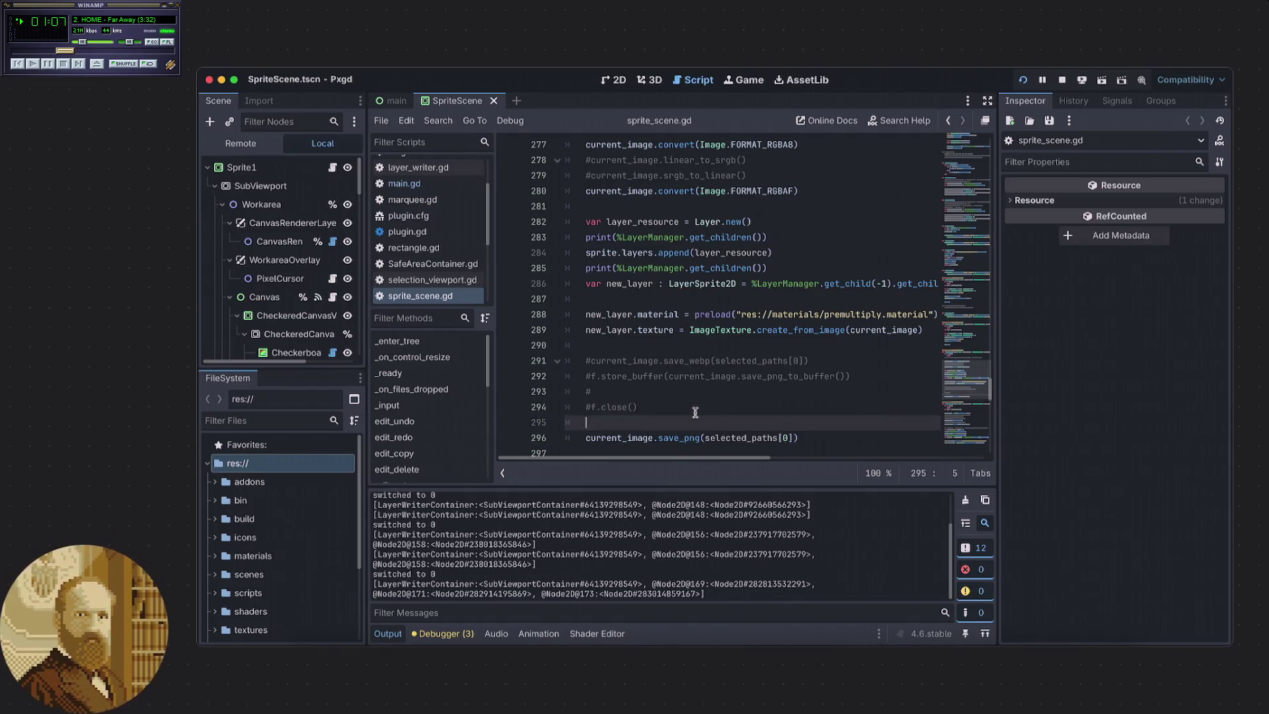
text(curent)
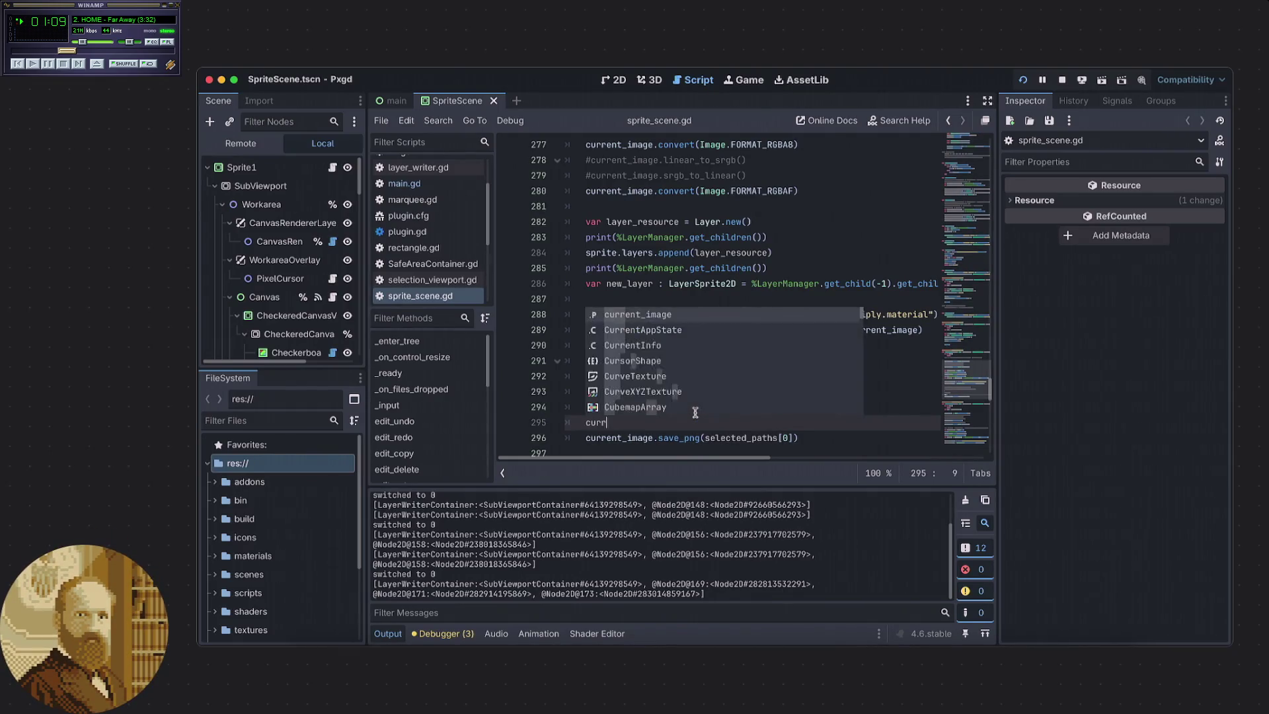
key(Return)
text(.)
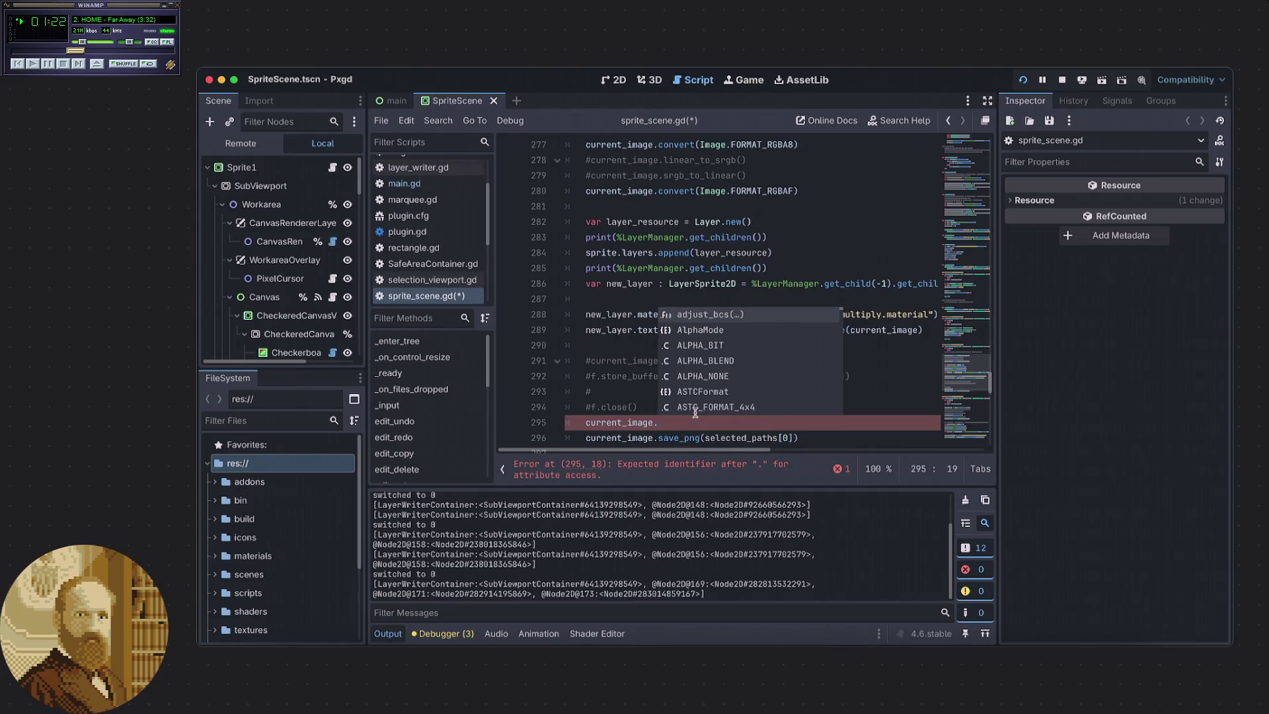
text(con)
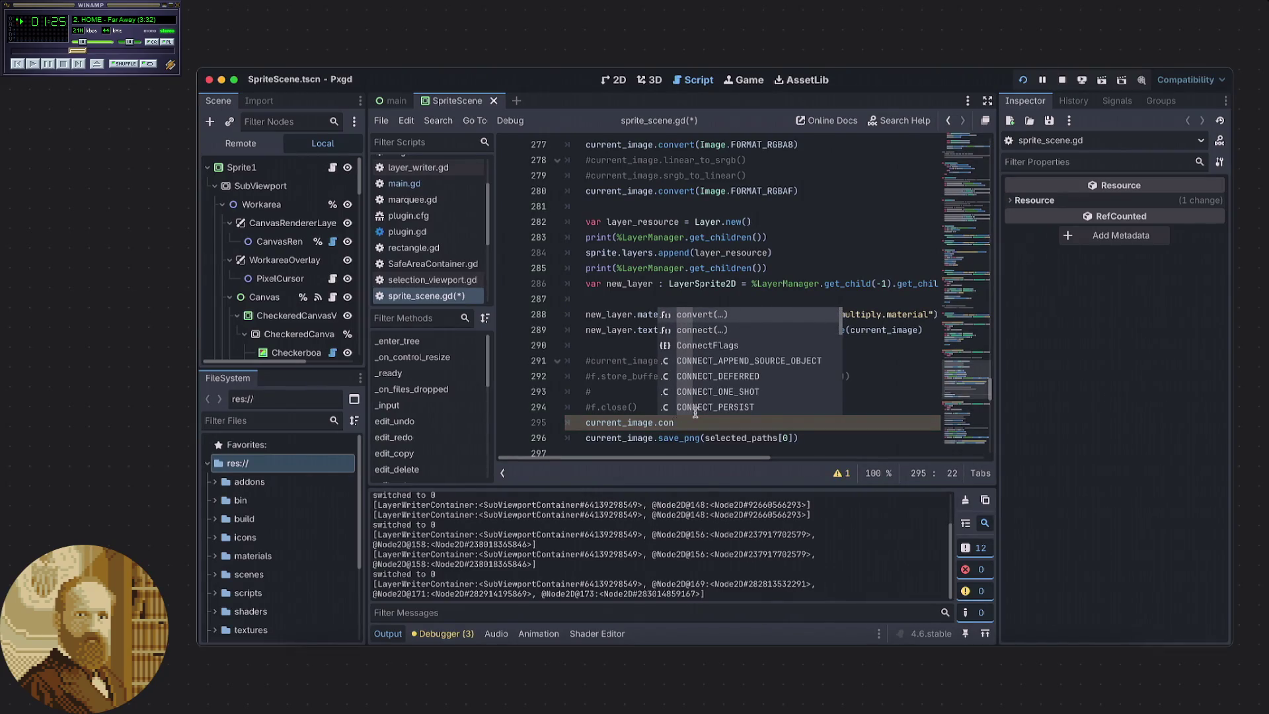
key(Return)
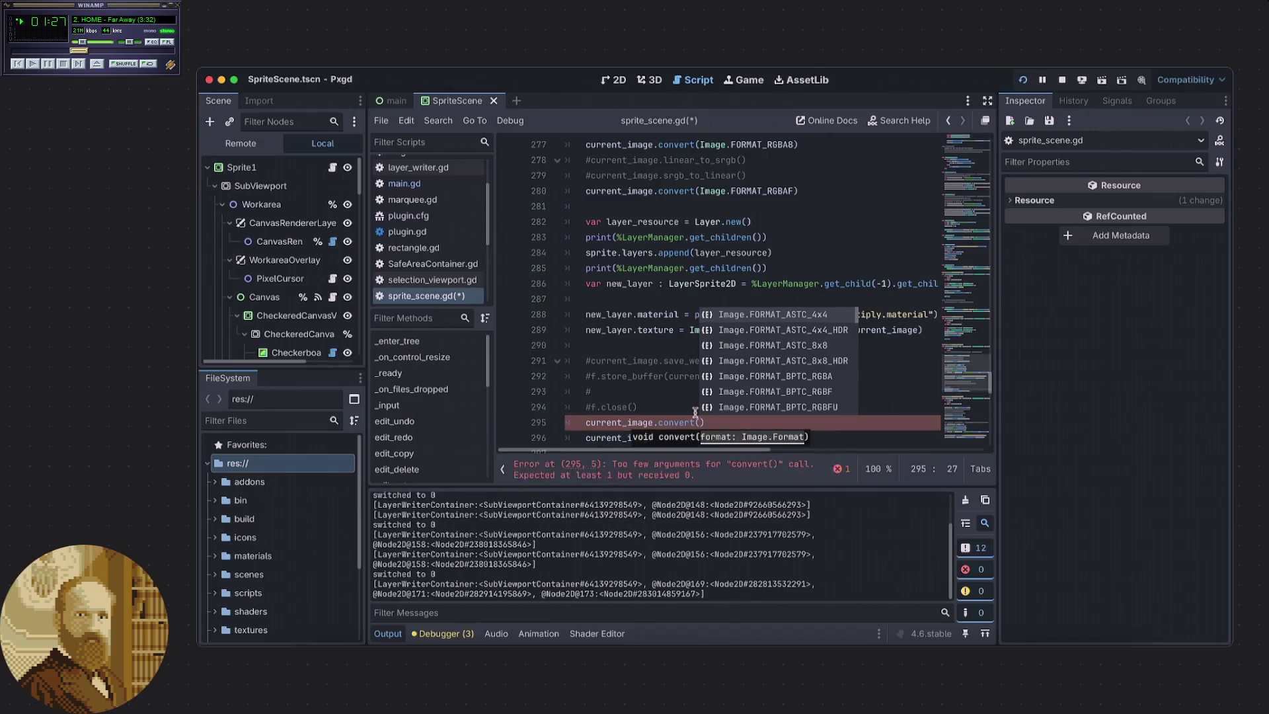
scroll(709, 382, down, 4)
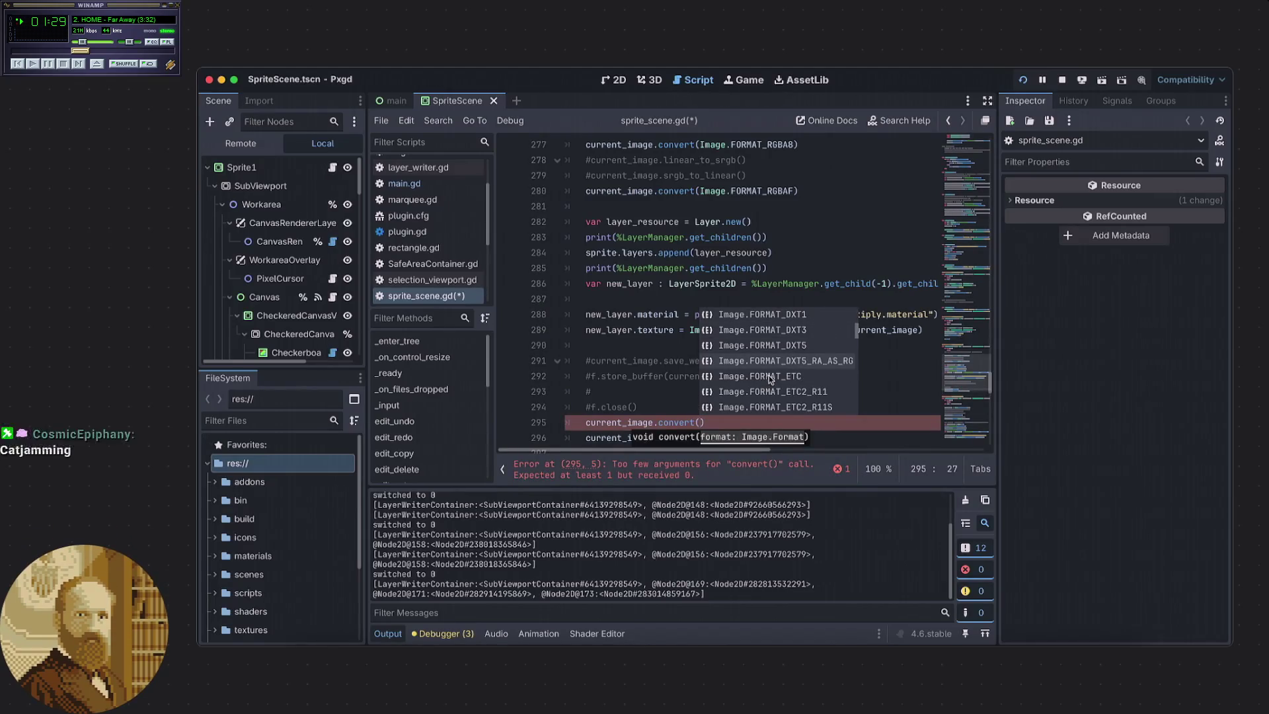
scroll(768, 375, down, 2)
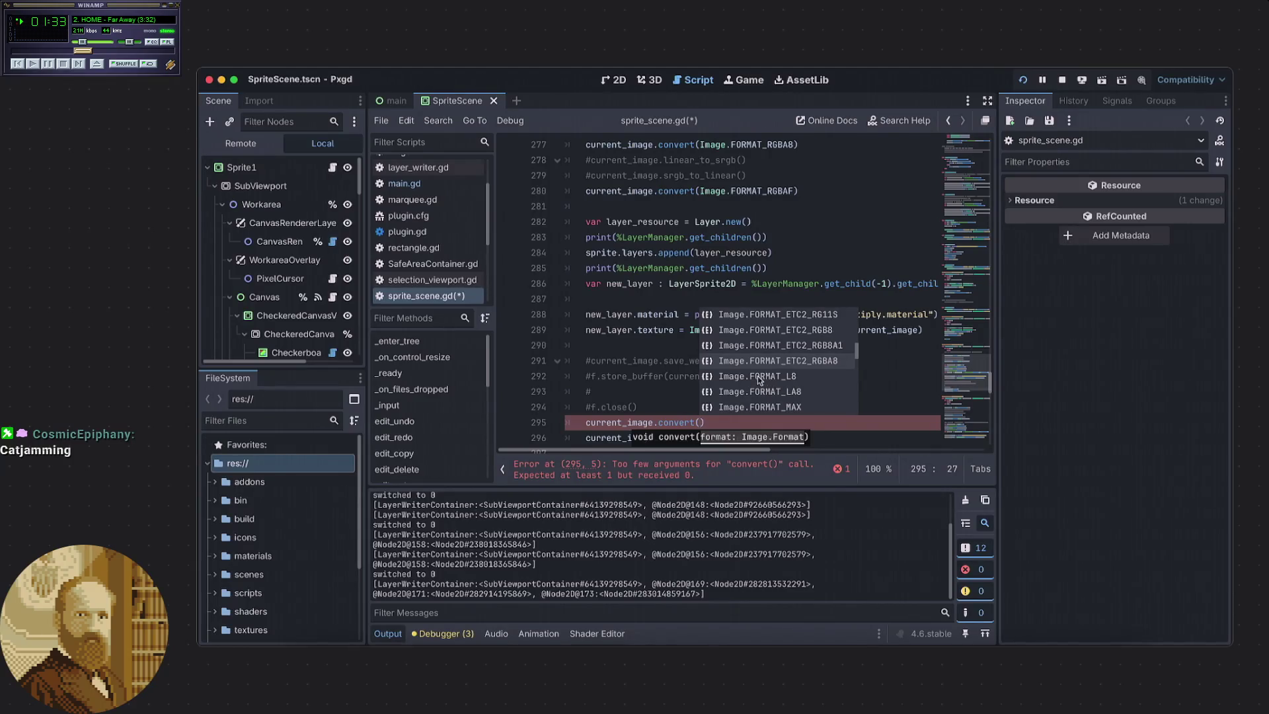
text(Image.,)
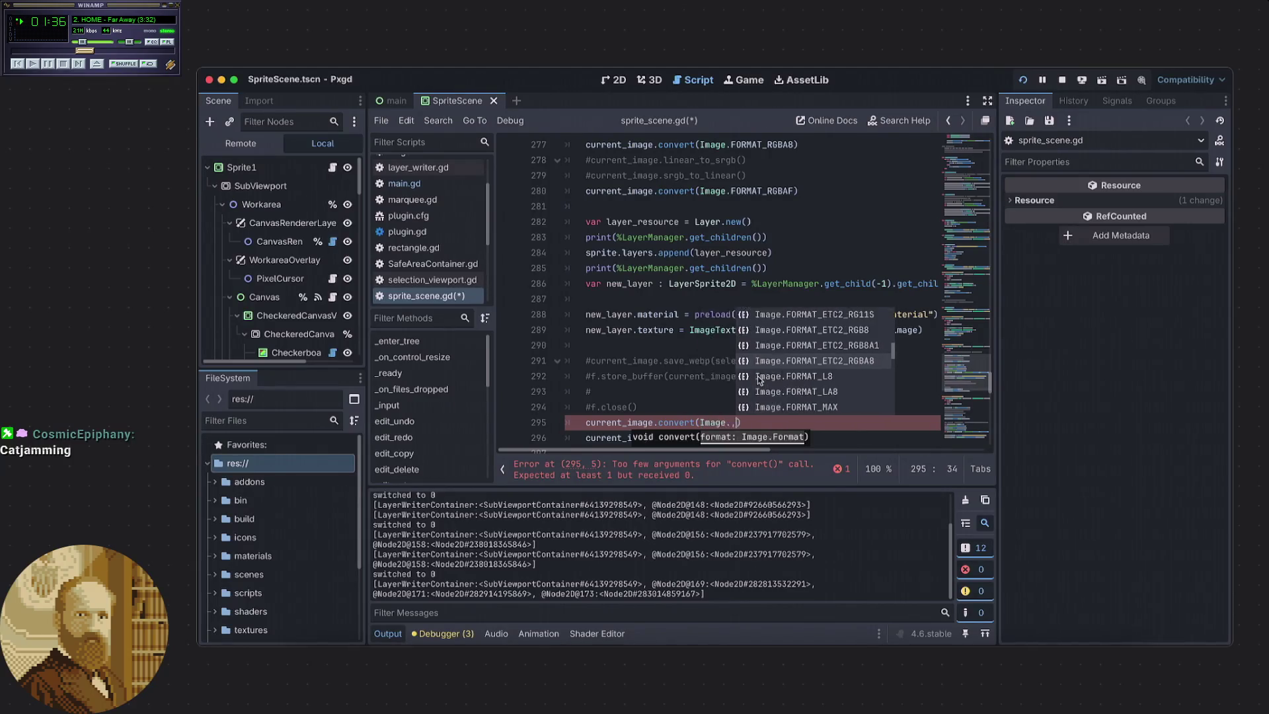
text(format)
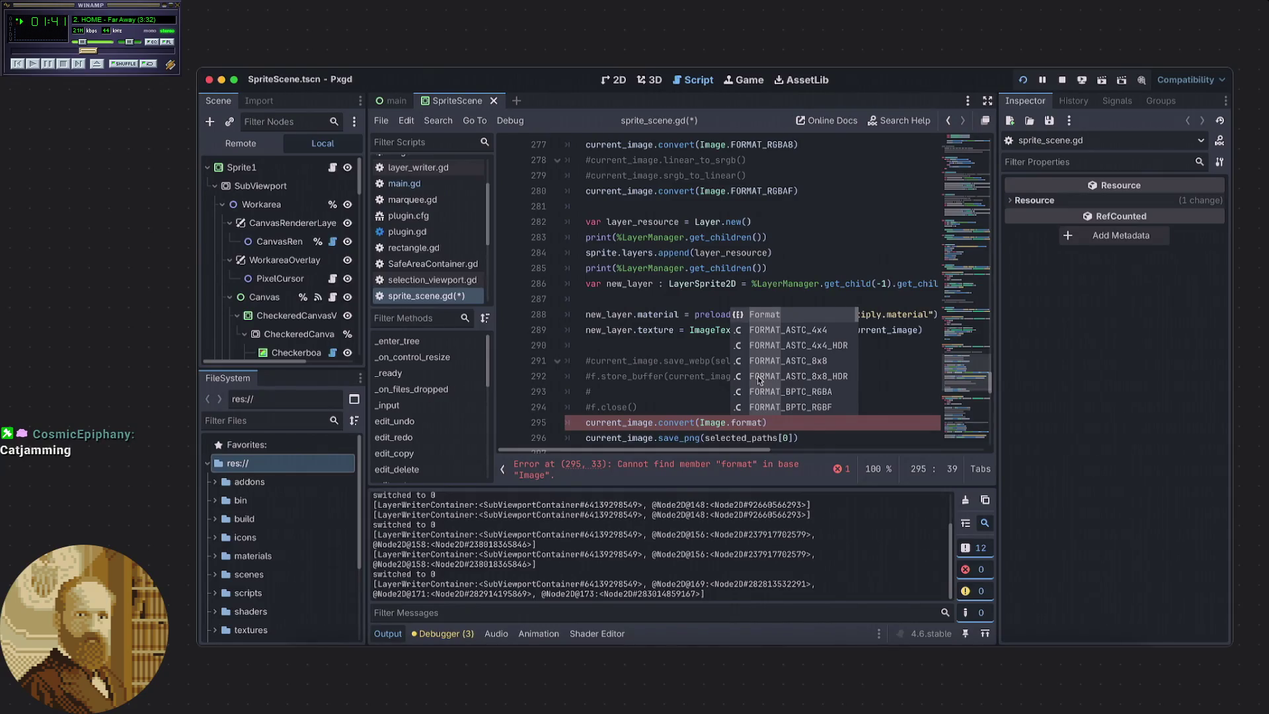
key(BackSpace)
key(BackSpace)
key(BackSpace)
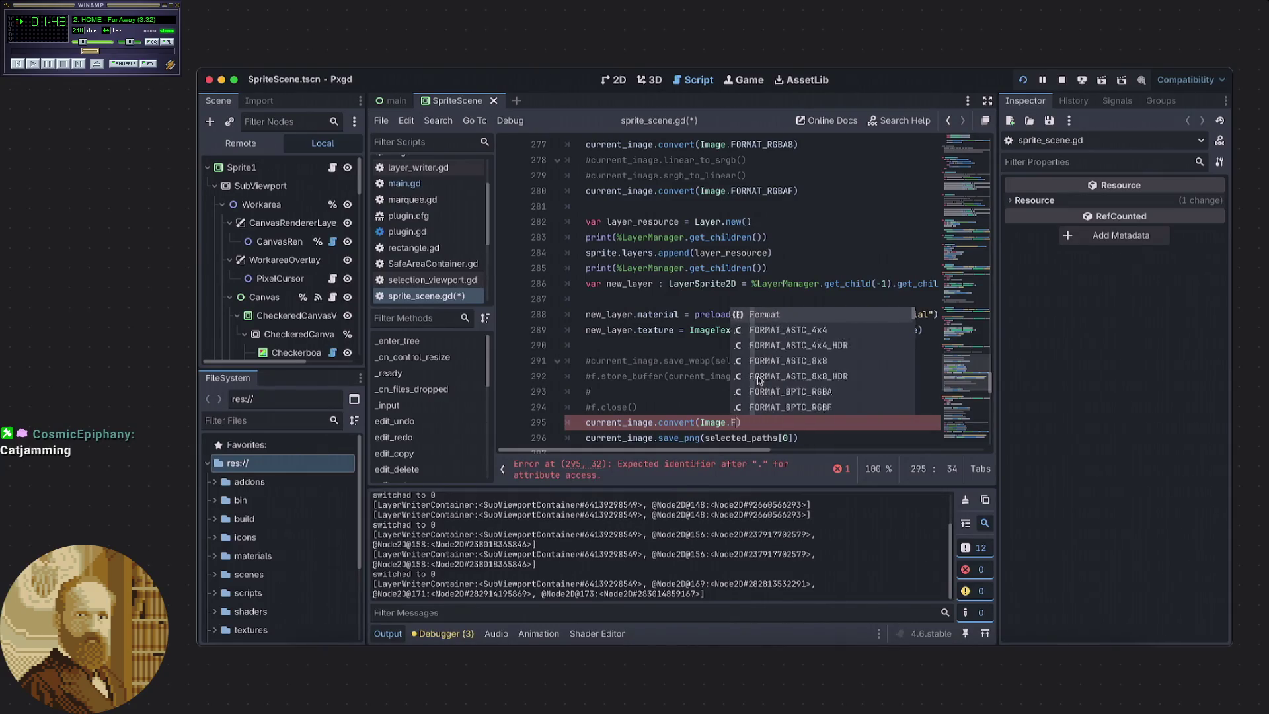
text(FORMAT_RGBA)
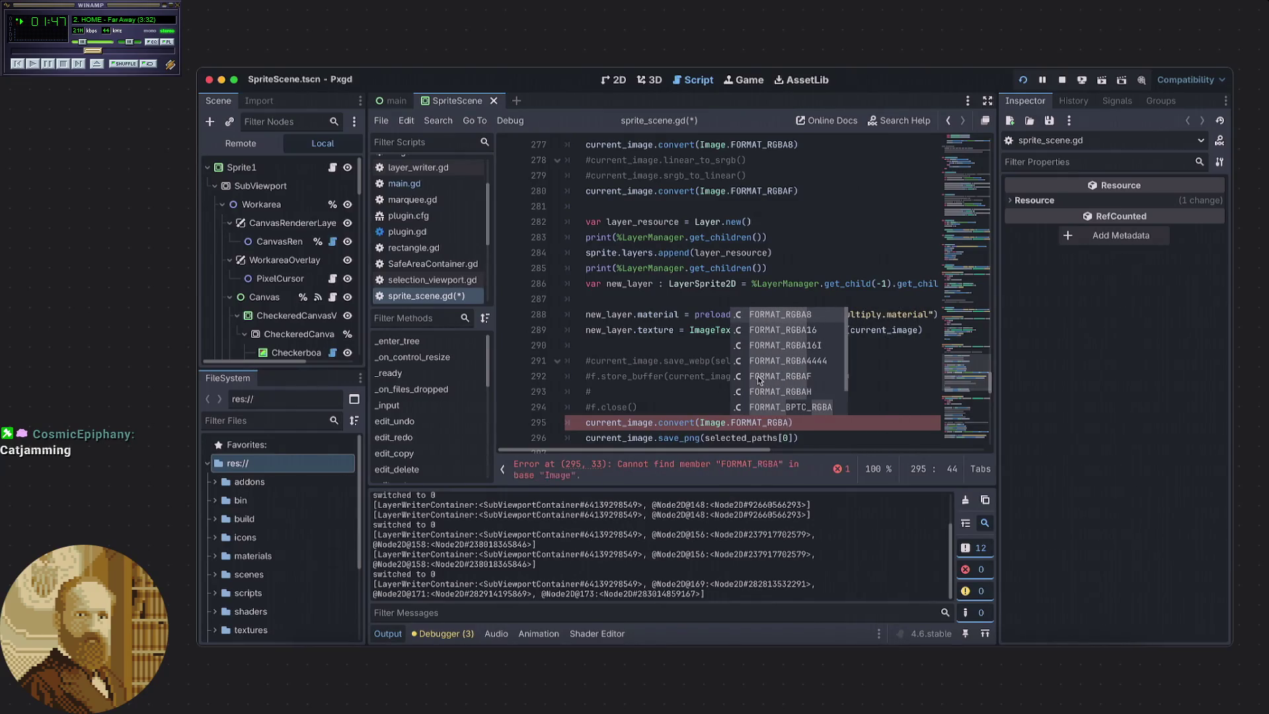
text(8)
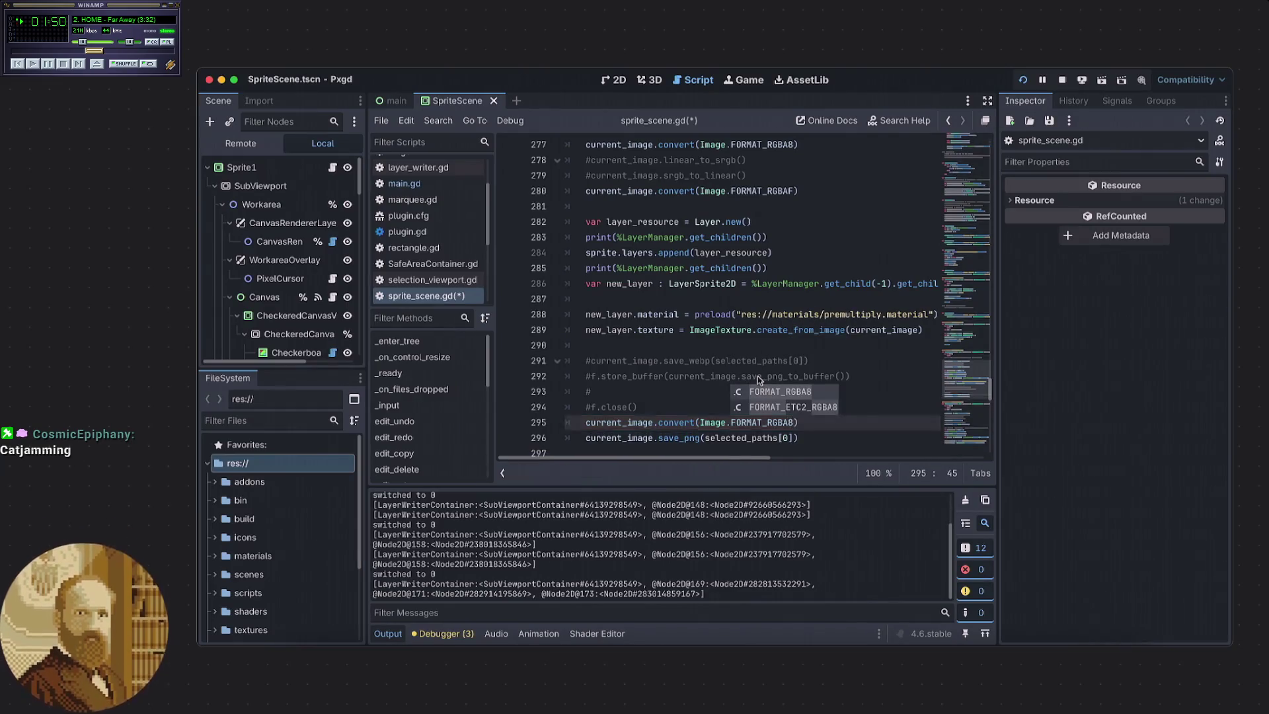
Save sprite_scene.gd and run the project to test the export.
click(694, 408)
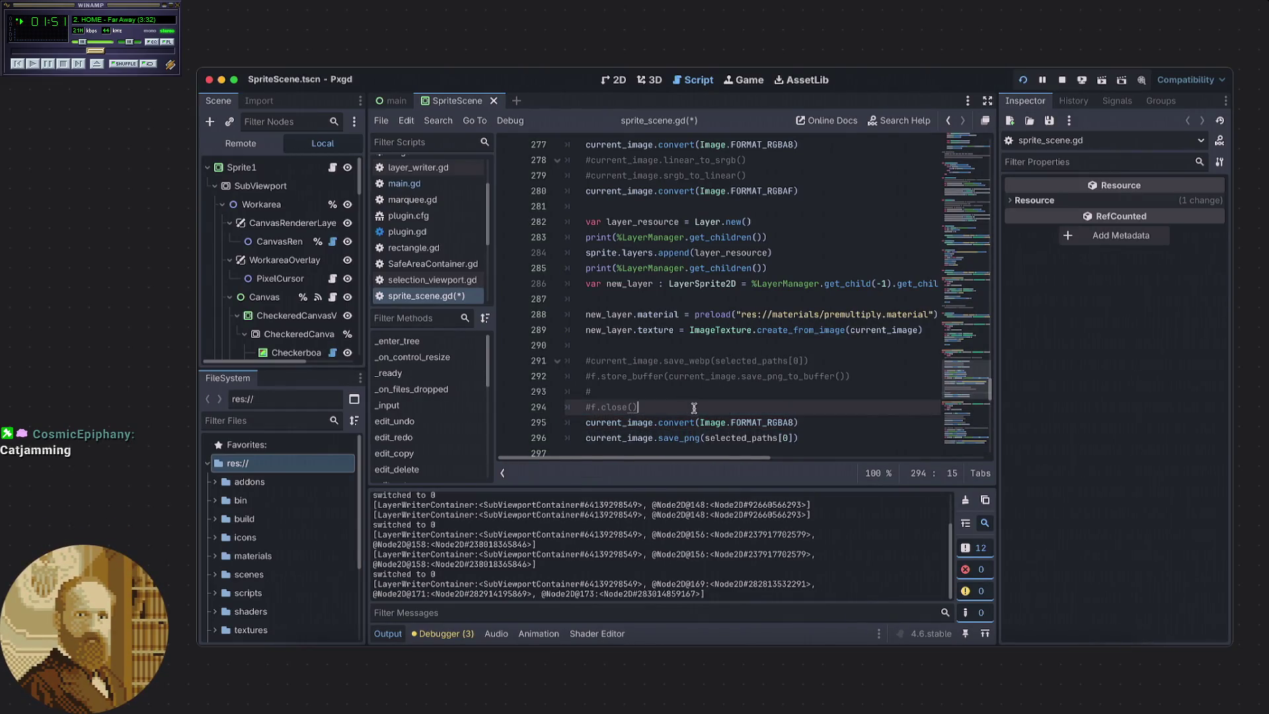
click(811, 421)
key(ctrl+s)
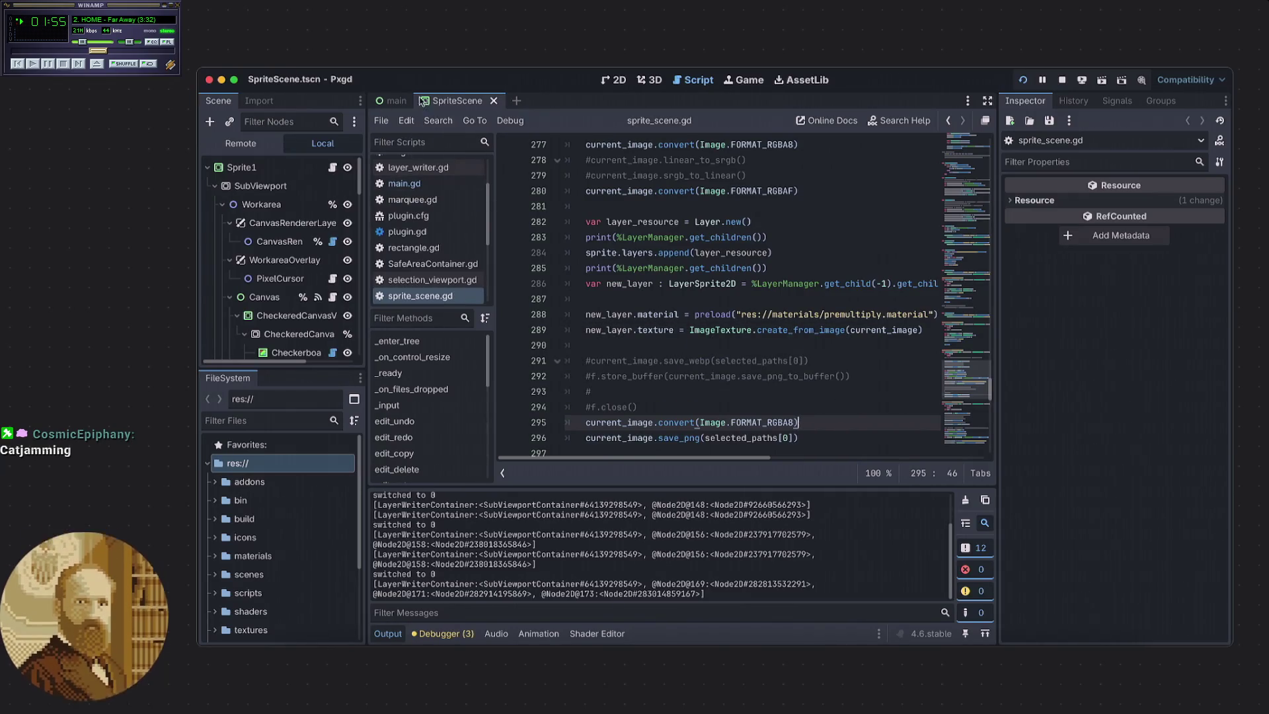
click(1022, 79)
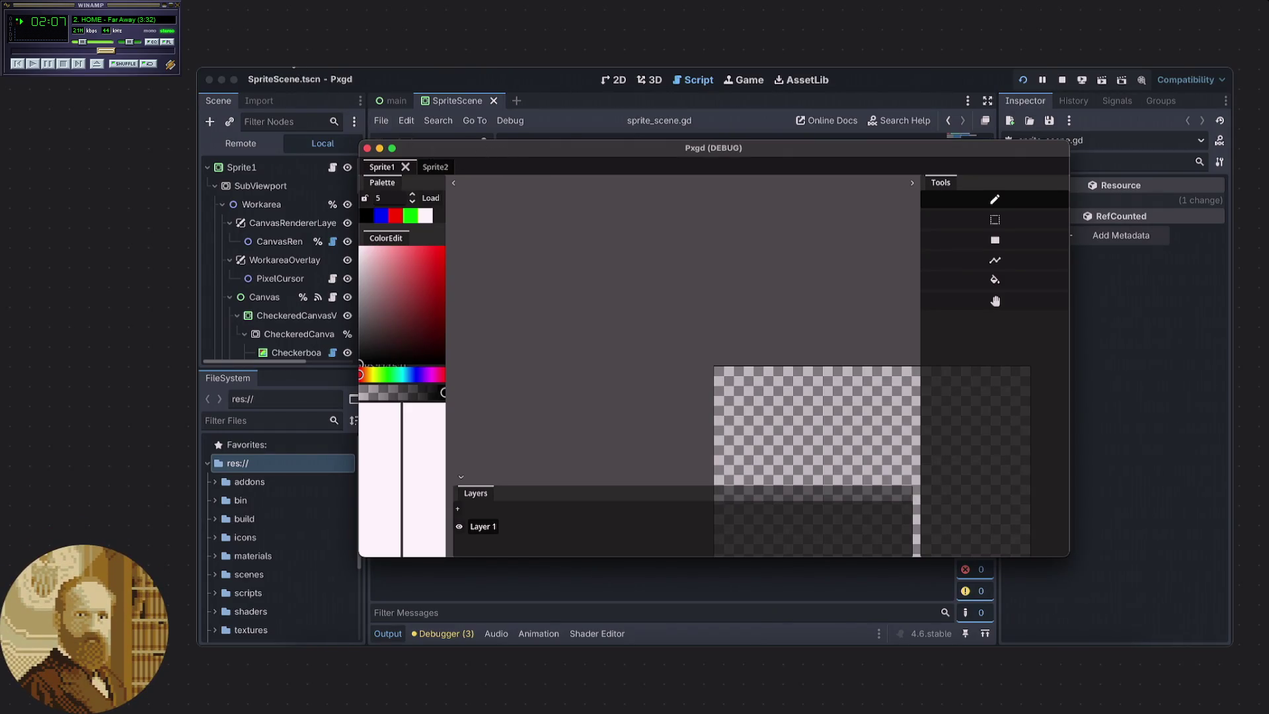
Import the Desktop screenshot of two Godot logos into the Pxgd canvas.
click(259, 71)
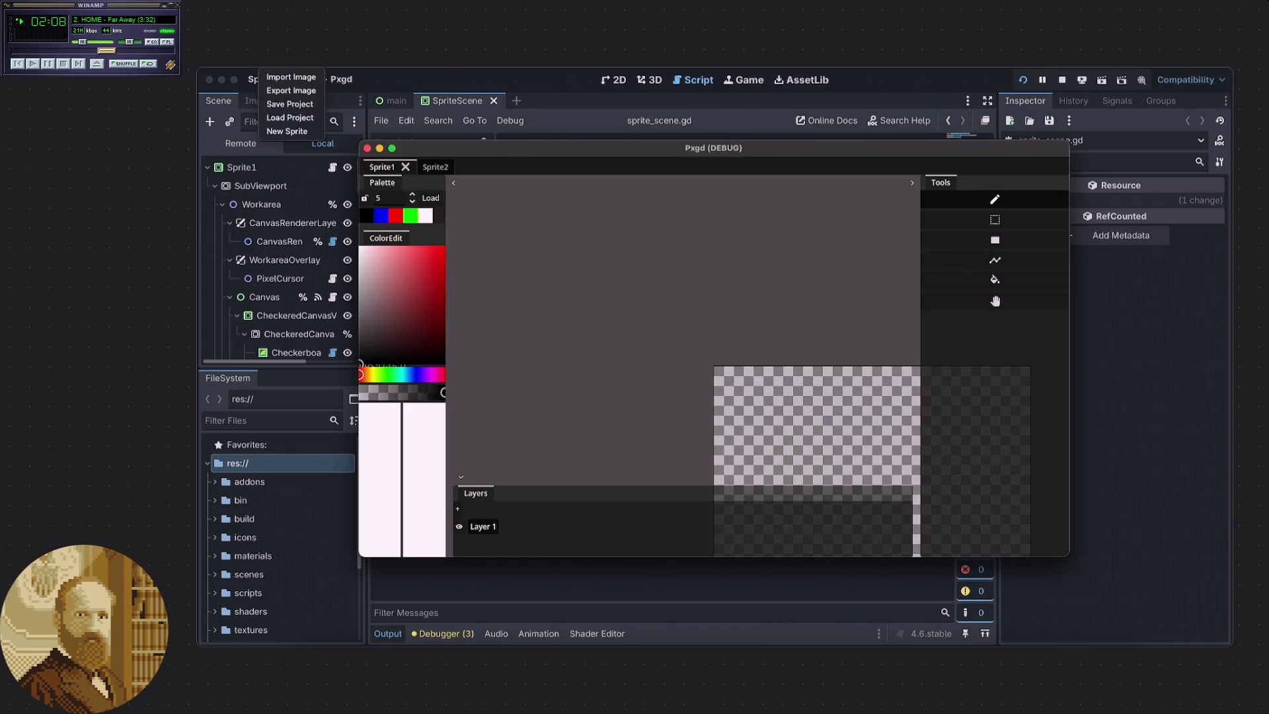
click(291, 78)
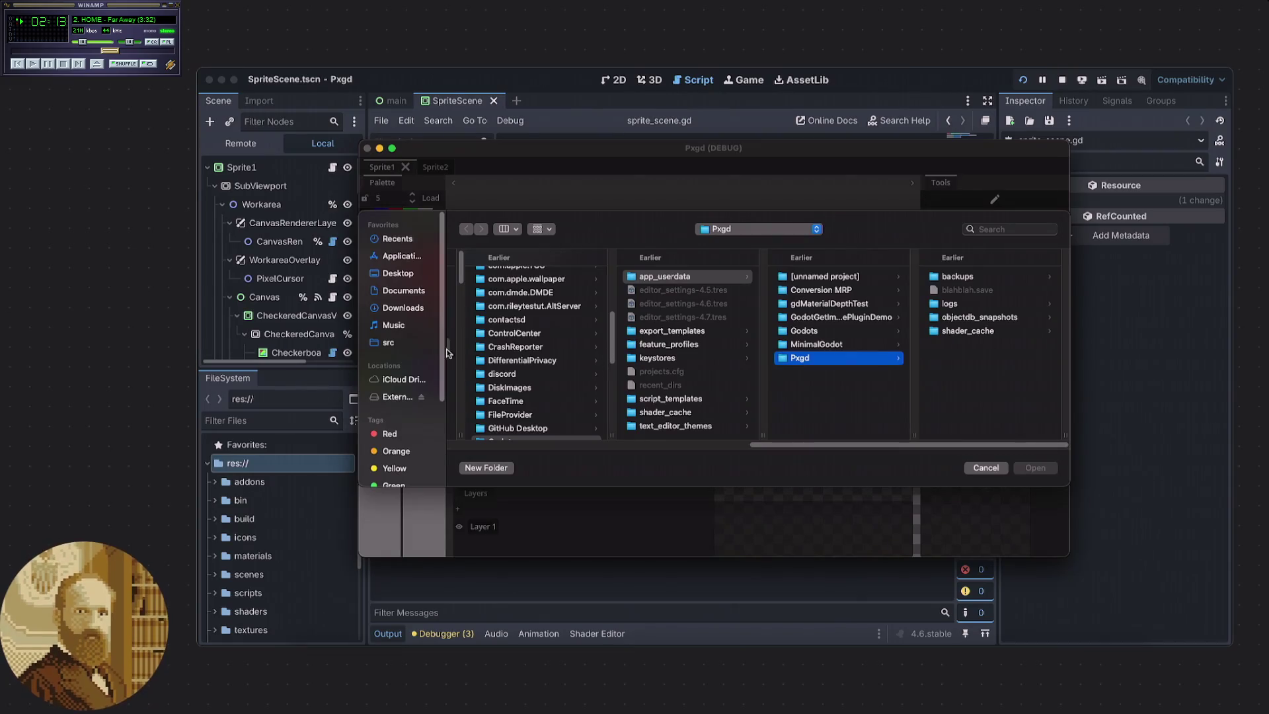
click(400, 273)
scroll(581, 363, down, 3)
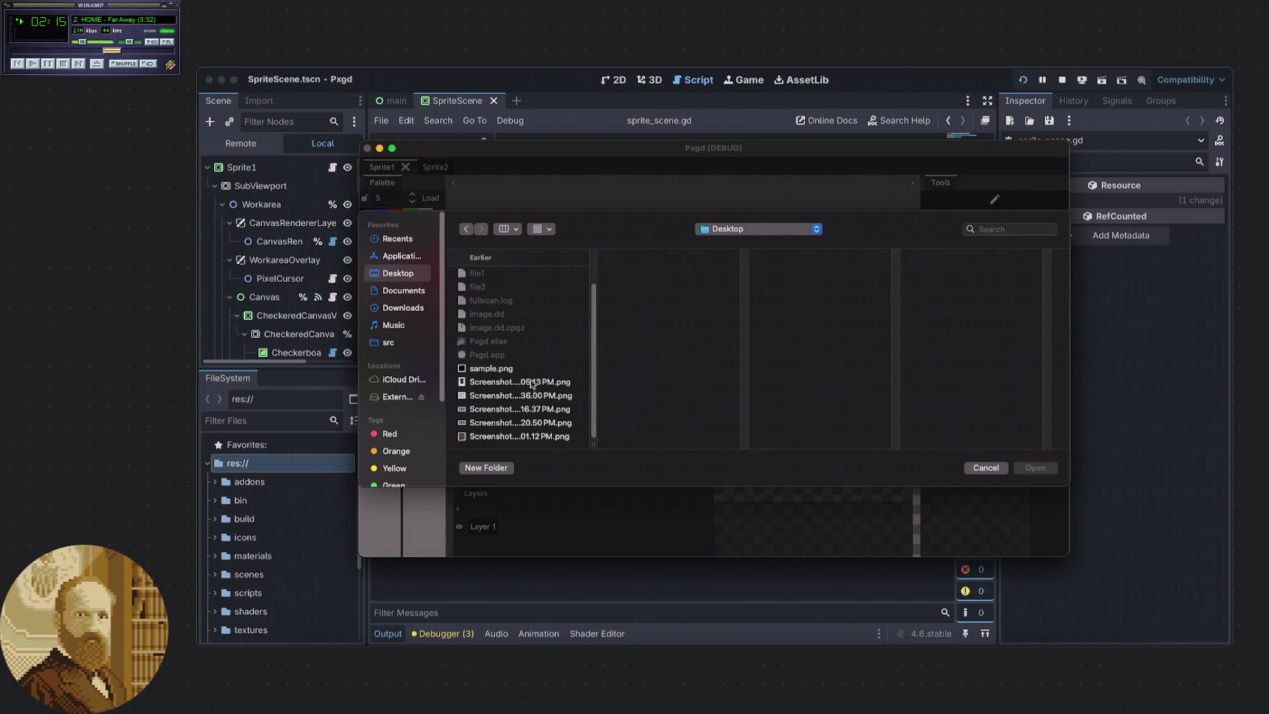
click(497, 410)
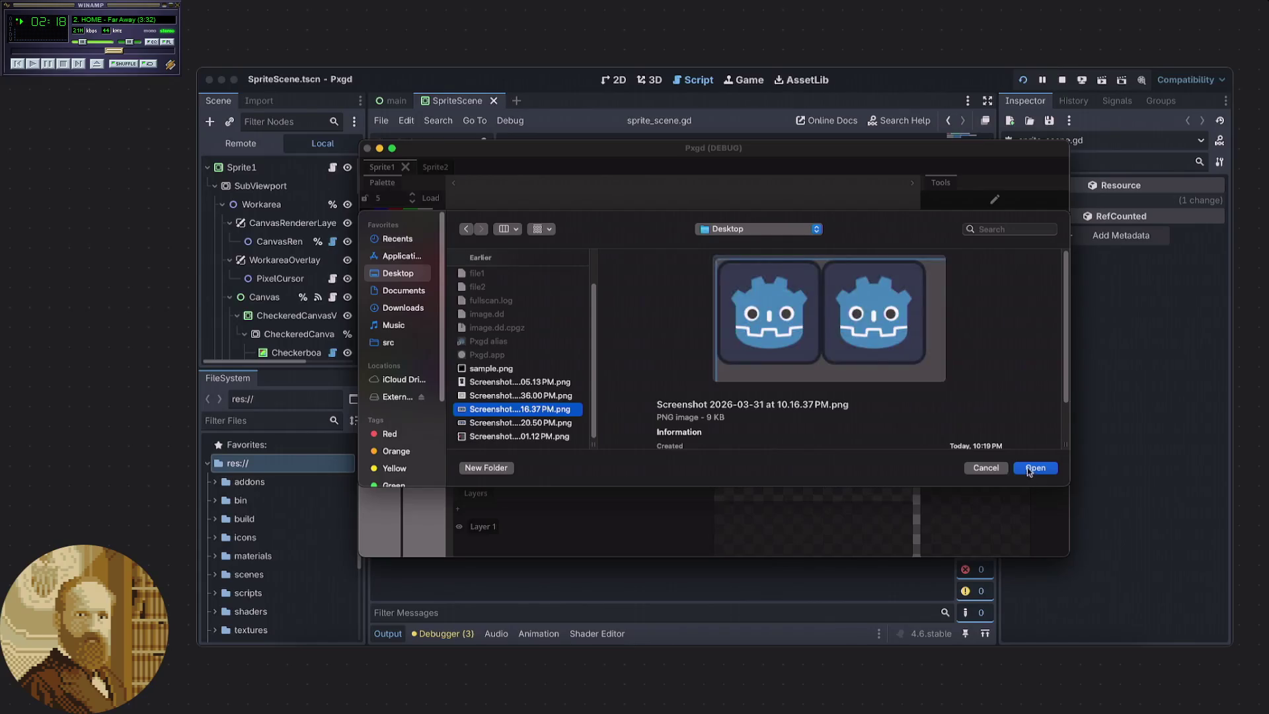
click(1032, 468)
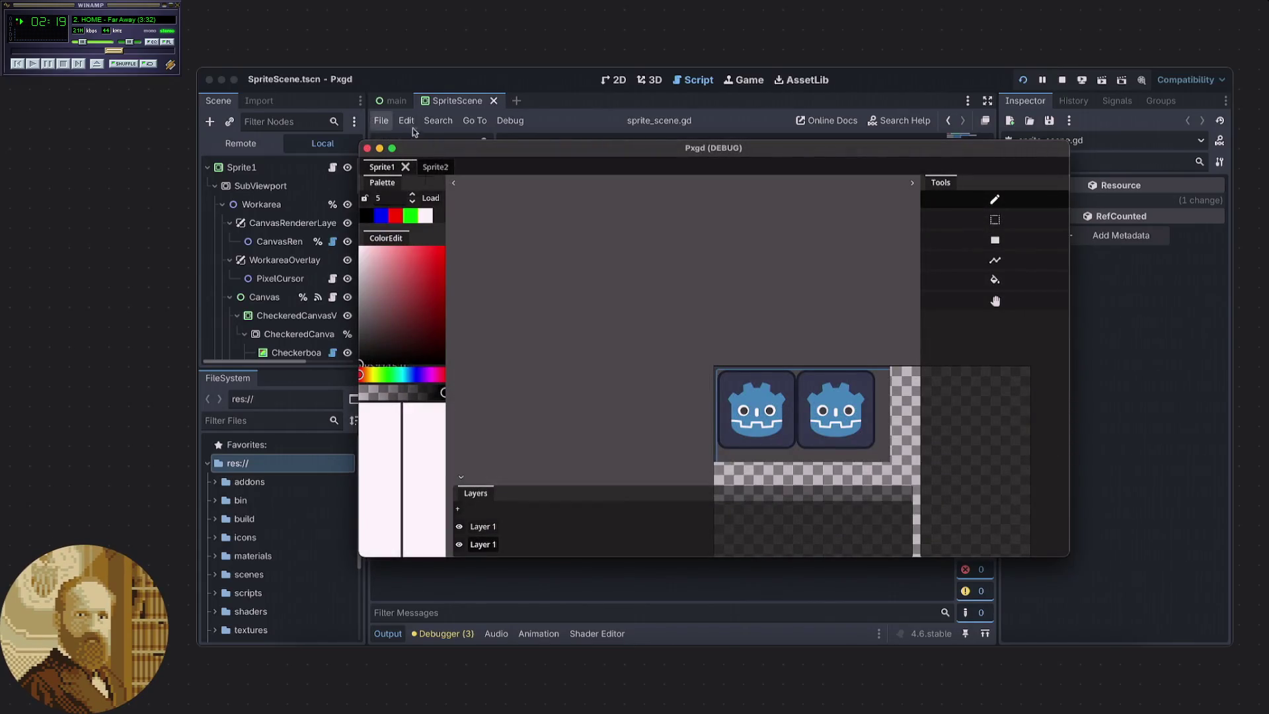
Export the canvas to the Desktop over the existing sample.png, confirming the replacement.
right_click(264, 74)
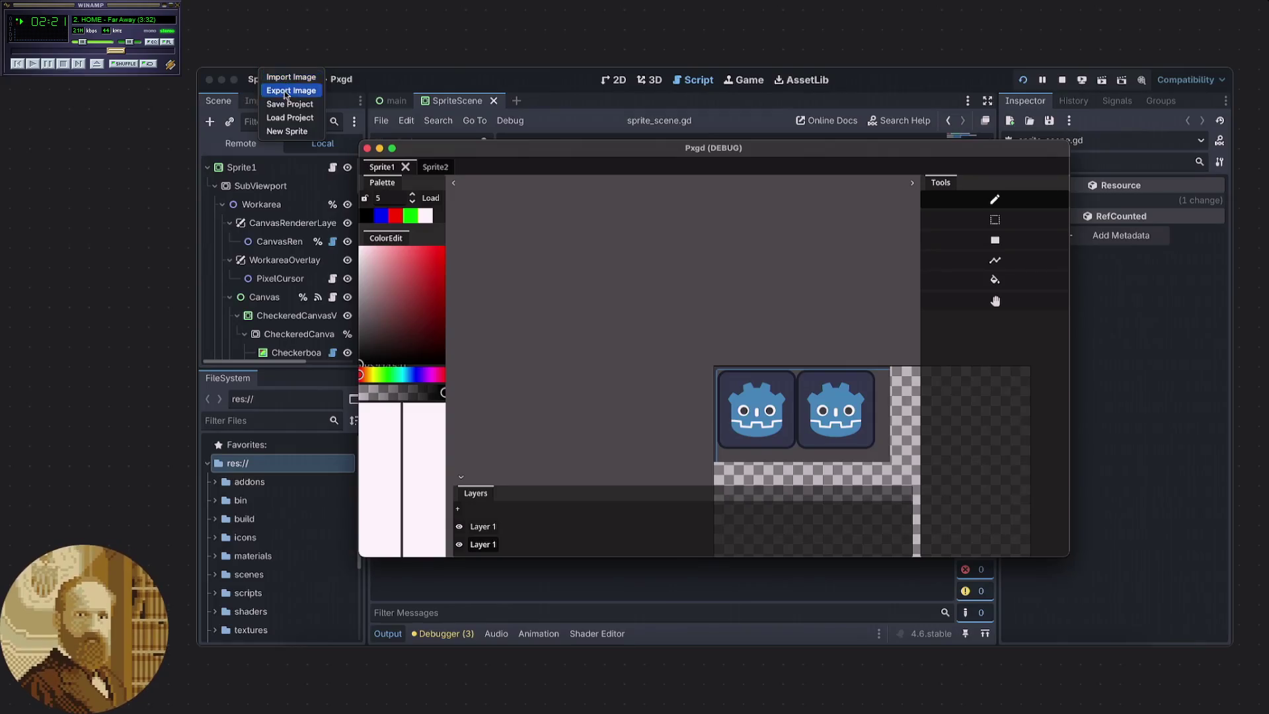
click(287, 91)
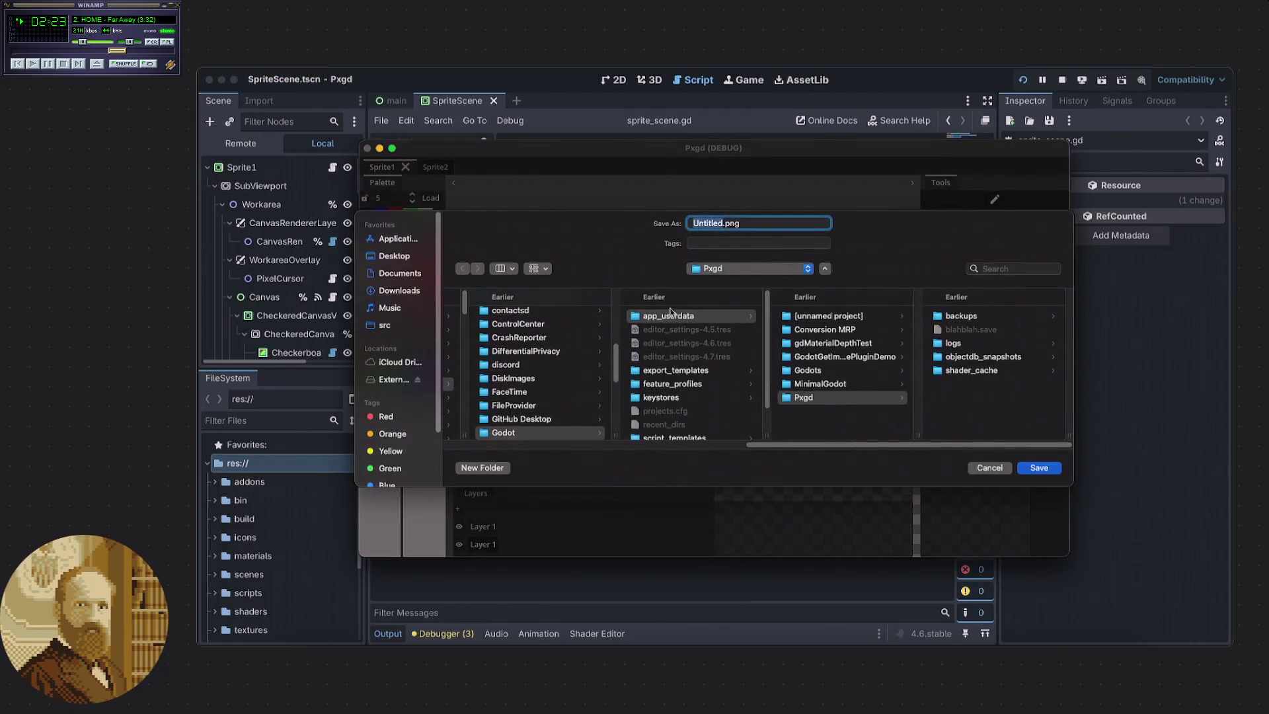
click(394, 257)
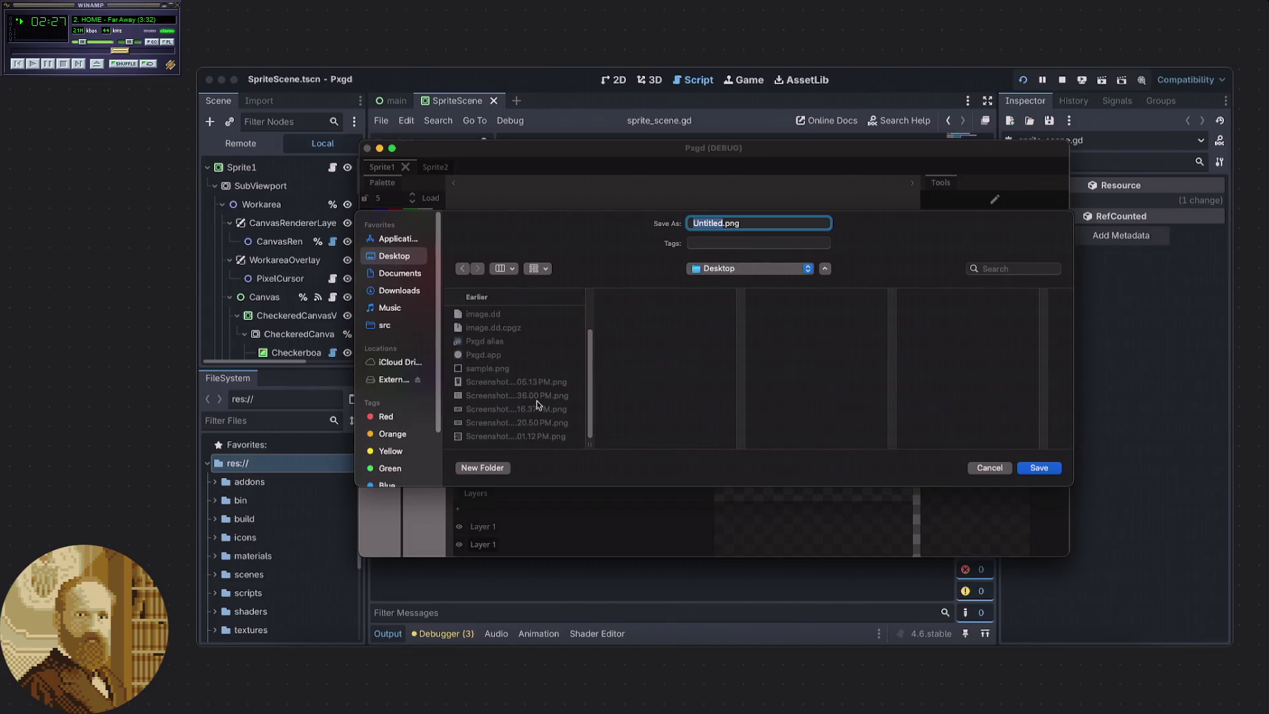
click(505, 369)
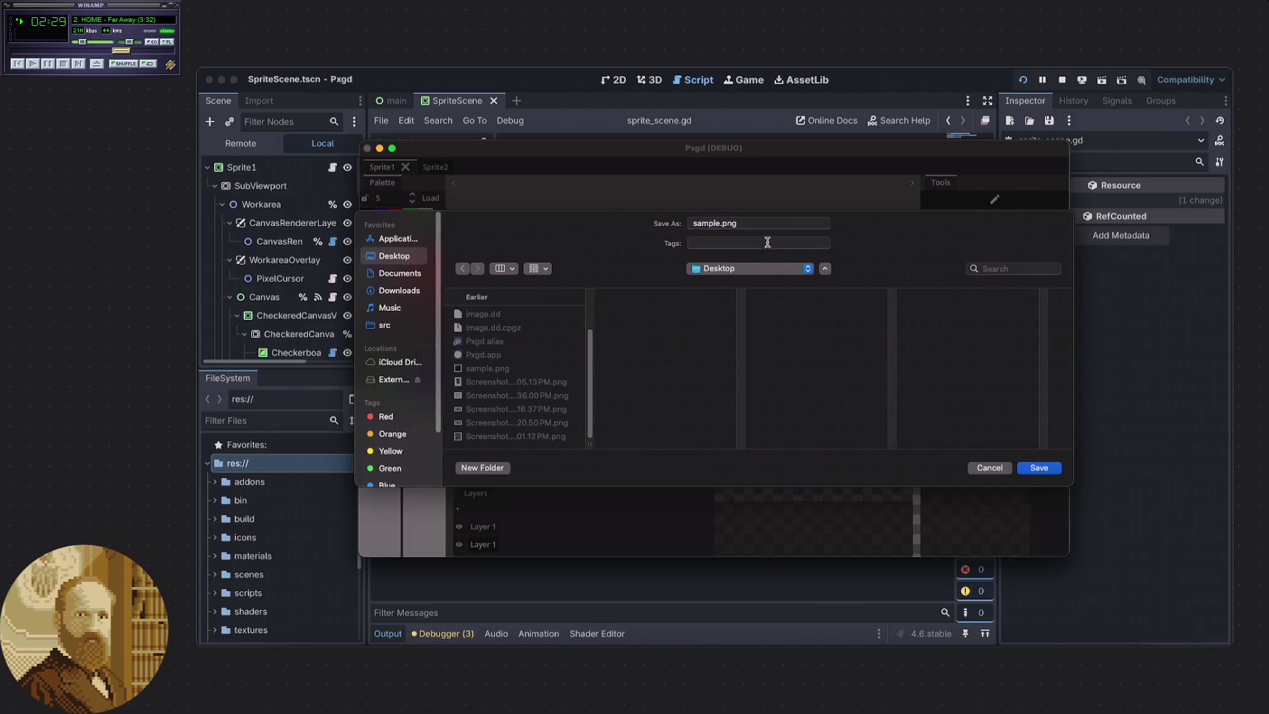
click(1029, 467)
click(750, 414)
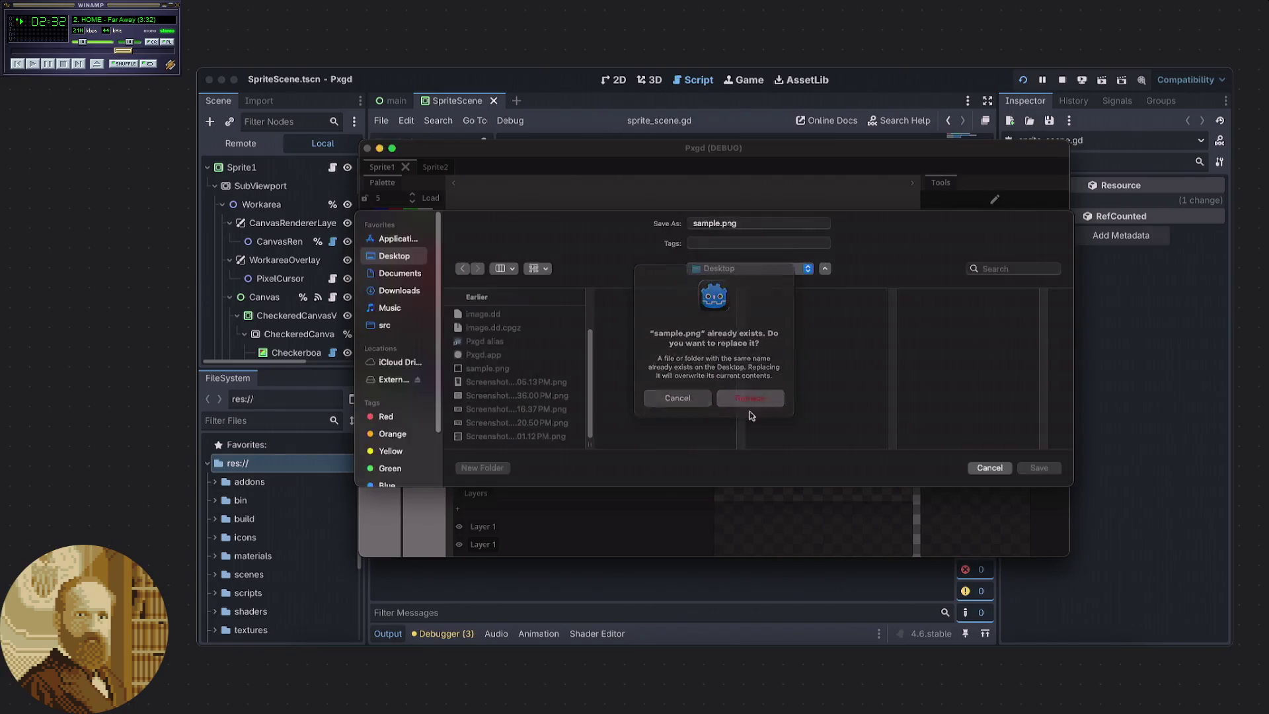
click(757, 446)
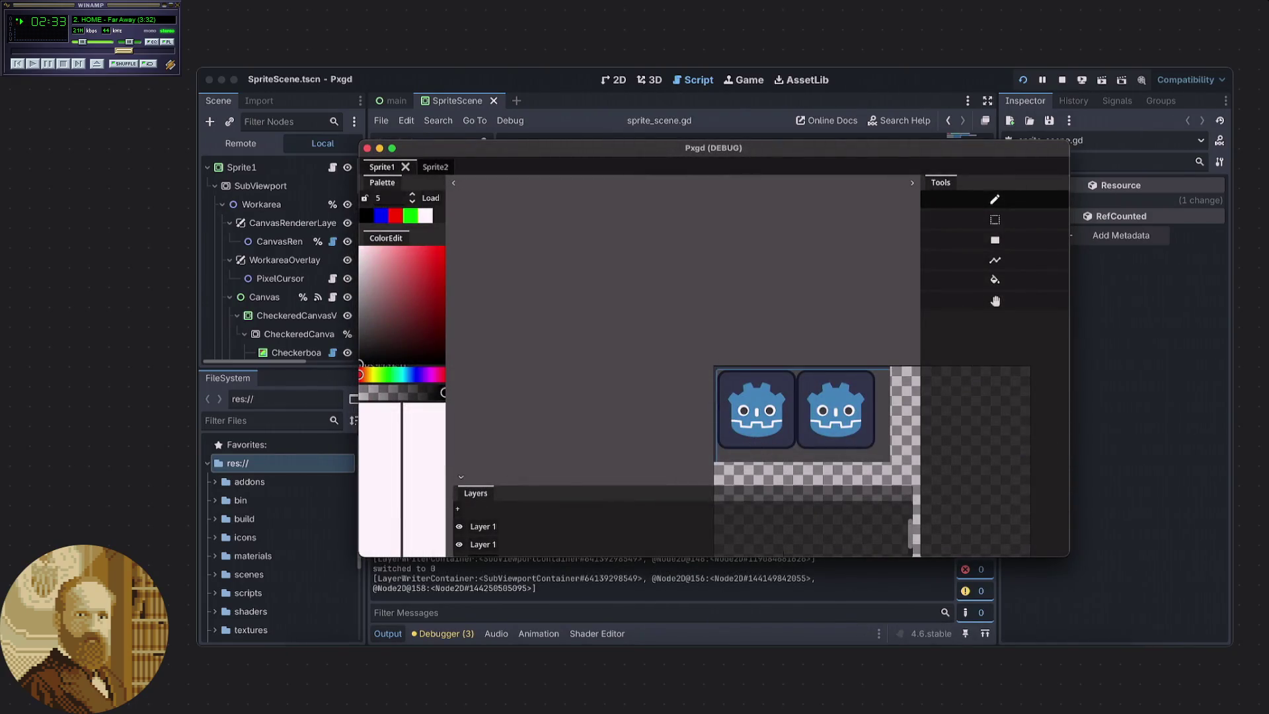
View the re-exported sample.png in Preview, then close it and return to Godot.
key(F11)
click(1115, 585)
double_click(1113, 585)
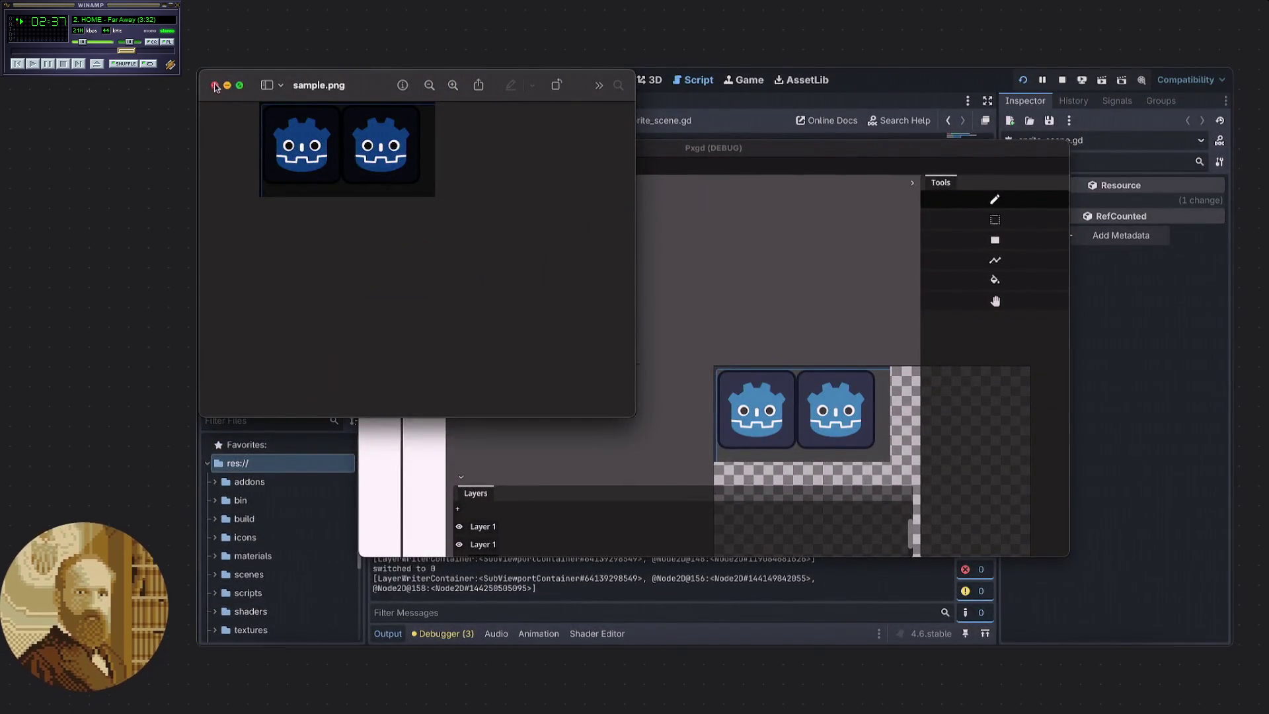
click(214, 85)
click(1189, 436)
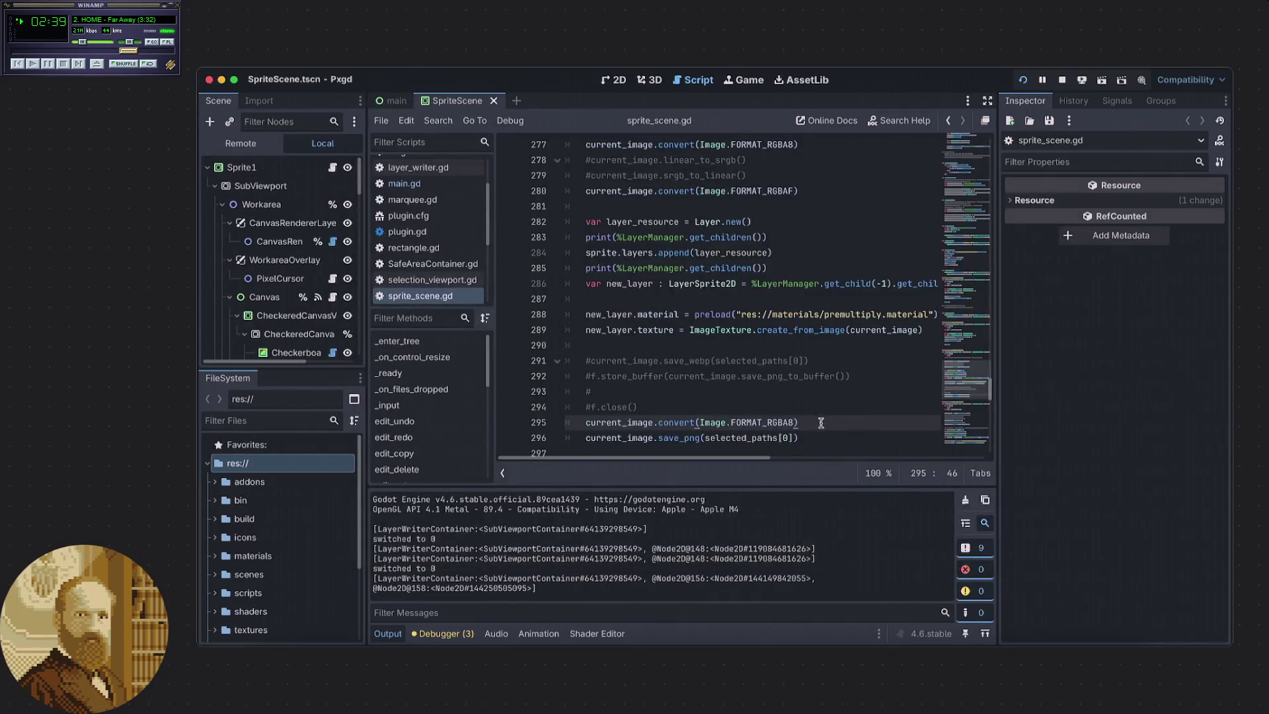
Insert current_image.linear_to_srgb() on a new line above the RGBA8 convert call.
scroll(794, 428, down, 2)
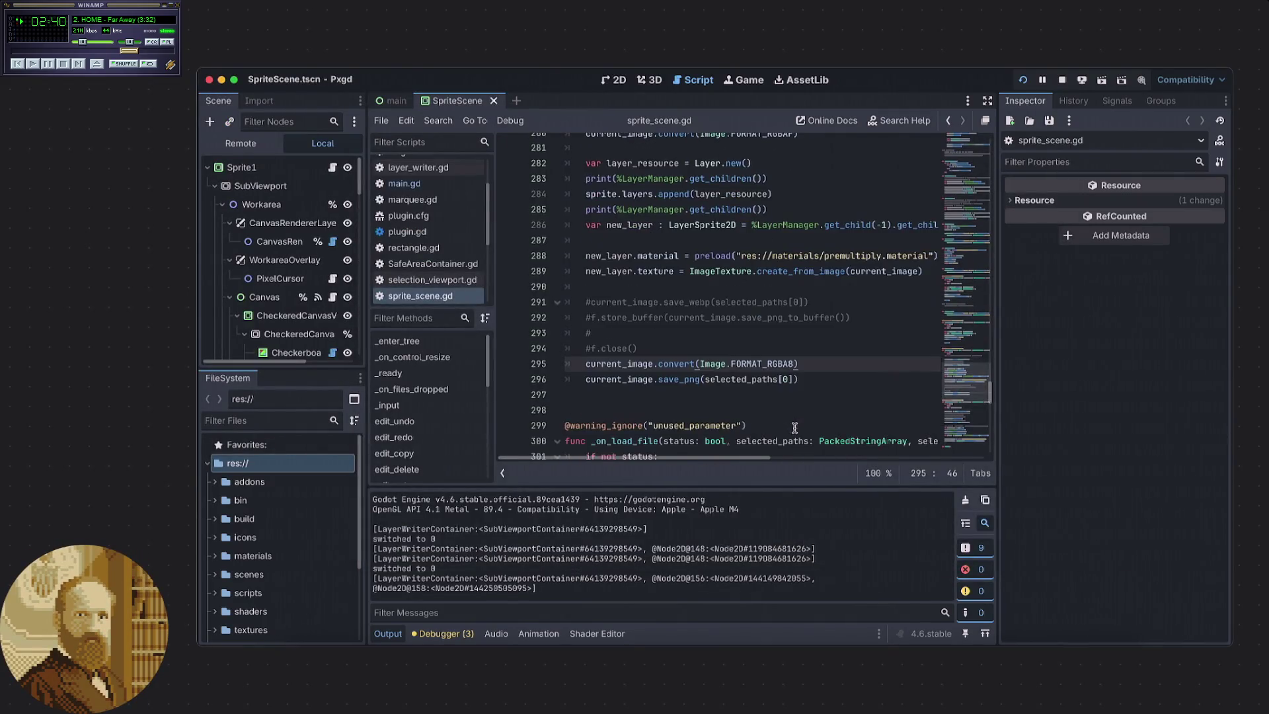
click(788, 352)
key(Return)
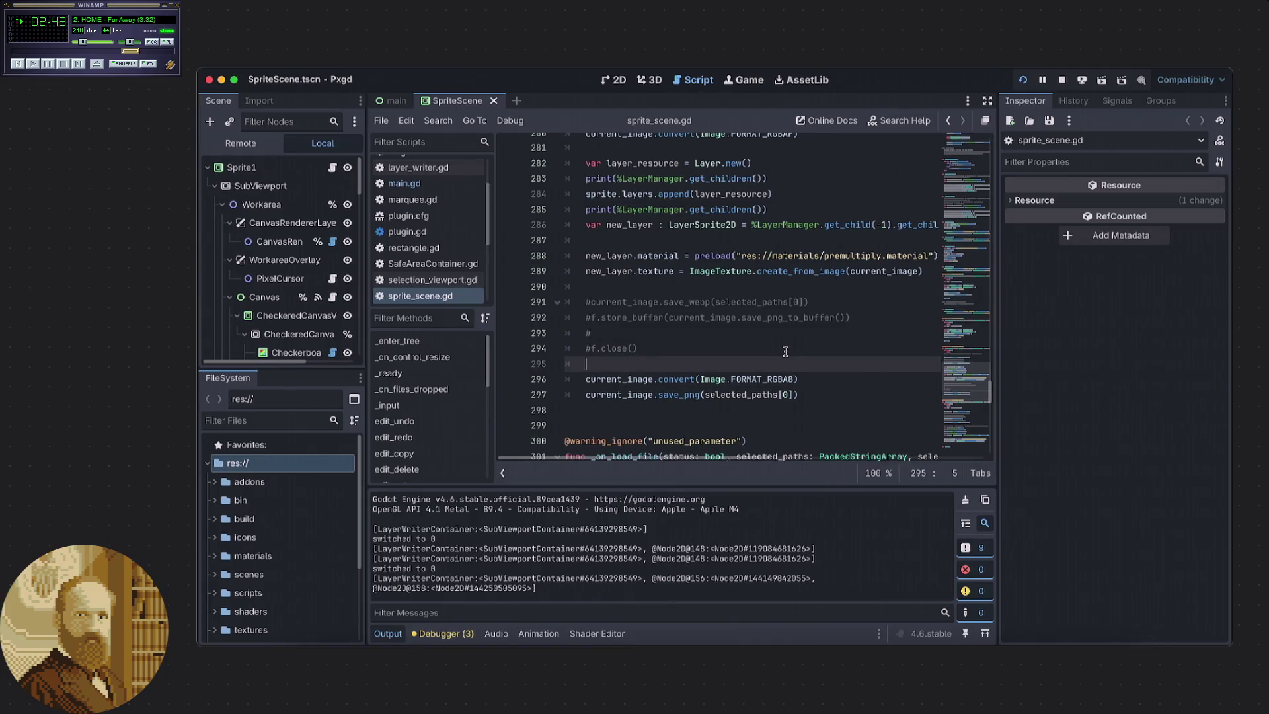
text(cuur)
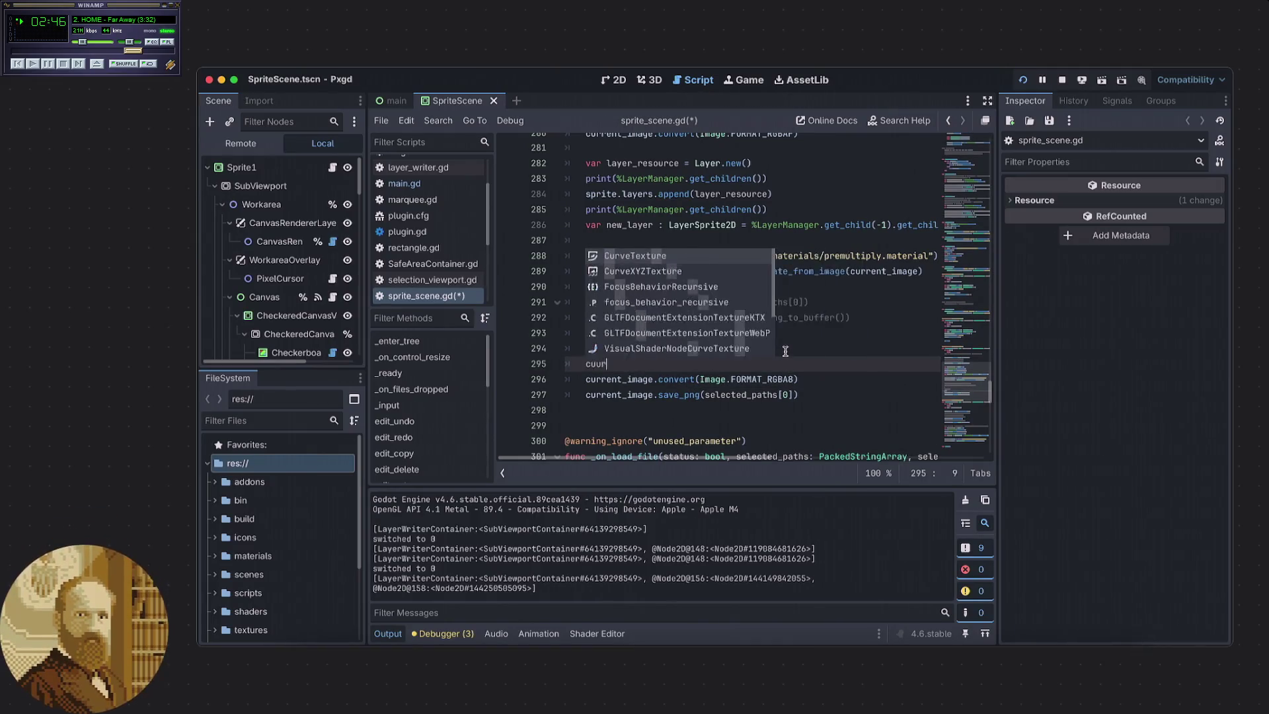
text(e)
text(r)
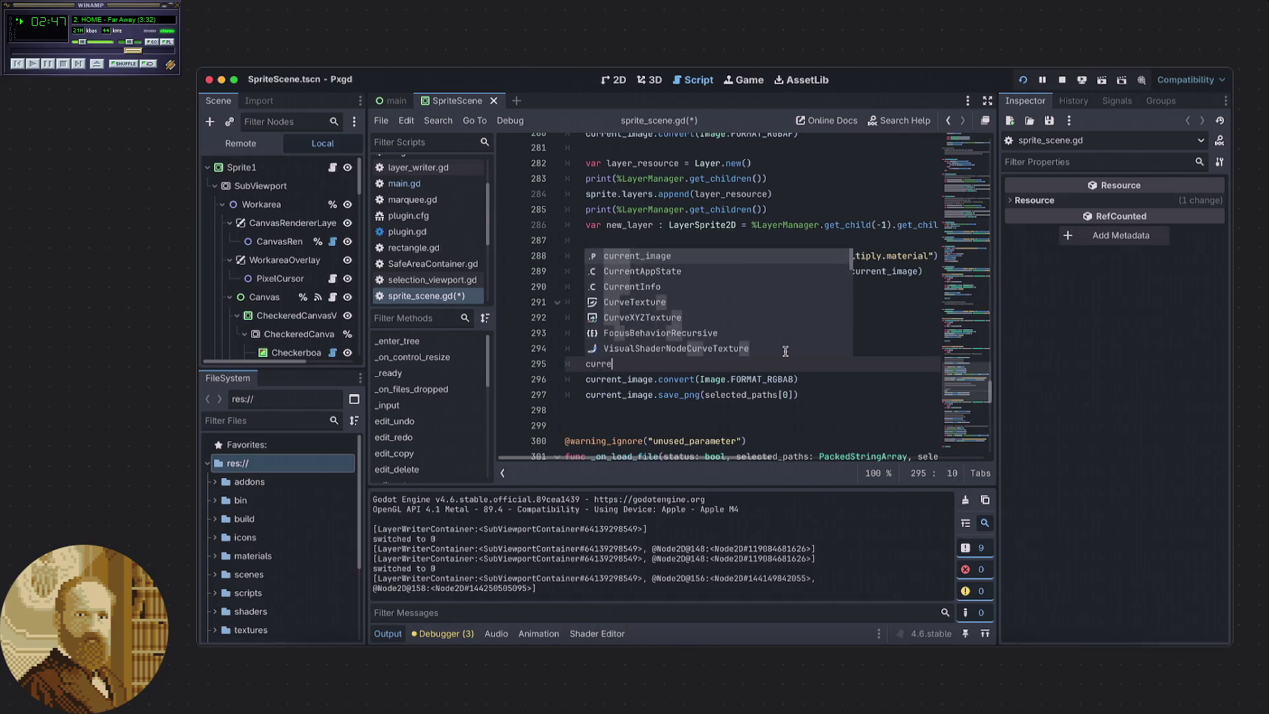
key(Return)
text(.)
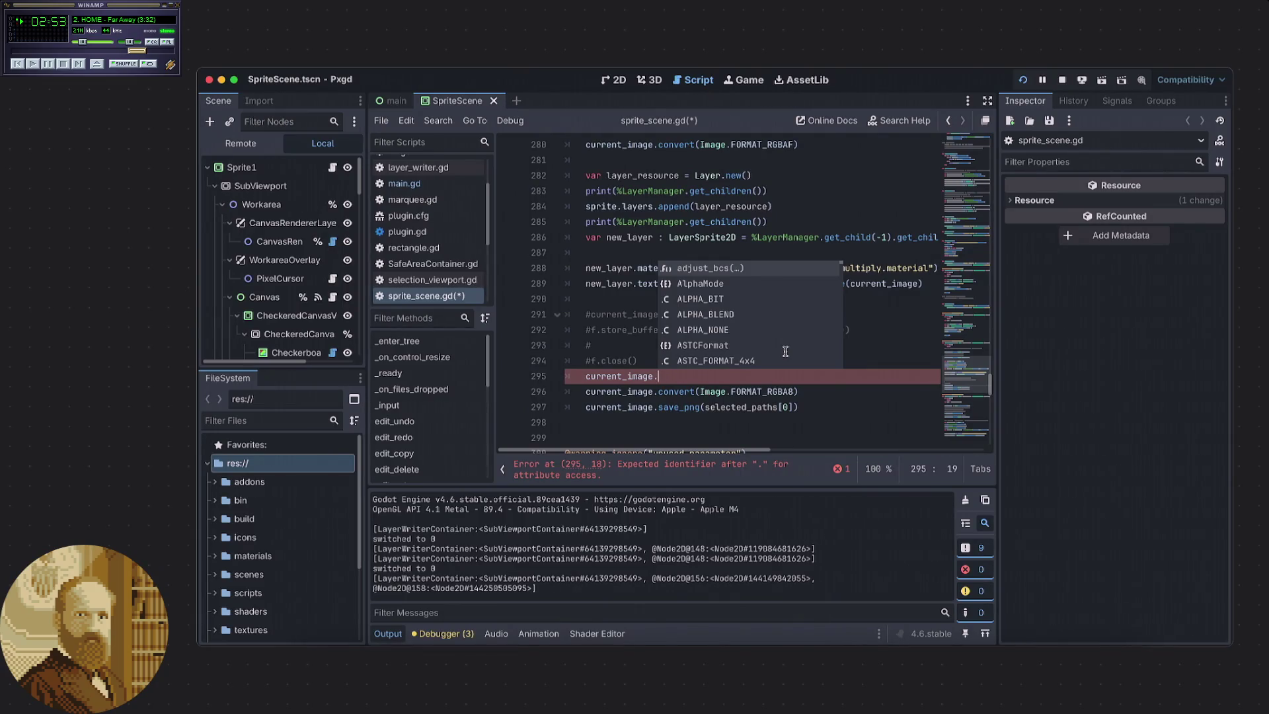
text(srg)
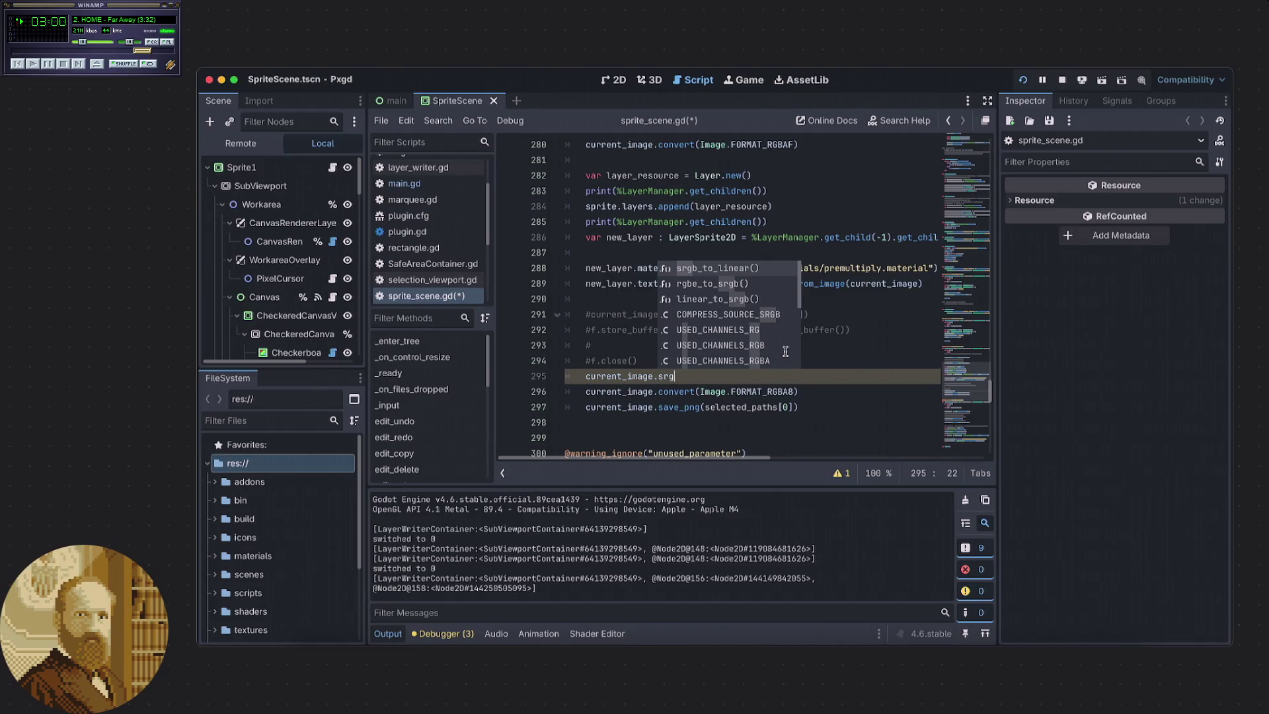
key(BackSpace)
key(BackSpace)
key(BackSpace)
text(linear)
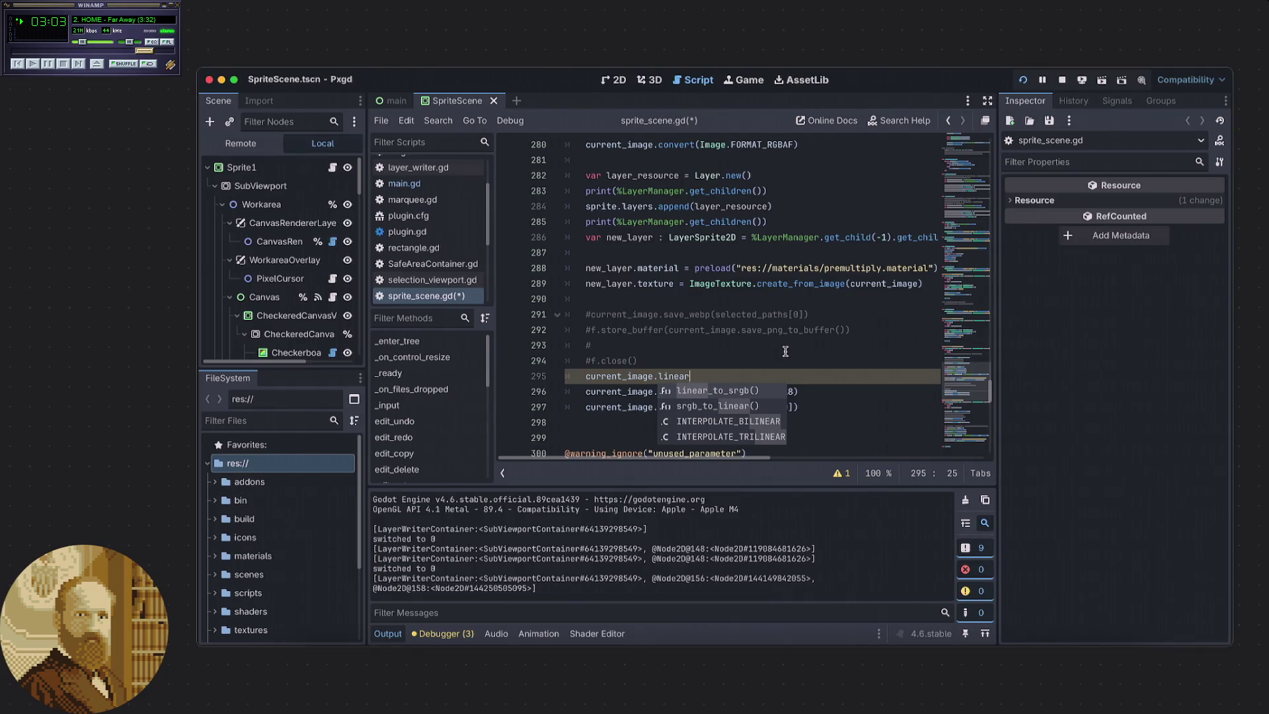
key(Return)
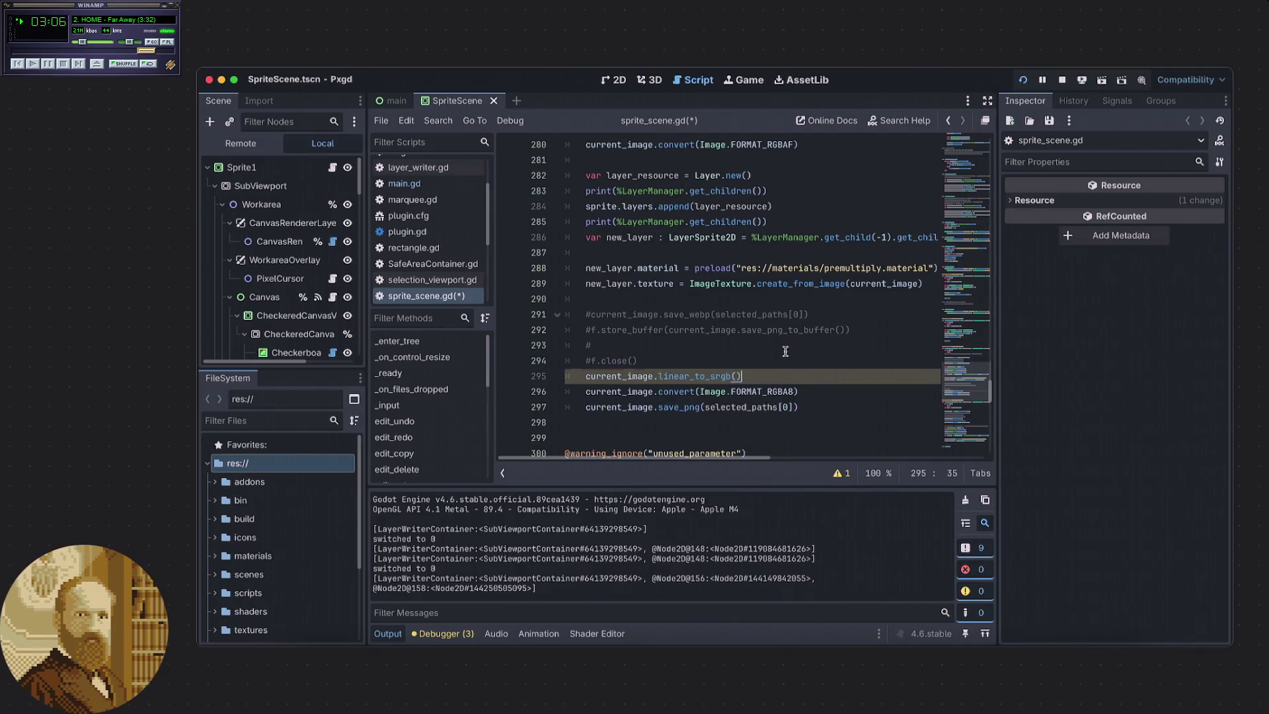
Save sprite_scene.gd and stop the running game.
drag(756, 376, 586, 380)
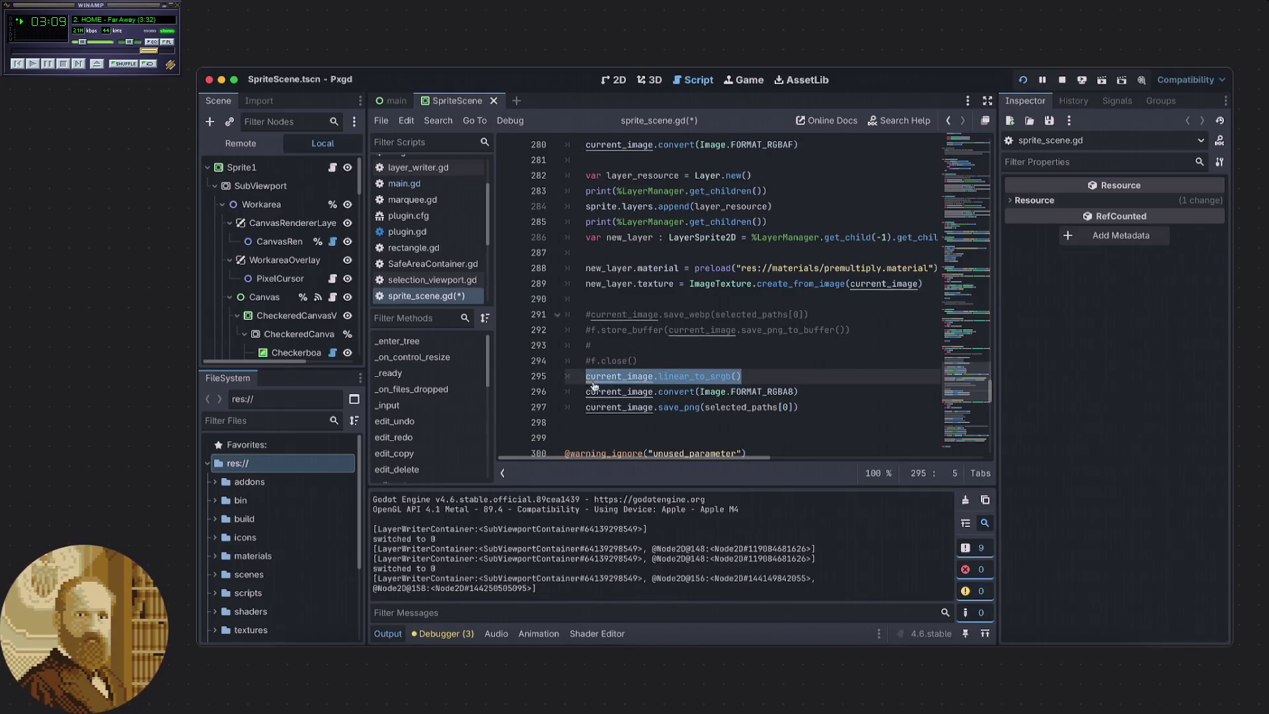
click(787, 377)
key(ctrl+s)
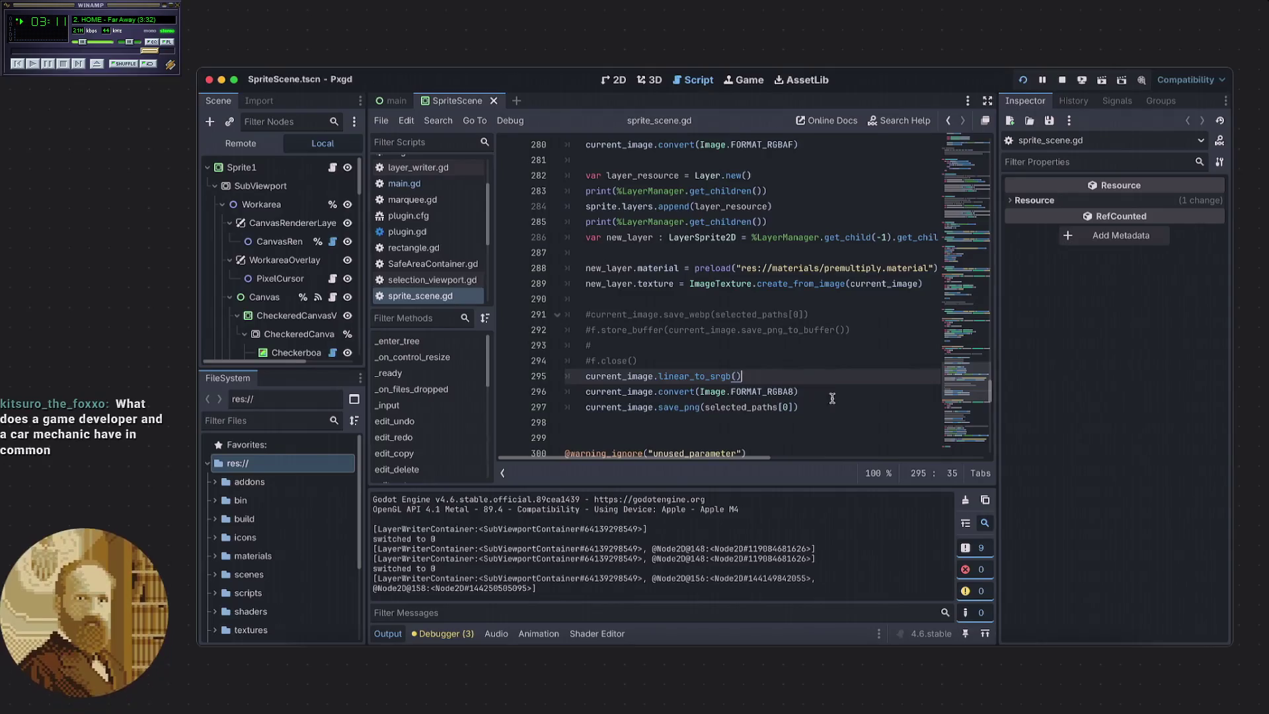
click(1062, 80)
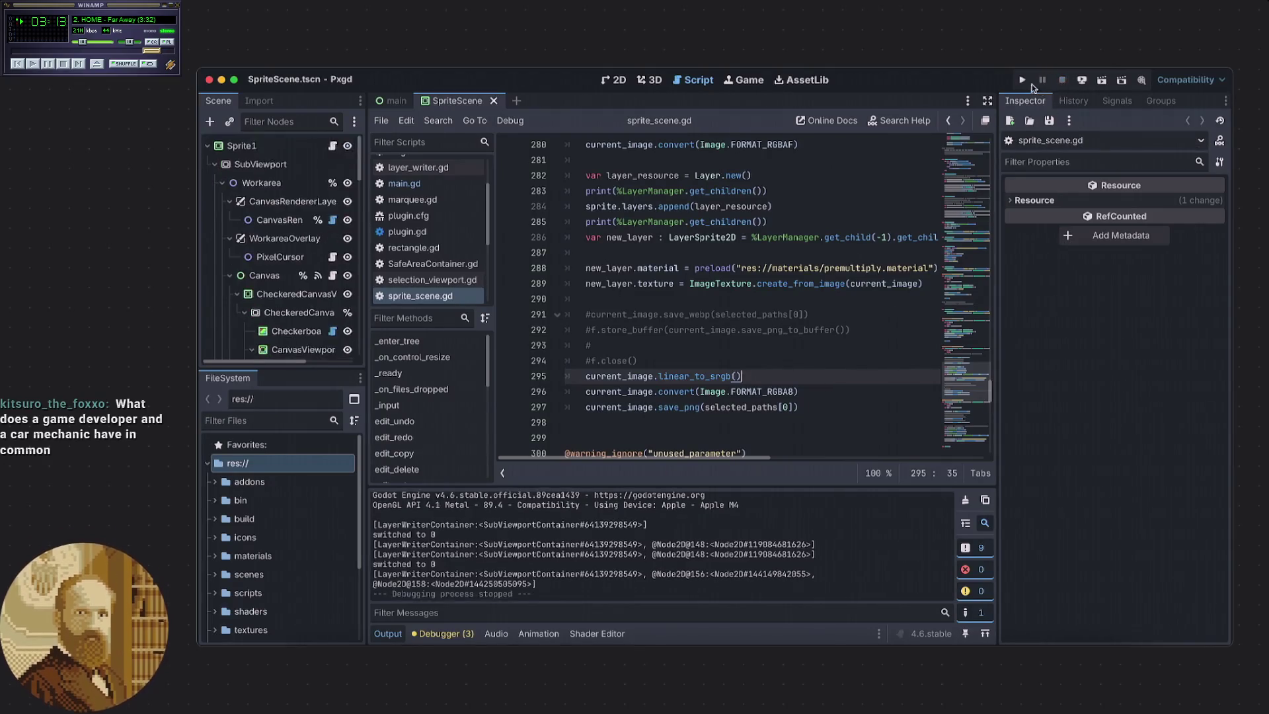
Relaunch the project and import the two-Godot-logo Desktop screenshot onto the Pxgd canvas.
key(super+b)
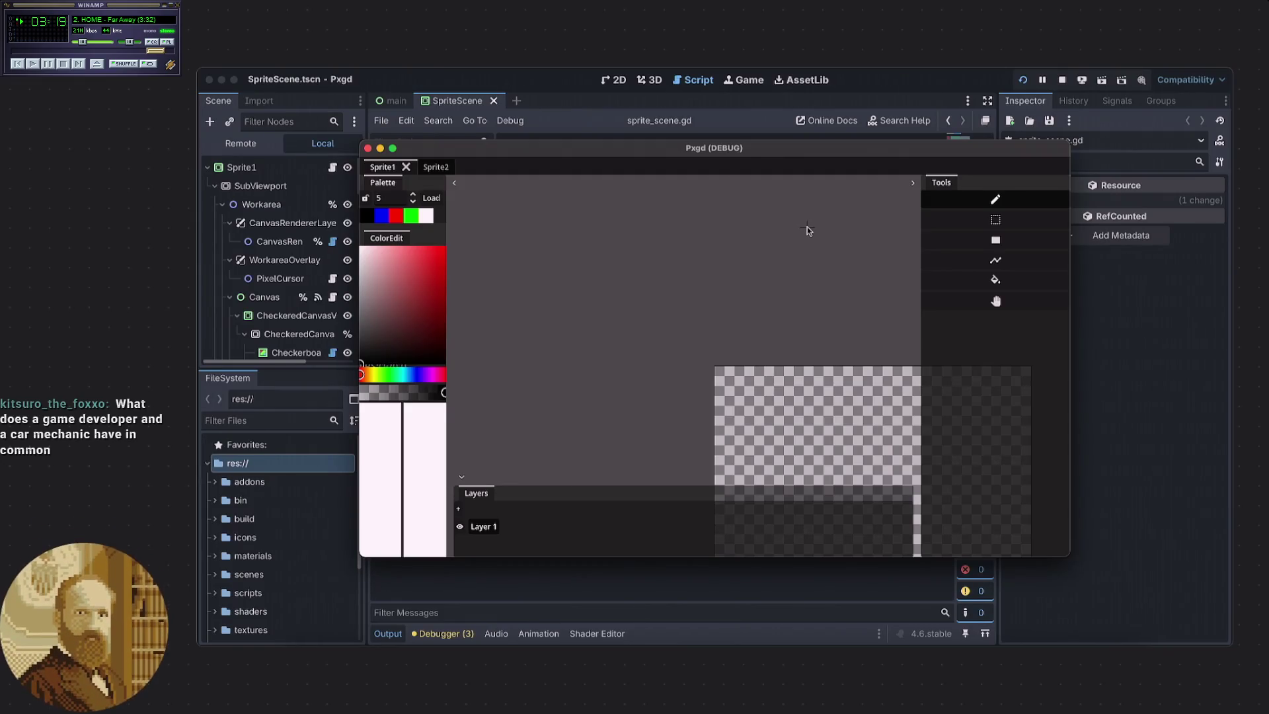
drag(761, 160, 778, 142)
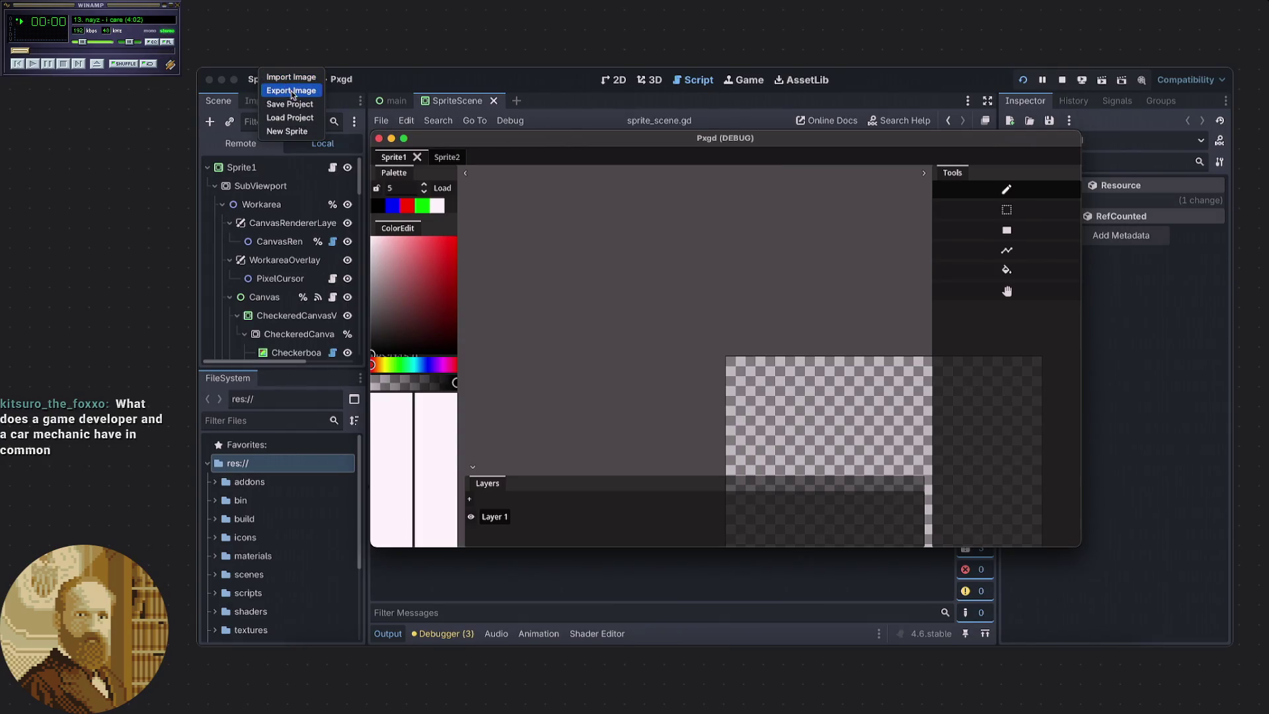
click(293, 92)
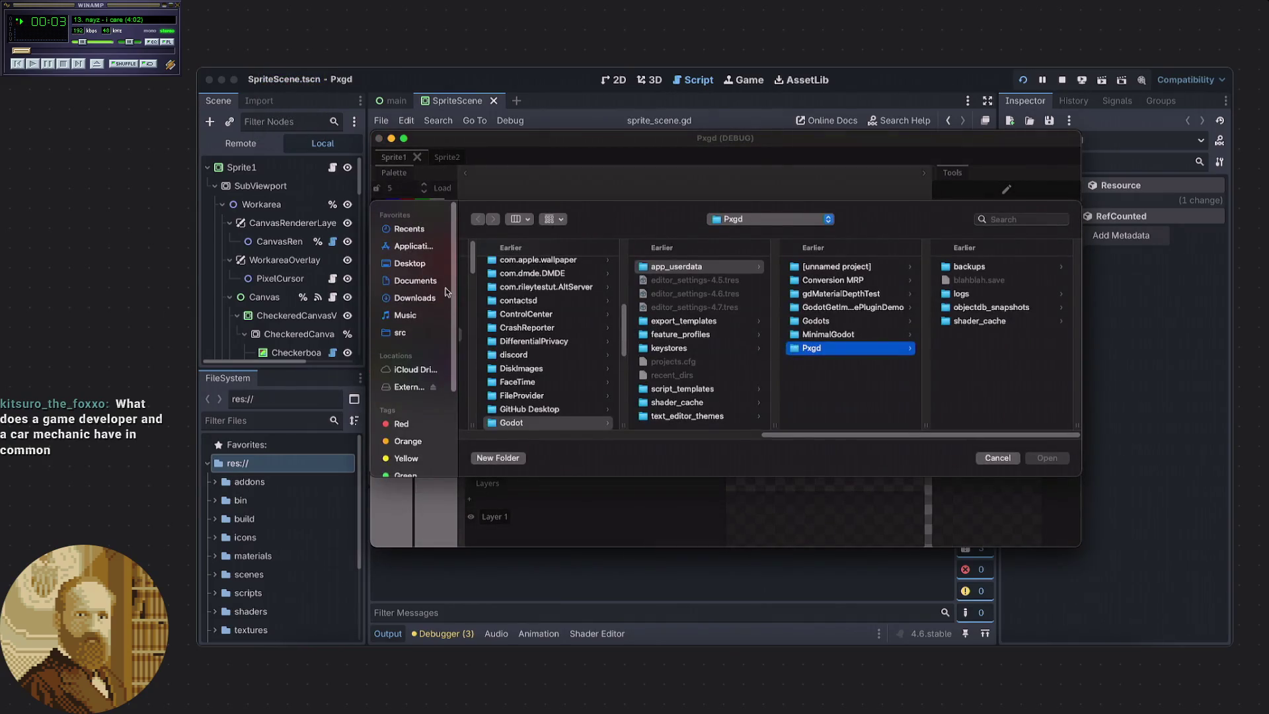
click(419, 265)
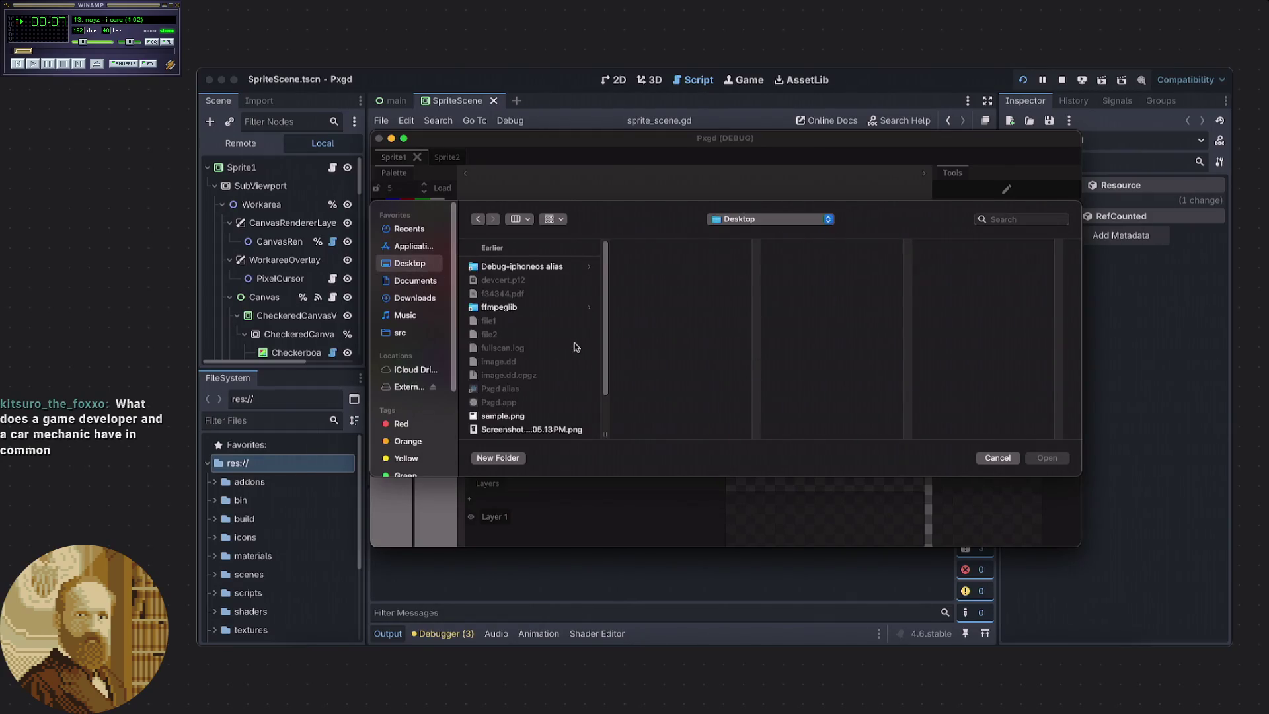
scroll(561, 345, down, 1)
scroll(560, 348, down, 3)
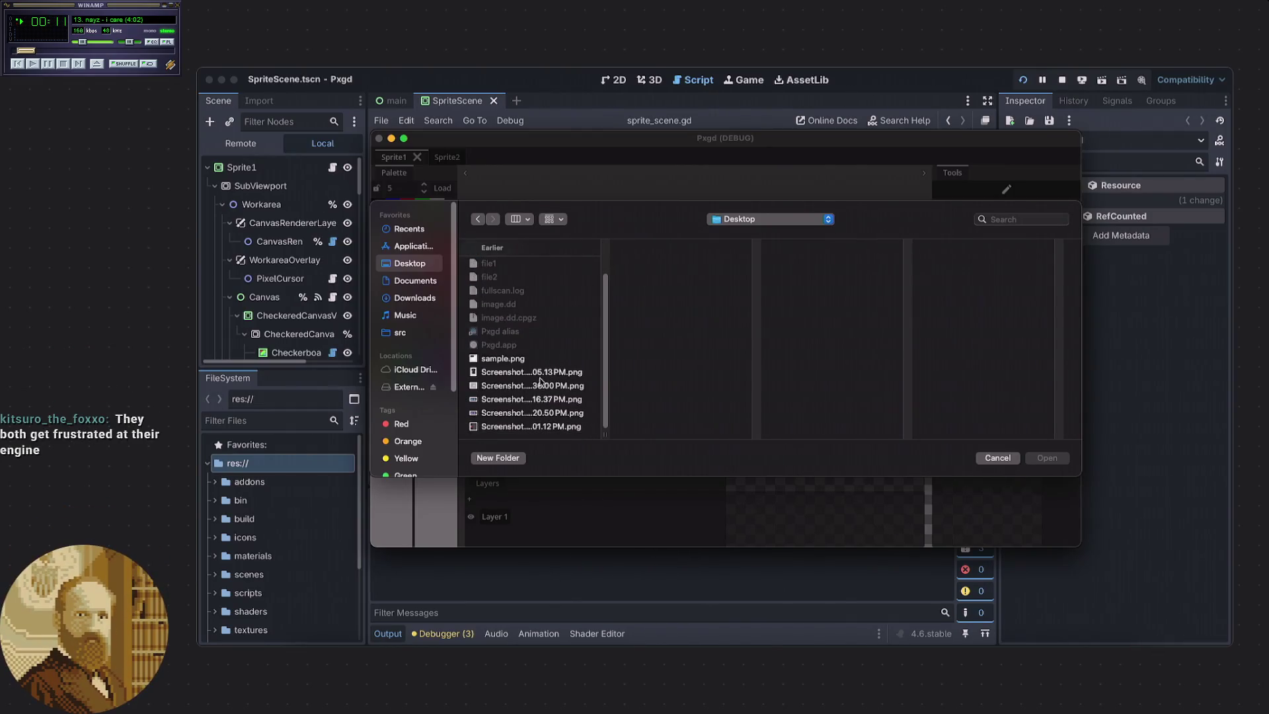
click(532, 399)
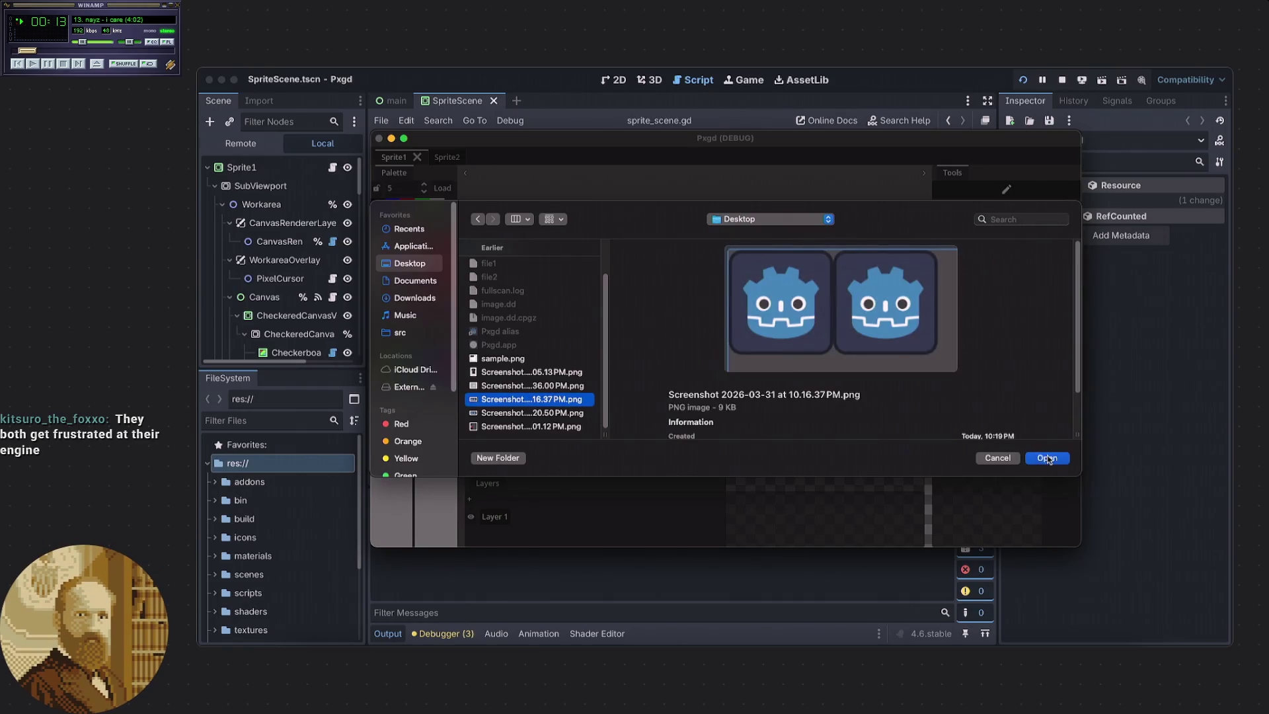
click(1047, 458)
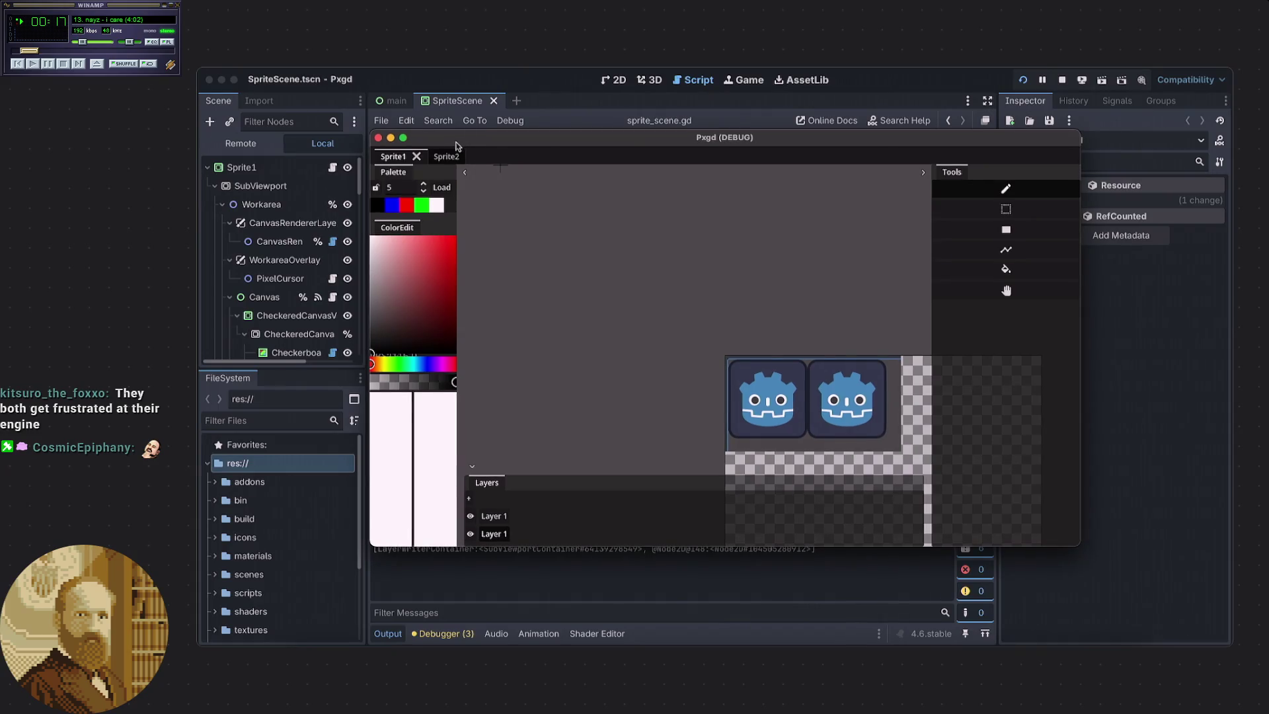
click(433, 132)
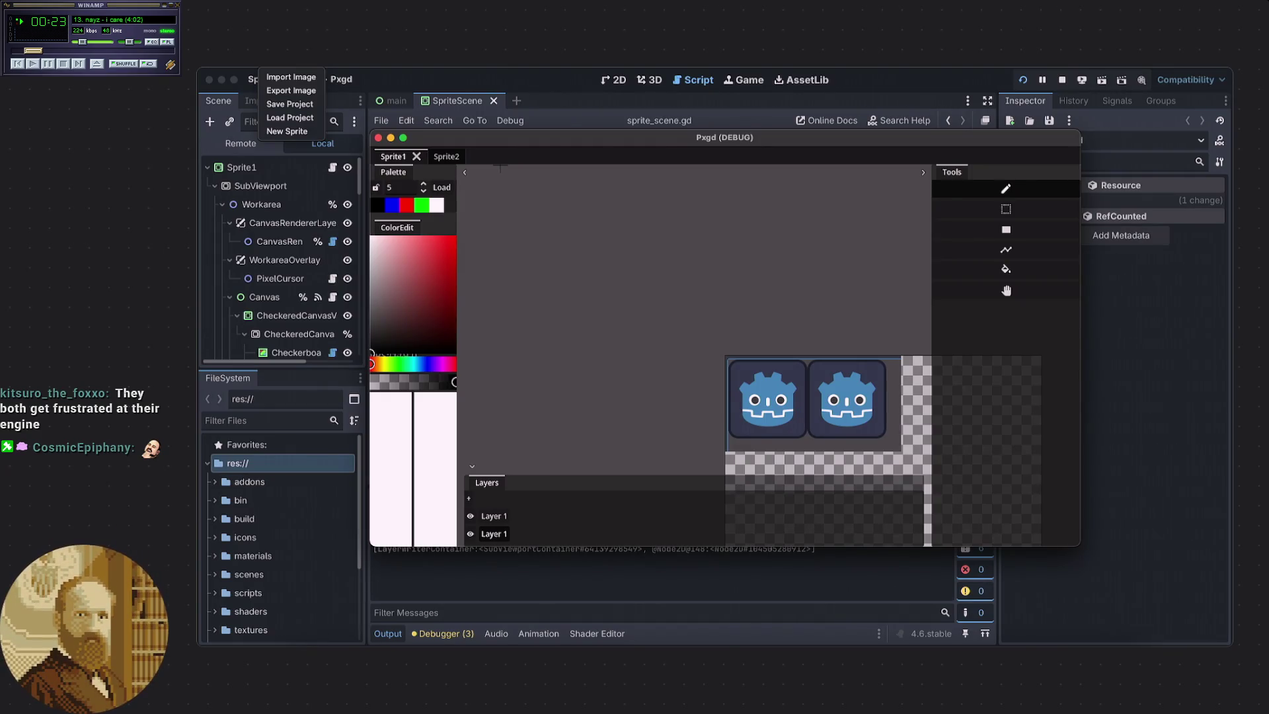
Export the canvas over sample.png on the Desktop, confirm Replace, and show the desktop.
click(284, 91)
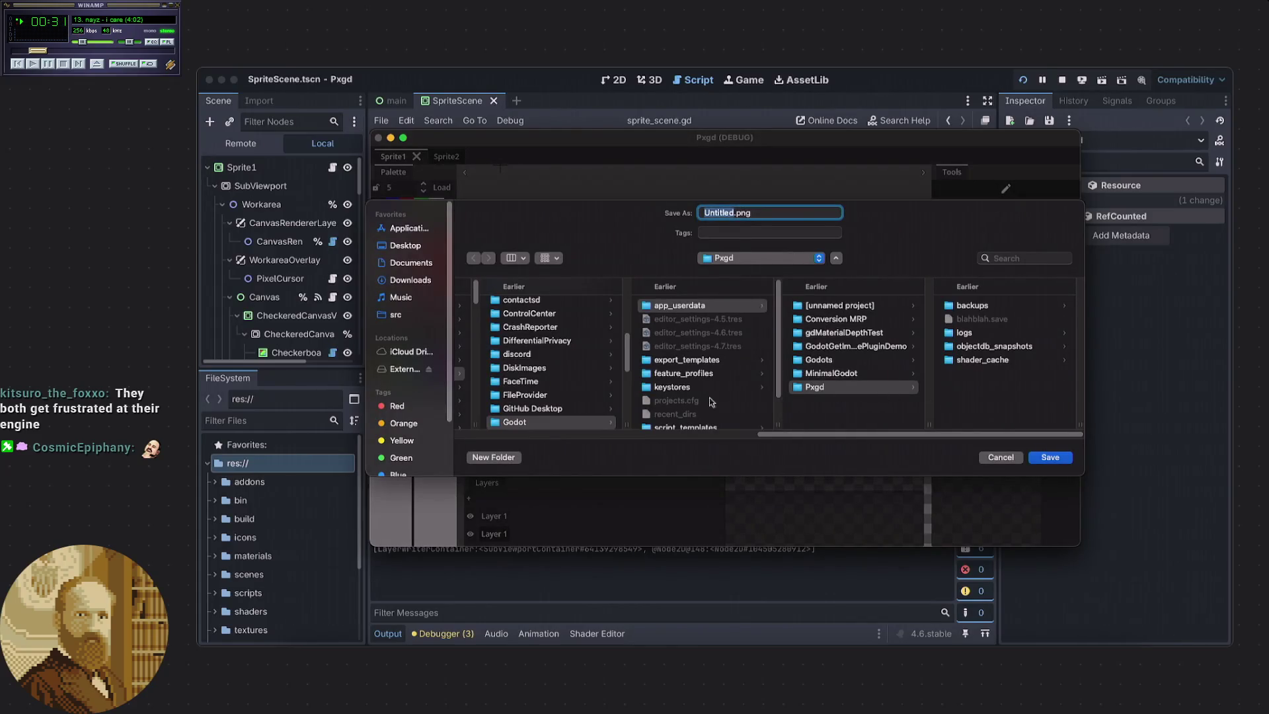
click(415, 249)
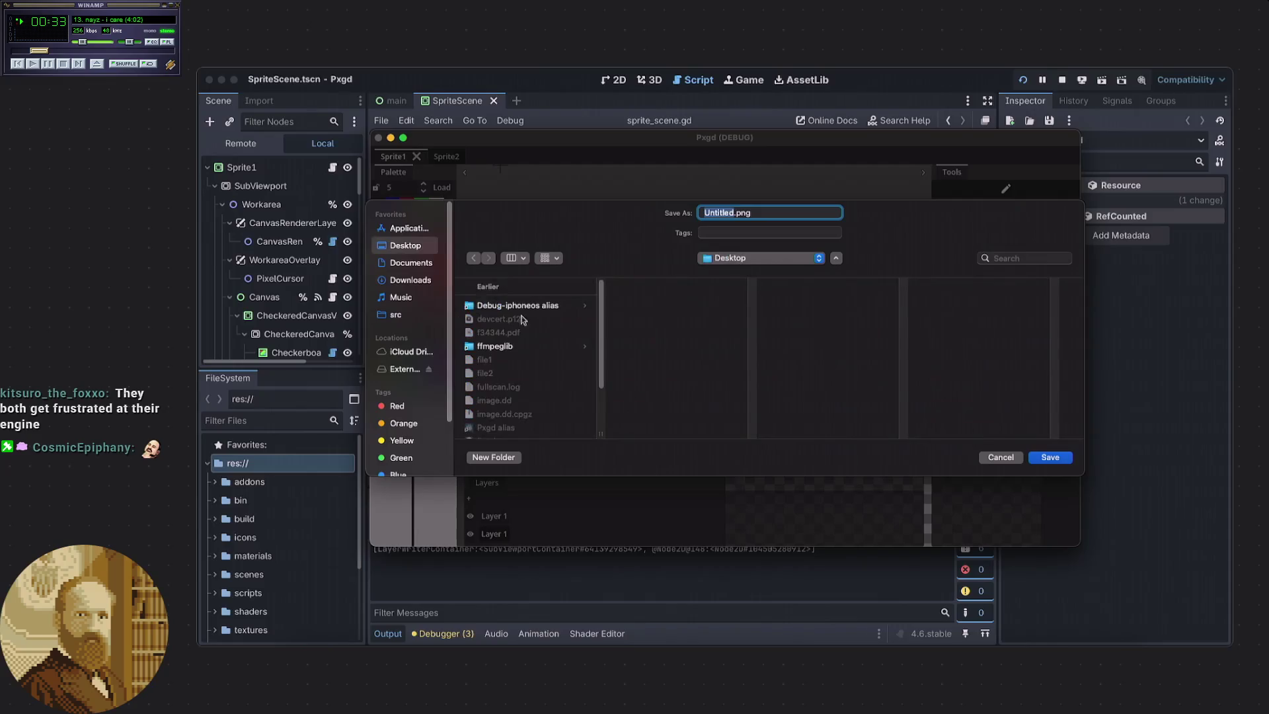
scroll(549, 345, down, 3)
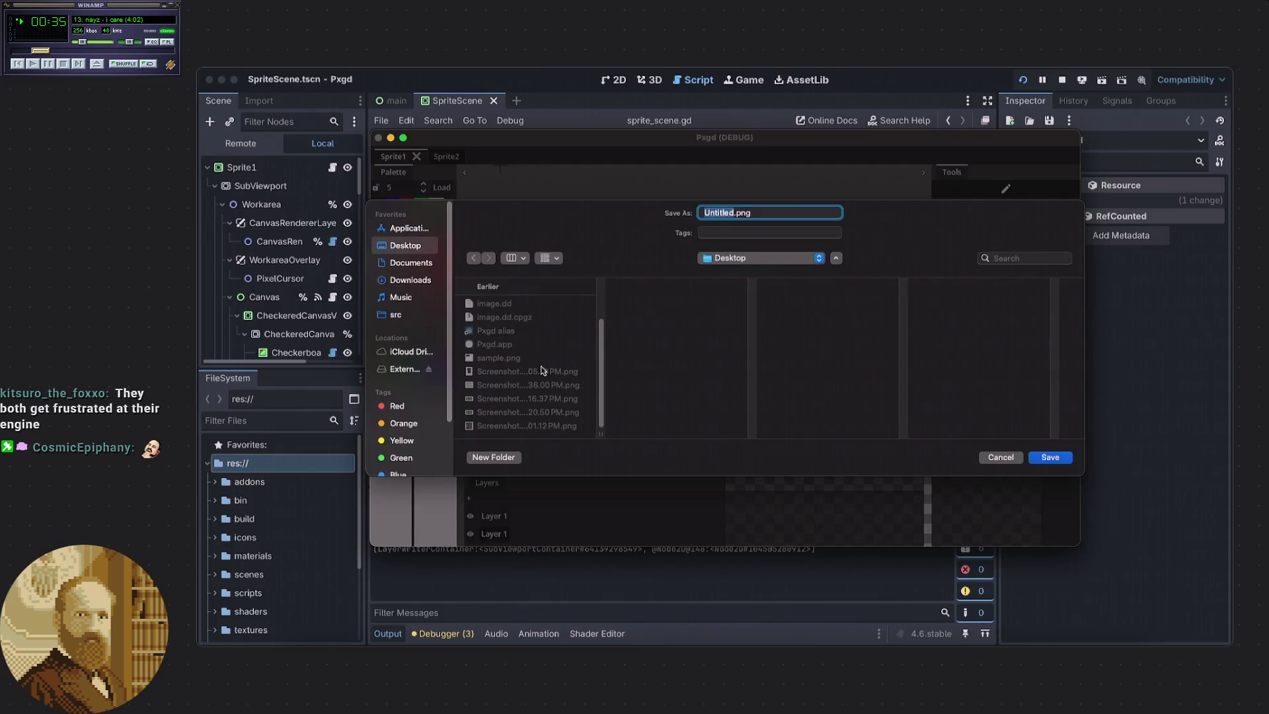
click(504, 360)
click(1044, 456)
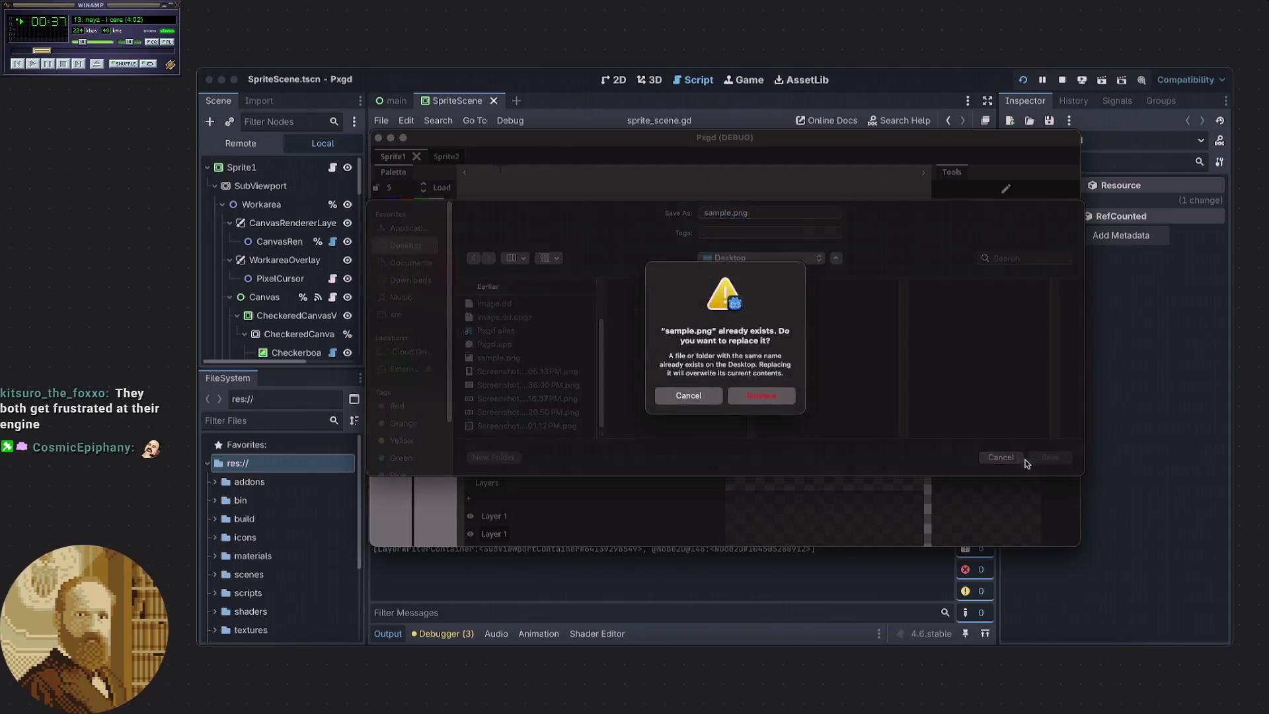
click(756, 404)
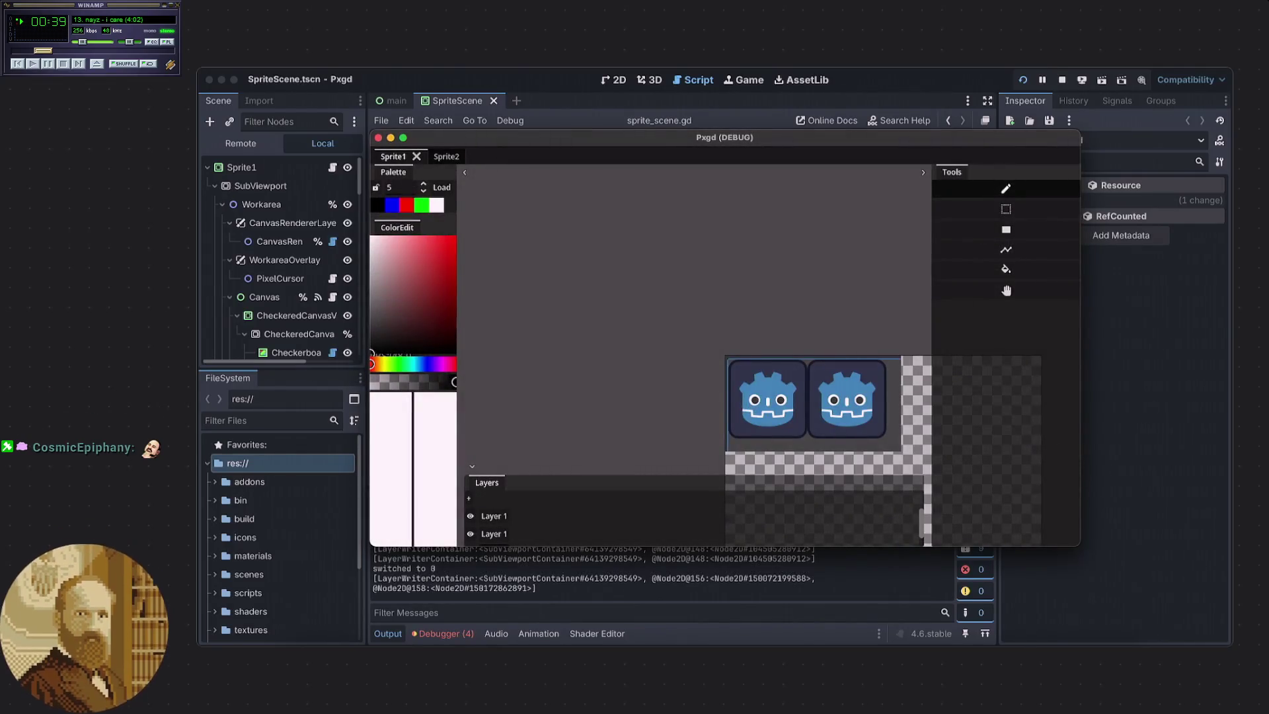
key(F11)
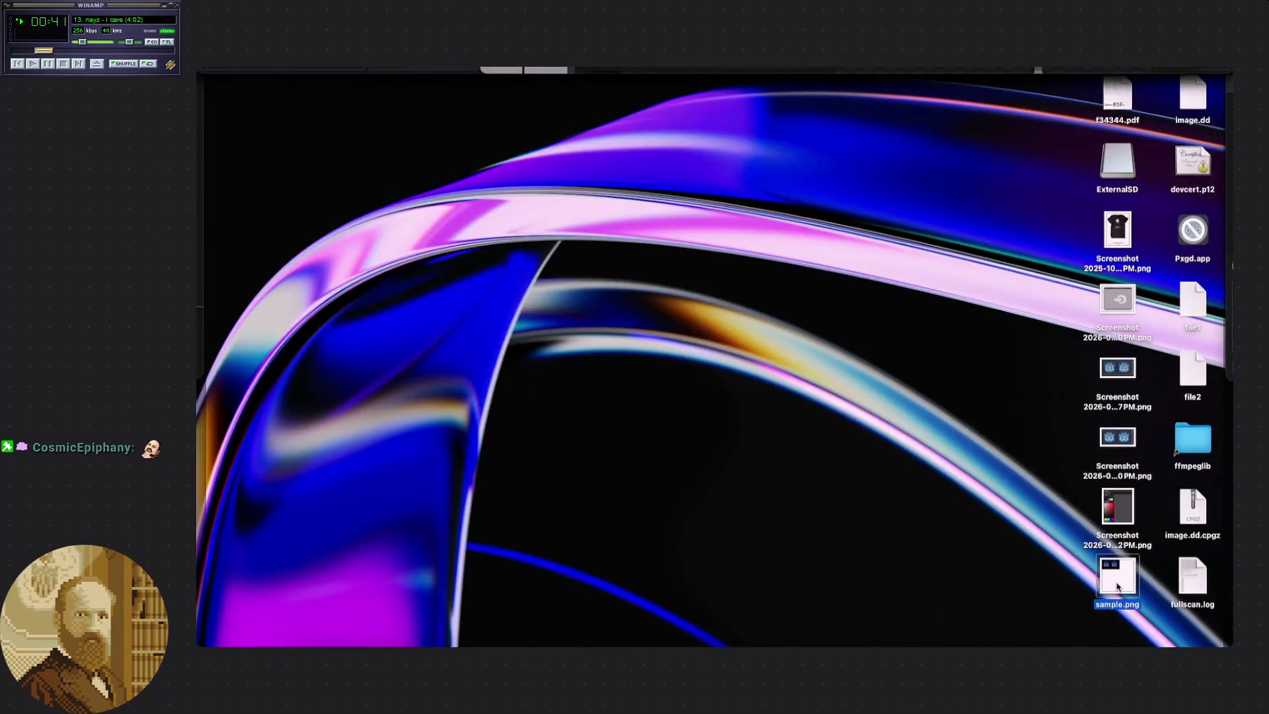
Check sample.png in Preview, close it, quit the Pxgd game, and view the debugger errors.
double_click(1117, 582)
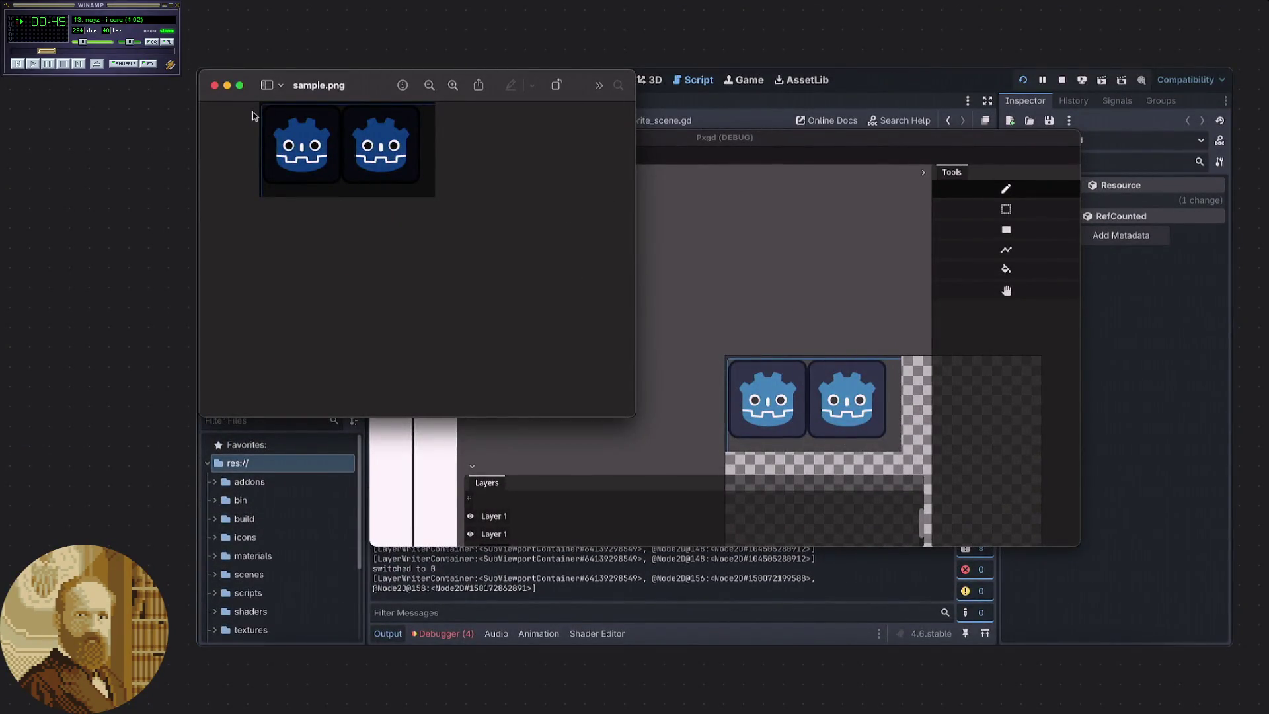
click(215, 85)
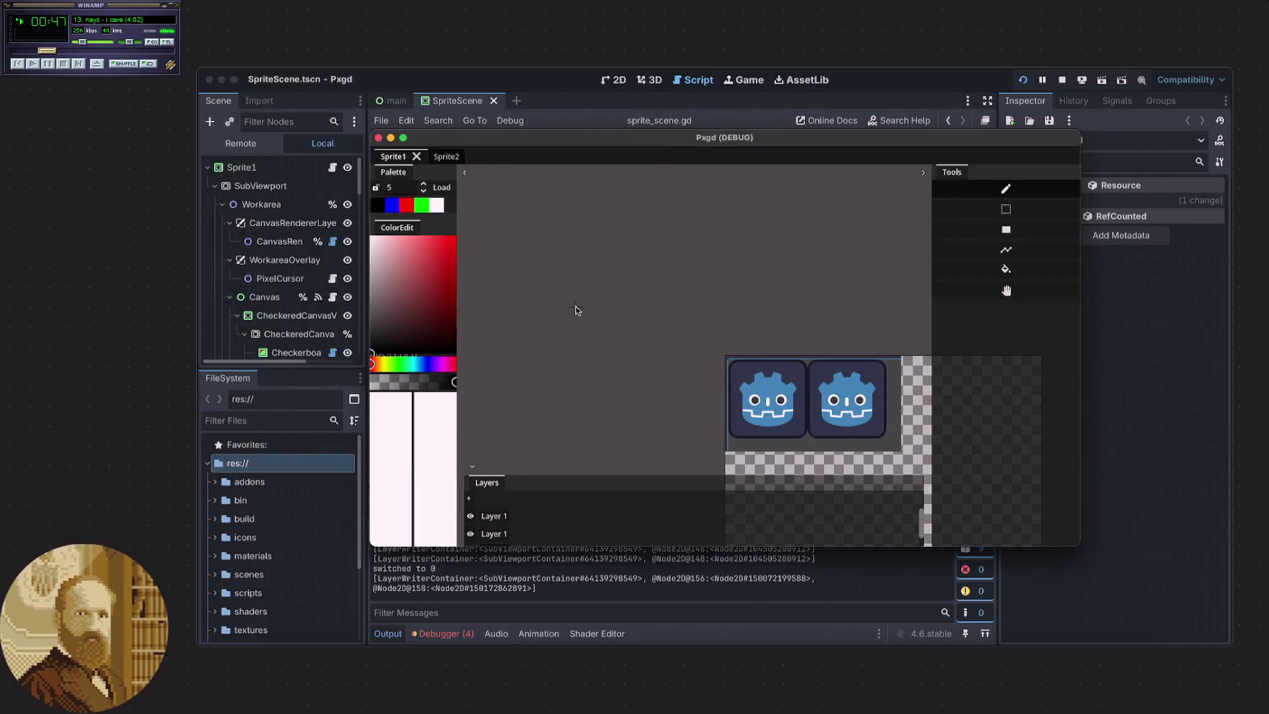
key(F8)
click(473, 635)
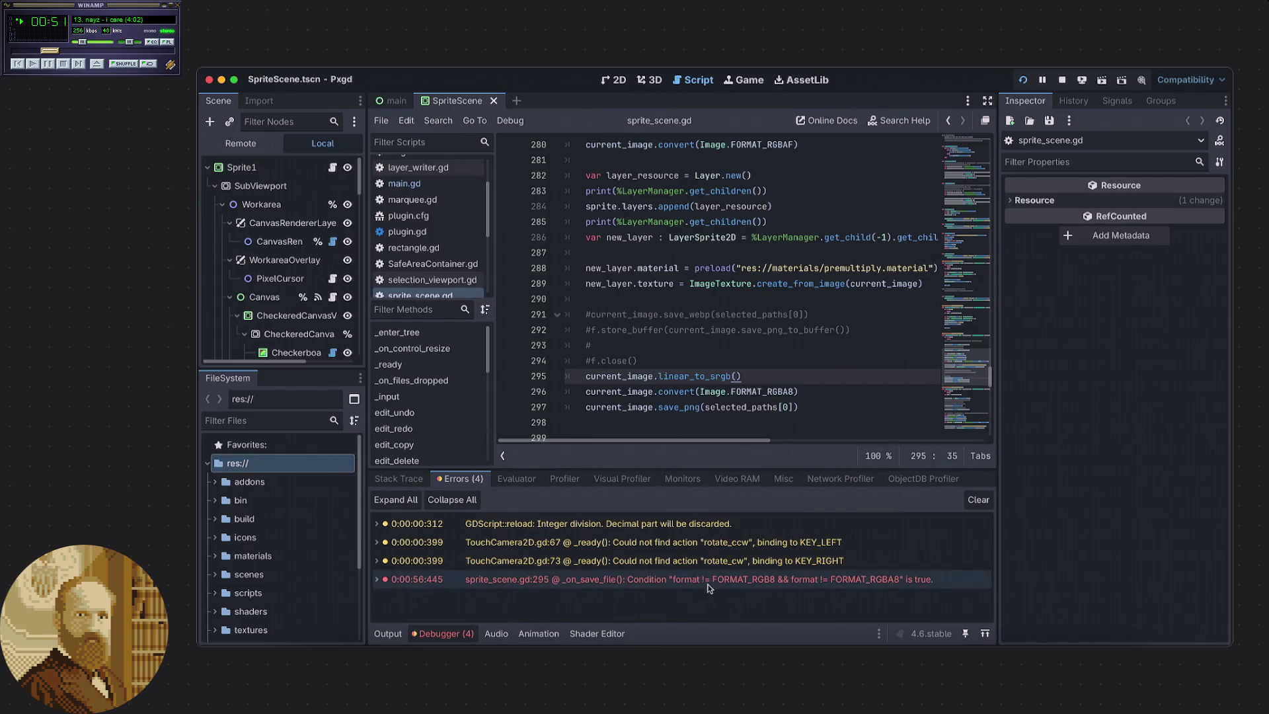
Jump to the line-295 error in sprite_scene.gd and cut the linear_to_srgb line.
mouse_move(726, 583)
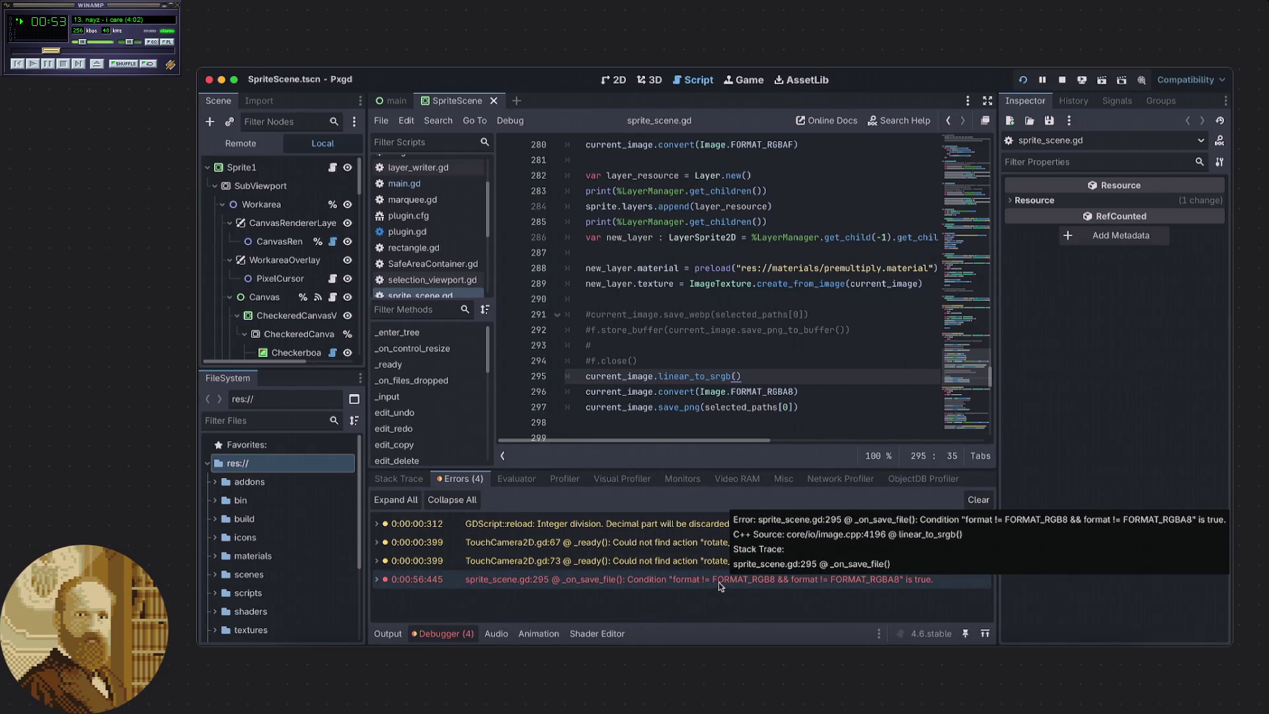
click(701, 581)
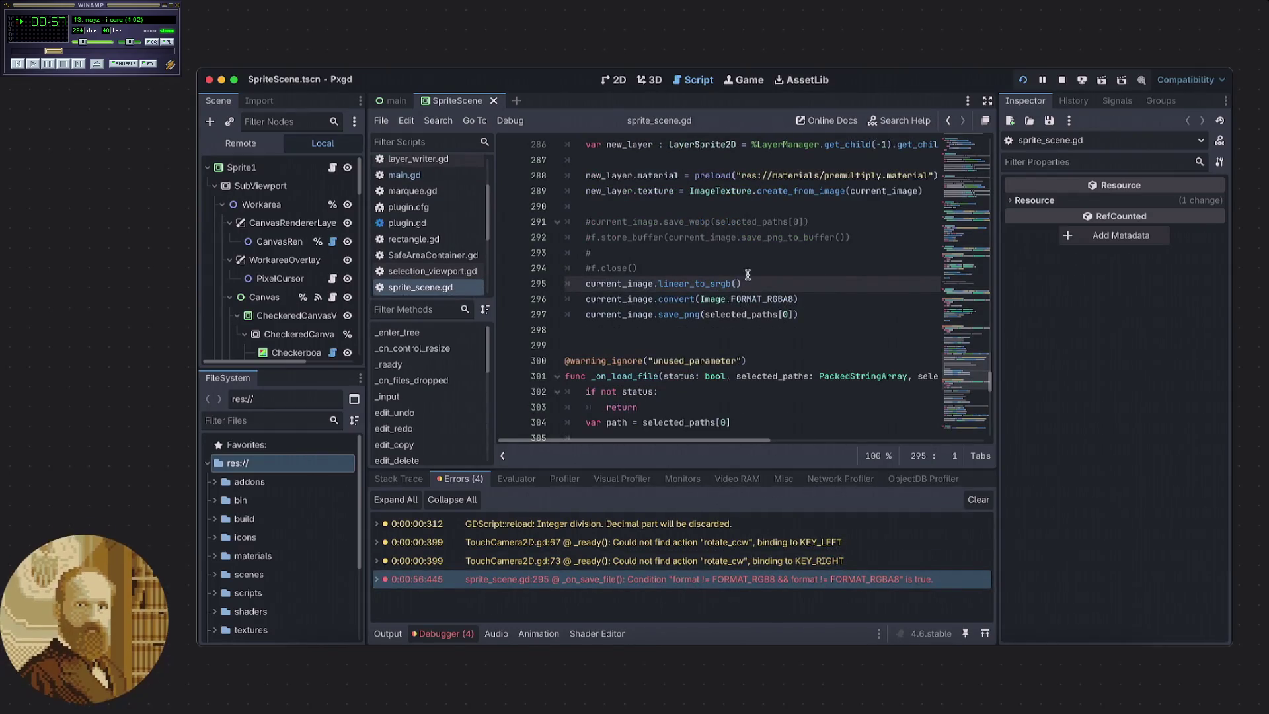
drag(741, 284, 586, 285)
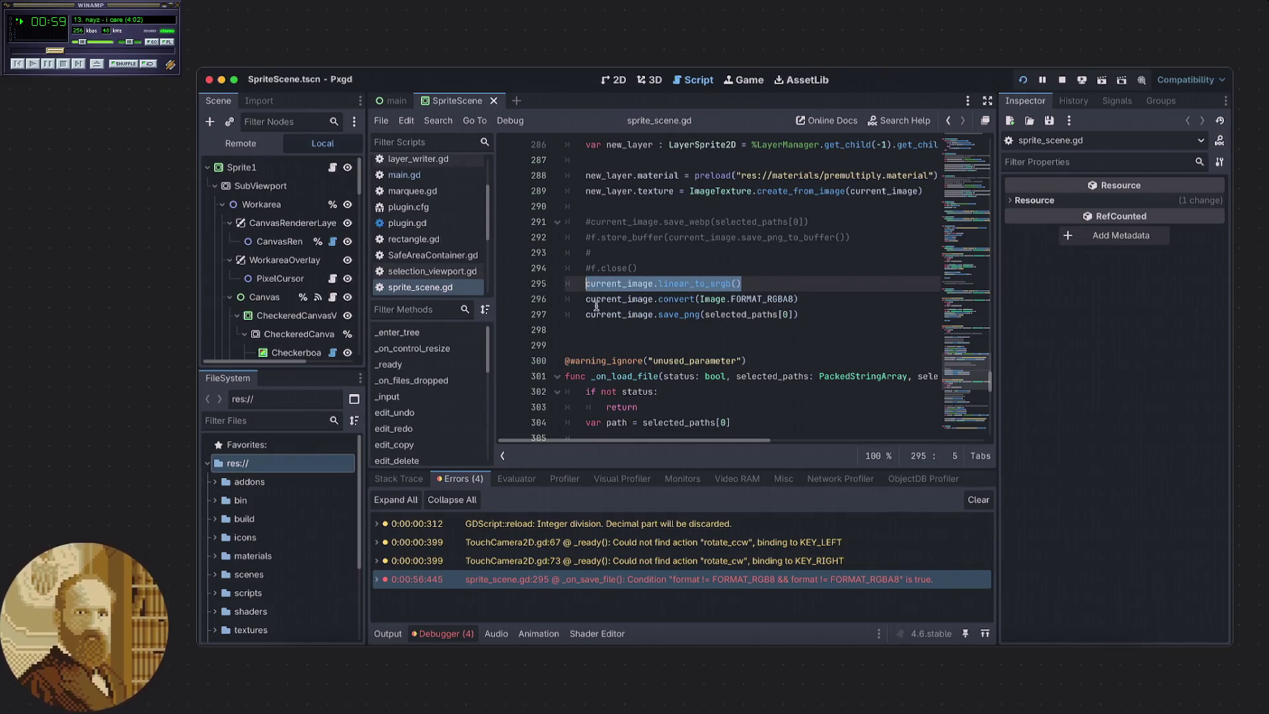
key(BackSpace)
Paste linear_to_srgb after the FORMAT_RGBA8 conversion, save the script, and stop the game.
double_click(456, 579)
key(ctrl+c)
click(379, 577)
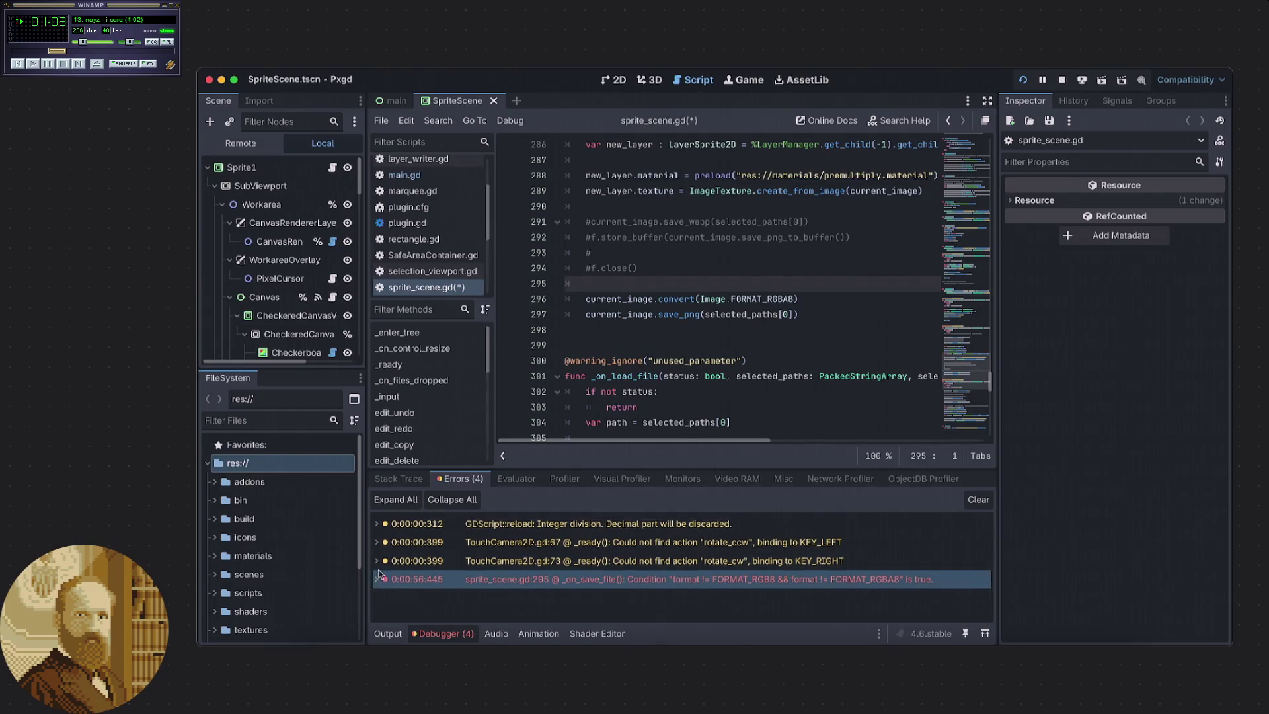
key(alt+Down)
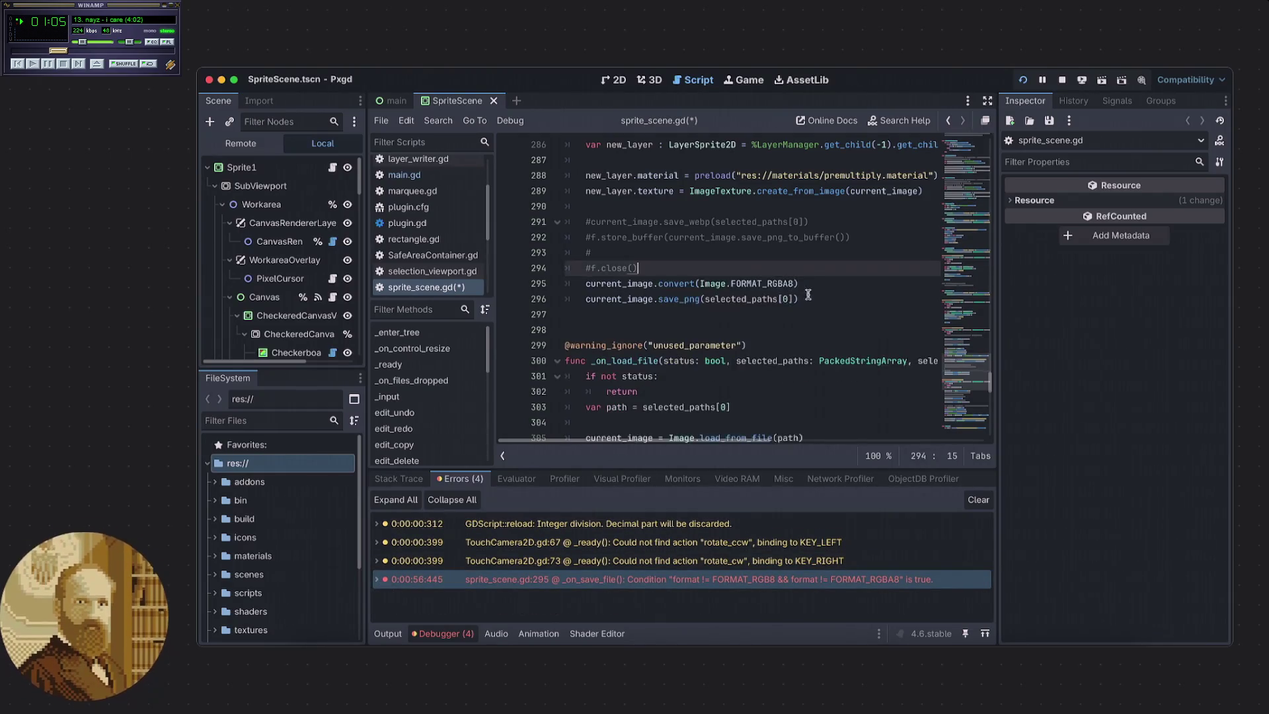
key(ctrl+v)
click(772, 269)
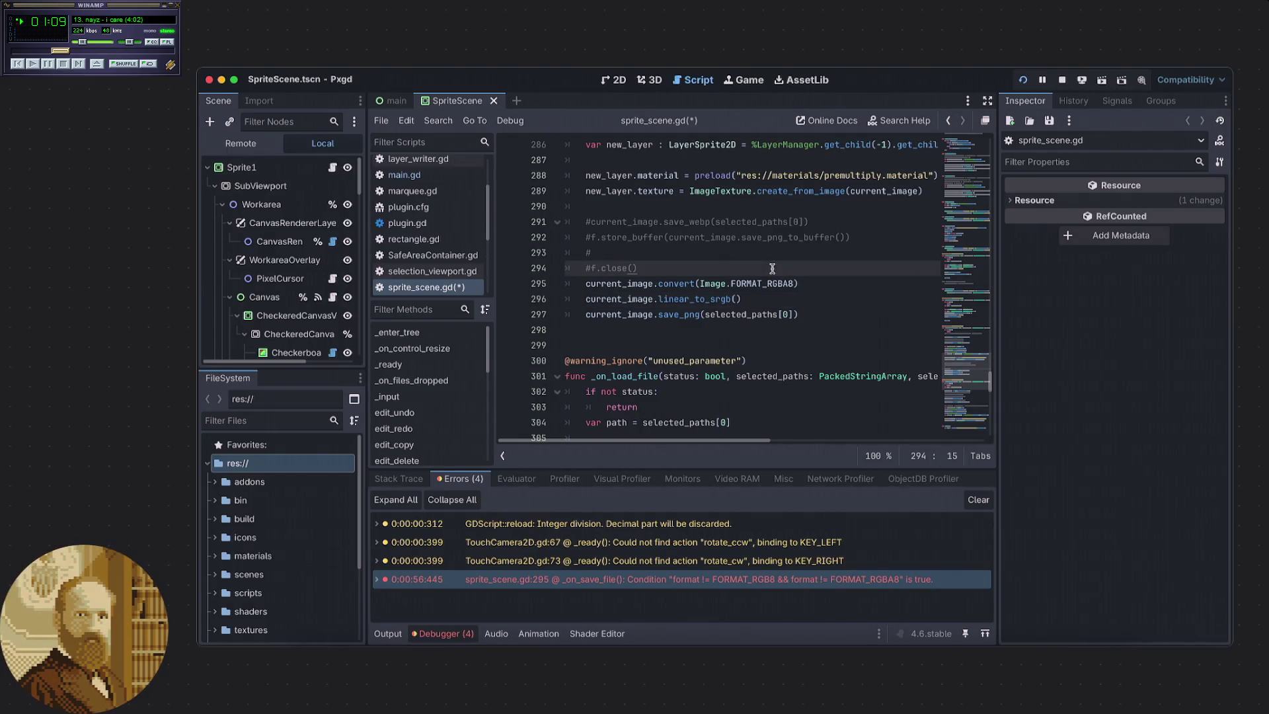
key(ctrl+s)
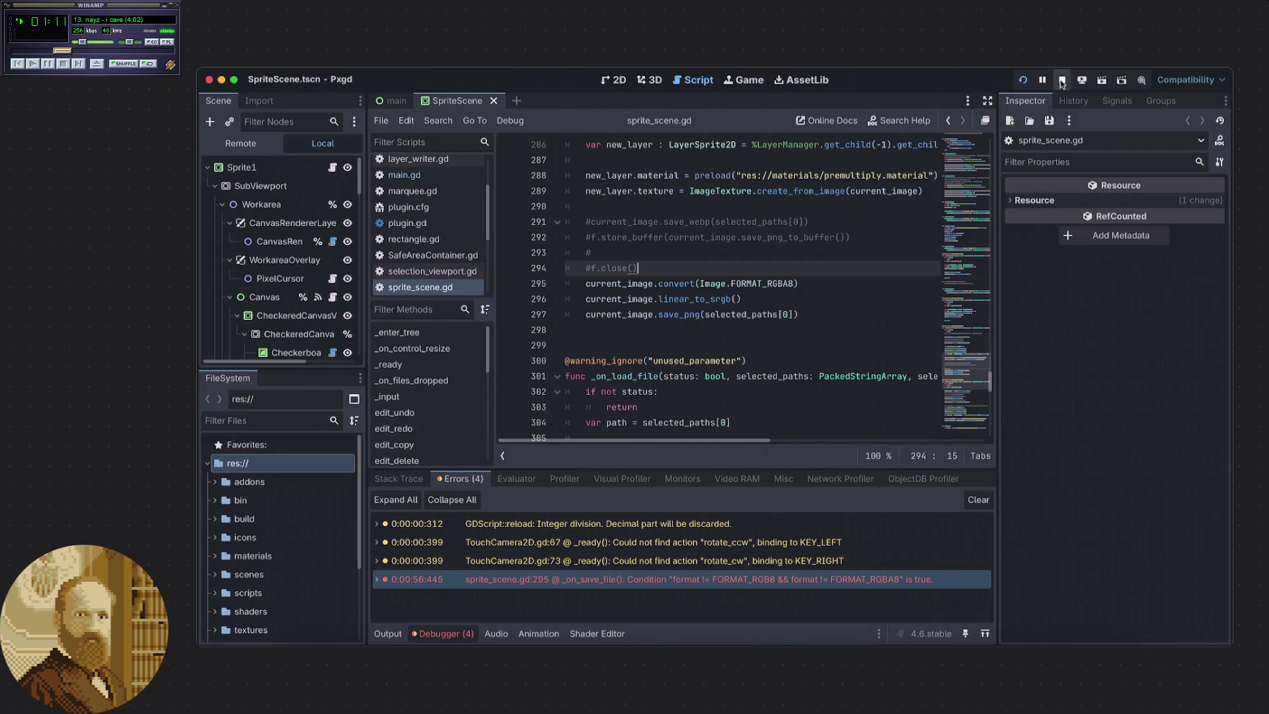
click(1061, 80)
Rerun the project and load the 16.37 PM Godot-icons Desktop screenshot onto the Pxgd canvas.
click(1022, 80)
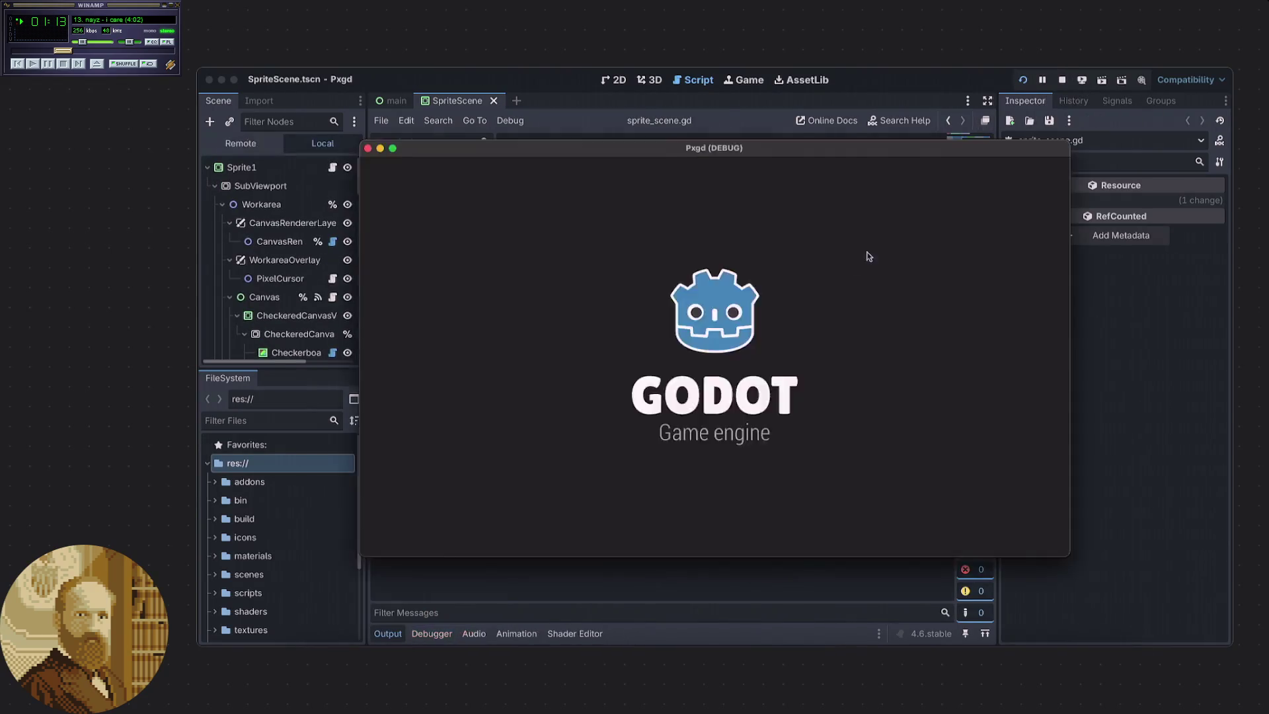
right_click(262, 71)
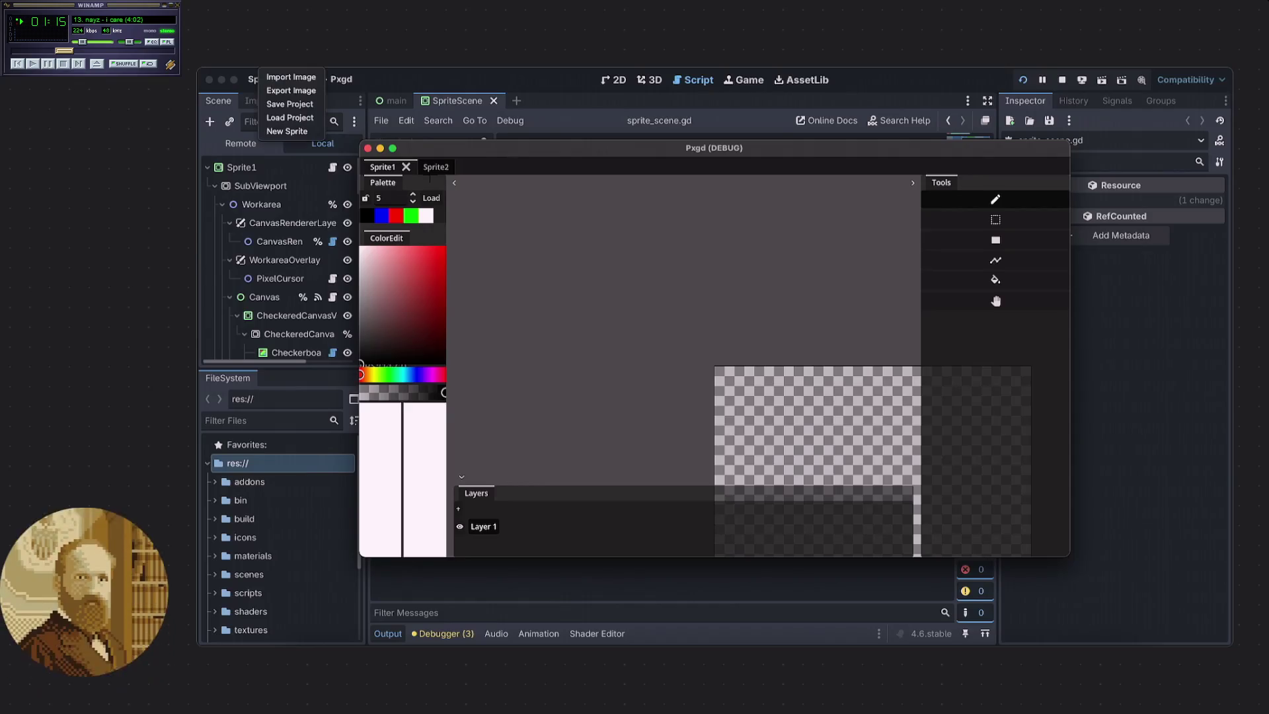
click(286, 78)
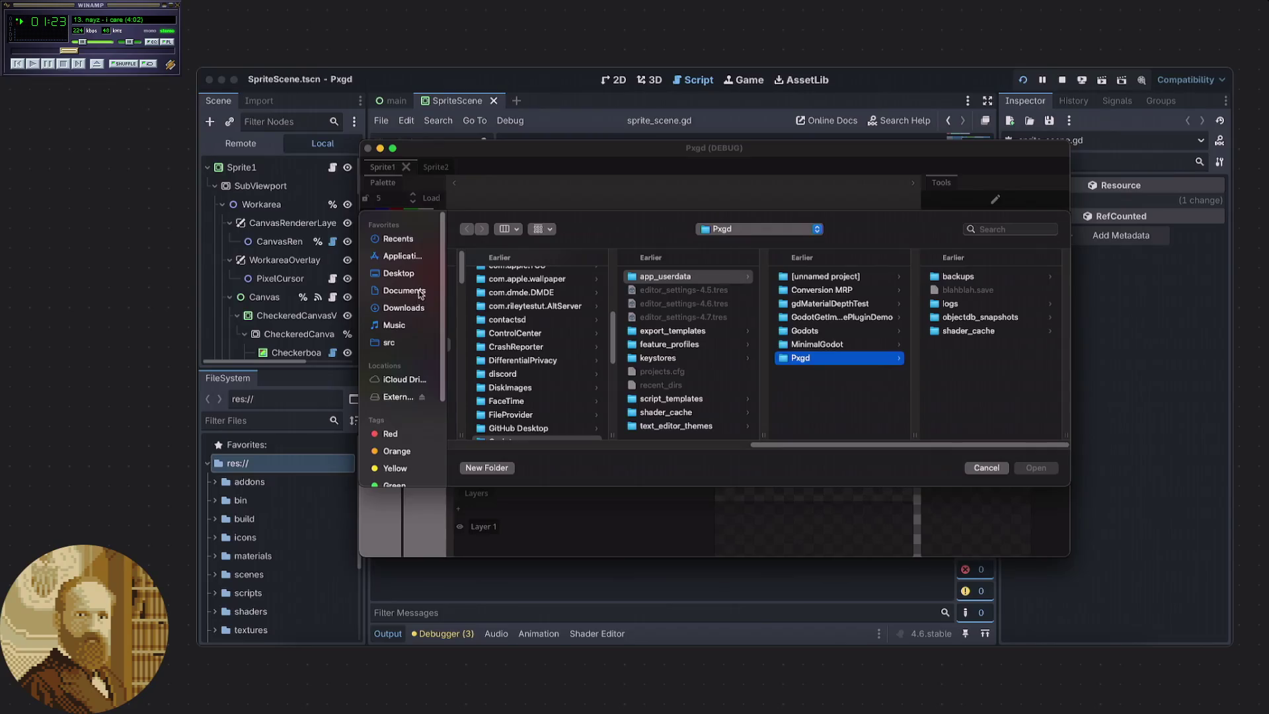
click(403, 274)
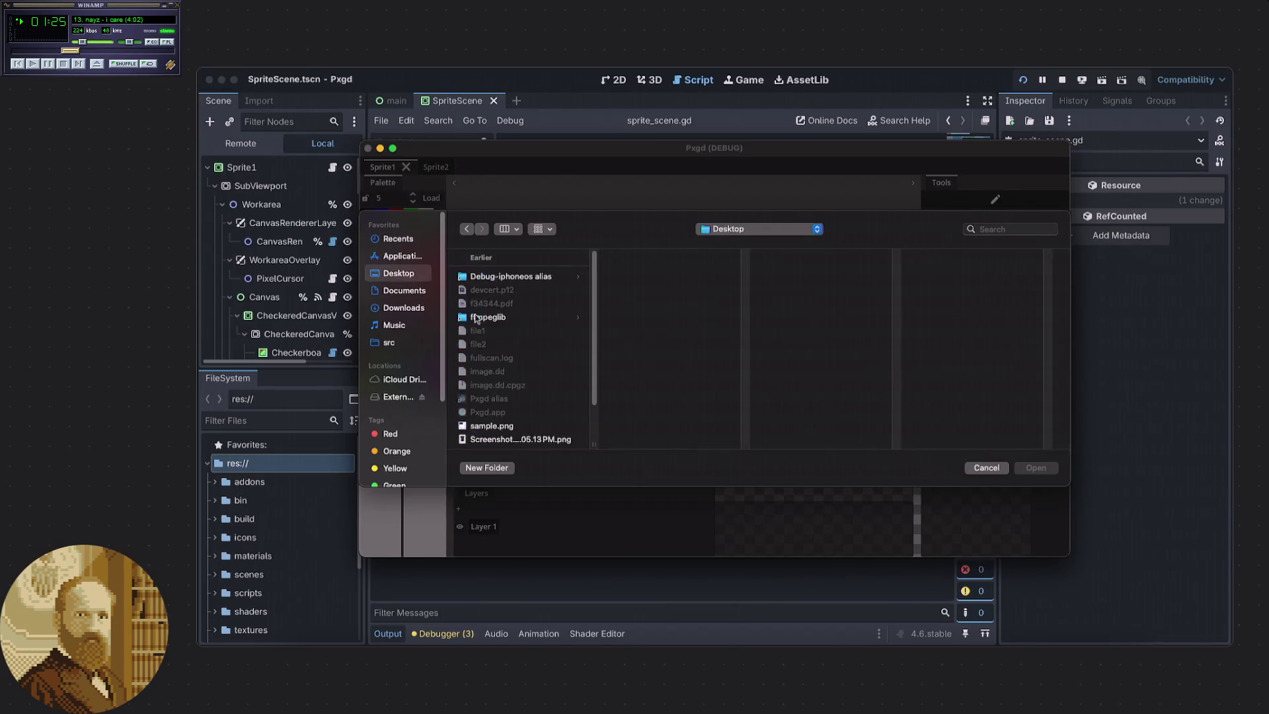
scroll(539, 398, down, 3)
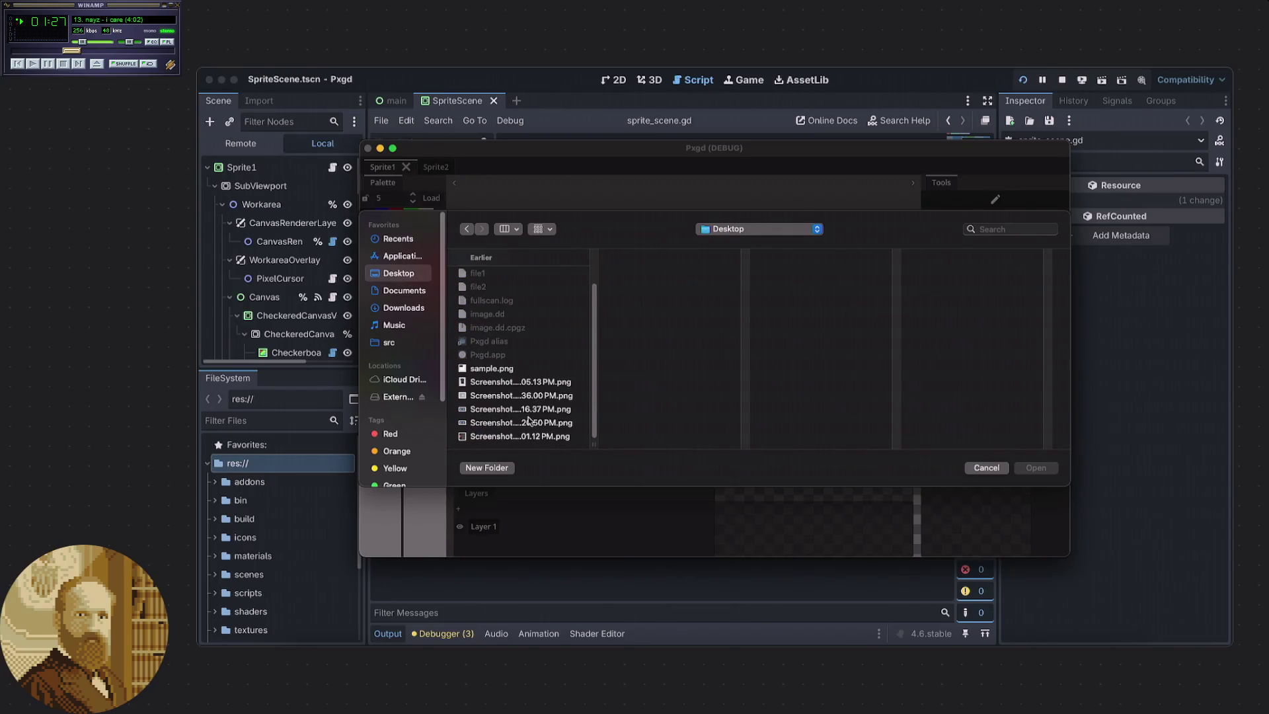
click(527, 421)
click(527, 409)
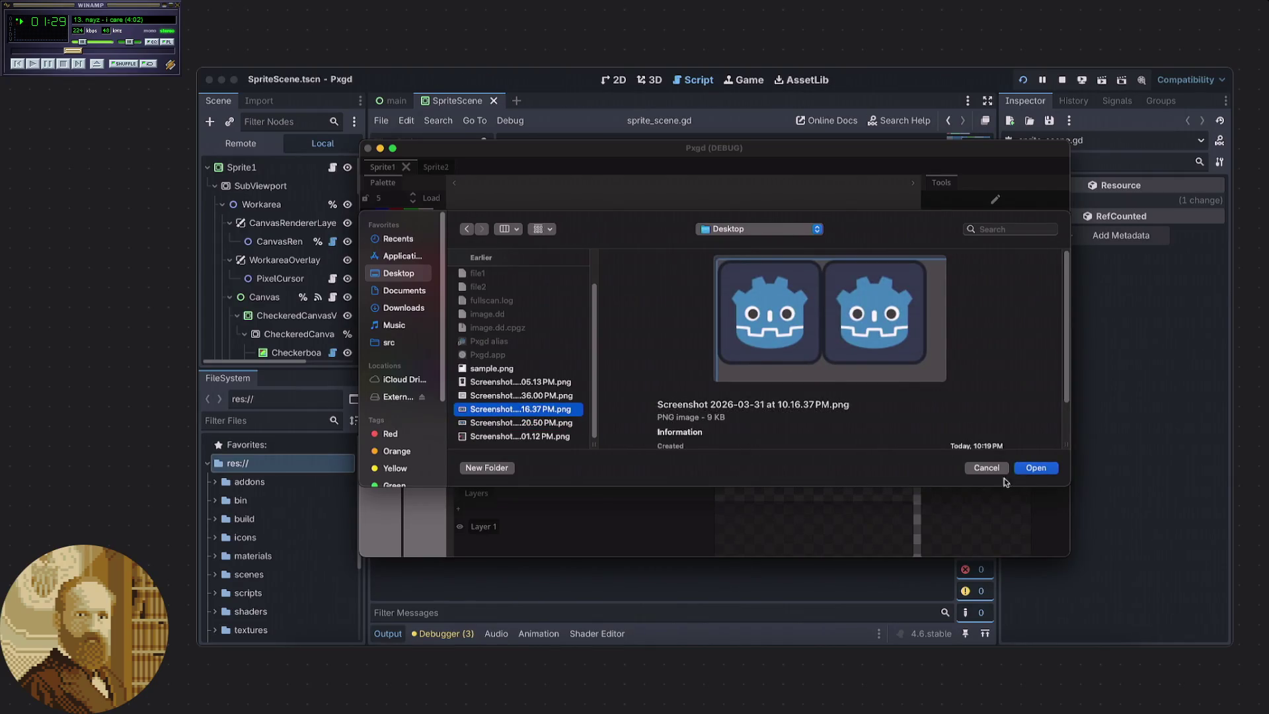
click(1036, 468)
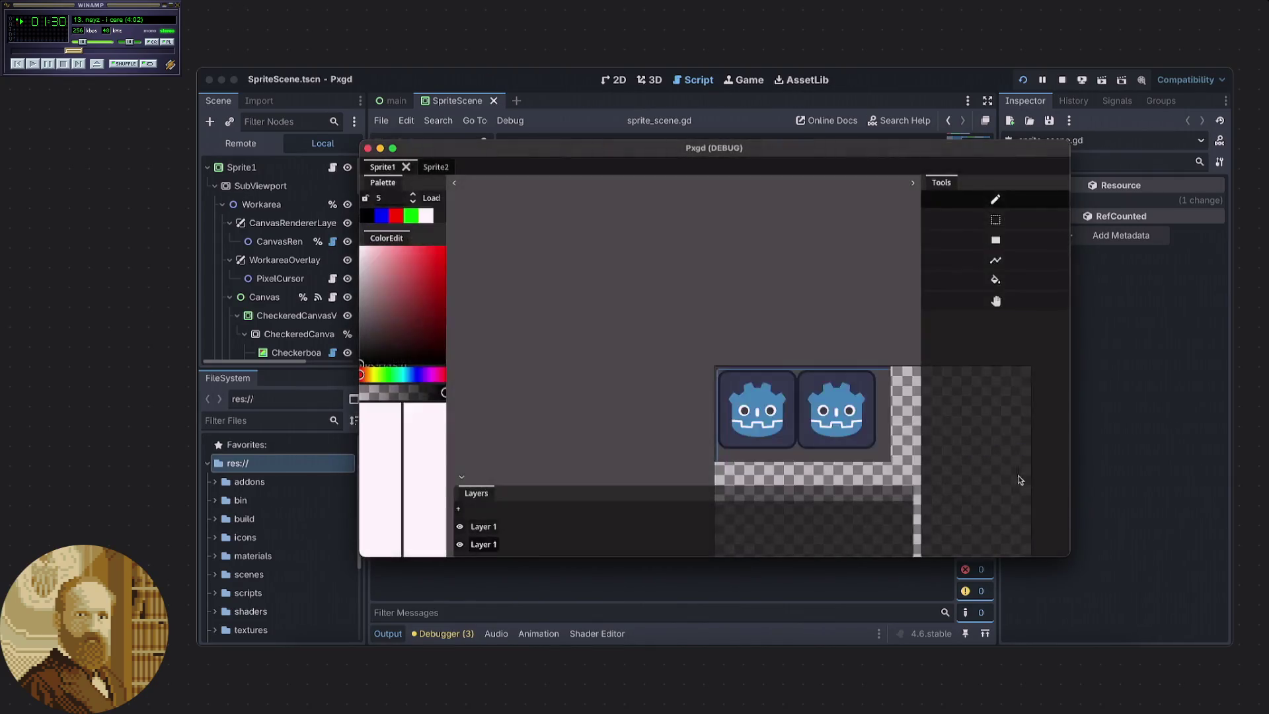
Export the canvas over sample.png on the Desktop, replace the old file, and reveal the desktop.
right_click(293, 83)
click(291, 91)
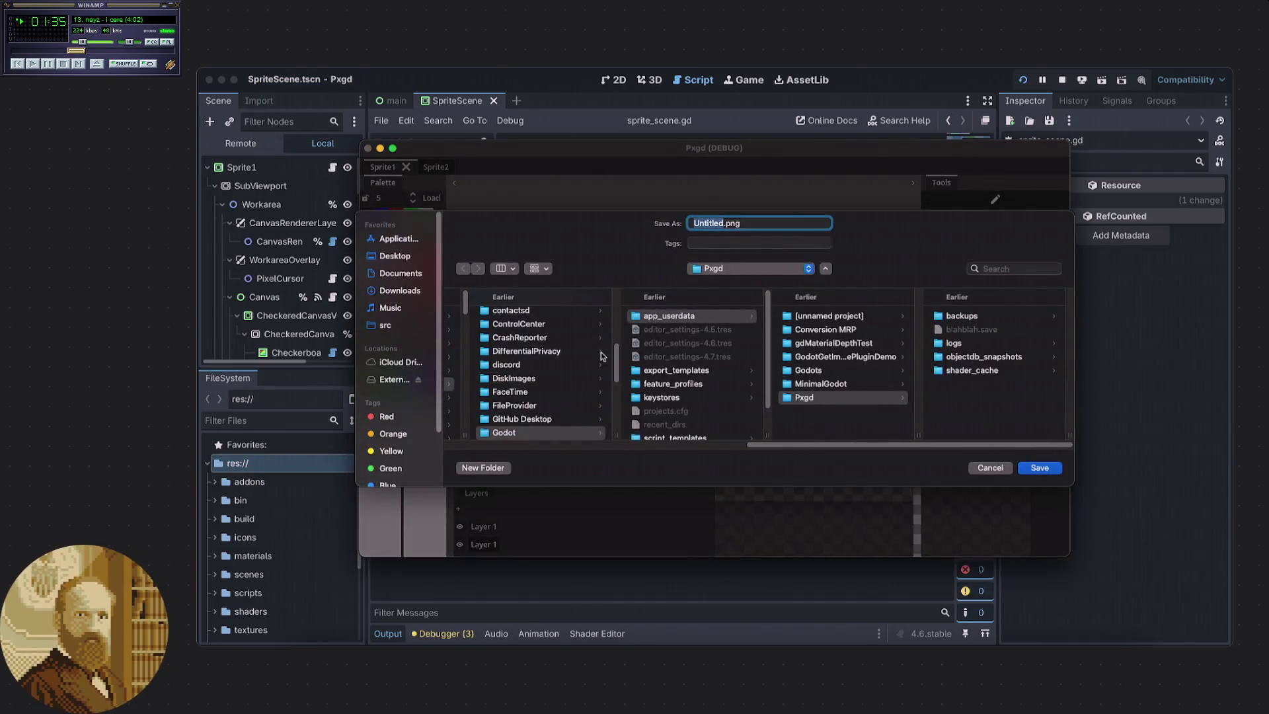
click(394, 260)
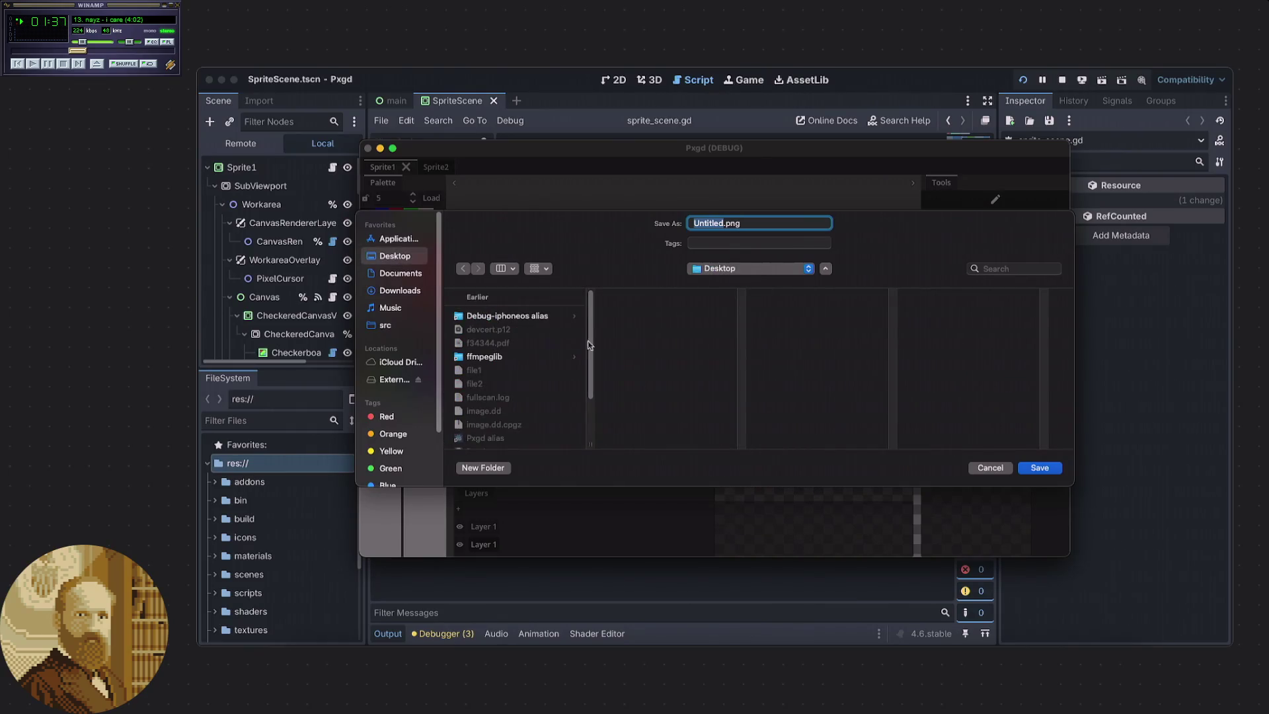
scroll(485, 432, down, 3)
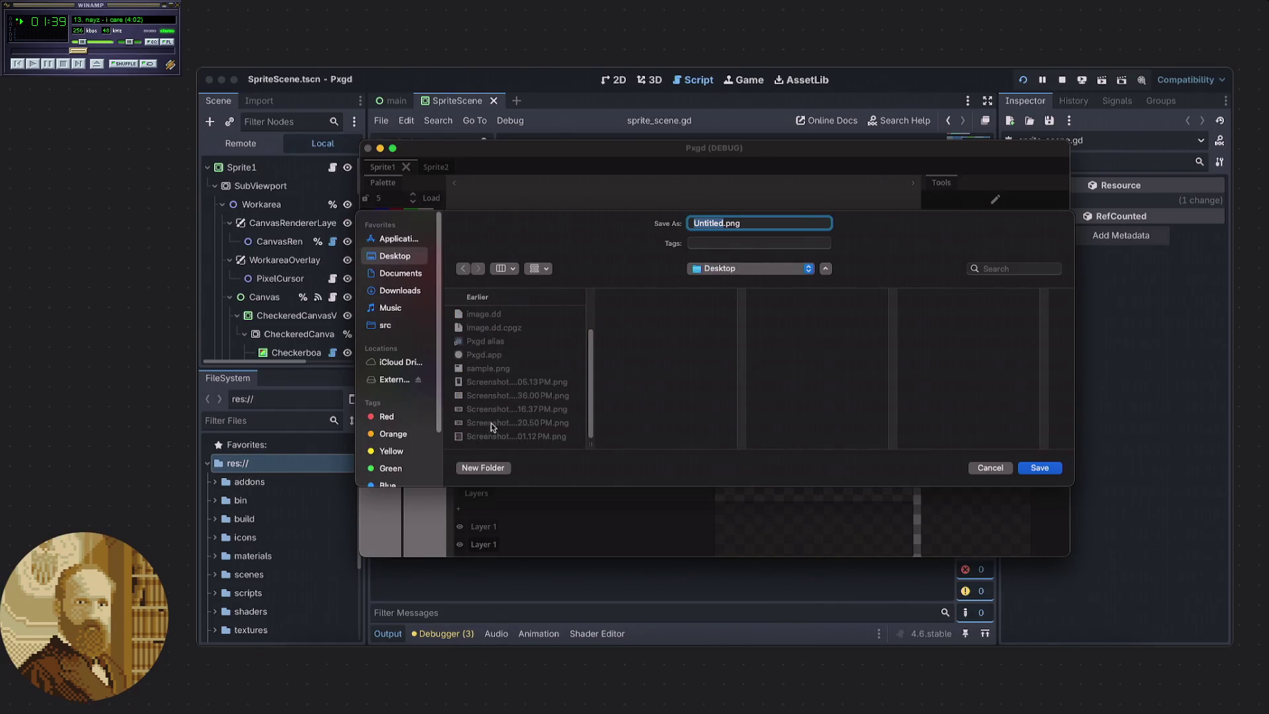
click(492, 368)
click(1039, 467)
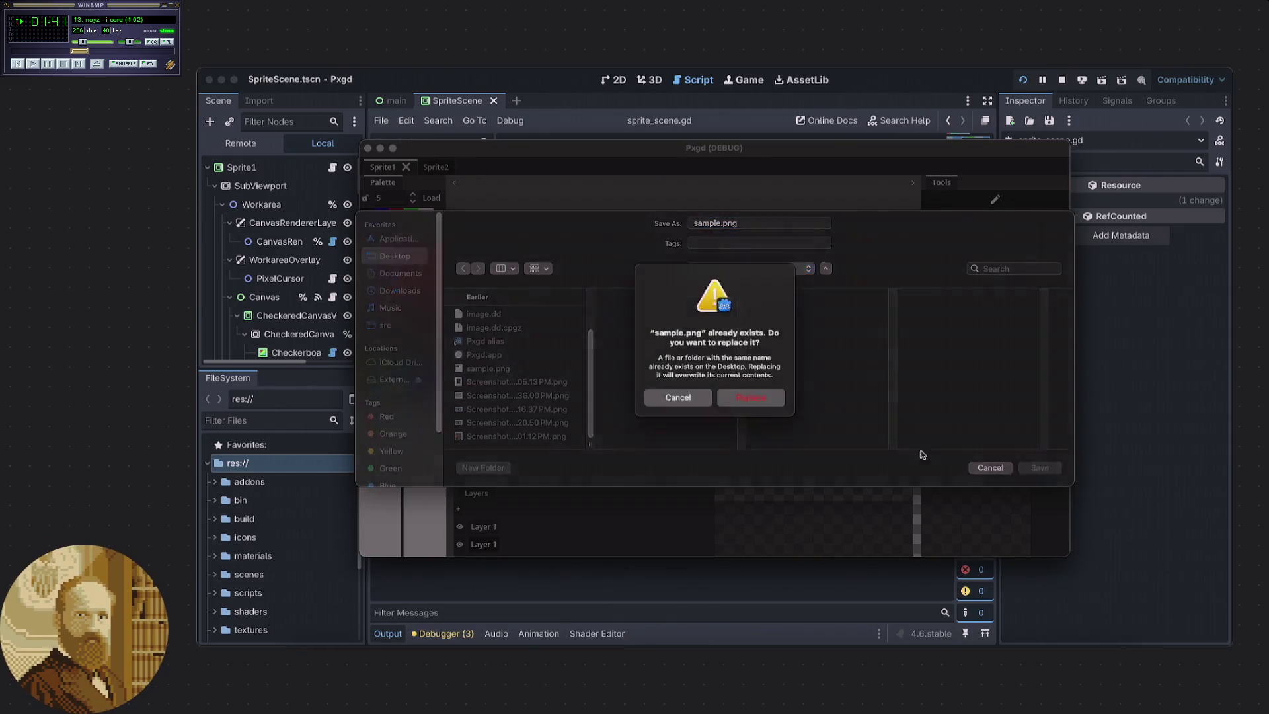
click(752, 400)
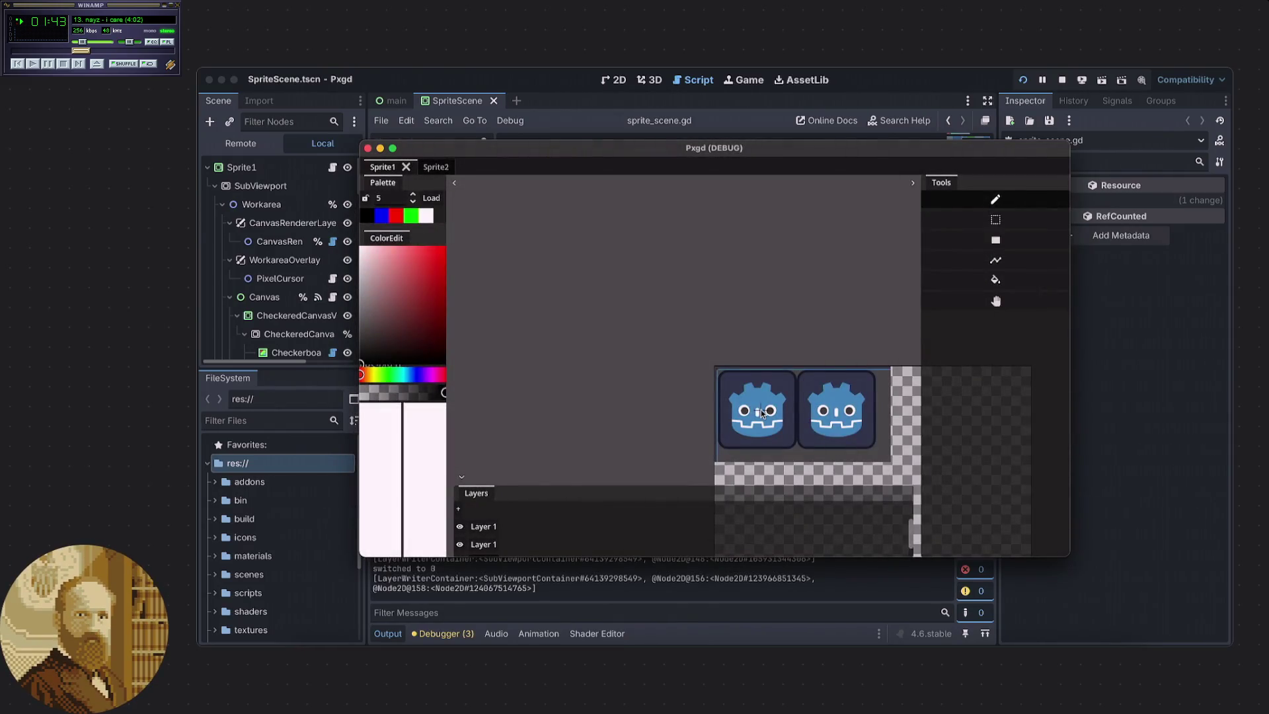
key(F11)
click(1123, 587)
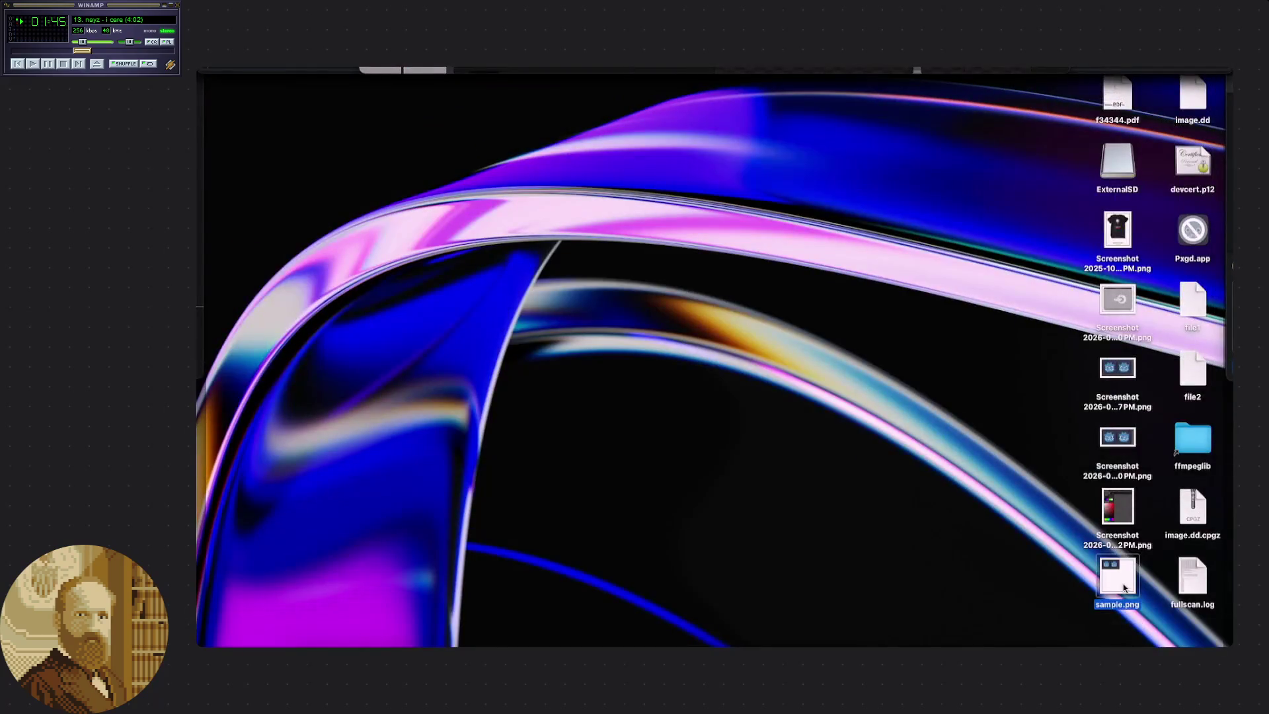
Open sample.png in Preview below the canvas, widen it to both icons, and launch Digital Color Meter.
double_click(1123, 587)
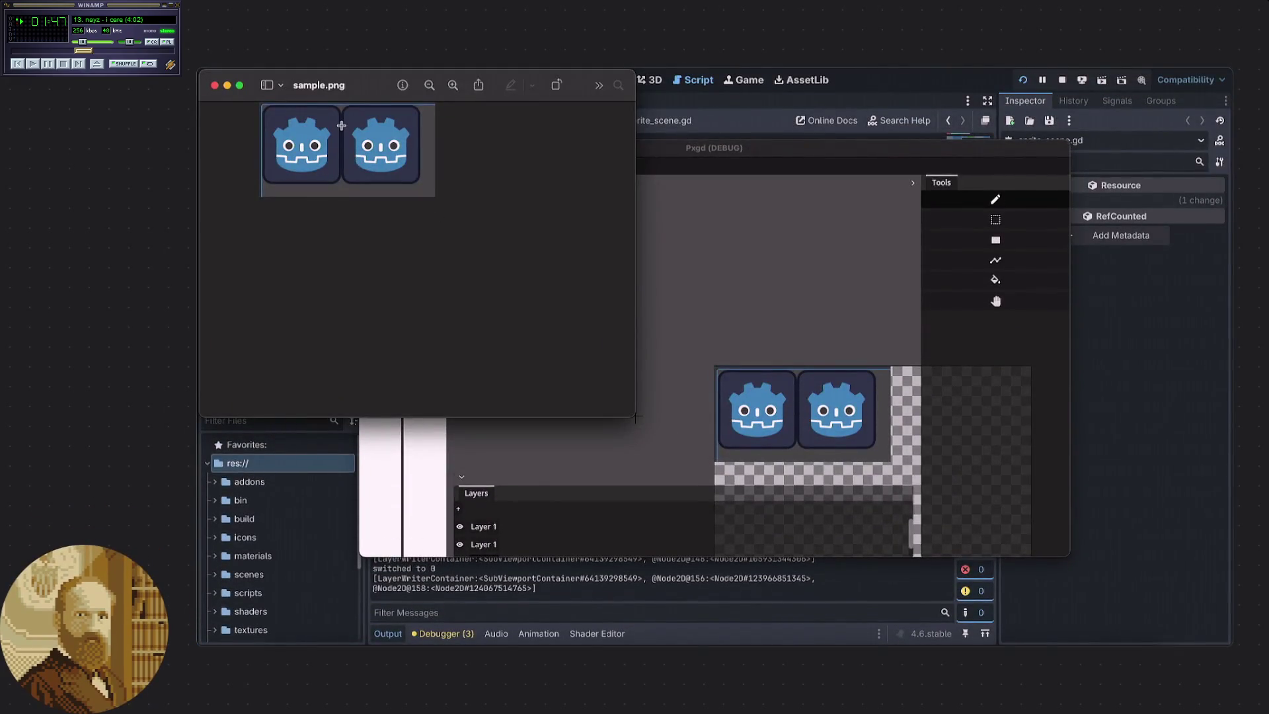
mouse_move(359, 91)
mouse_down()
mouse_move(392, 205)
mouse_move(568, 378)
mouse_move(609, 410)
mouse_move(831, 484)
mouse_up()
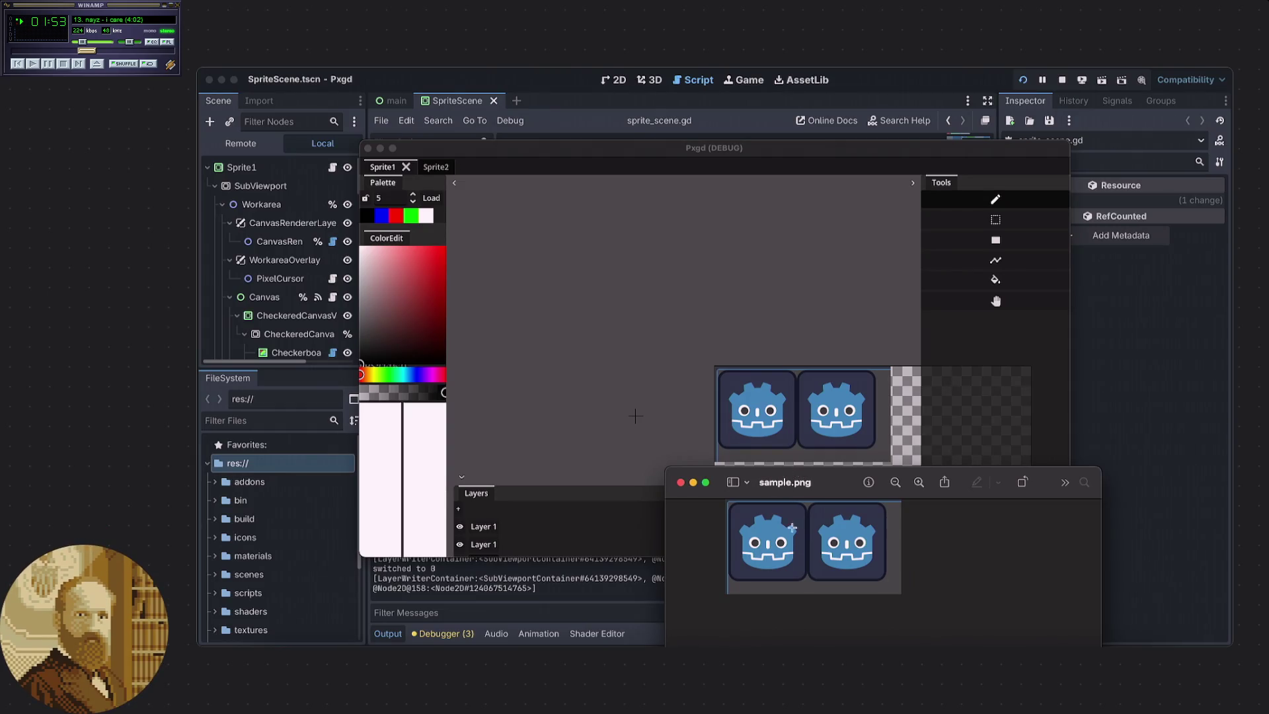
scroll(859, 528, down, 3)
drag(864, 530, 950, 590)
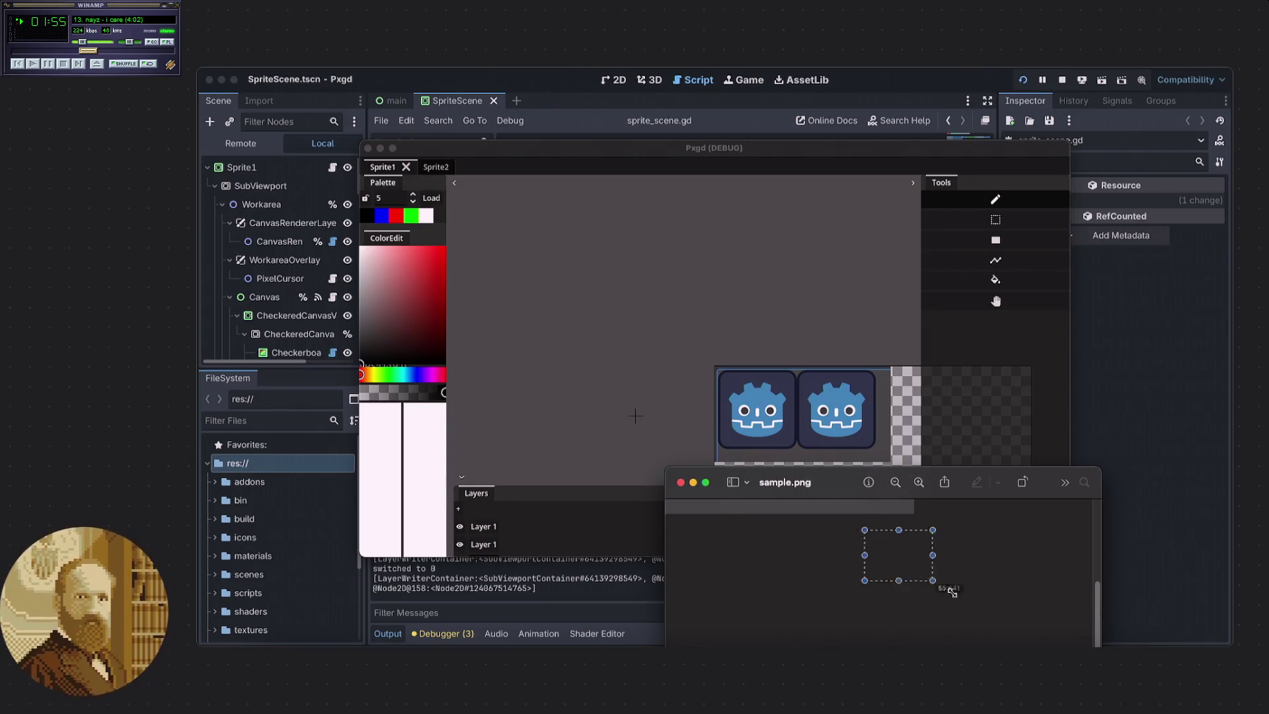
click(950, 588)
scroll(949, 574, up, 5)
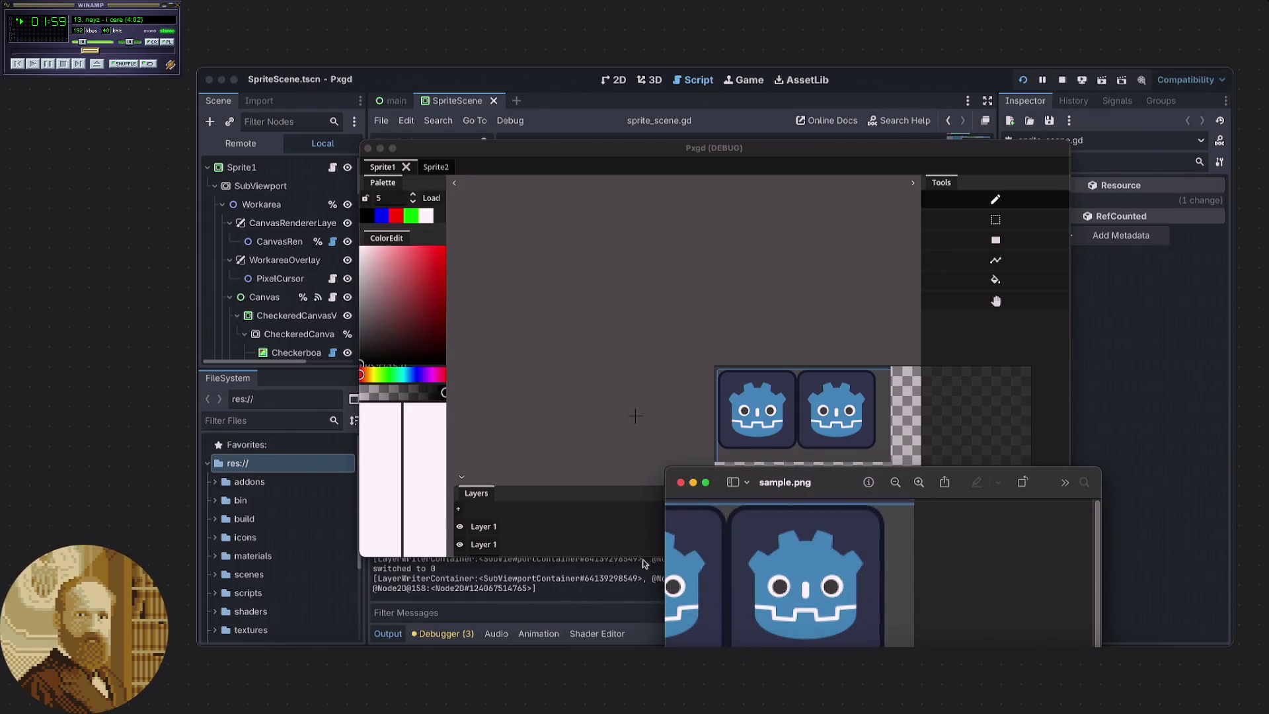
drag(663, 548, 410, 542)
click(750, 654)
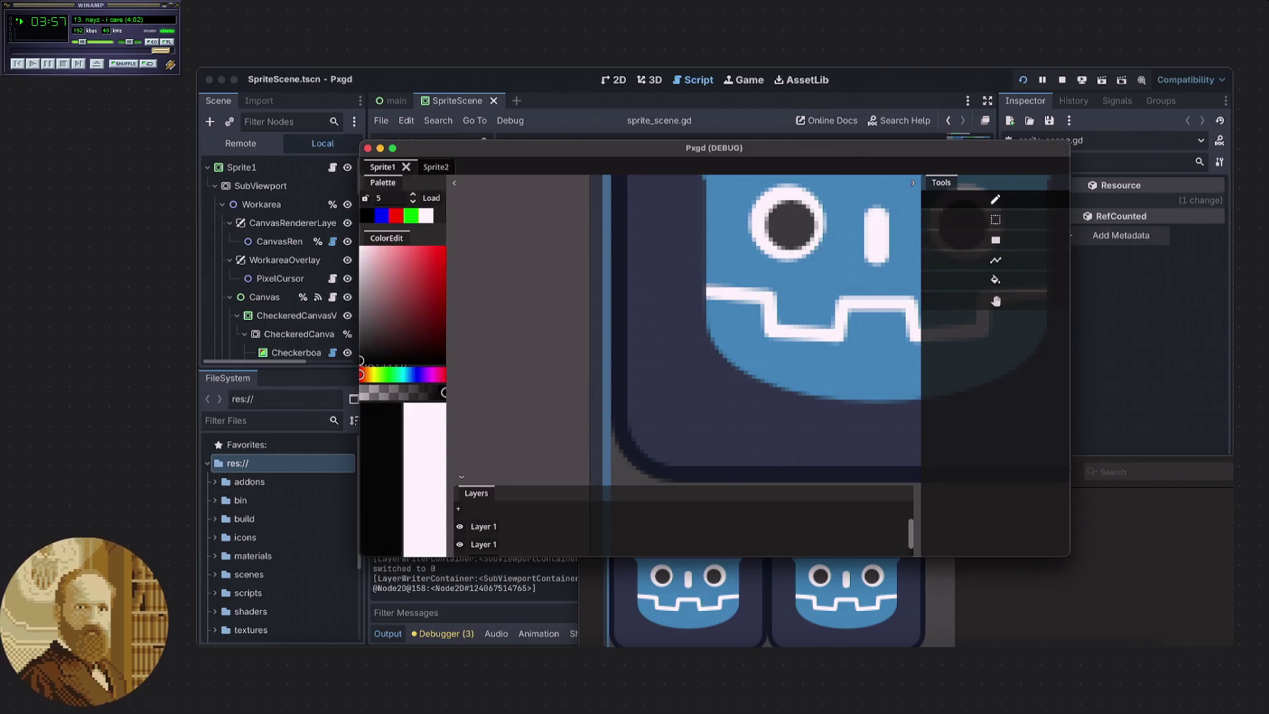
Try purple and dark navy drawing colours in ColorEdit, then reset the primary colour to black.
click(374, 374)
click(429, 375)
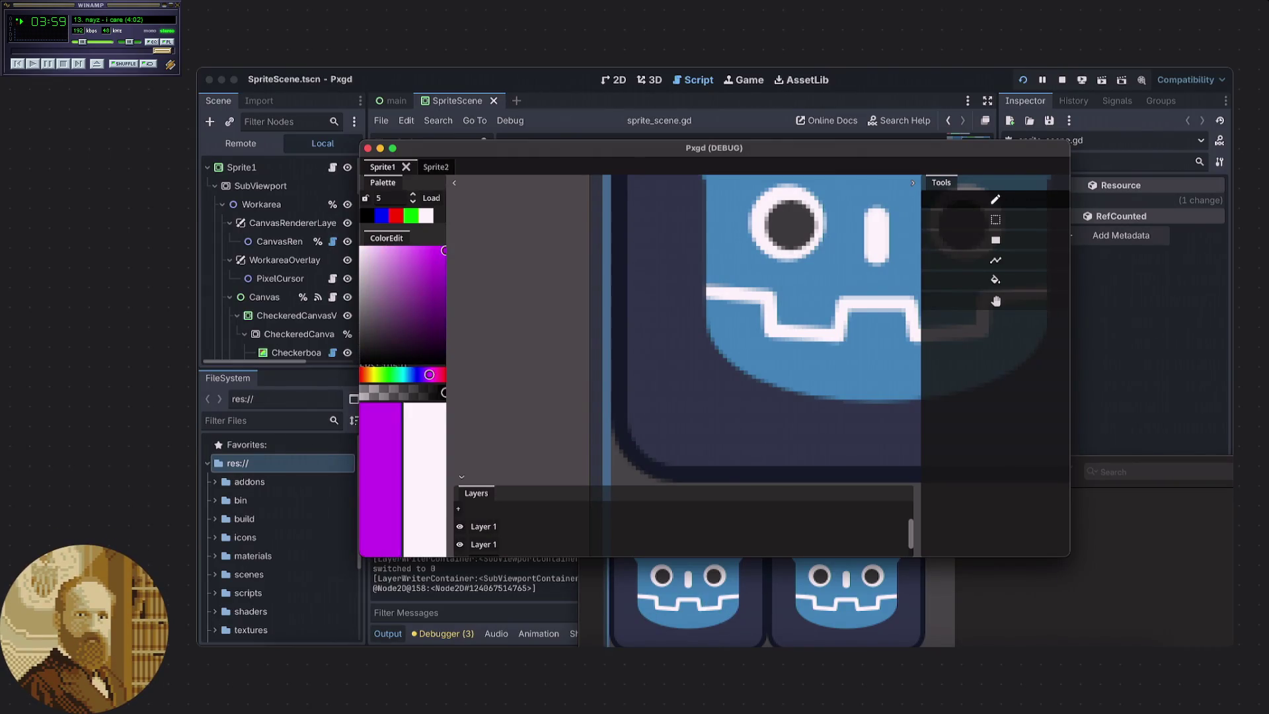
click(444, 251)
click(416, 375)
click(443, 278)
click(420, 375)
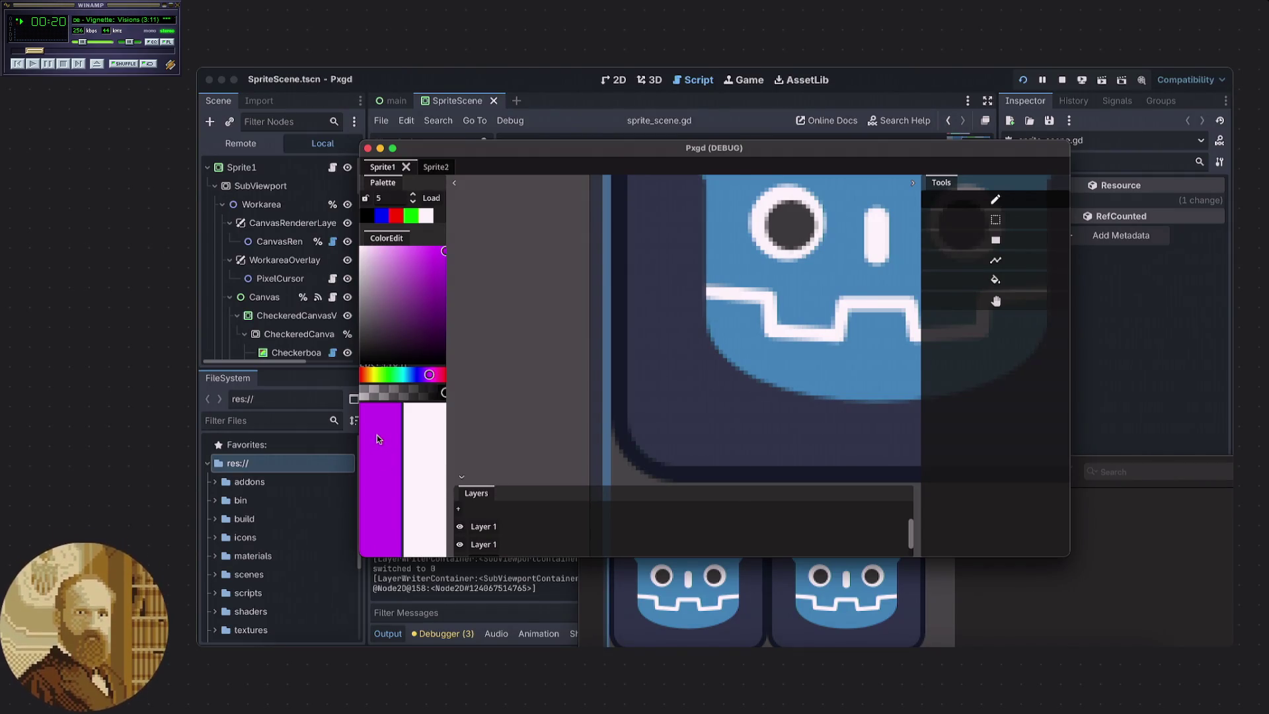
click(377, 435)
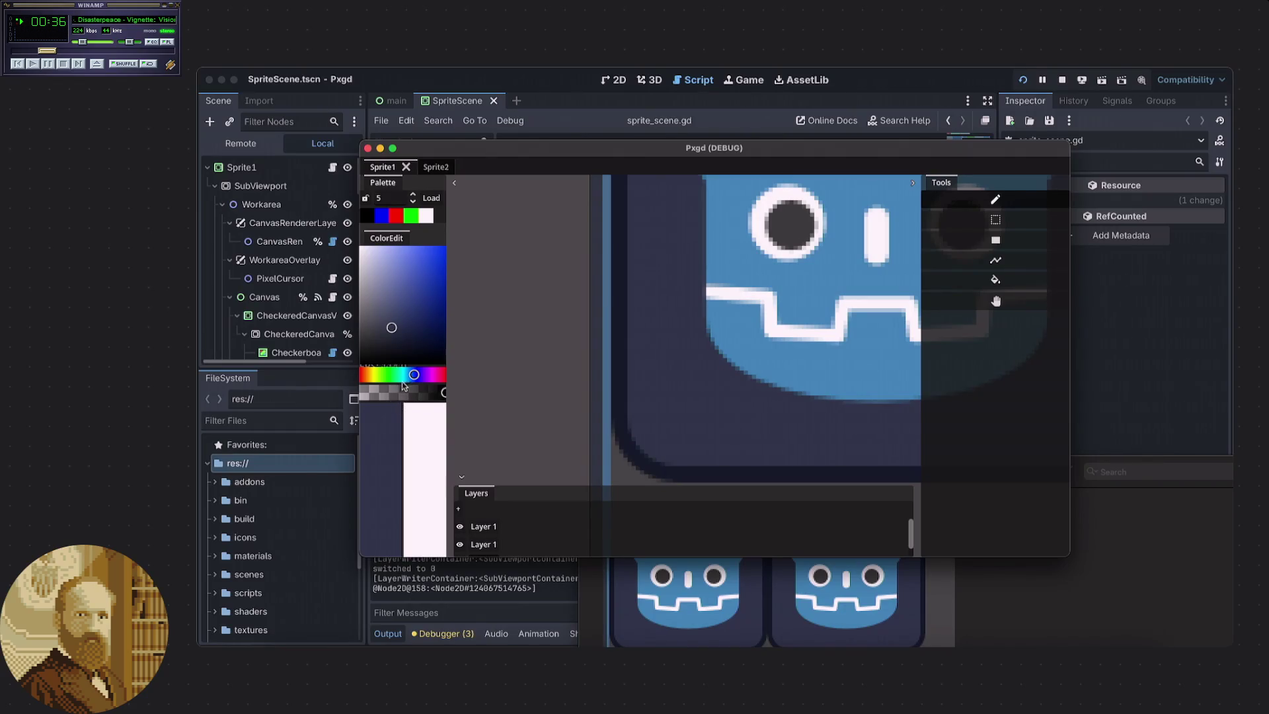
Move the ColorEdit panel lower, zoom and pan to frame both icons, and bring sample.png forward.
mouse_move(389, 236)
mouse_down()
mouse_move(377, 485)
mouse_move(427, 305)
mouse_up()
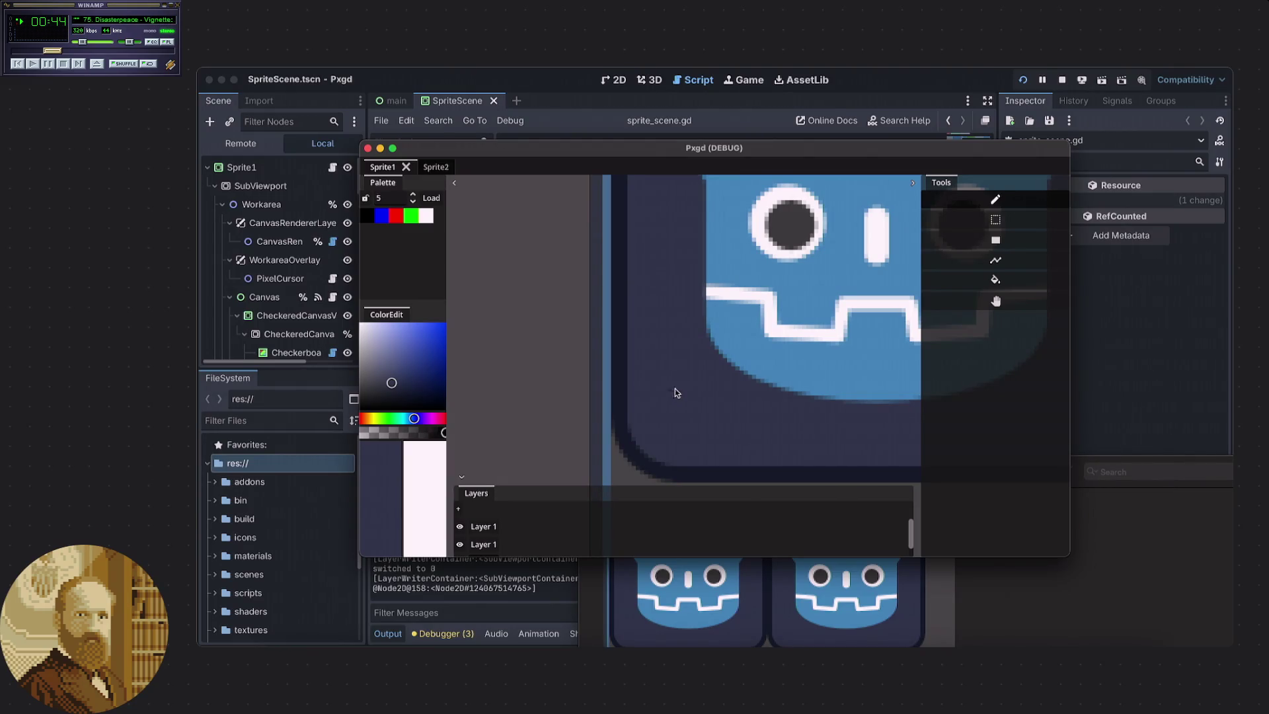
scroll(676, 393, down, 5)
drag(644, 409, 619, 403)
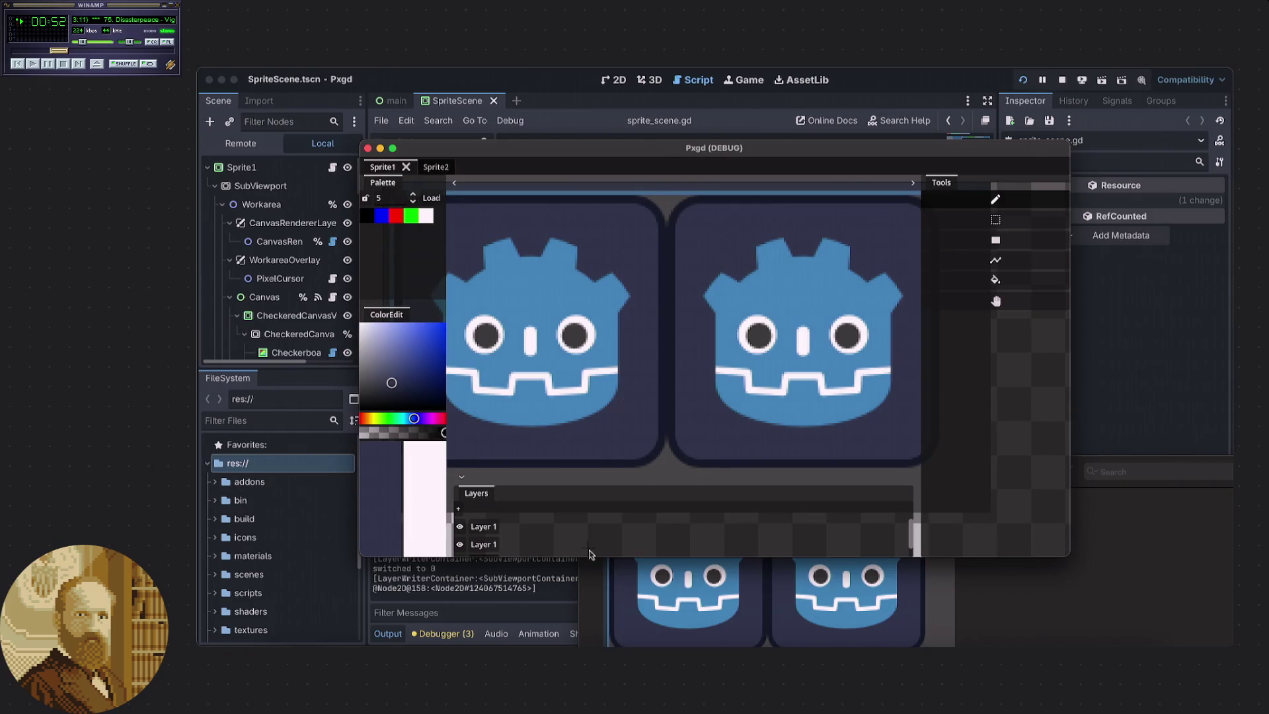
click(593, 572)
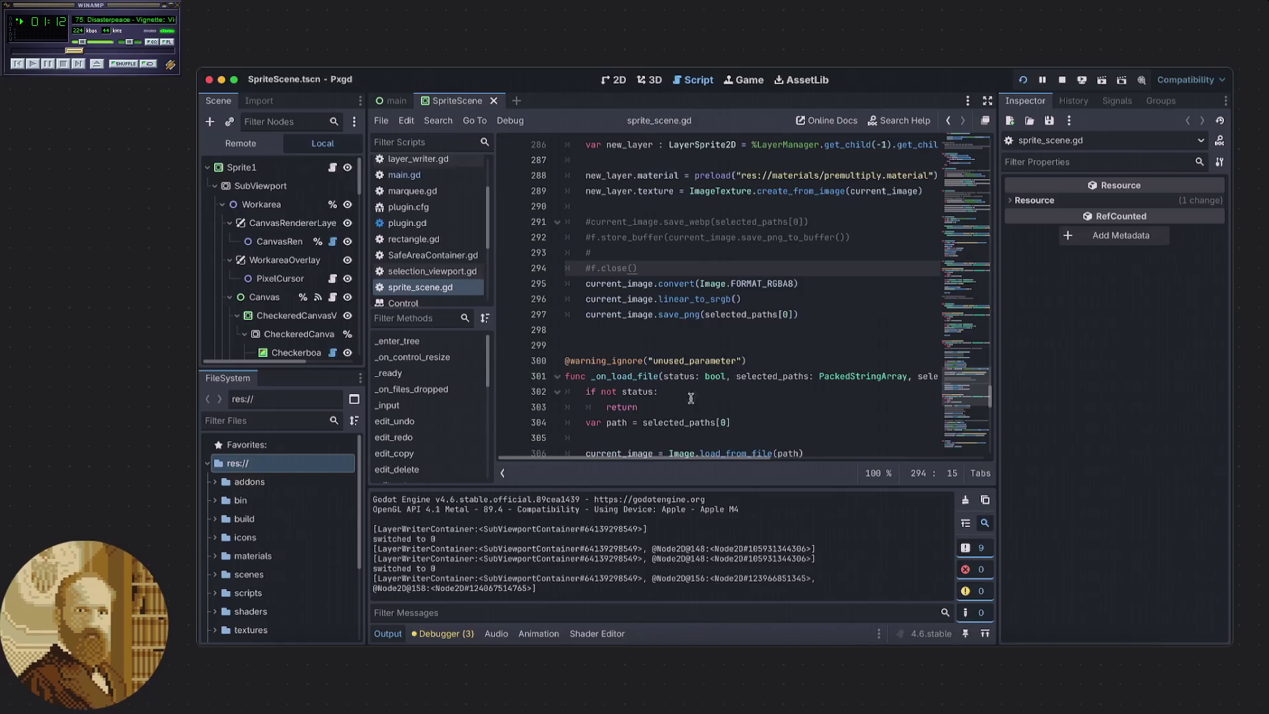
Open the Image help for linear_to_srgb() from line 296 of sprite_scene.gd.
mouse_move(672, 416)
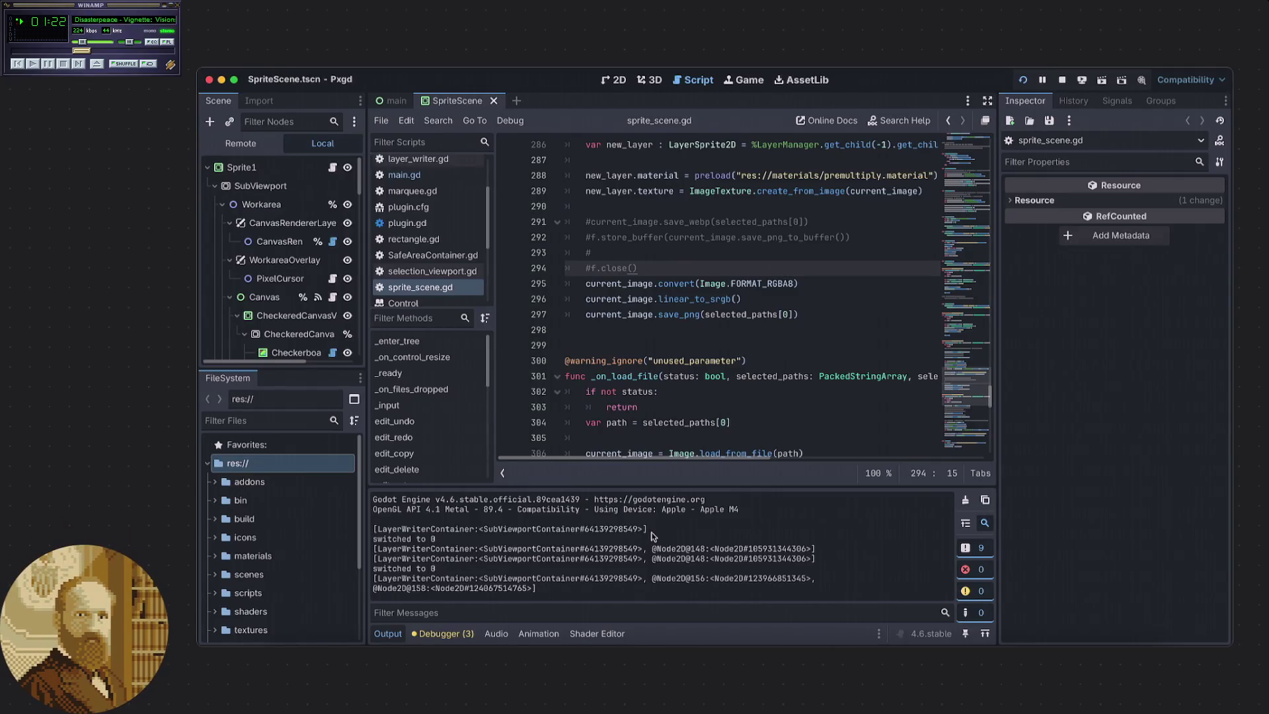
drag(742, 299, 710, 298)
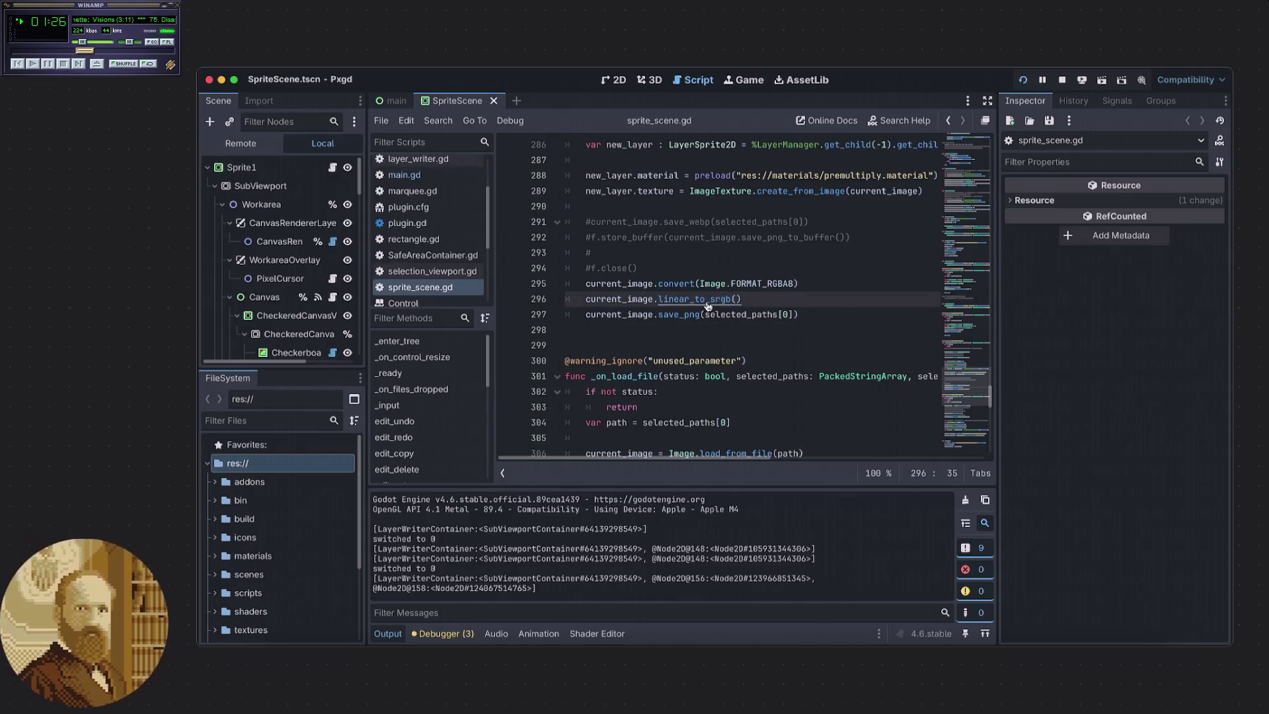
super+click(711, 300)
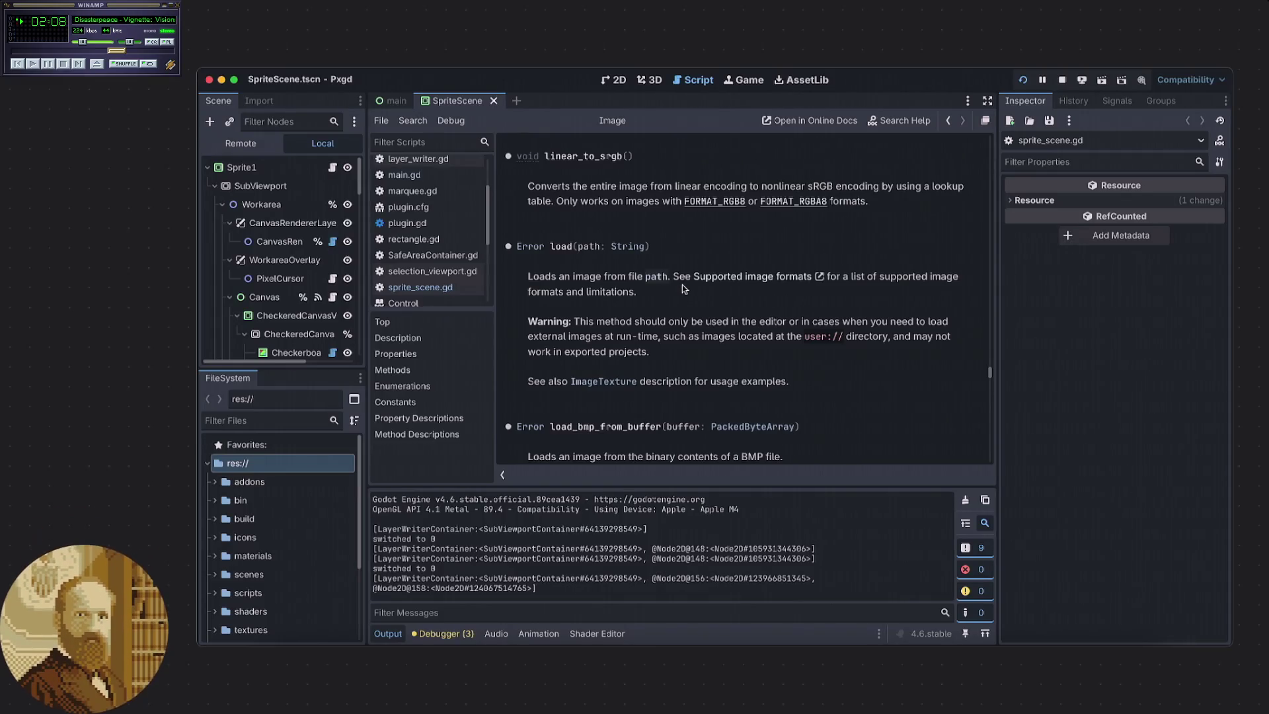
Scroll the Image class reference down past get_pixel and set_pixelv toward srgb_to_linear().
scroll(685, 294, up, 1)
scroll(687, 301, up, 5)
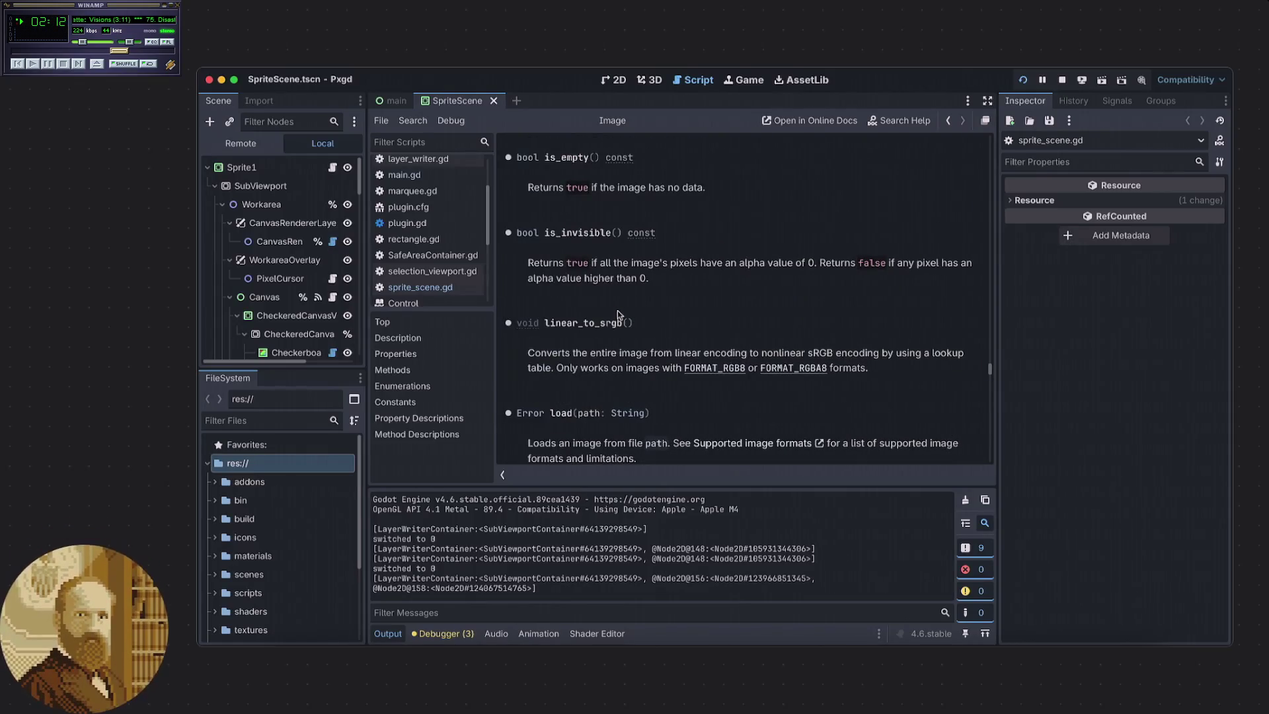
scroll(618, 310, up, 12)
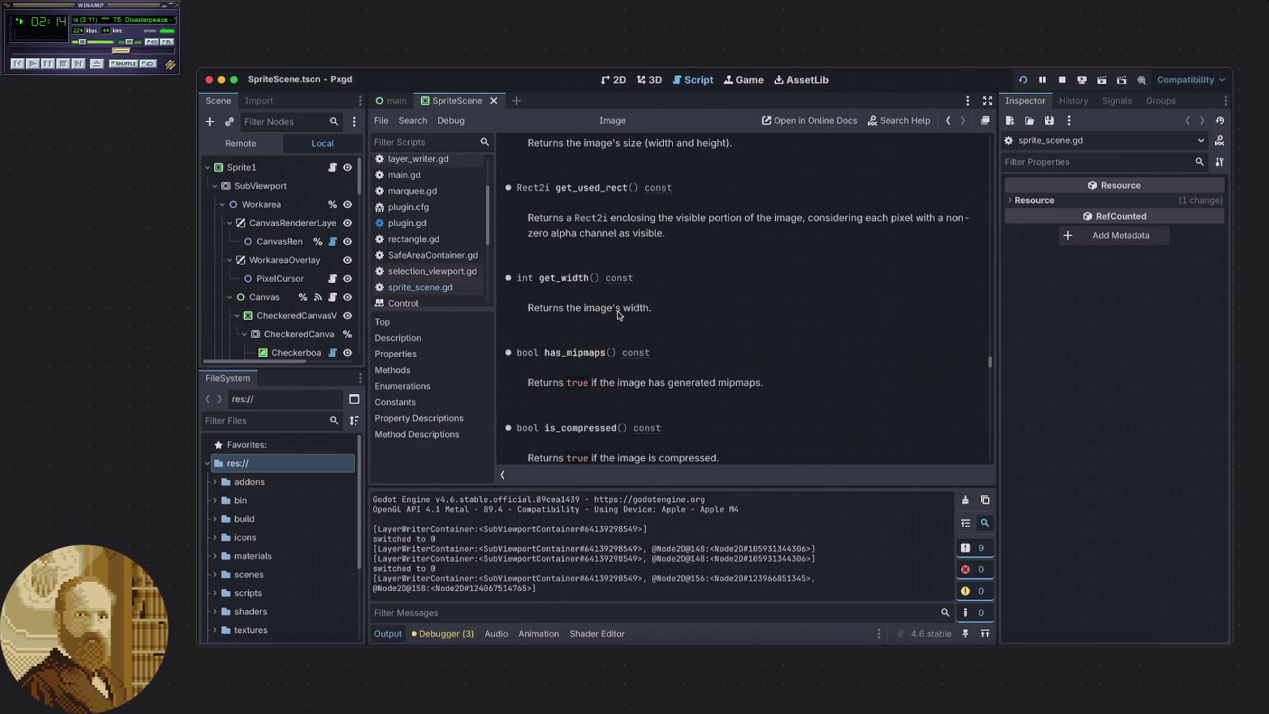
scroll(617, 311, up, 8)
scroll(617, 311, up, 4)
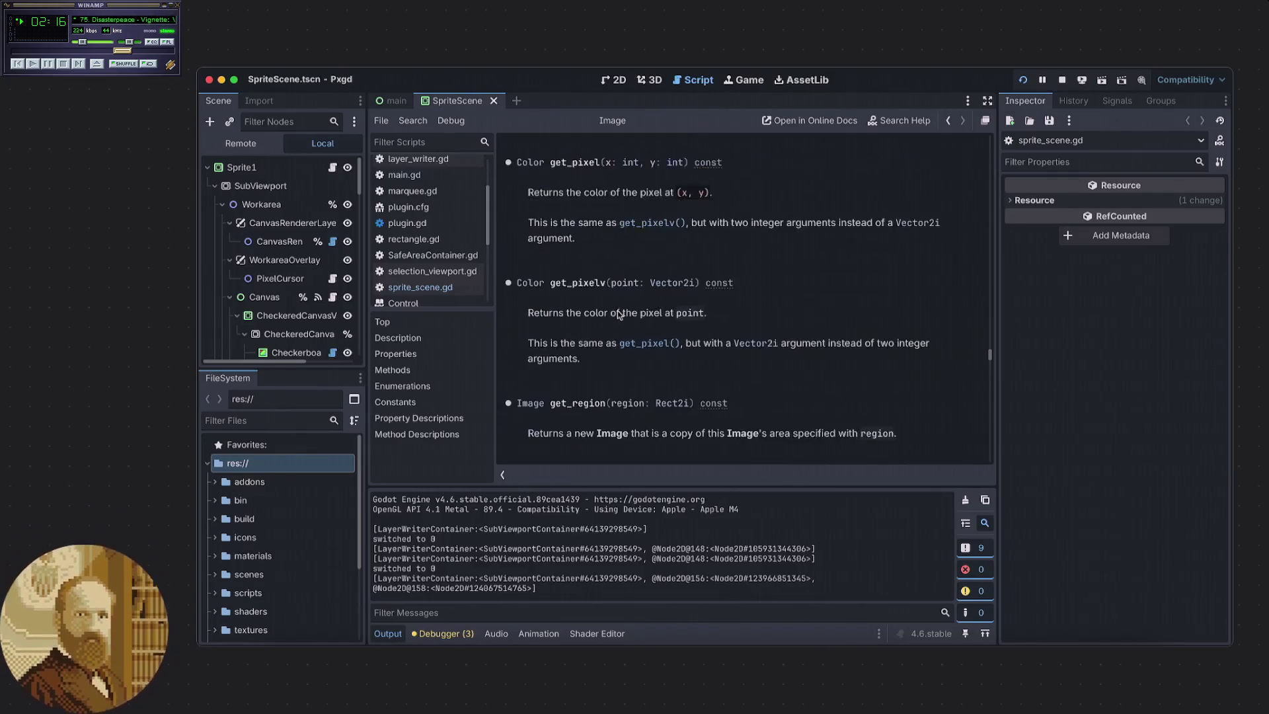
scroll(619, 315, down, 15)
scroll(620, 316, down, 9)
scroll(618, 314, down, 20)
scroll(617, 315, down, 20)
scroll(614, 312, down, 5)
scroll(617, 317, down, 6)
scroll(617, 317, down, 5)
scroll(615, 319, down, 6)
scroll(627, 319, down, 8)
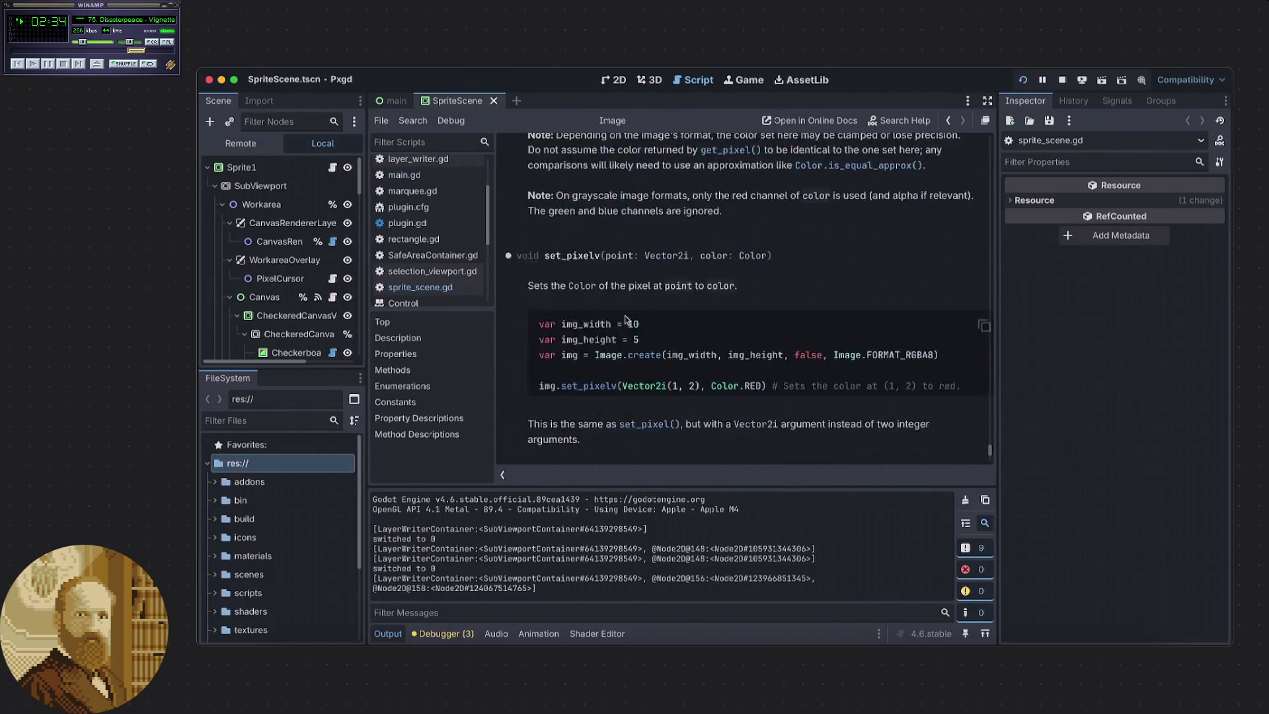
scroll(625, 319, down, 7)
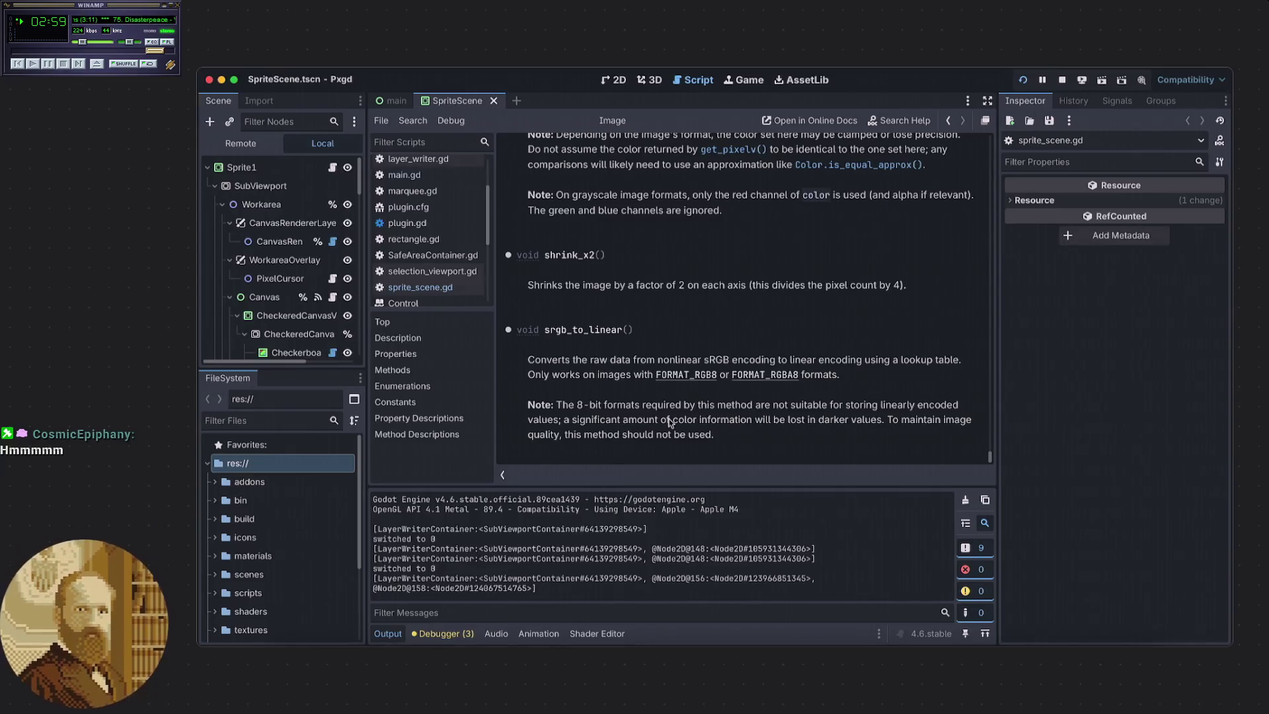
mouse_move(715, 434)
mouse_down()
mouse_move(558, 436)
mouse_move(619, 435)
mouse_move(571, 435)
mouse_up()
click(723, 438)
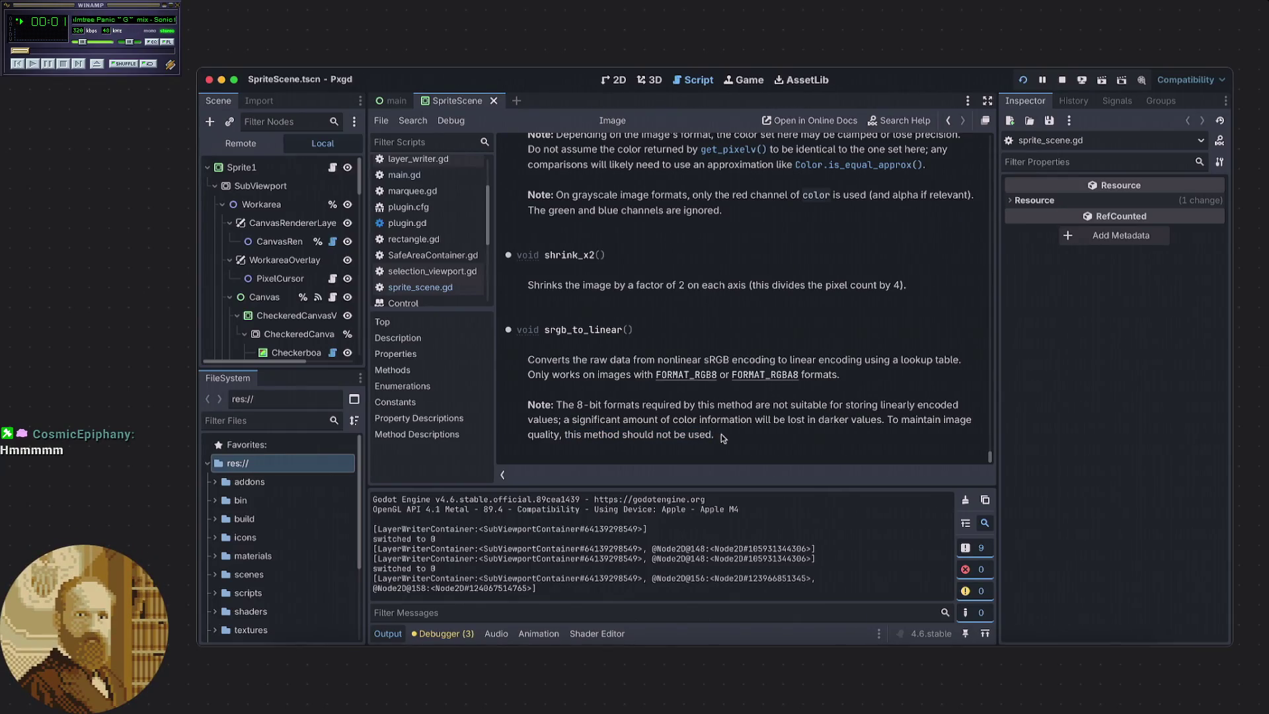
mouse_move(719, 434)
mouse_down()
mouse_move(538, 343)
mouse_move(608, 418)
mouse_up()
click(608, 419)
drag(529, 360, 727, 434)
click(729, 436)
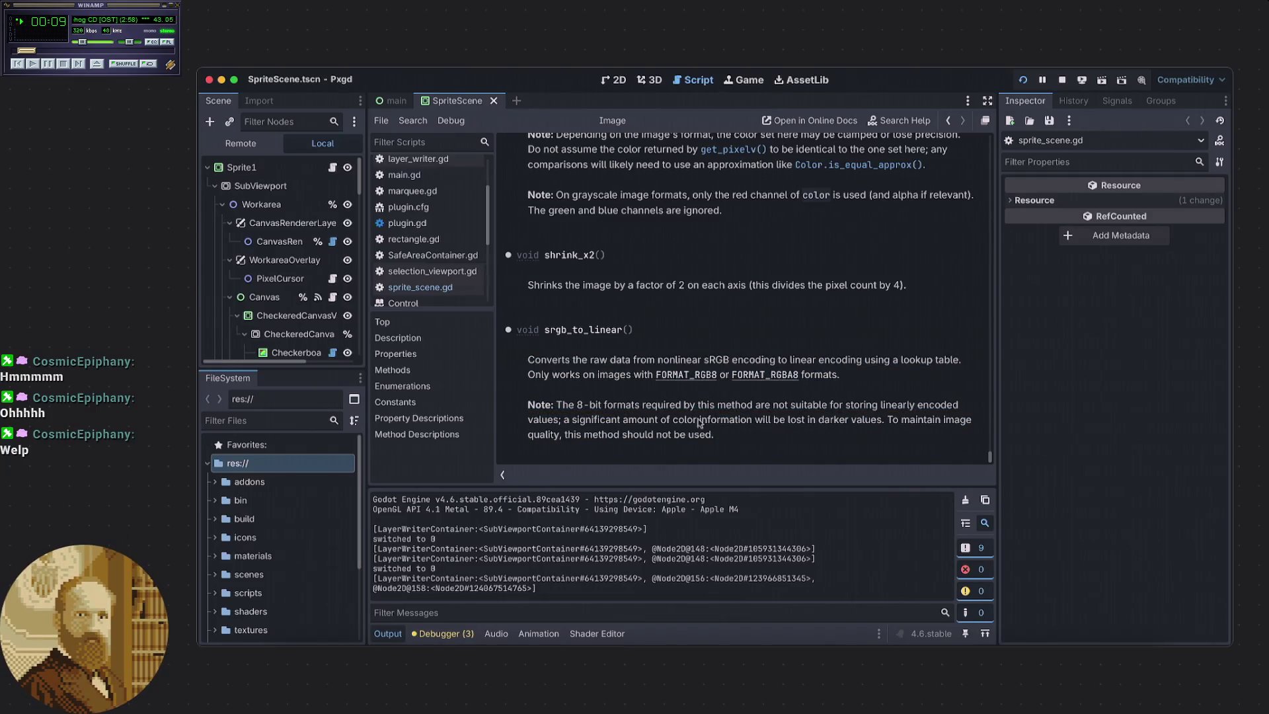
drag(543, 329, 634, 331)
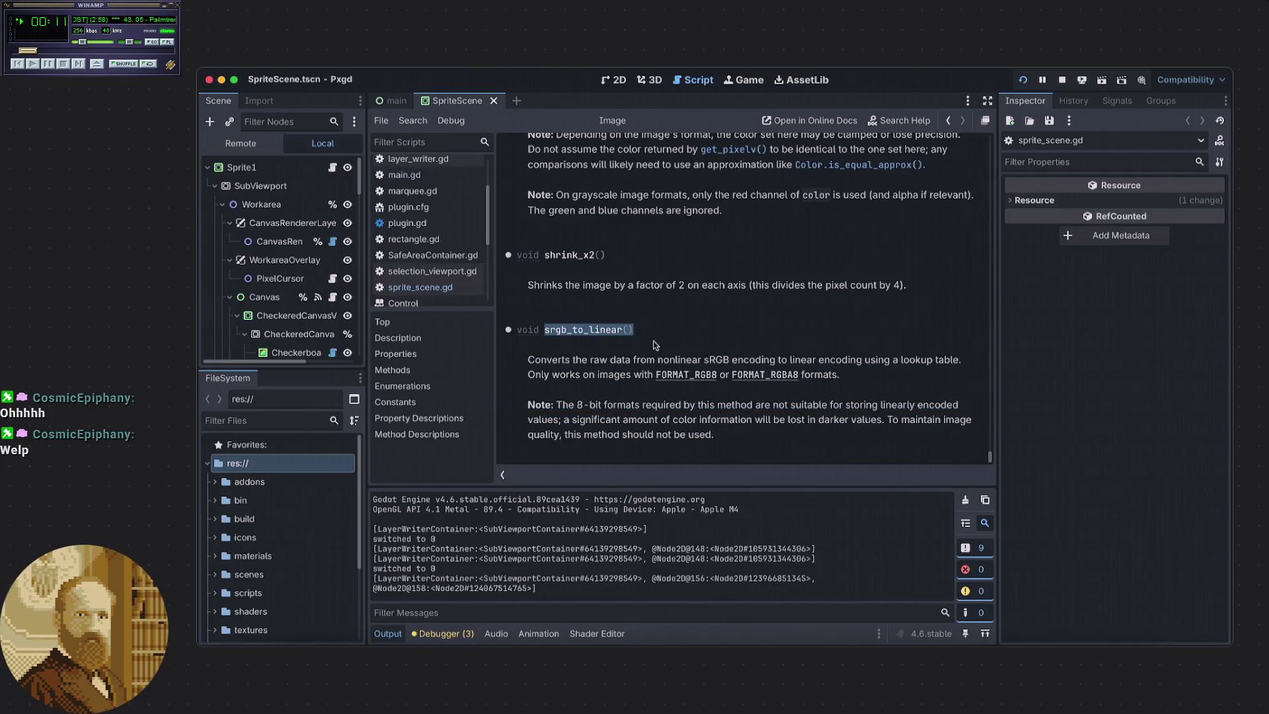
click(651, 339)
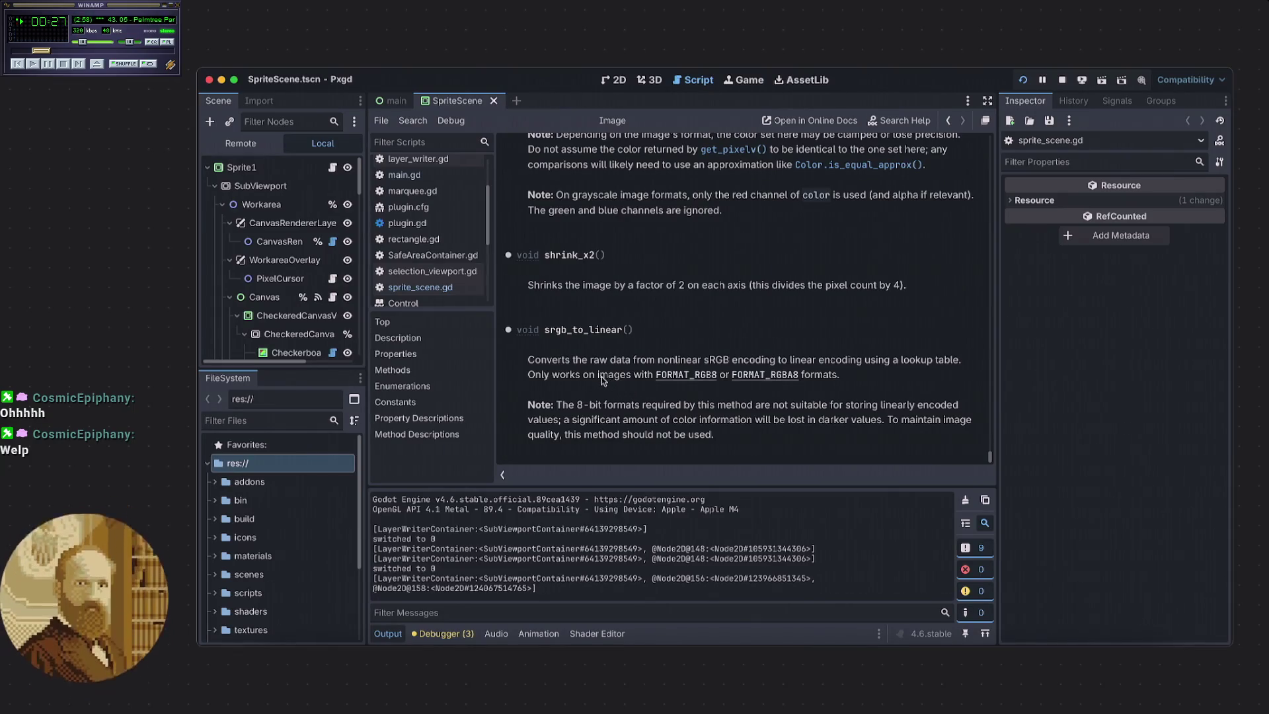
drag(523, 405, 715, 437)
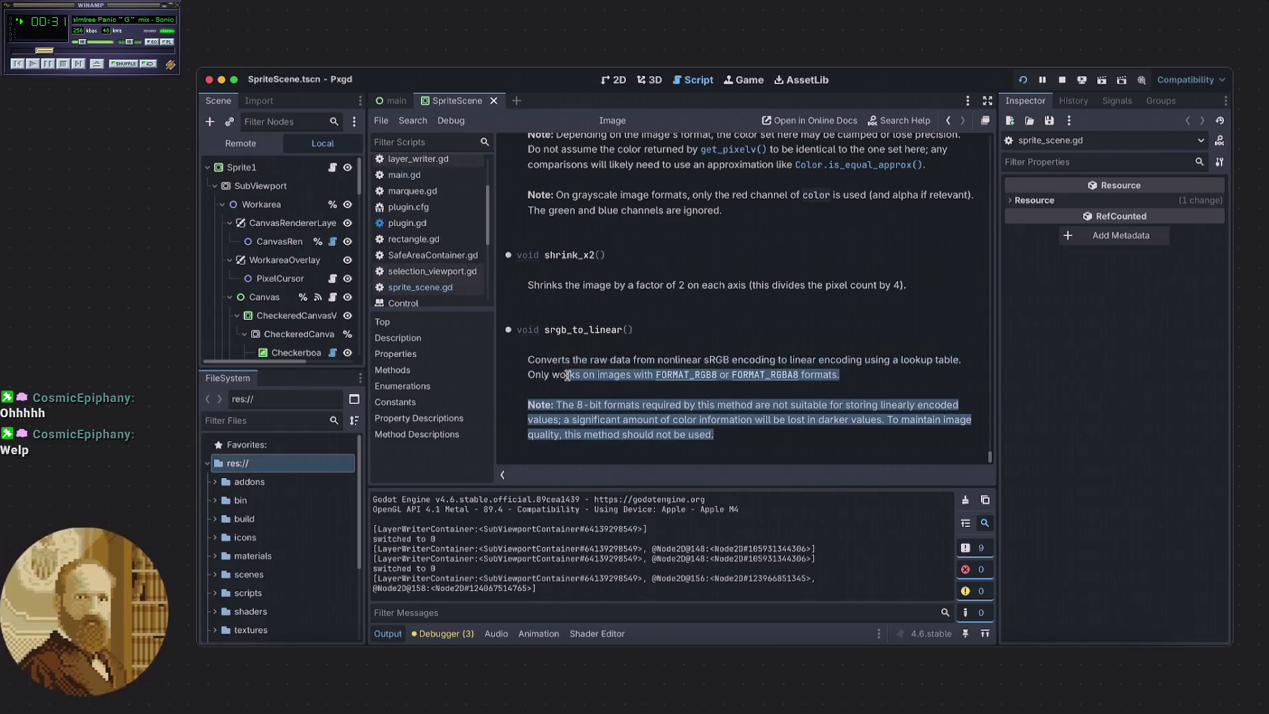
click(562, 374)
Scroll the Image reference back up to load_svg_from_string, load_tga_from_buffer and load_webp_from_buffer.
scroll(573, 357, up, 4)
scroll(575, 357, up, 10)
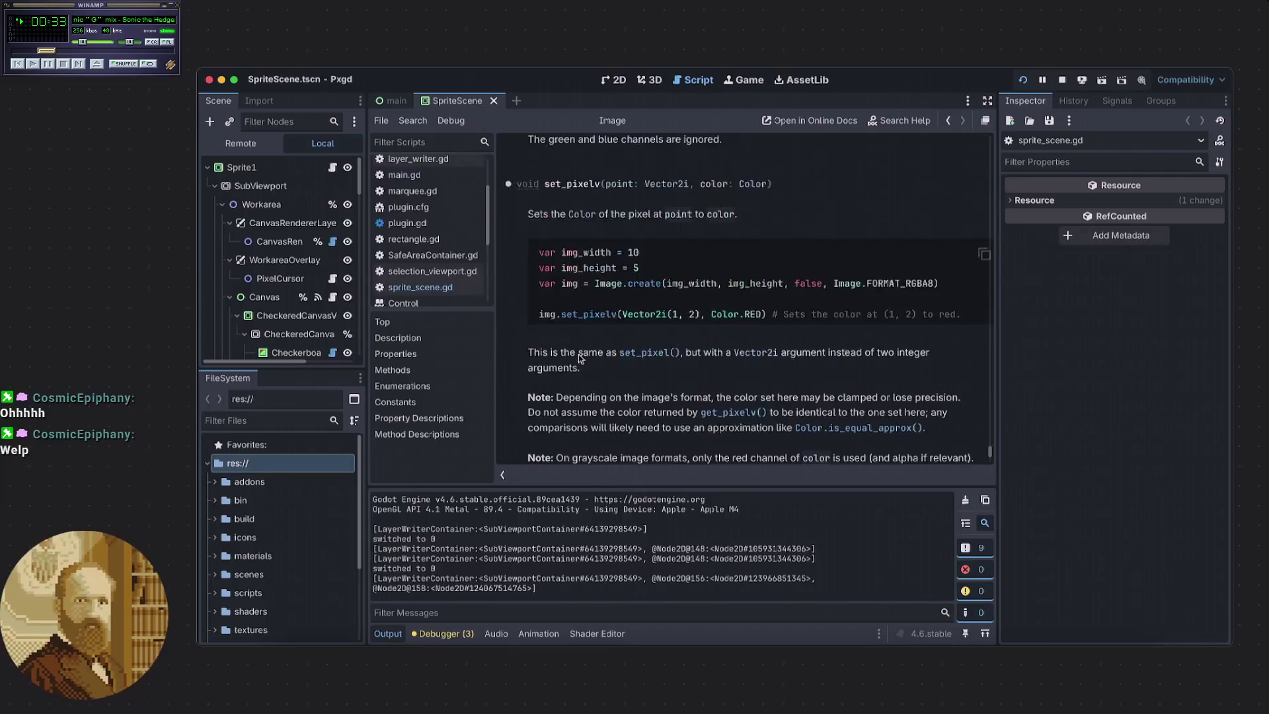
scroll(585, 373, up, 8)
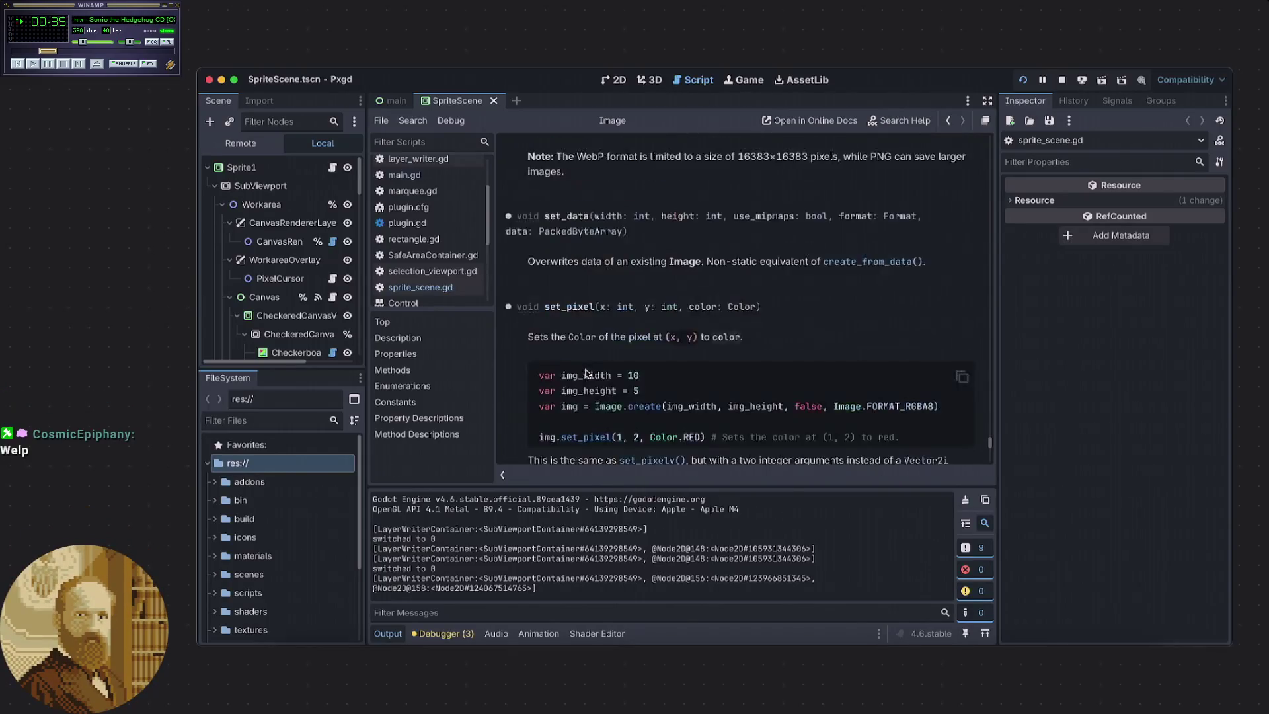
scroll(585, 372, up, 10)
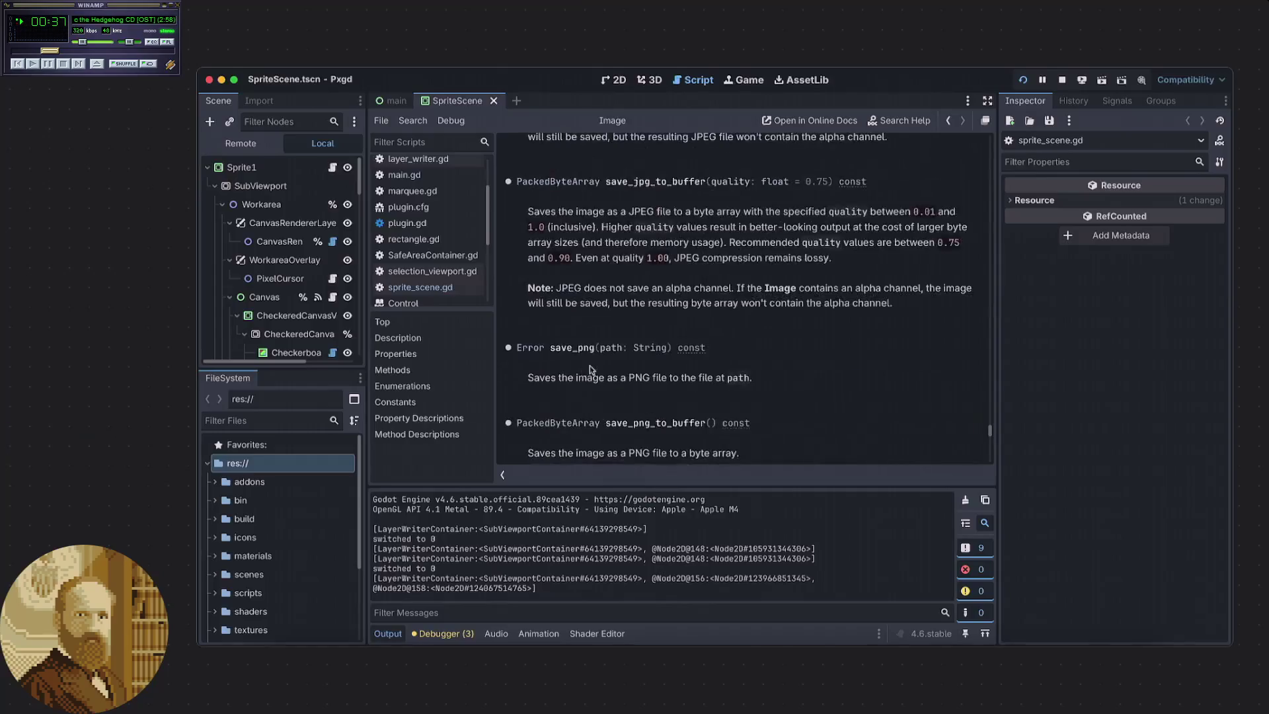
scroll(590, 368, up, 10)
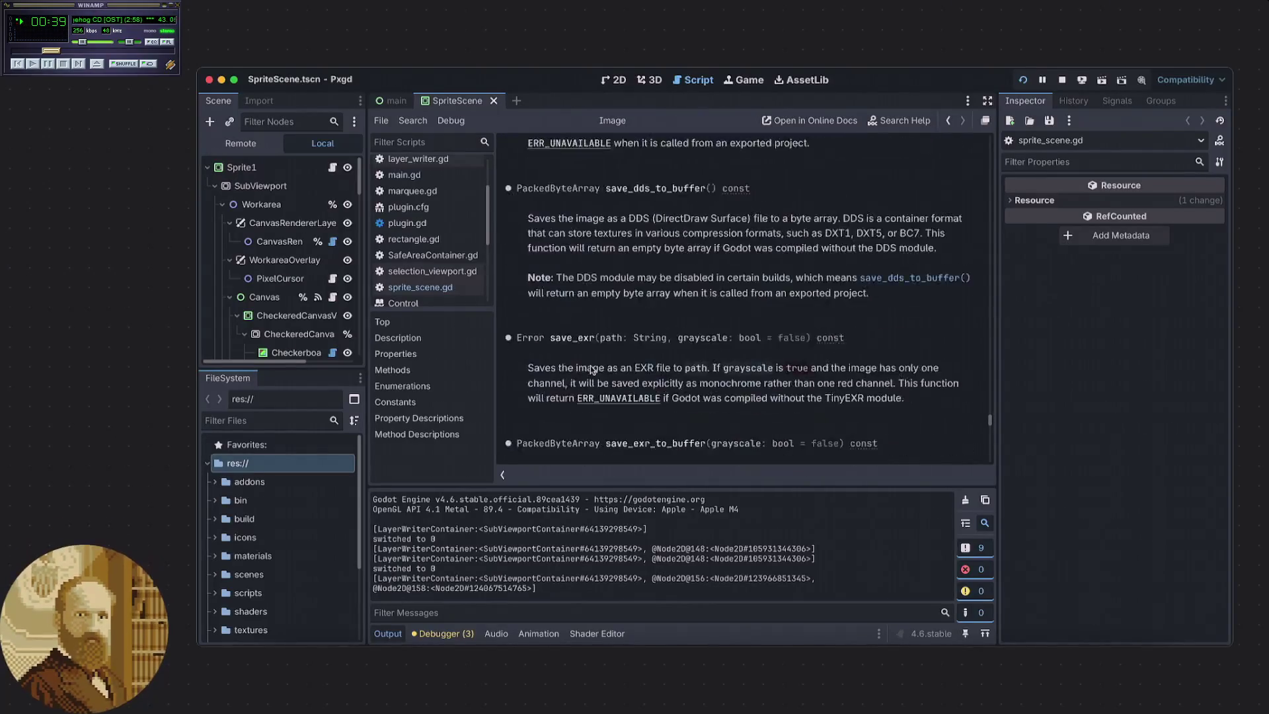
scroll(590, 366, up, 10)
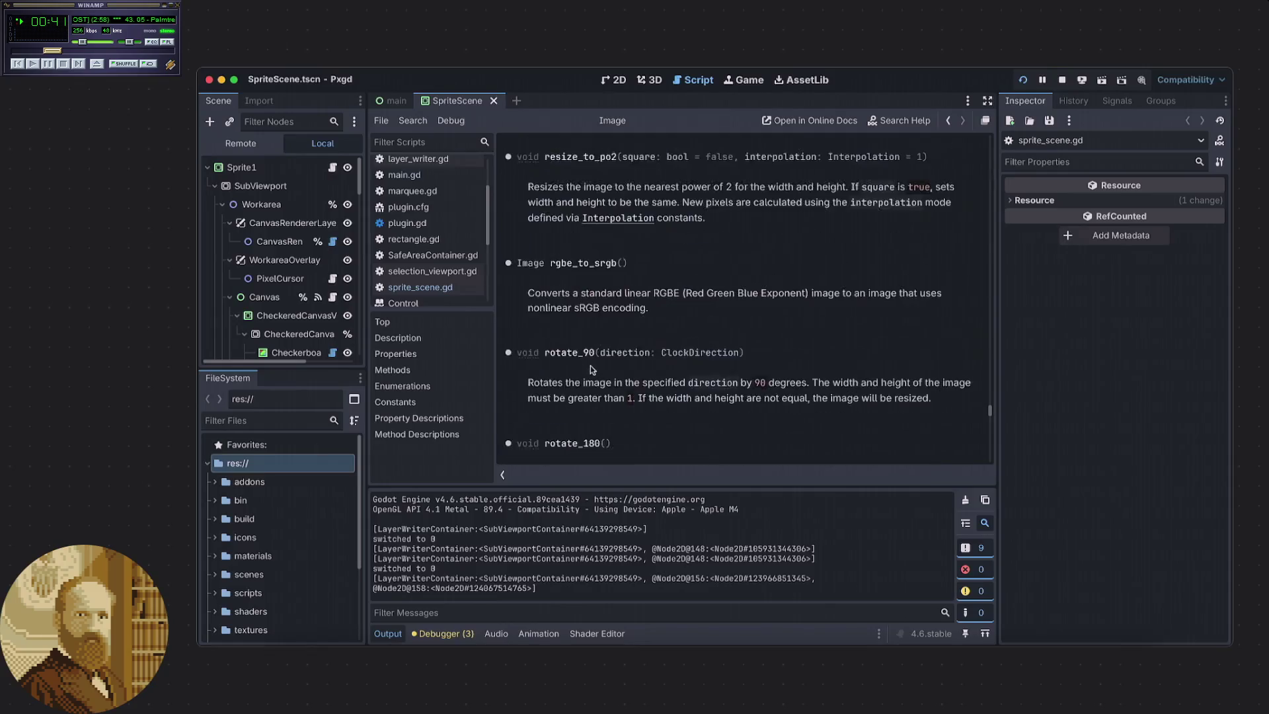
scroll(590, 368, up, 10)
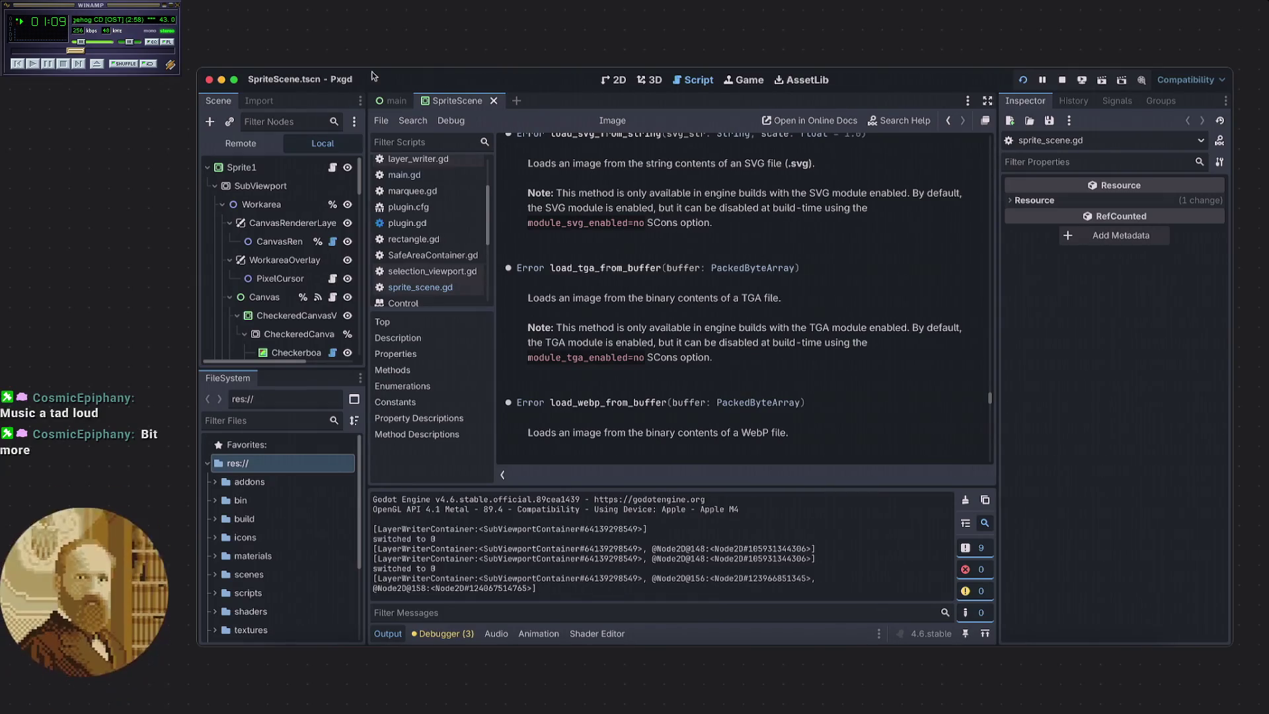
key(ctrl+alt+Down)
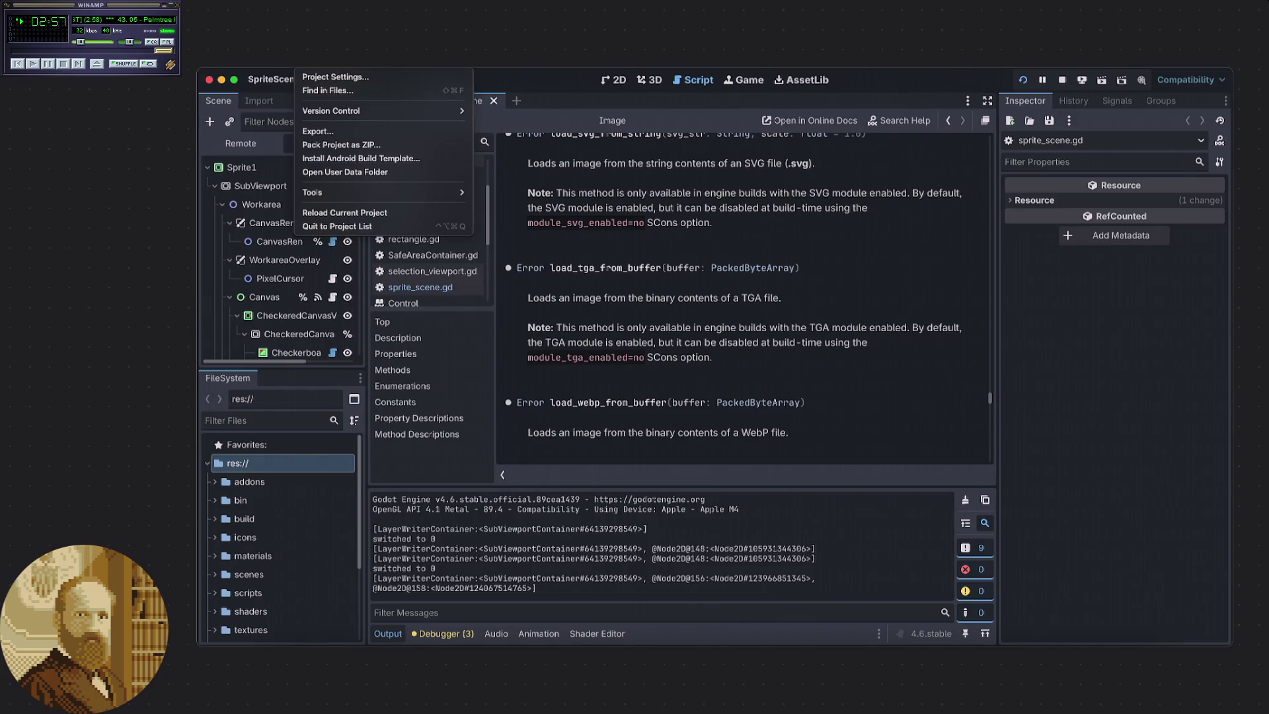
Run a project-wide Find in Files search for srgb_to_linear().
key(Right)
key(Right)
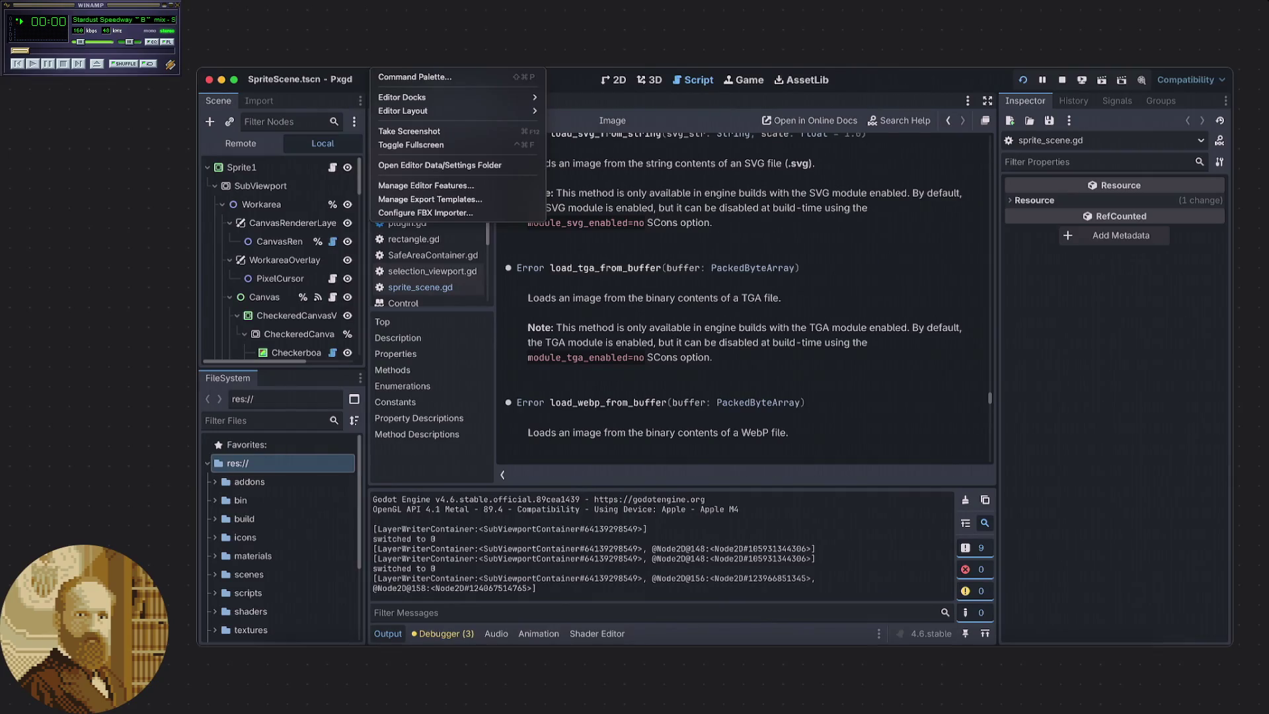
key(Left)
key(Left)
key(Down)
key(Return)
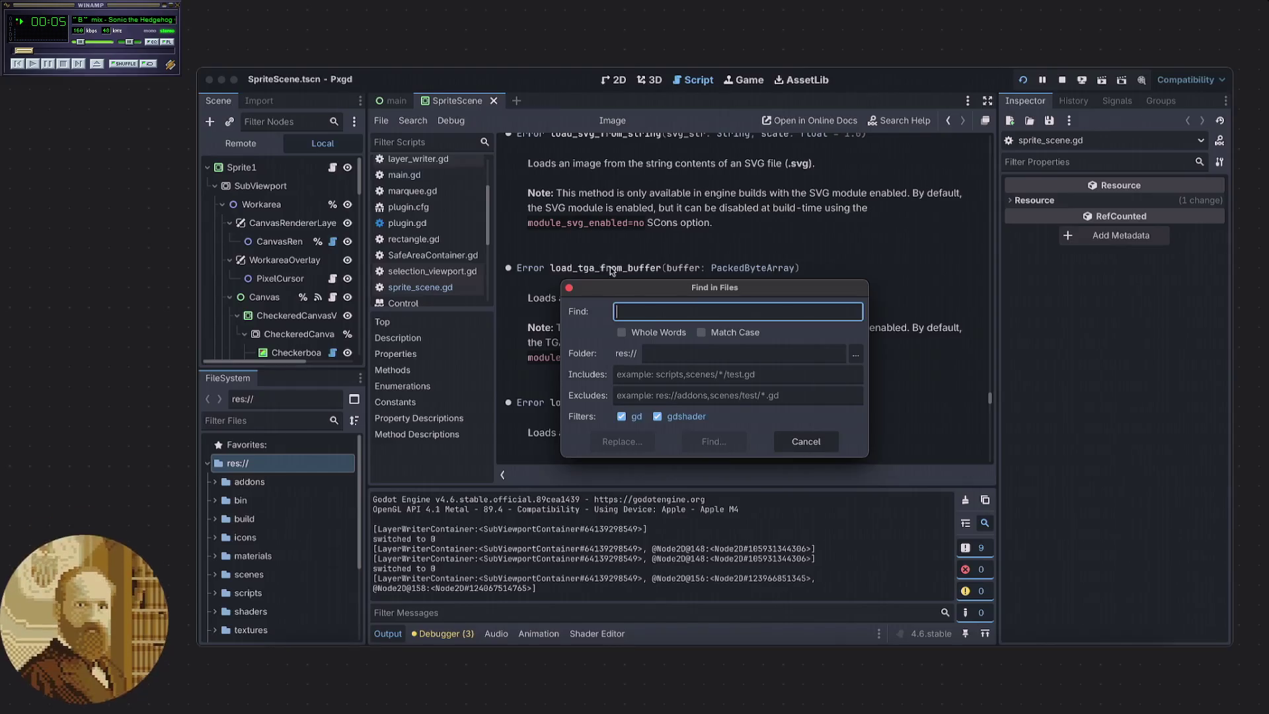
text(srgb_to_linear())
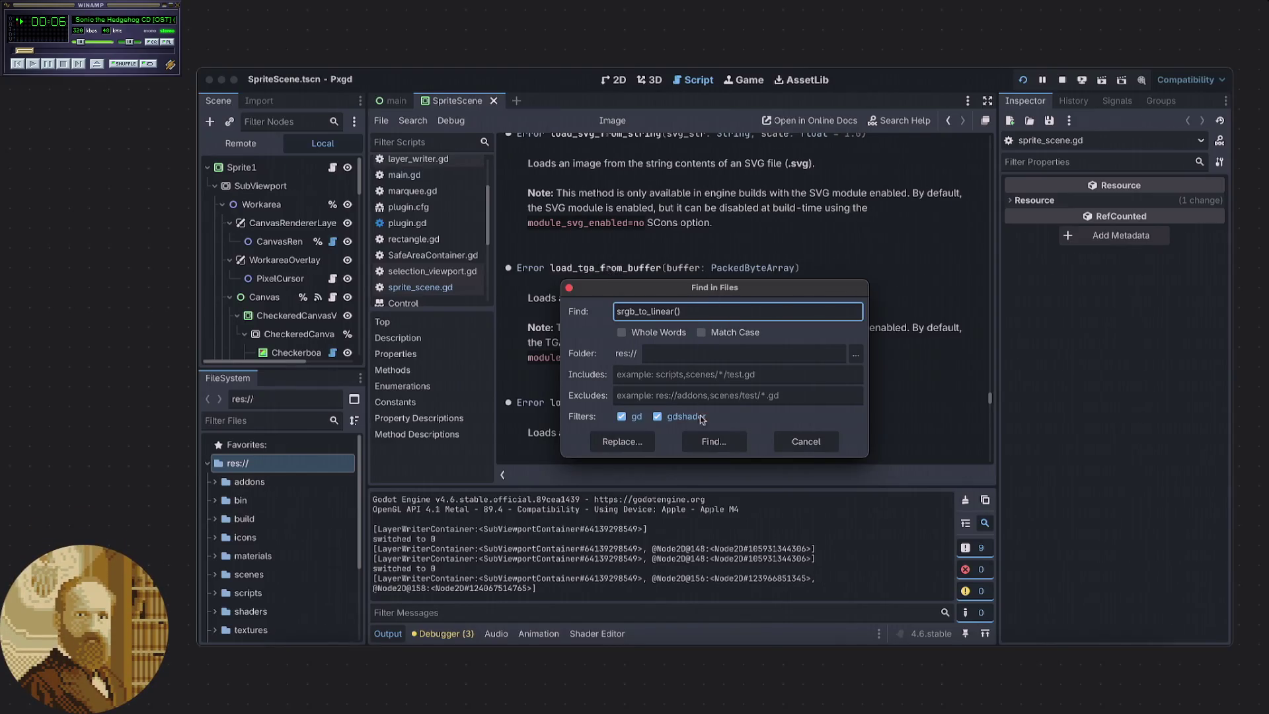
click(709, 446)
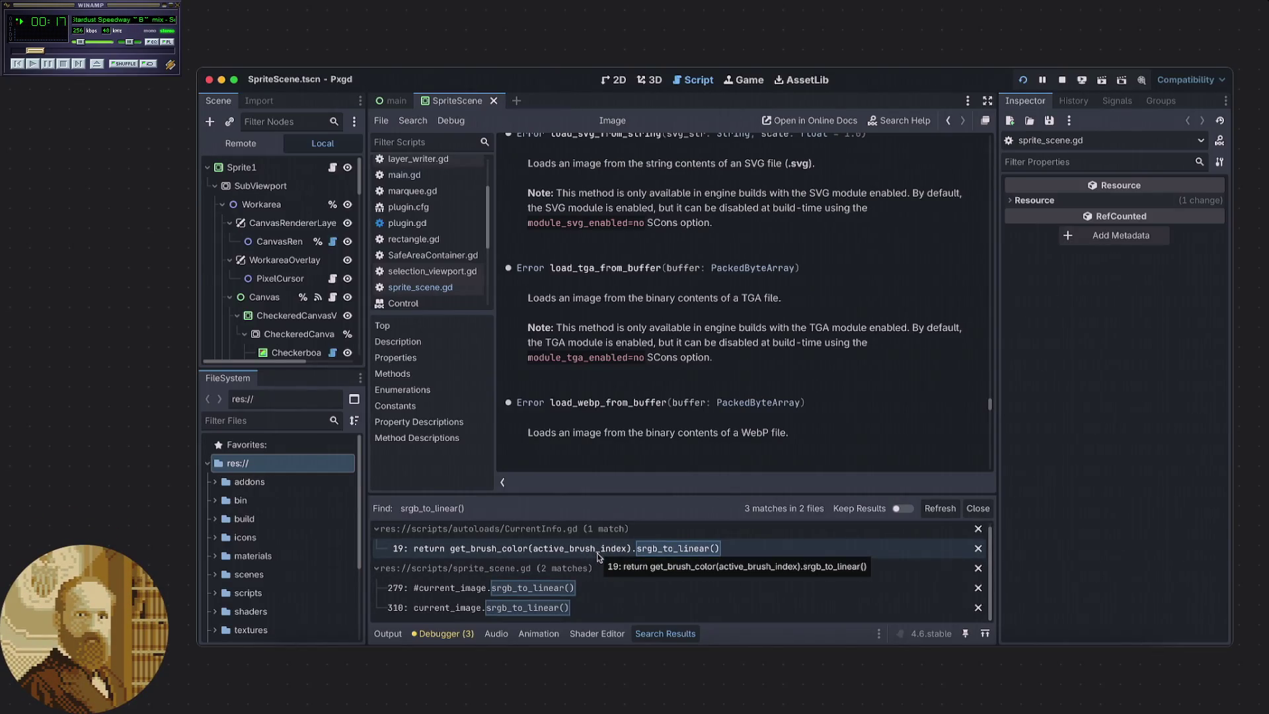
Open the line-310 srgb_to_linear() match in sprite_scene.gd and view that method's documentation.
click(575, 608)
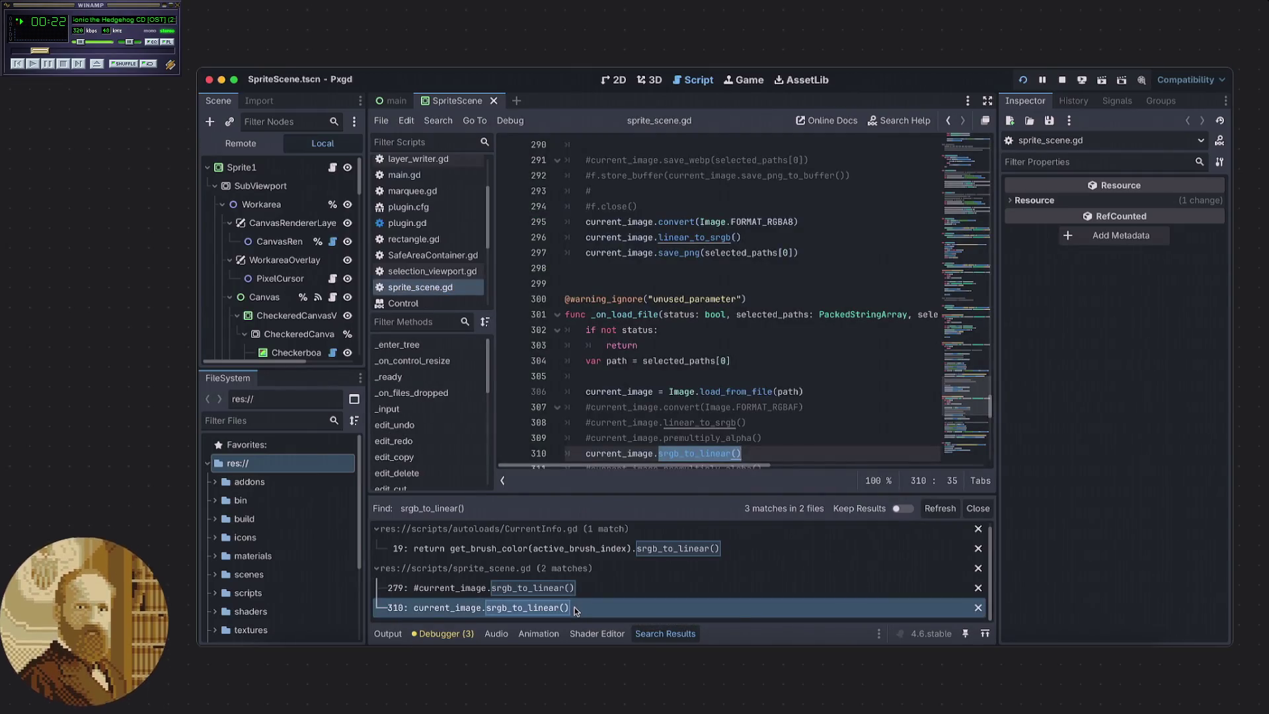
scroll(780, 406, down, 2)
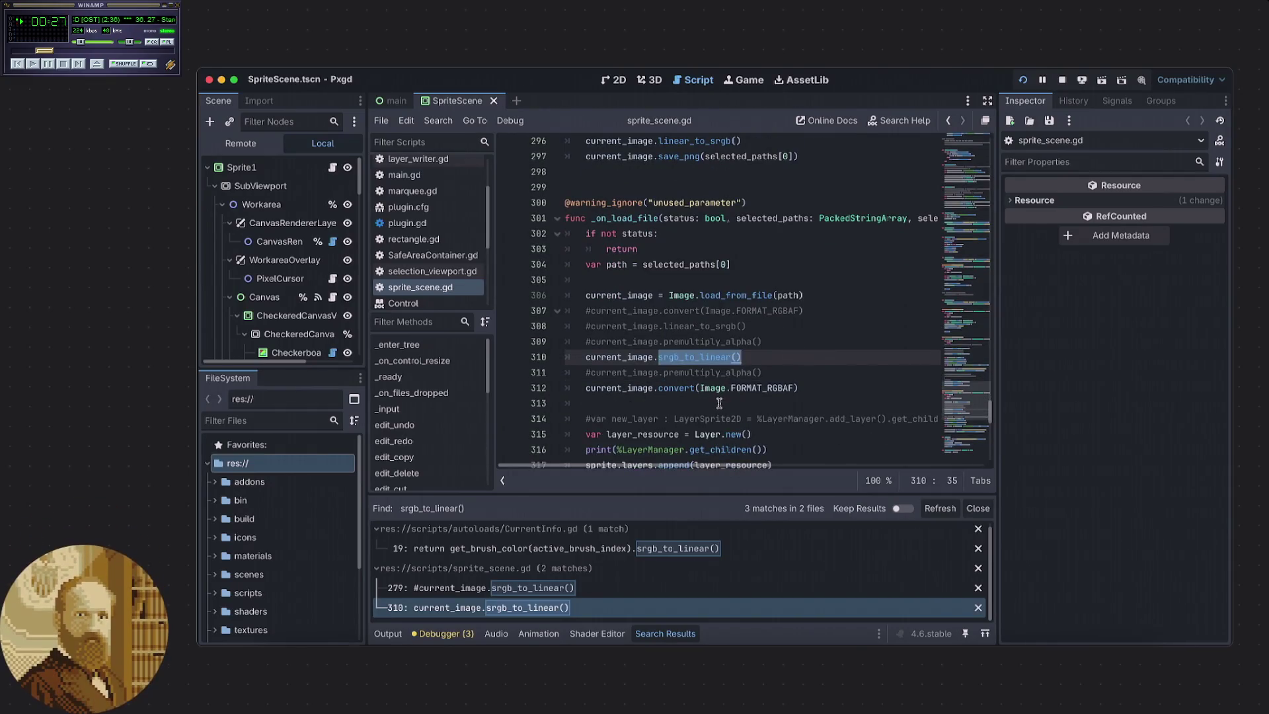
click(764, 360)
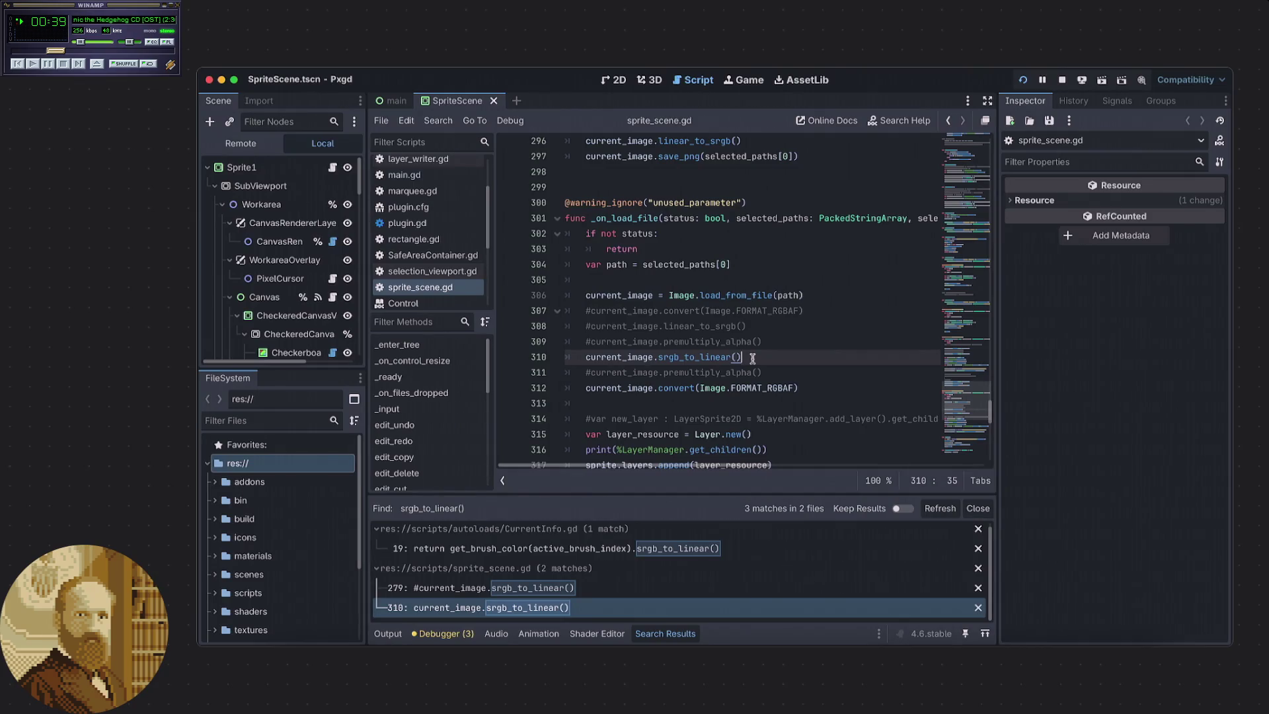
scroll(649, 551, up, 1)
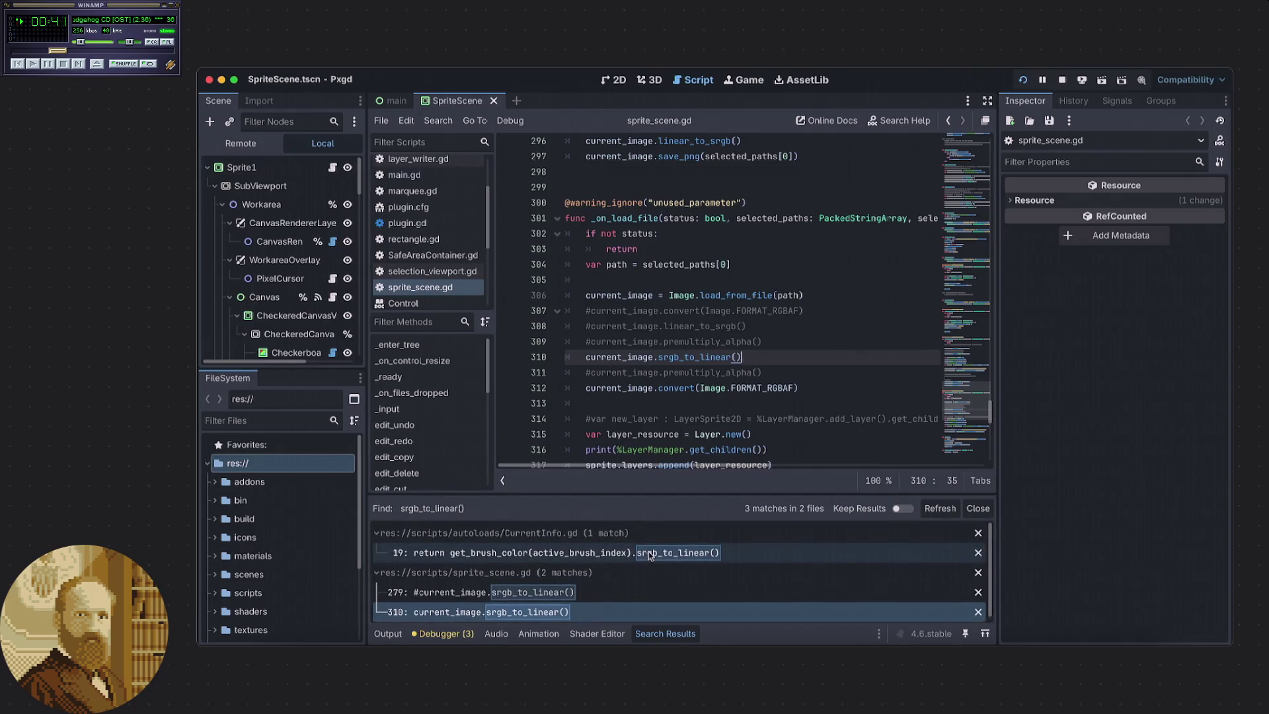
scroll(658, 551, down, 1)
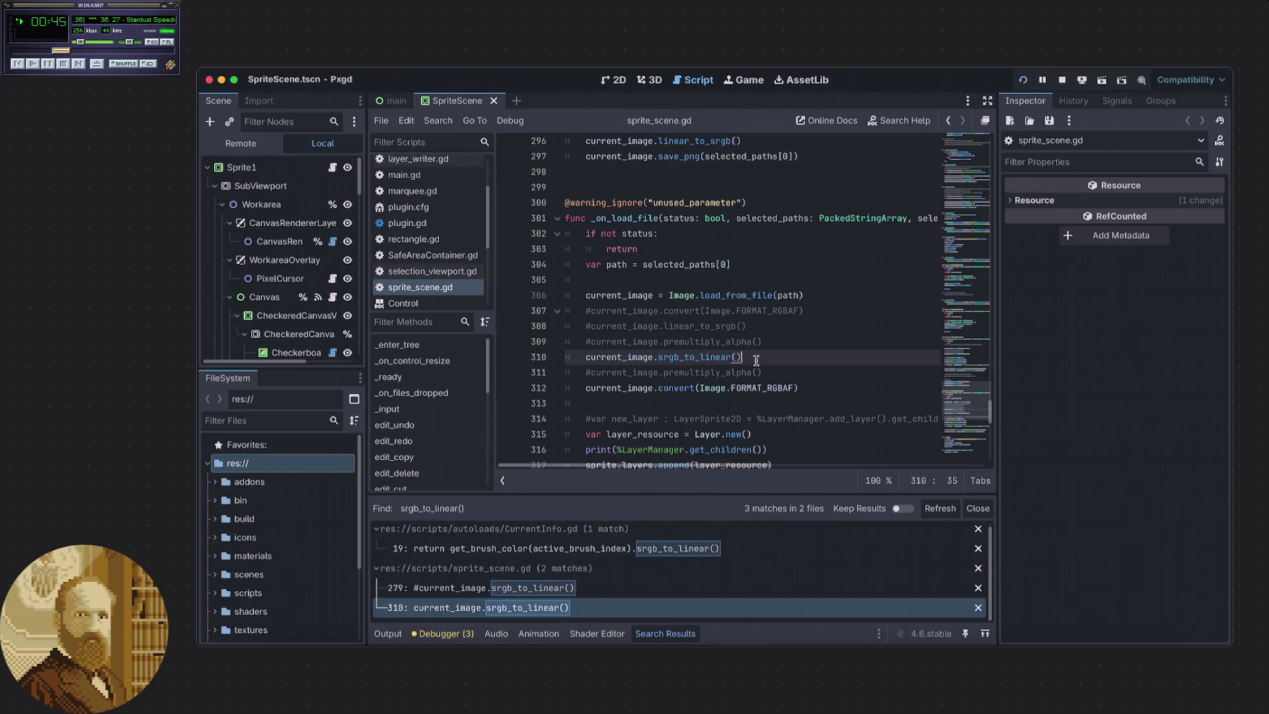
ctrl+click(700, 357)
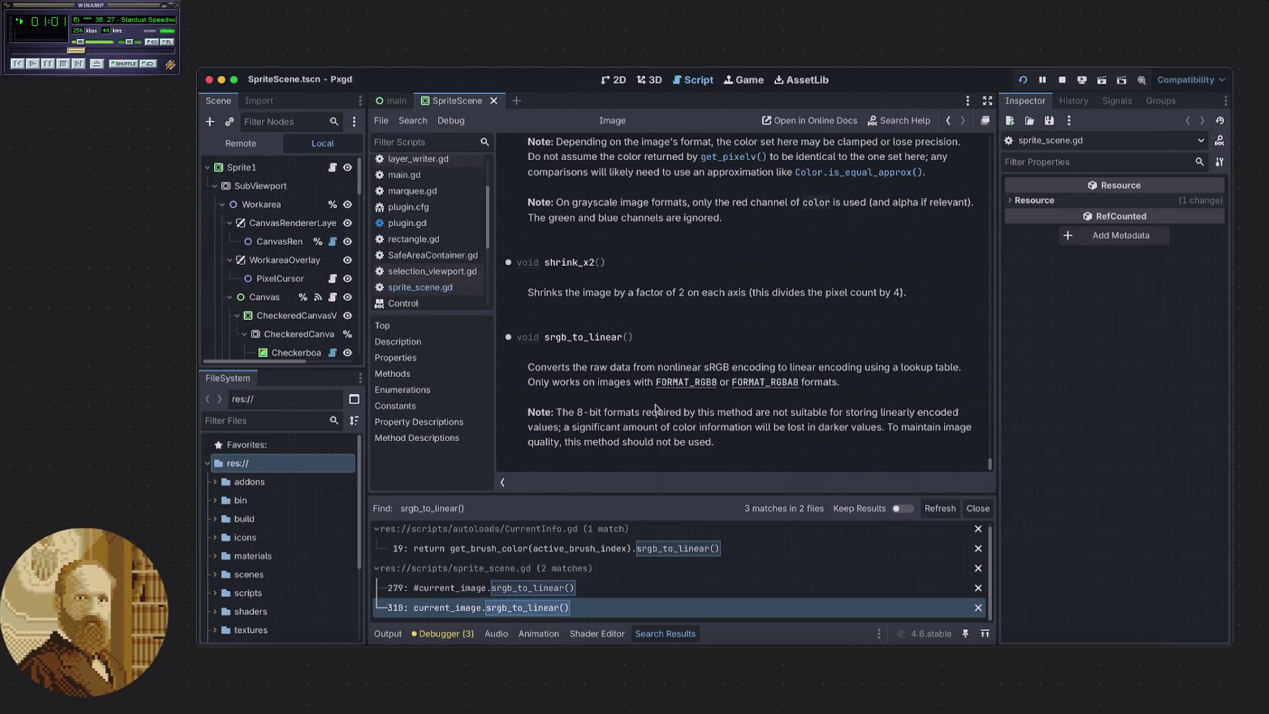
key(alt+Left)
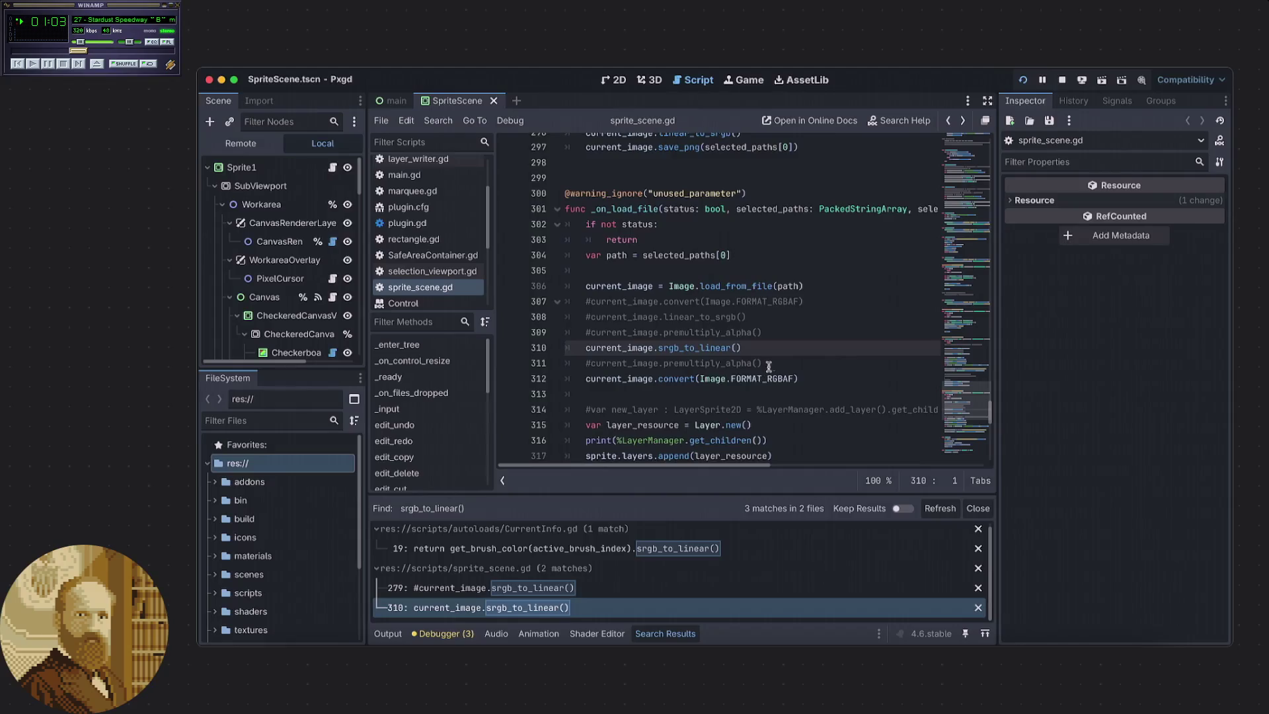
Review the convert and premultiply_alpha lines around lines 311–313 of sprite_scene.gd.
click(779, 361)
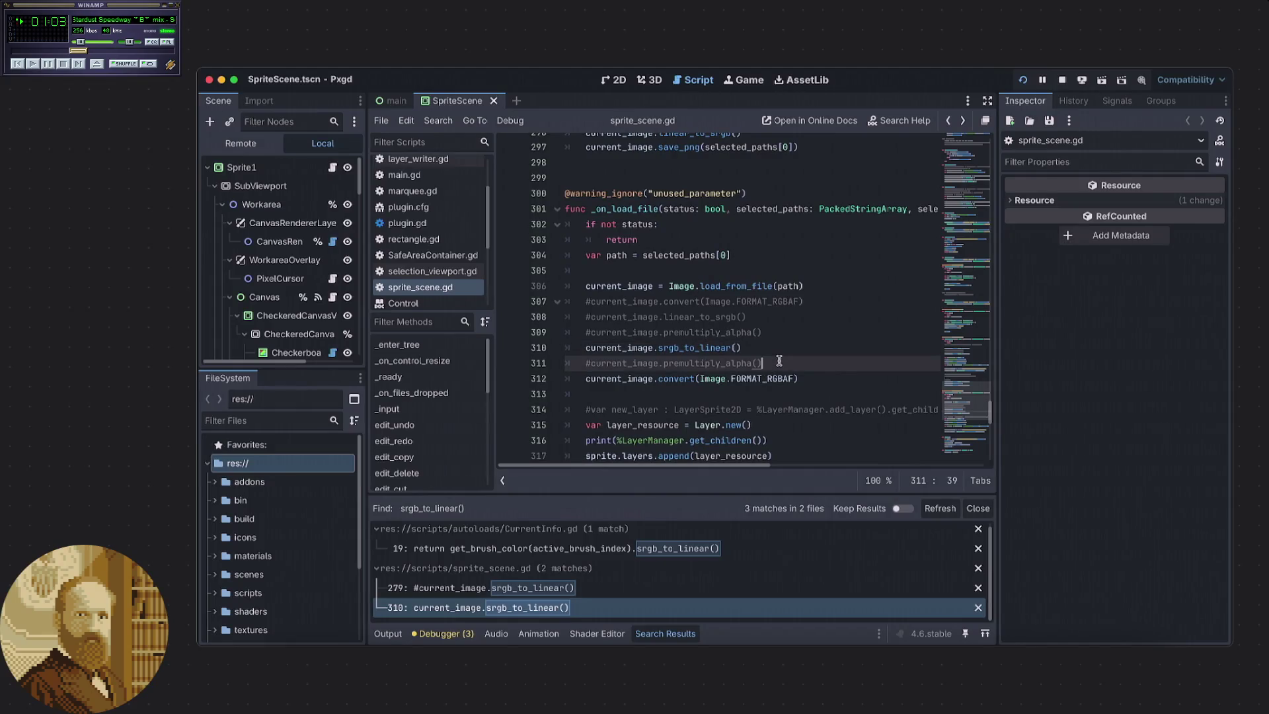
click(811, 378)
scroll(733, 368, down, 3)
scroll(734, 368, down, 2)
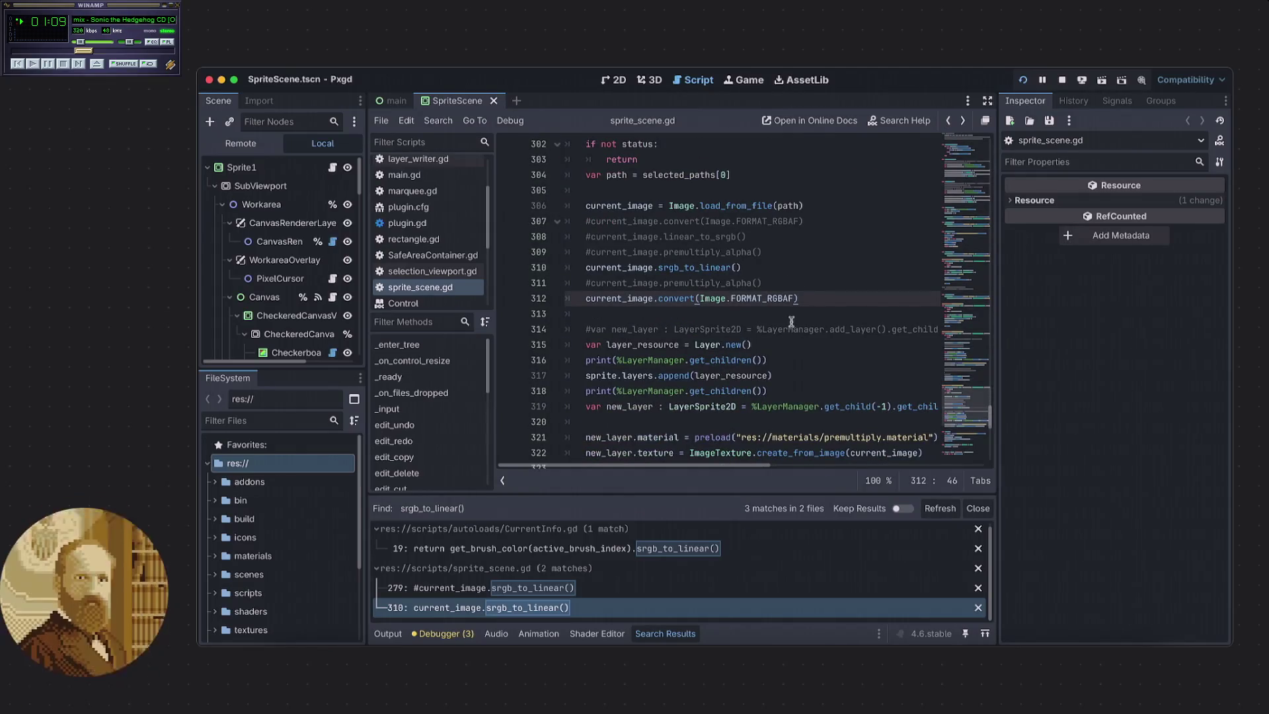
mouse_move(710, 467)
mouse_down()
mouse_move(742, 468)
mouse_move(665, 467)
mouse_up()
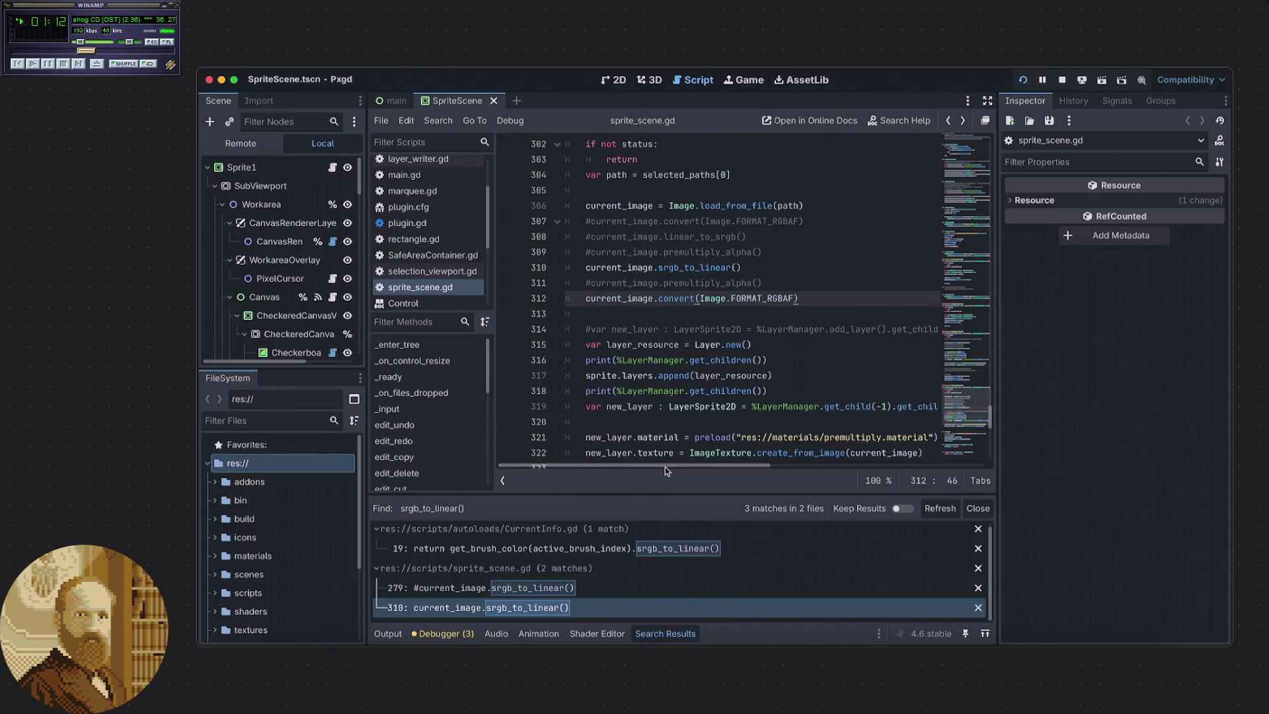
scroll(693, 382, down, 2)
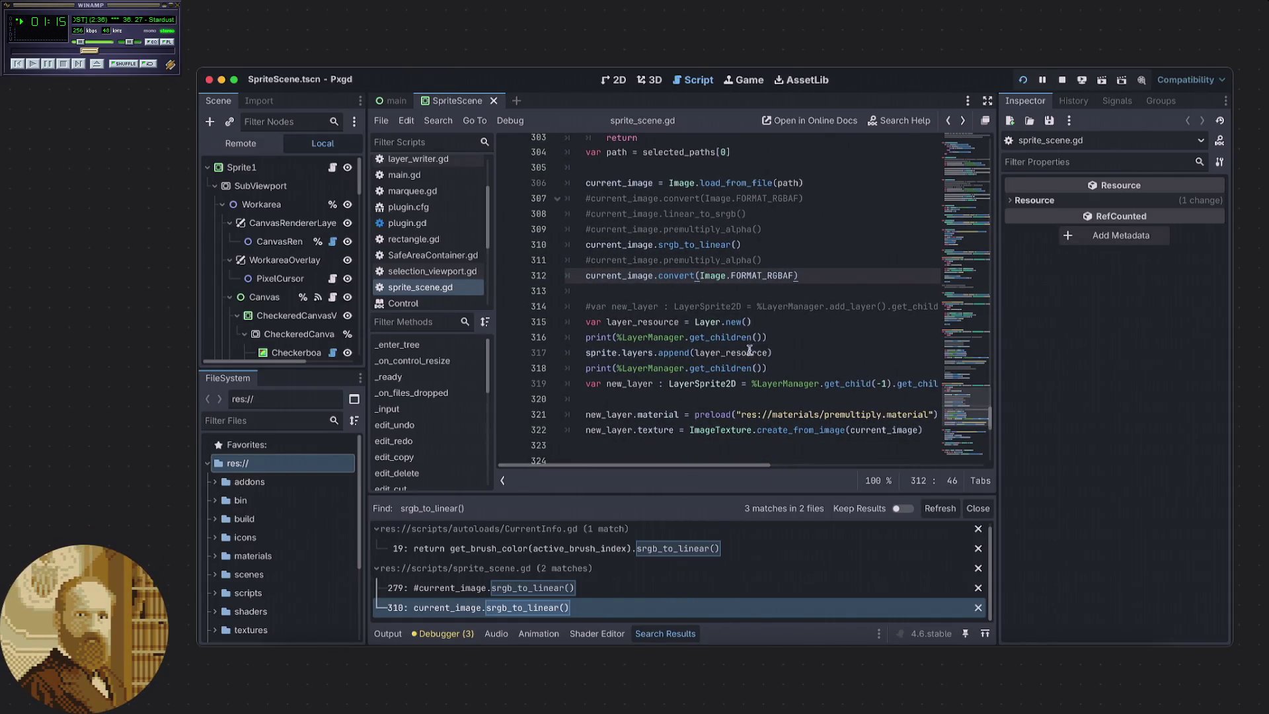
mouse_move(738, 362)
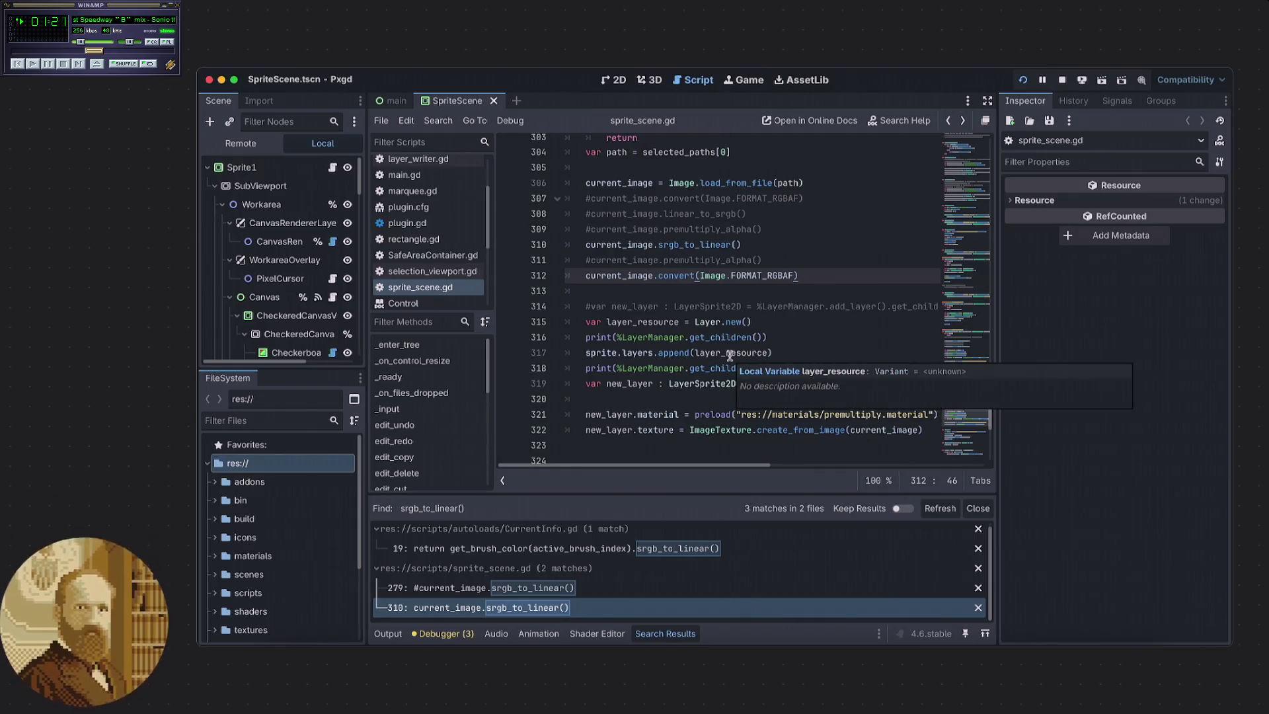
click(800, 294)
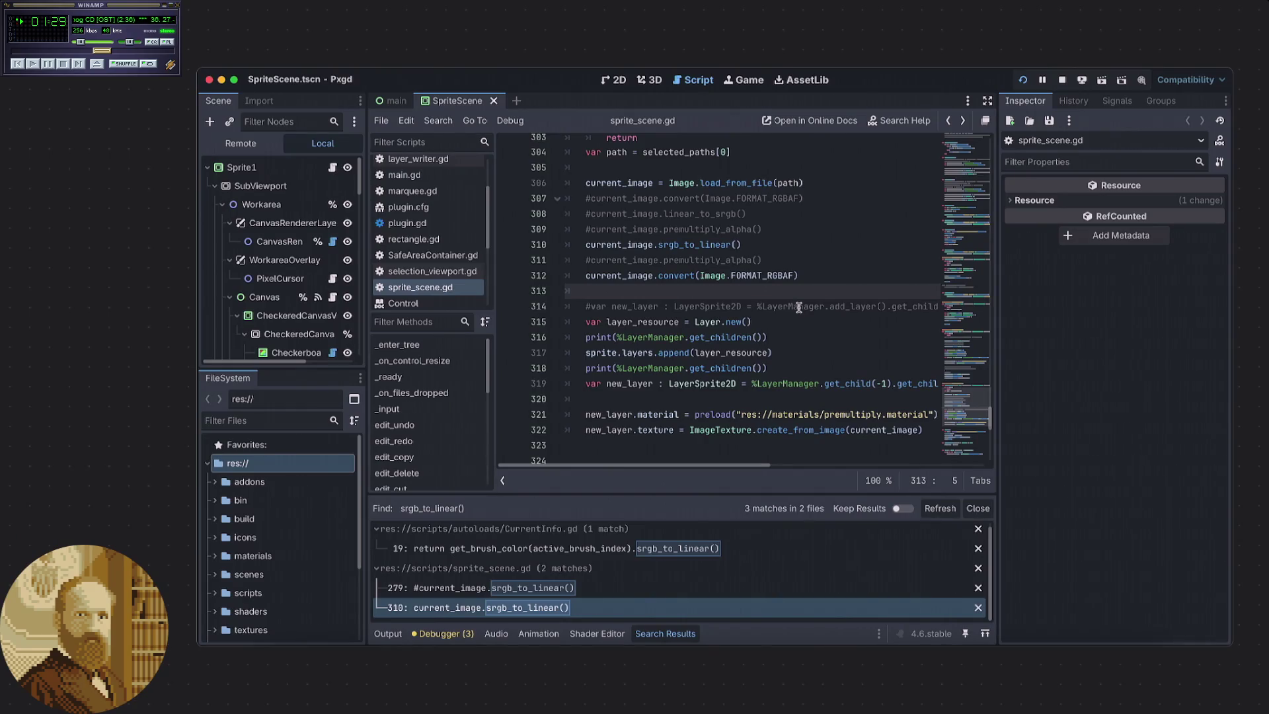
mouse_move(733, 466)
mouse_down()
mouse_move(775, 465)
mouse_move(733, 465)
mouse_up()
drag(712, 466, 712, 466)
mouse_move(701, 465)
mouse_down()
mouse_move(738, 466)
mouse_move(694, 472)
mouse_up()
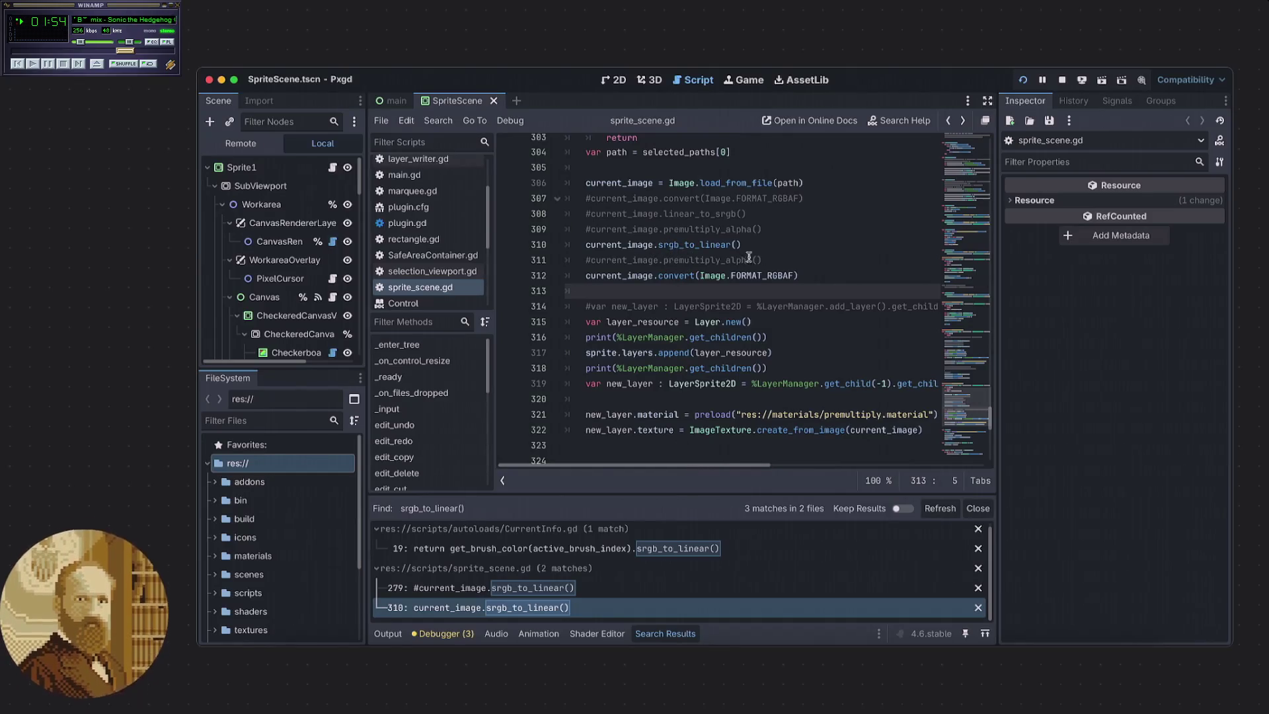
mouse_move(668, 465)
mouse_down()
mouse_move(686, 459)
mouse_move(656, 458)
mouse_up()
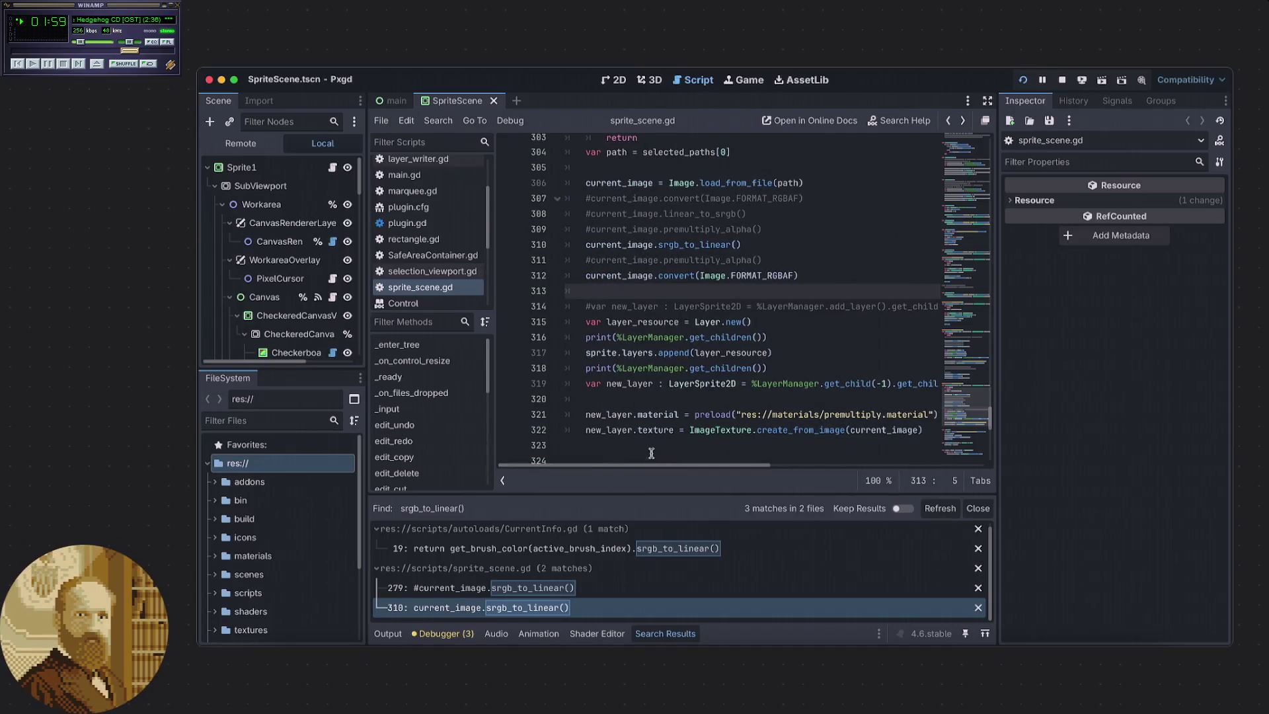
scroll(681, 387, down, 2)
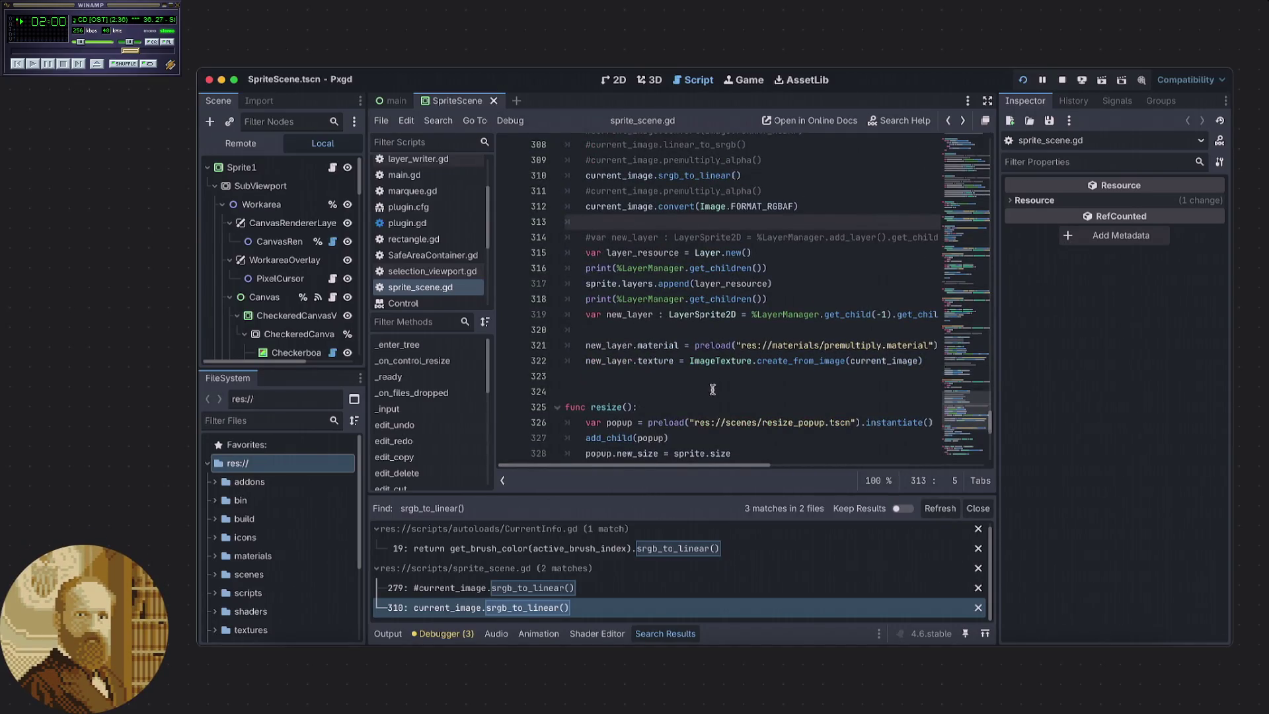
scroll(707, 390, up, 1)
scroll(672, 394, up, 2)
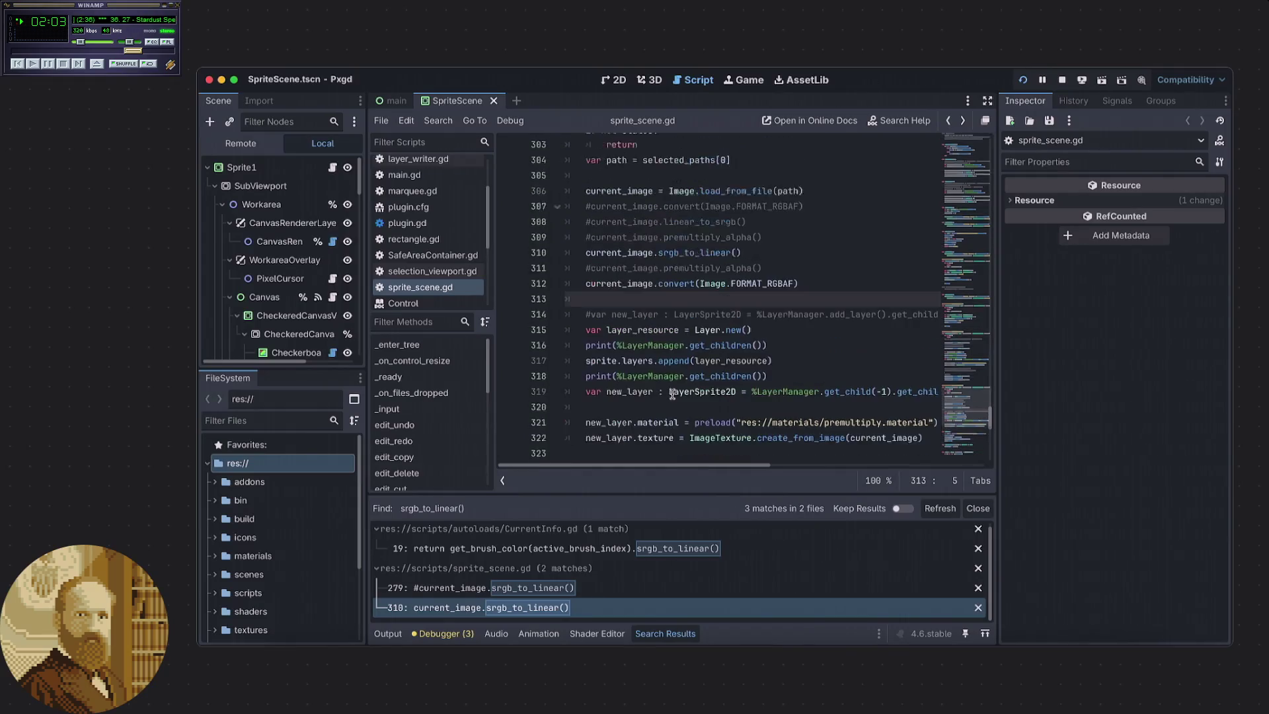
Delete the old commented-out conversion lines 307–309 and the premultiply_alpha comment.
drag(763, 237, 566, 206)
key(BackSpace)
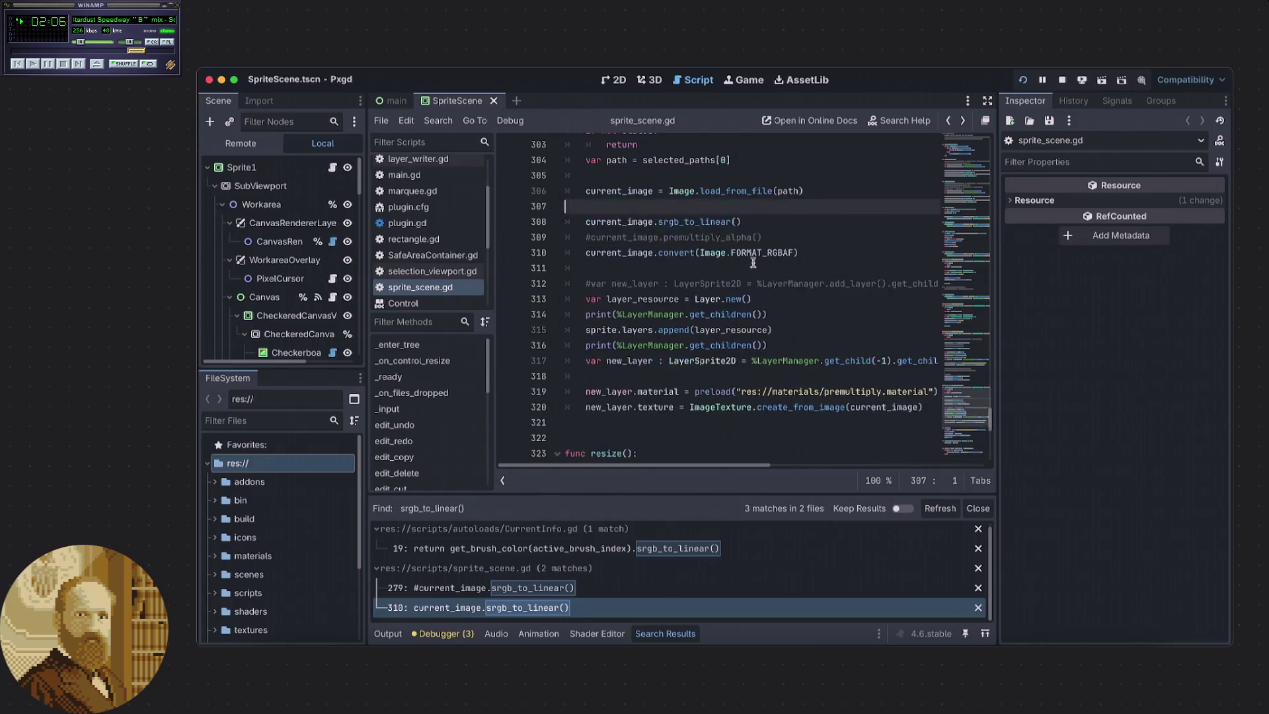
click(791, 237)
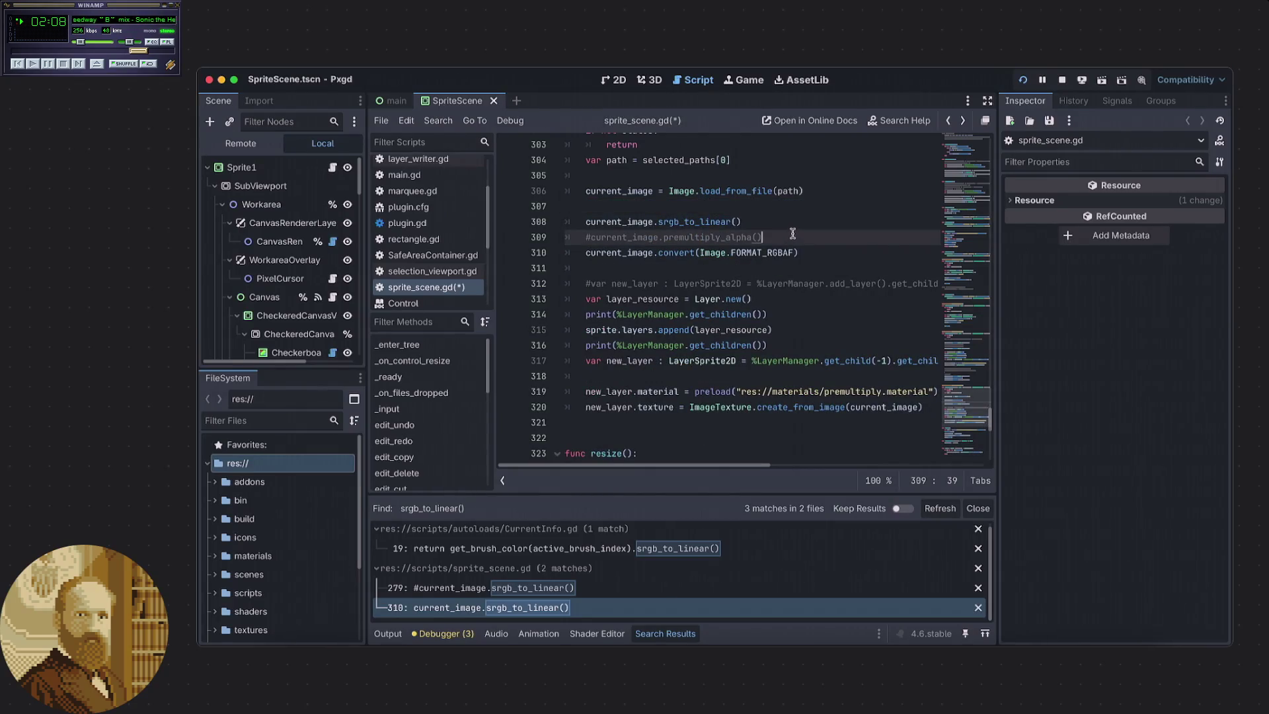
key(shift+Up)
key(BackSpace)
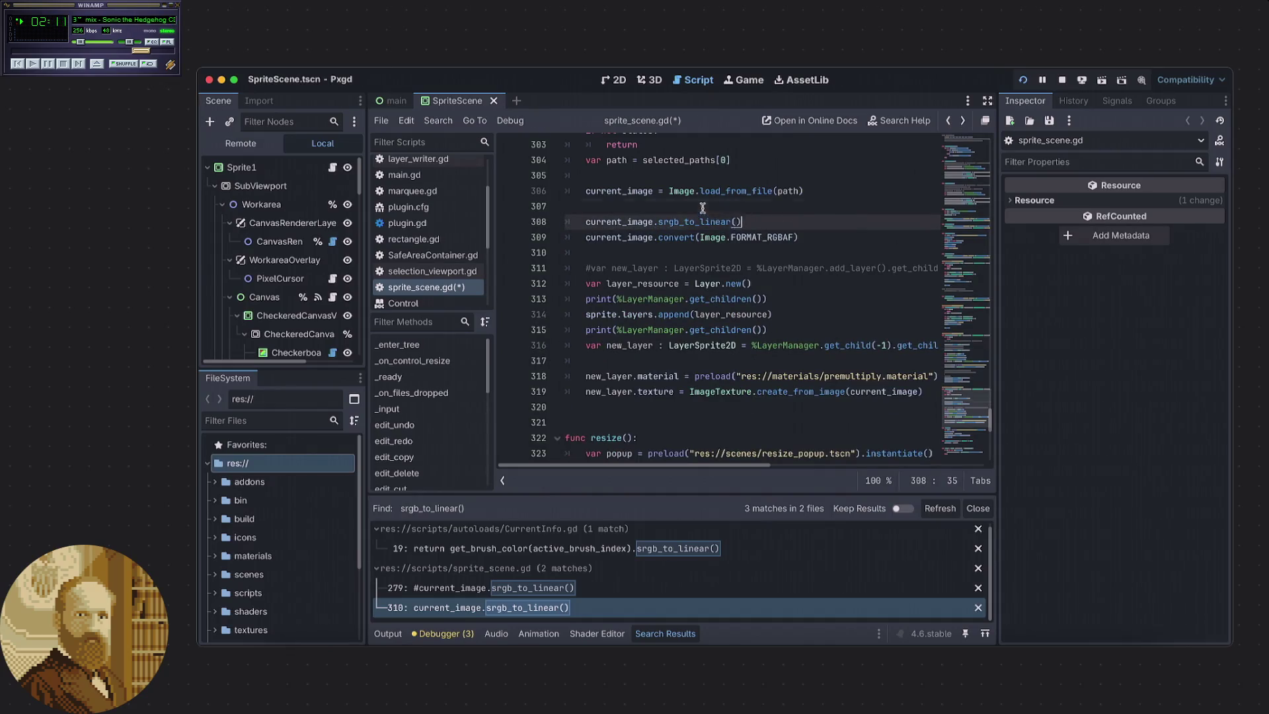
key(Up)
Comment out current_image.srgb_to_linear() and save sprite_scene.gd.
click(796, 238)
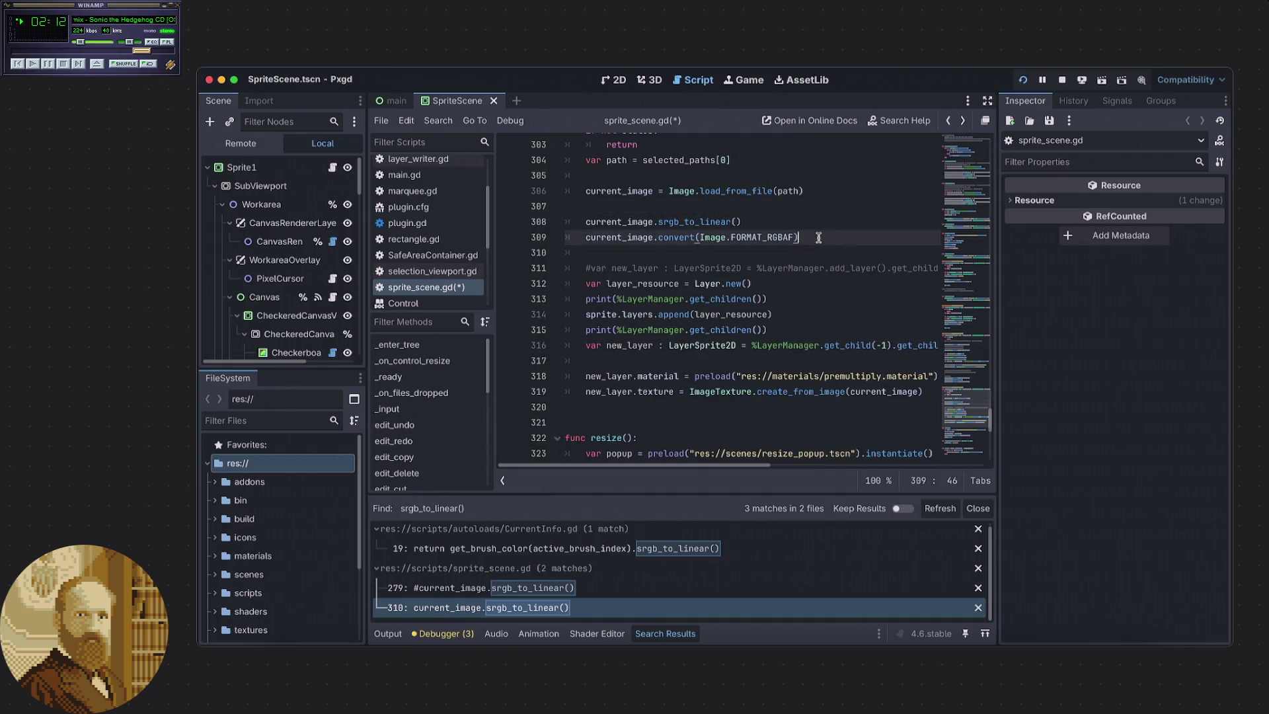
click(749, 221)
key(ctrl+k)
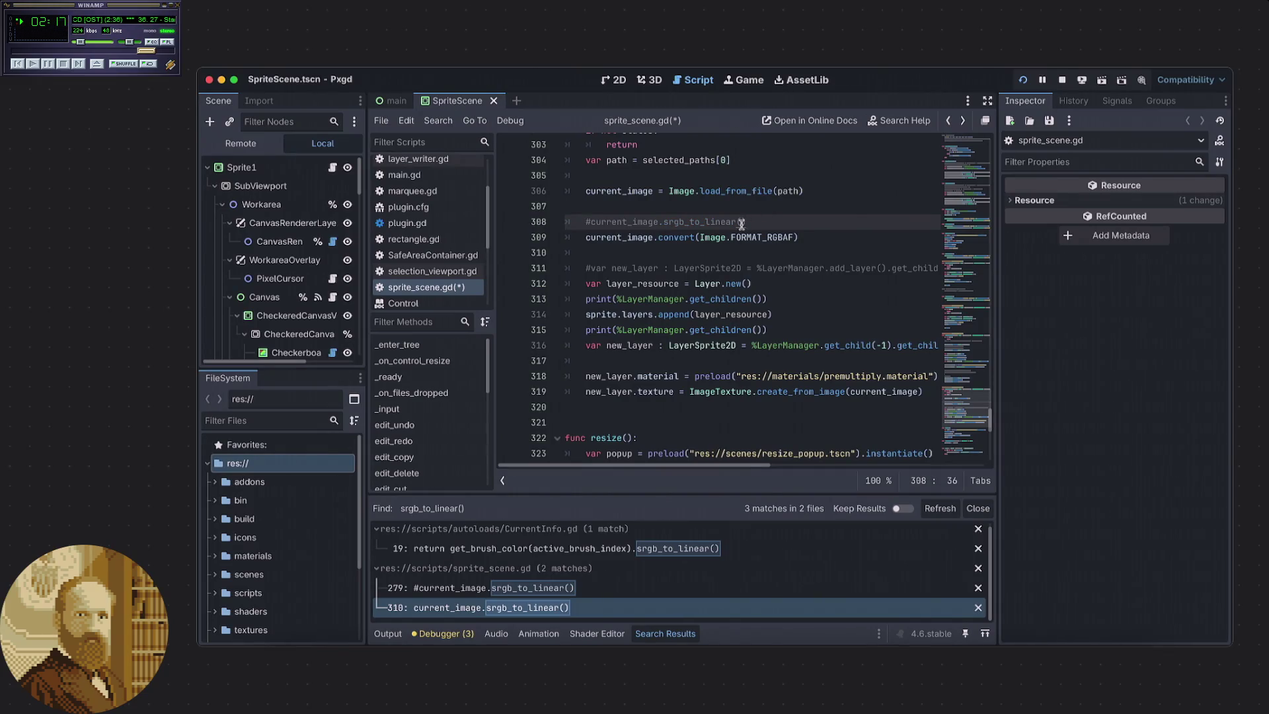
key(ctrl+s)
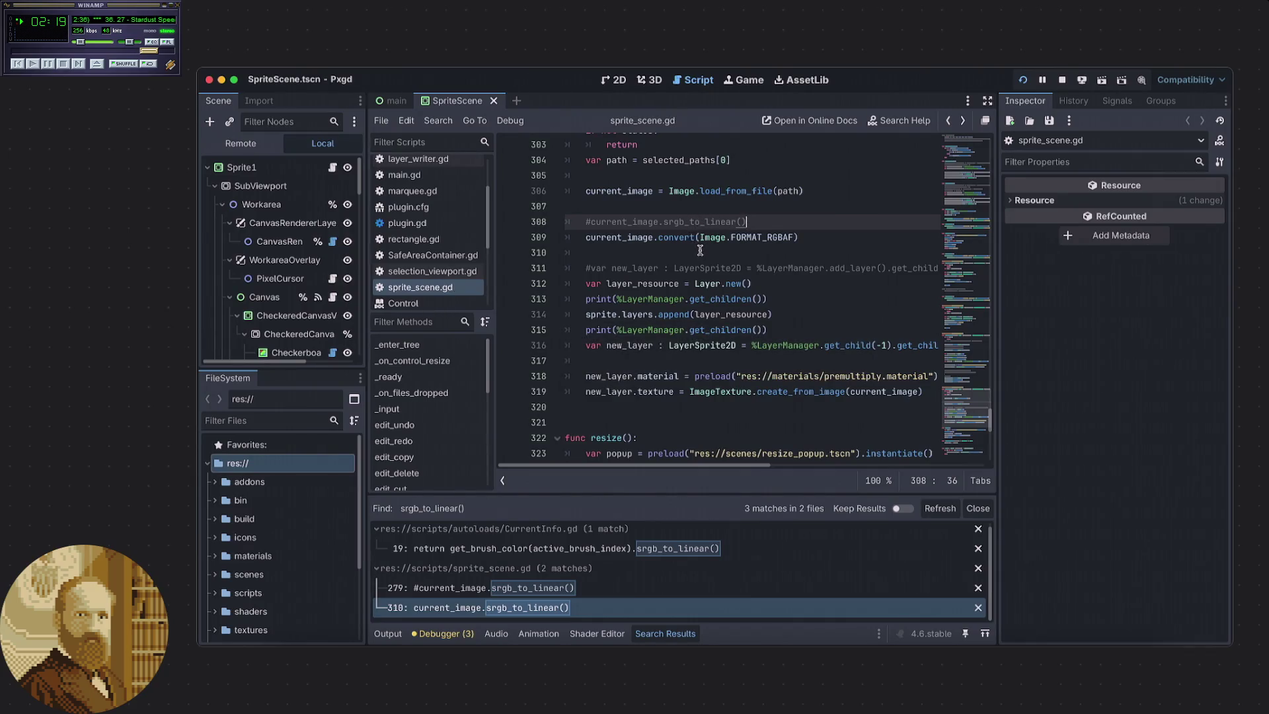
click(701, 253)
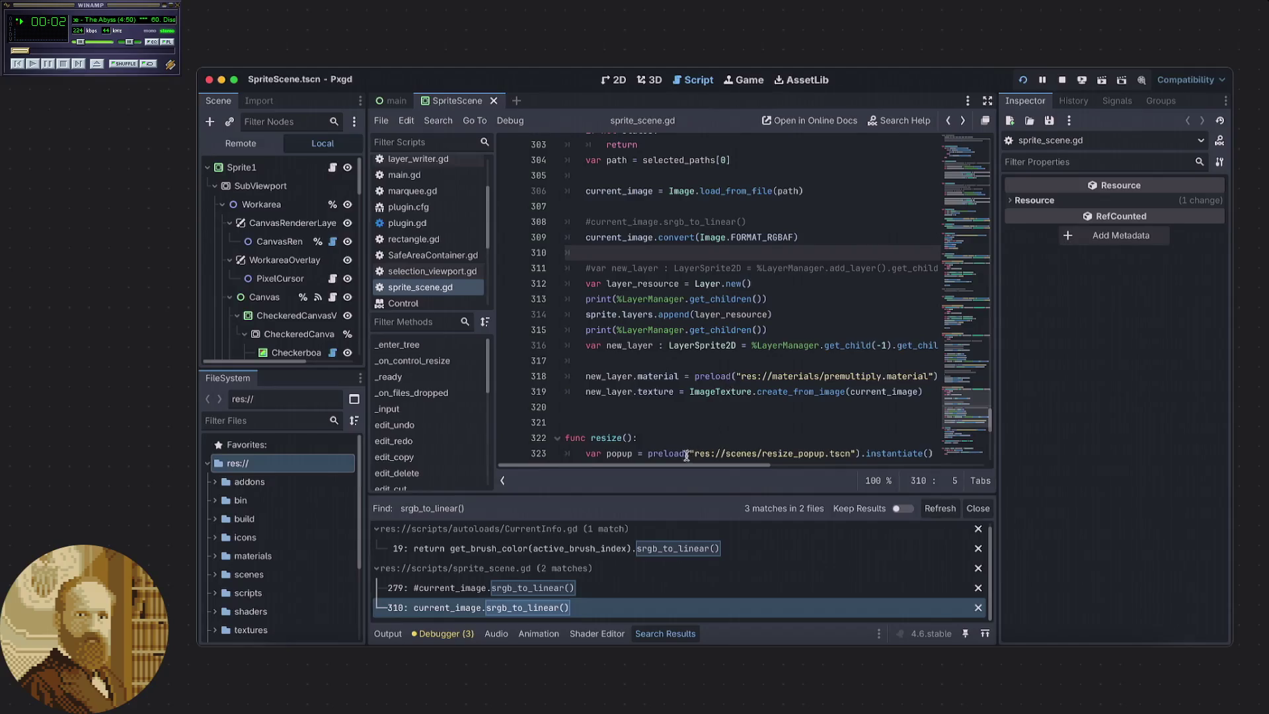
mouse_move(681, 464)
mouse_down()
mouse_move(707, 465)
mouse_move(676, 469)
mouse_move(686, 470)
mouse_up()
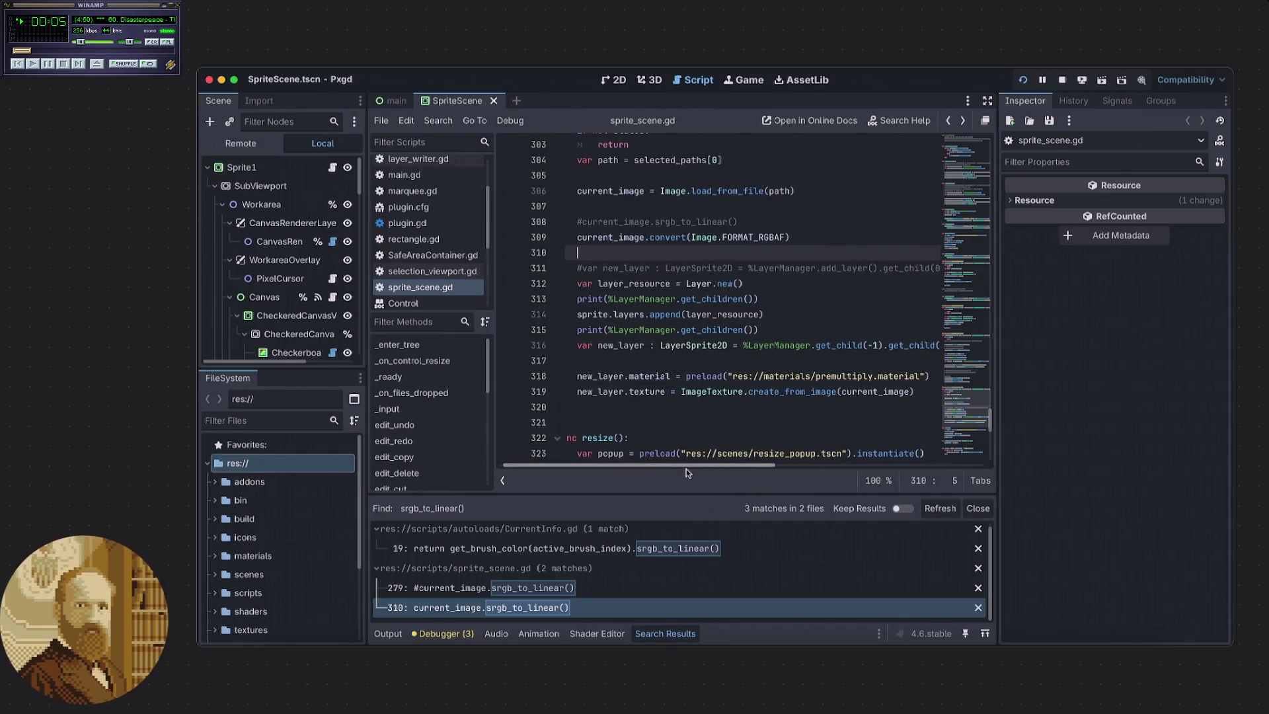
Expand res://materials and show premultiply.material's ShaderMaterial in the Inspector.
click(931, 378)
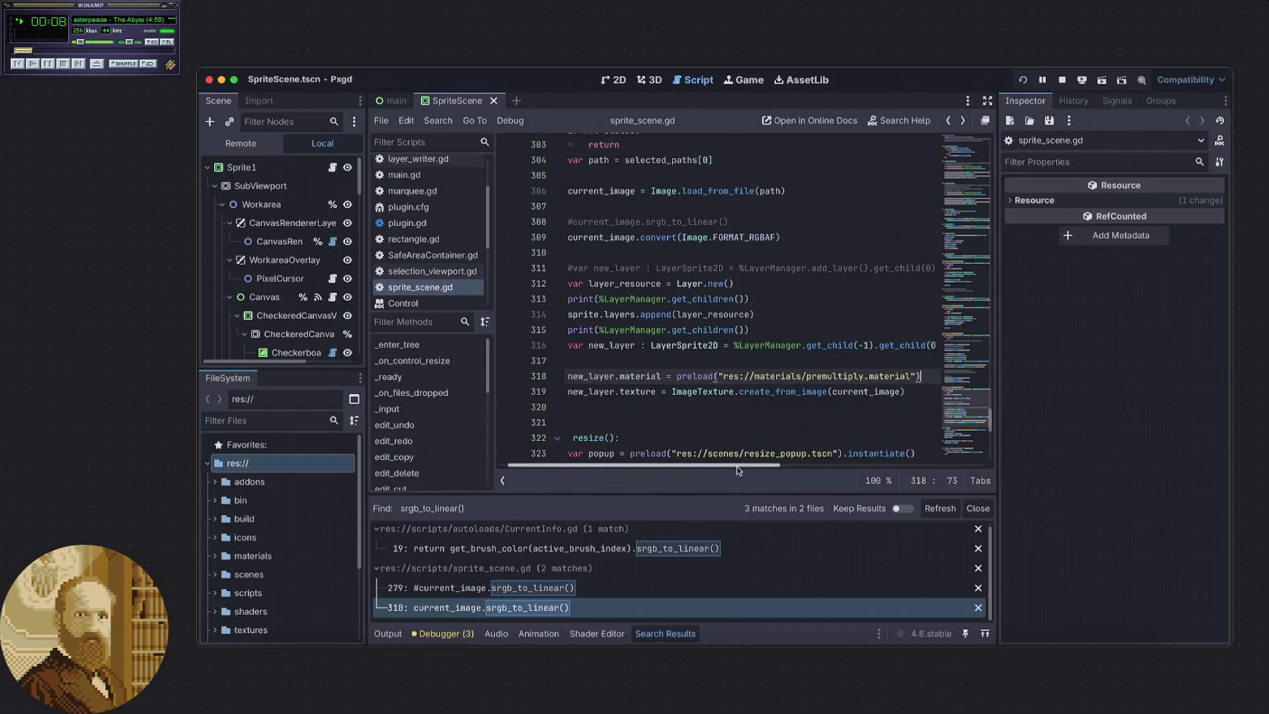
mouse_move(710, 464)
mouse_down()
mouse_move(748, 465)
mouse_move(683, 465)
mouse_up()
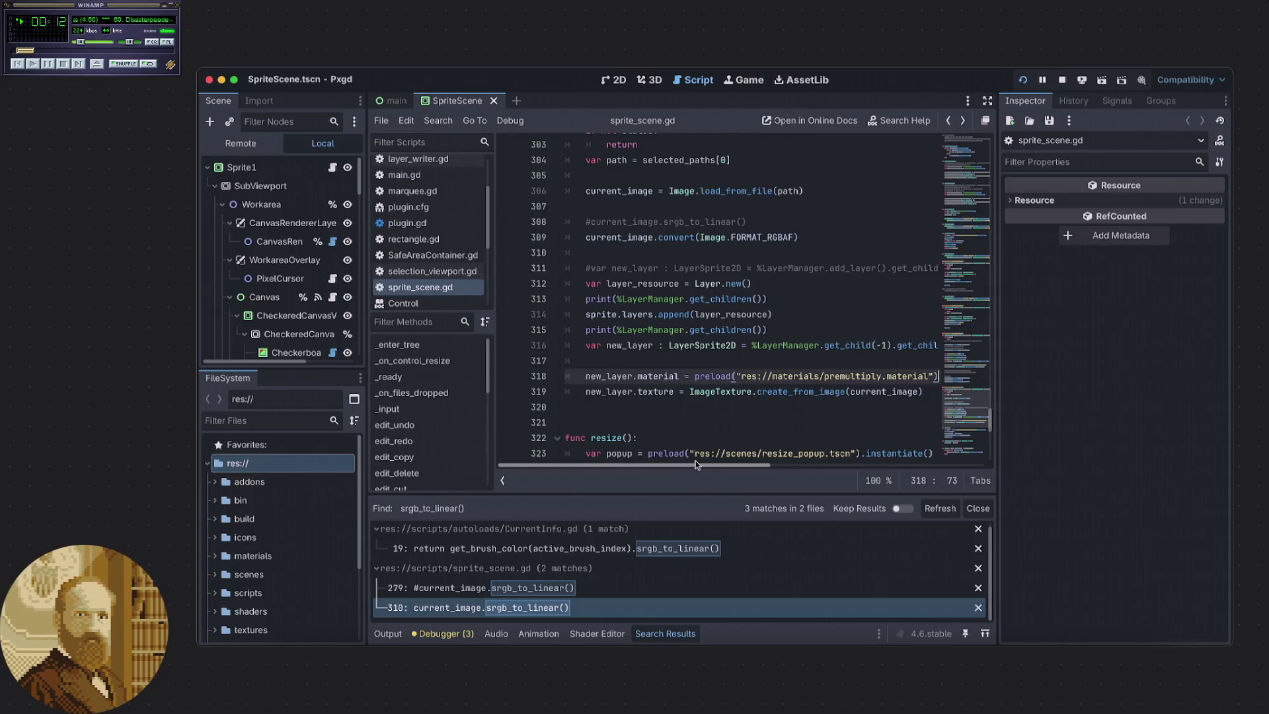
scroll(730, 448, right, 1)
scroll(731, 448, left, 1)
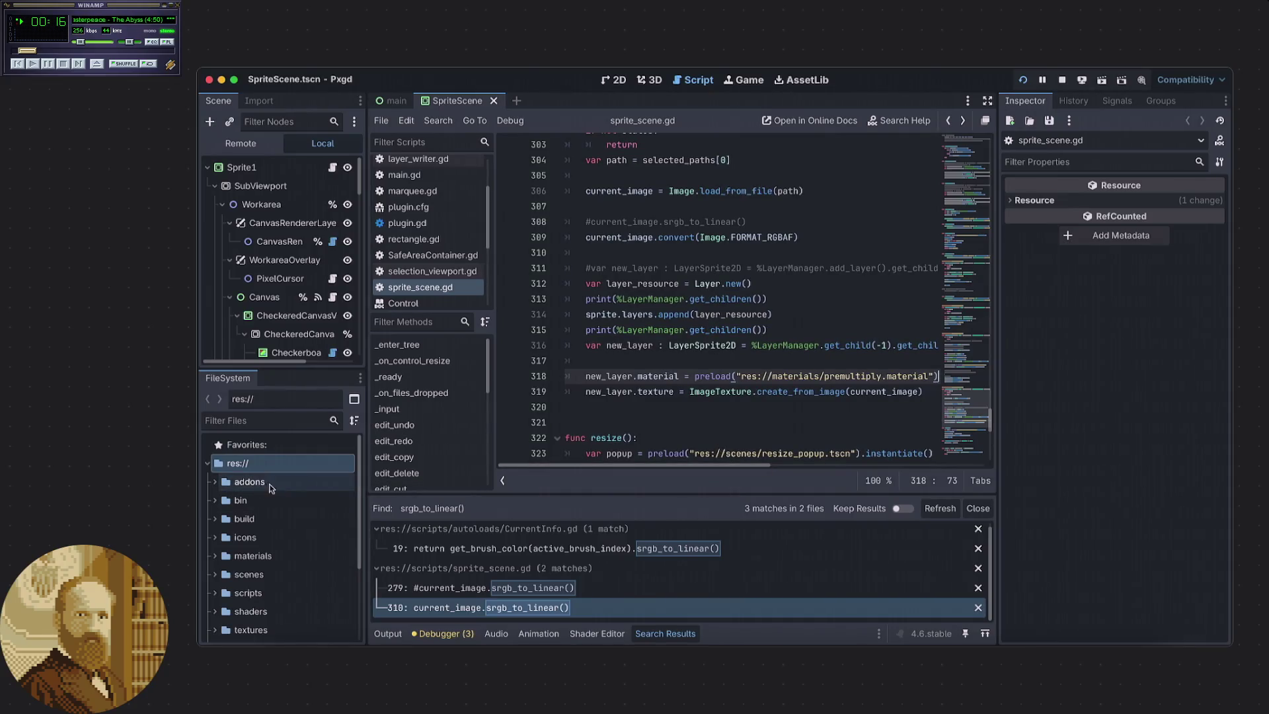
click(223, 555)
scroll(244, 555, down, 2)
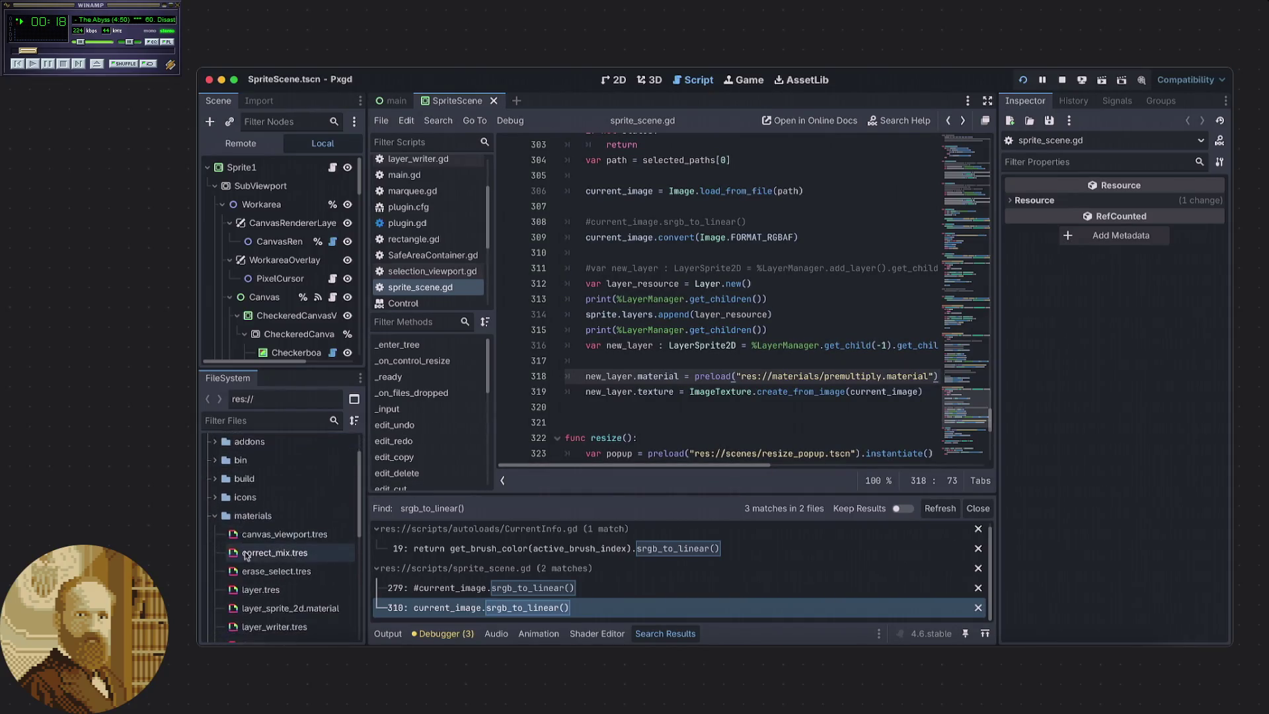
scroll(285, 550, down, 3)
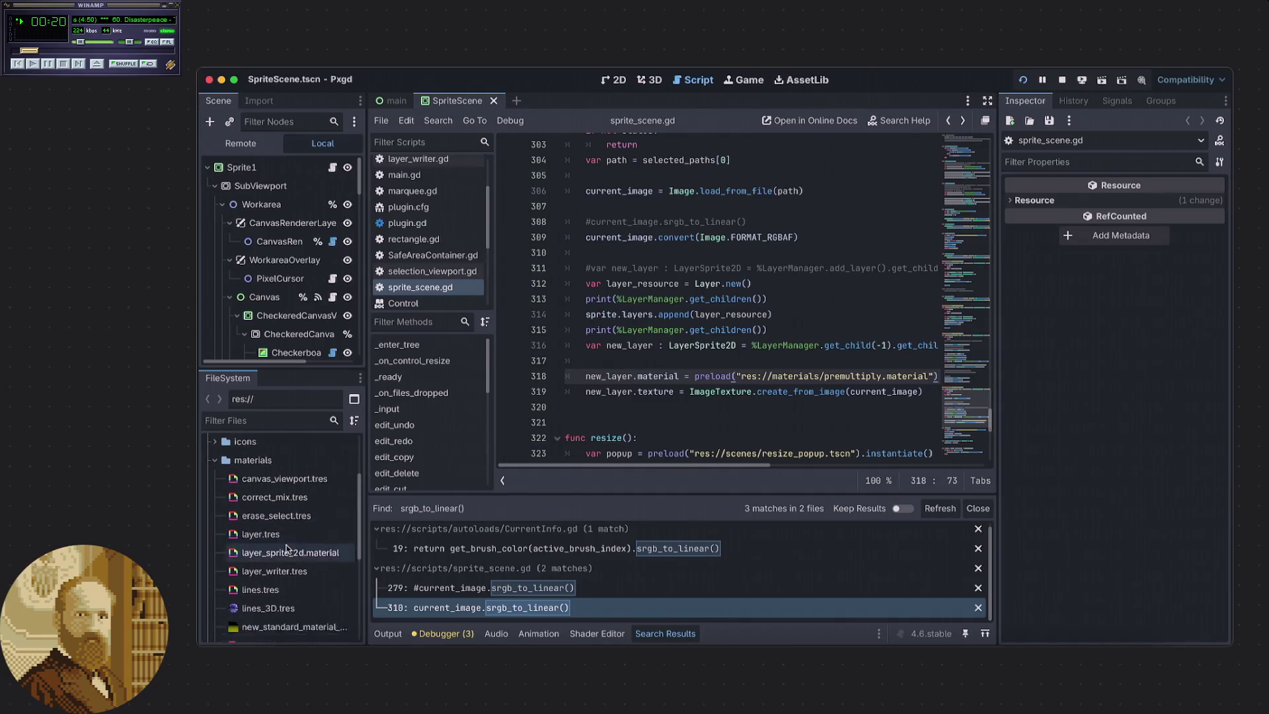
click(281, 639)
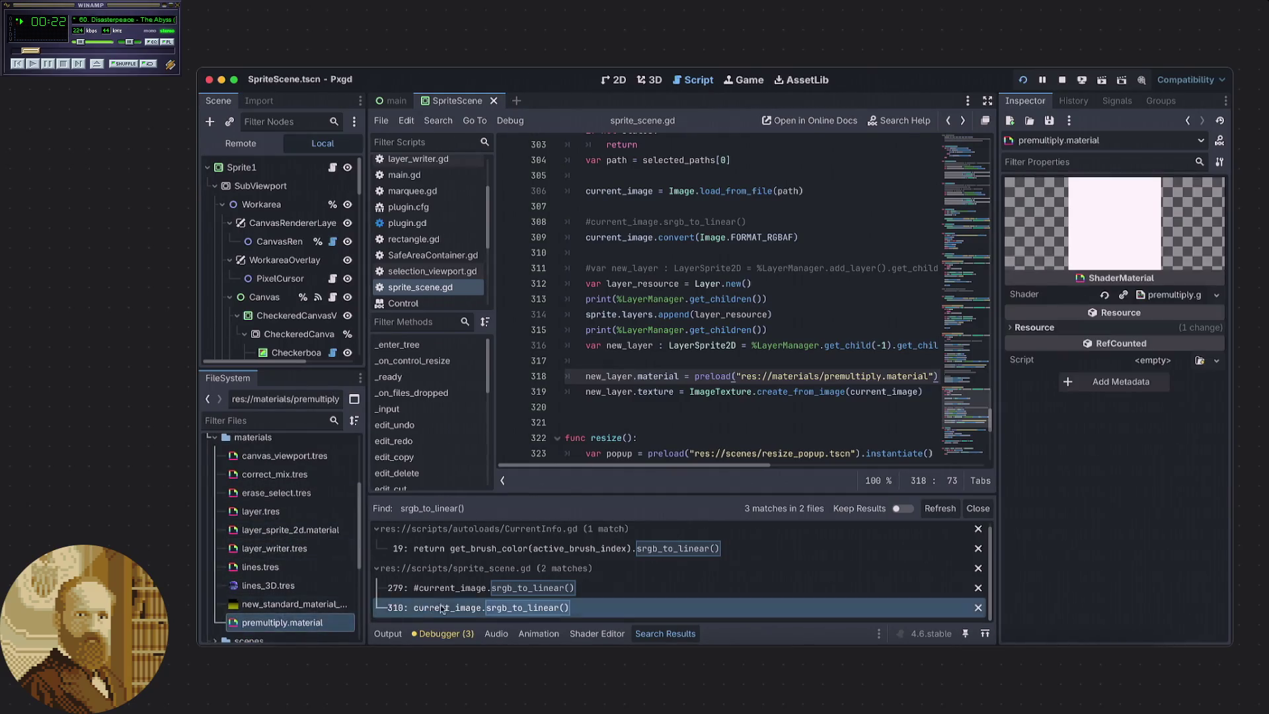
Open premultiply.gdshader and insert blank lines around the render_mode line.
click(1176, 295)
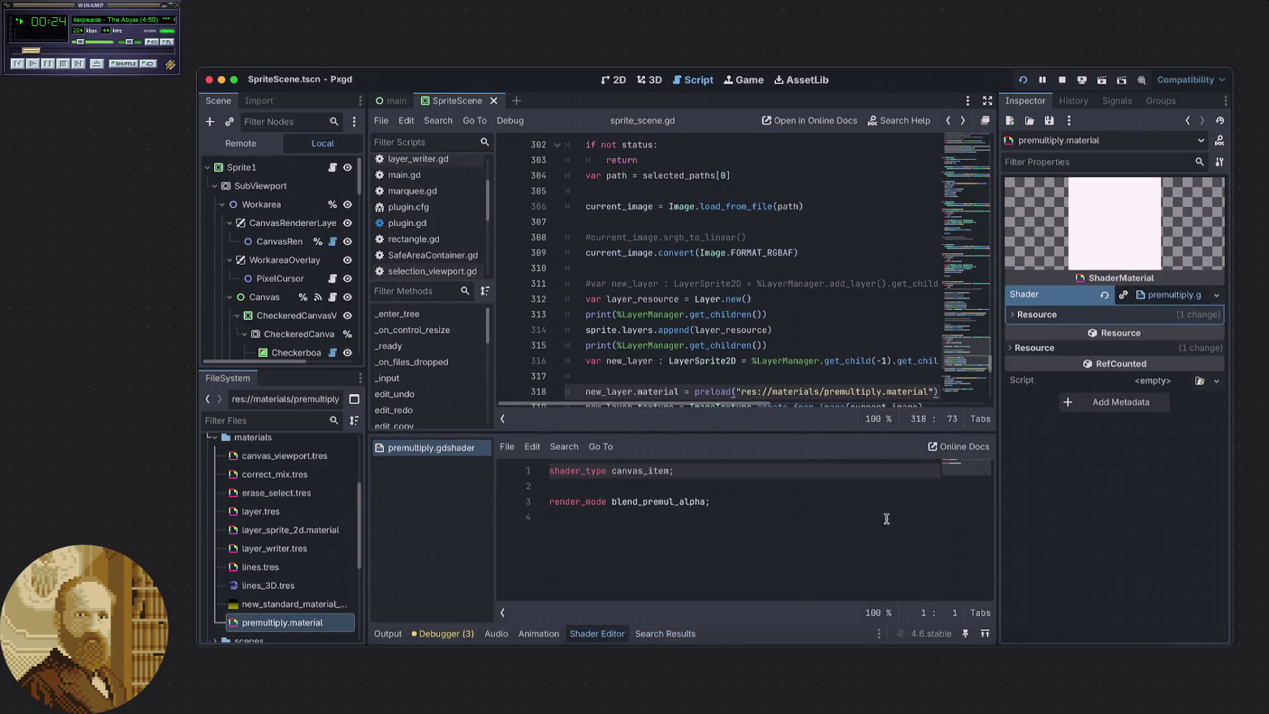
click(642, 491)
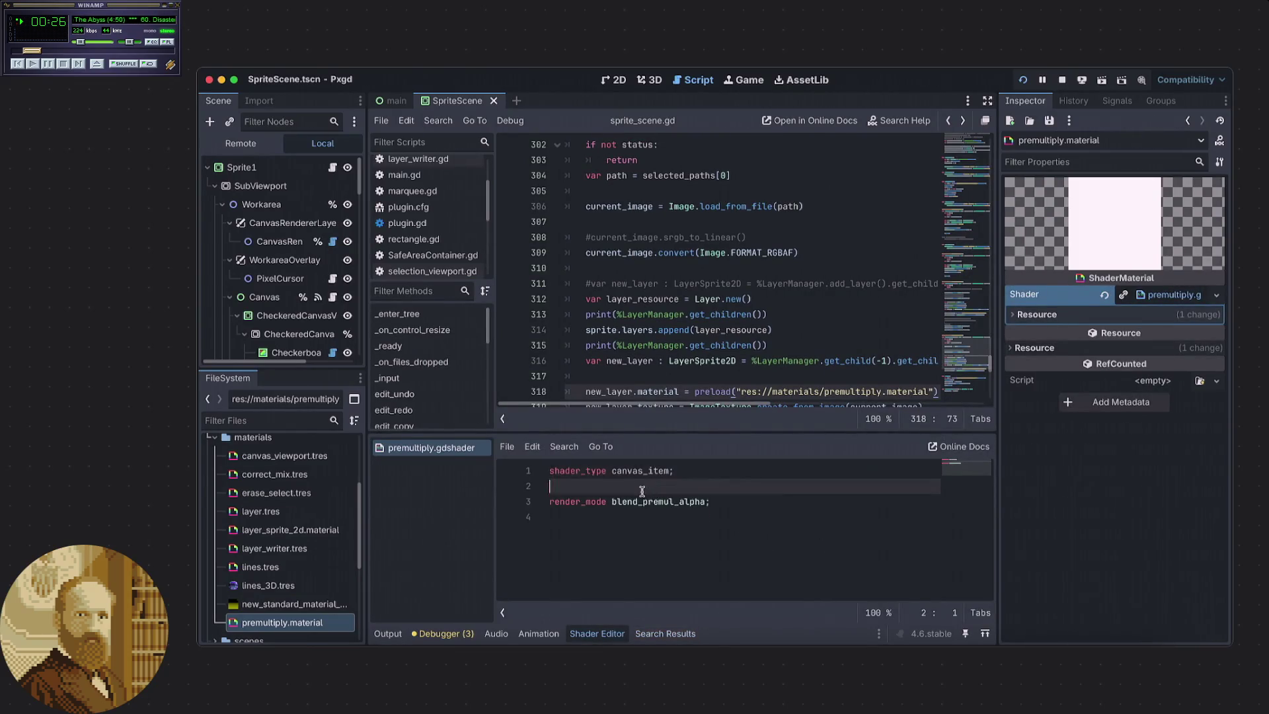
key(Return)
key(Return)
key(Up)
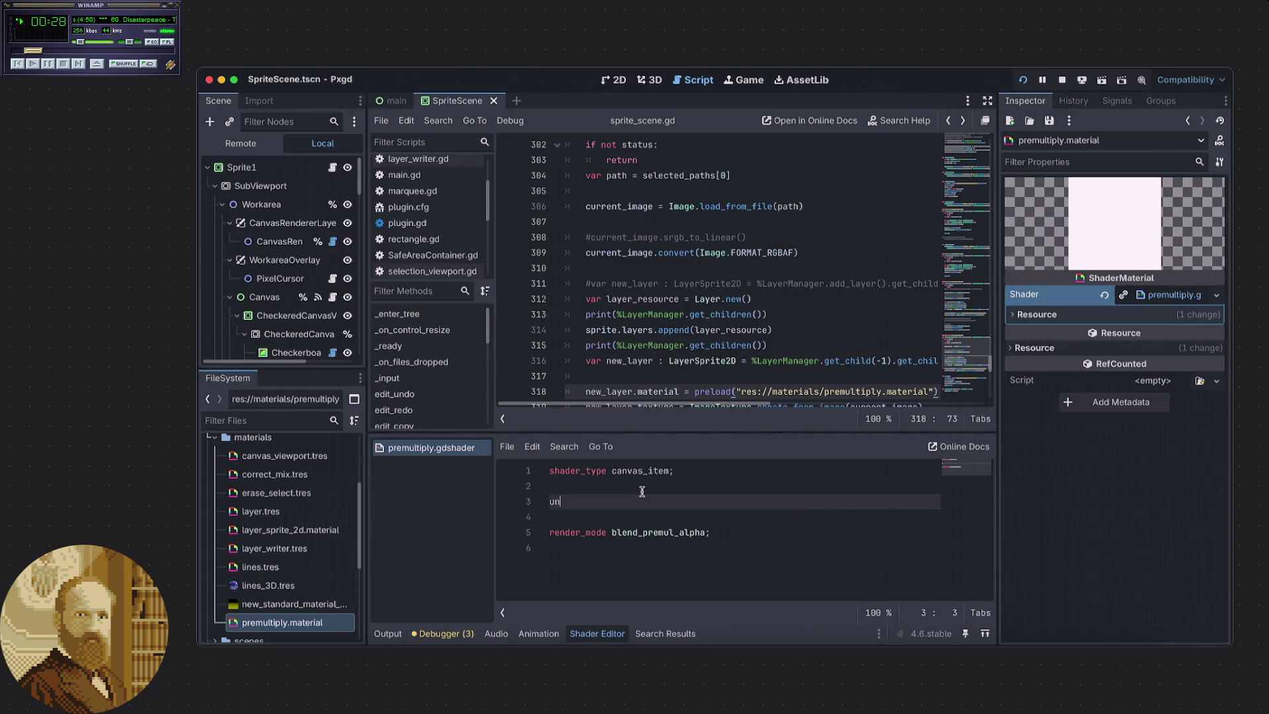
text(rm)
key(BackSpace)
key(BackSpace)
key(BackSpace)
key(Delete)
key(BackSpace)
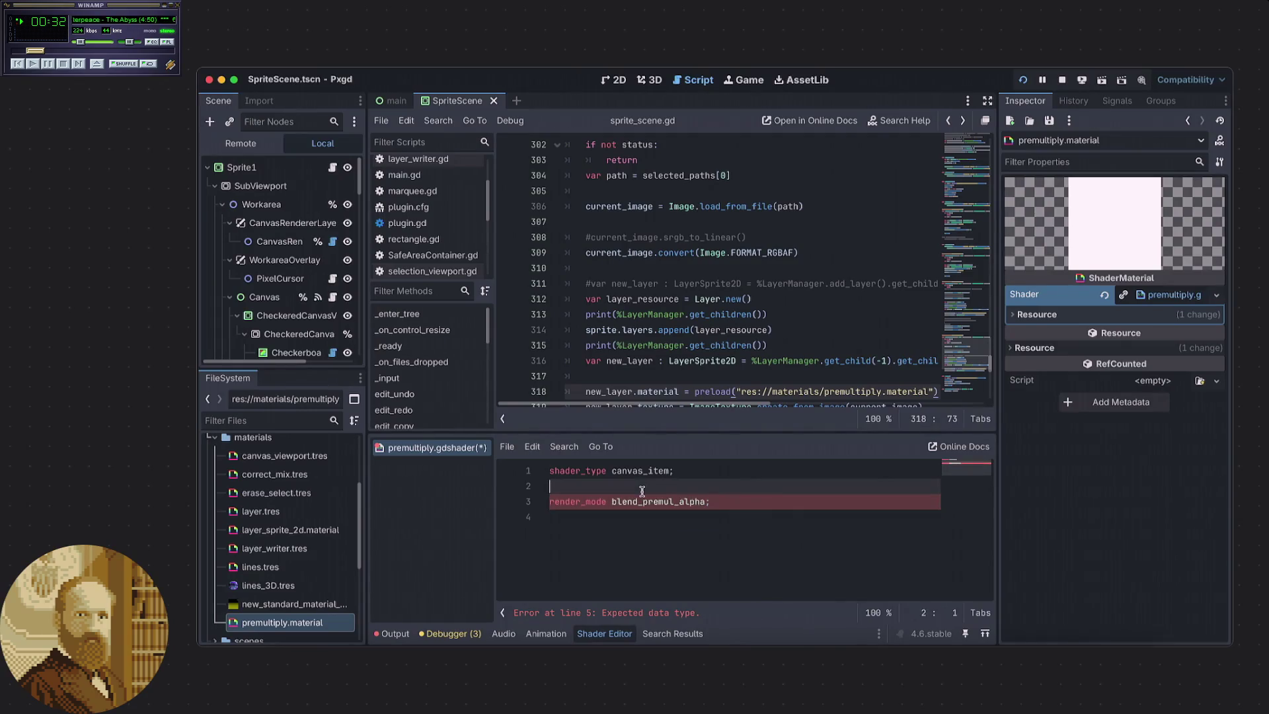
Declare 'uniform bool convert_from_srgb = false;' below render_mode.
key(Down)
key(Down)
key(Return)
key(Return)
key(Up)
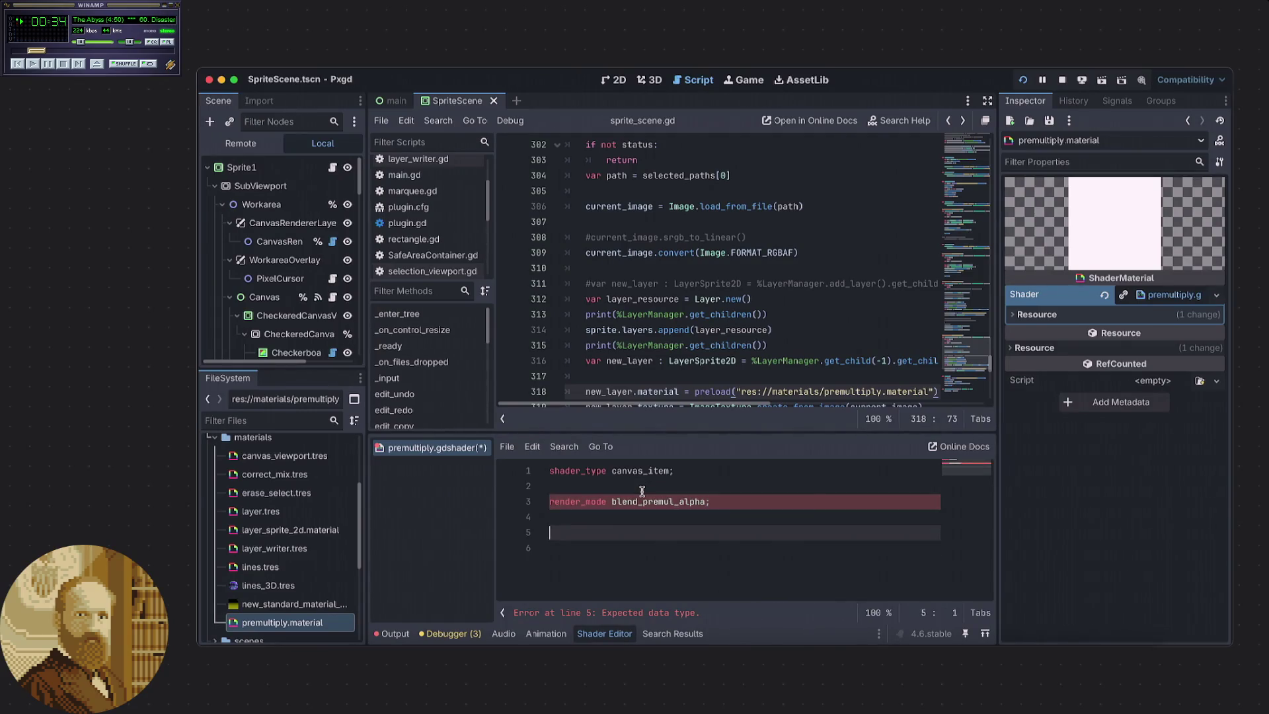
text(uniform )
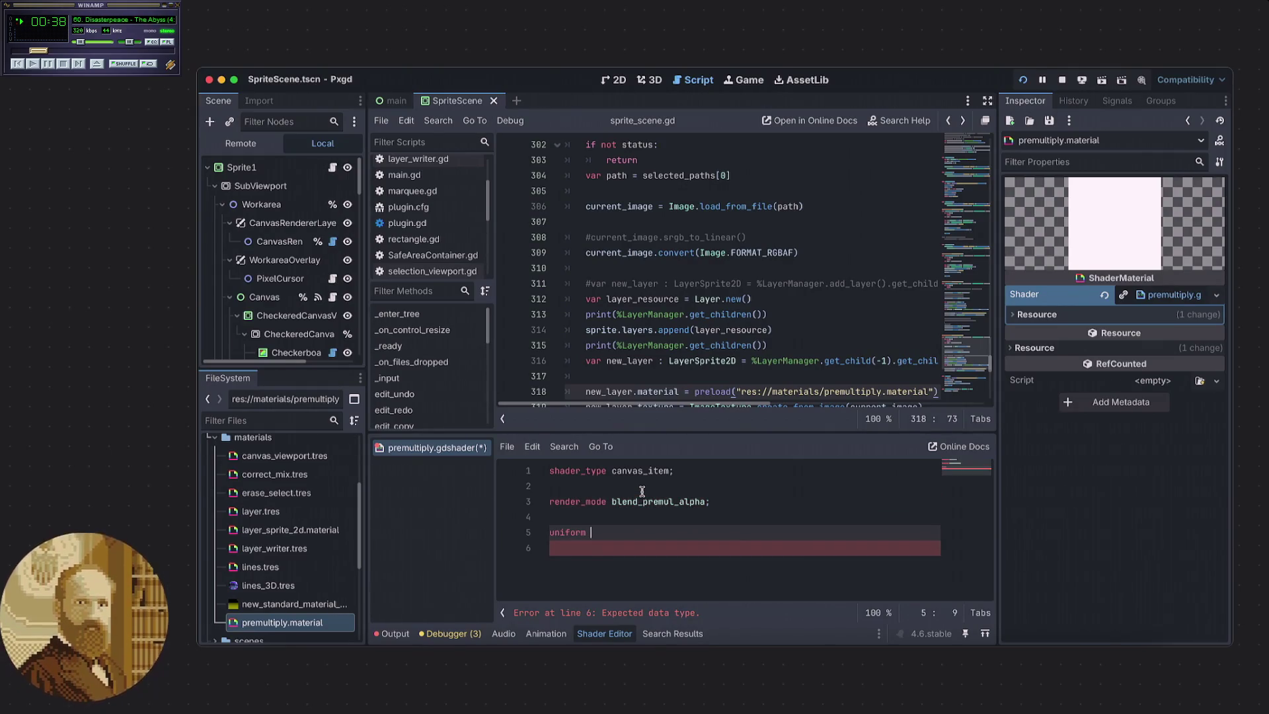
text(bo)
key(BackSpace)
key(BackSpace)
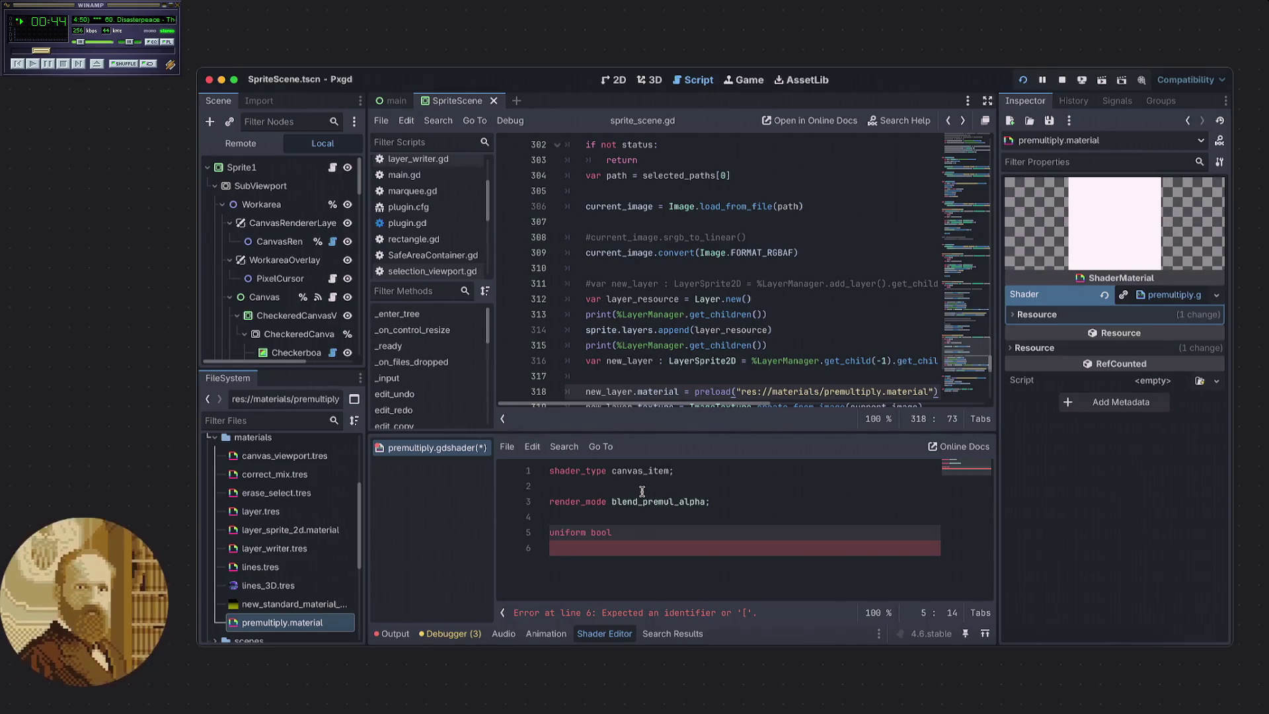
text(convert)
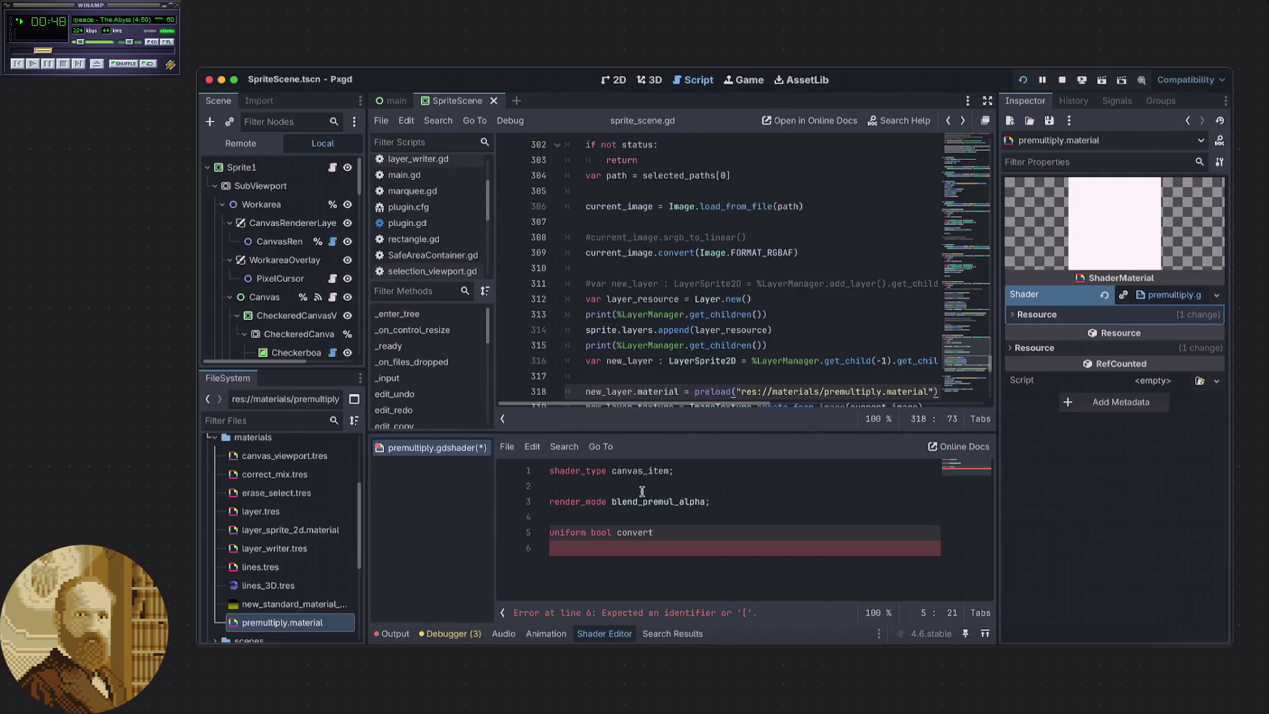
text(_from_)
text(srgb)
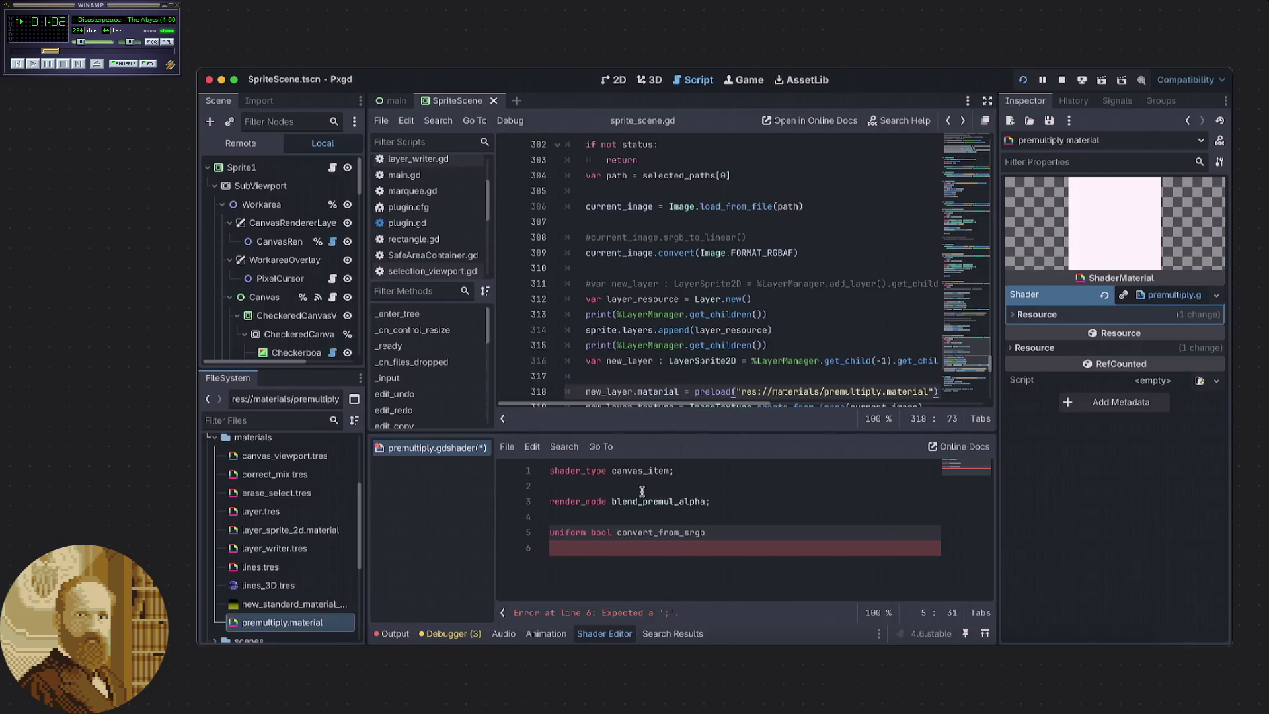
text( = false)
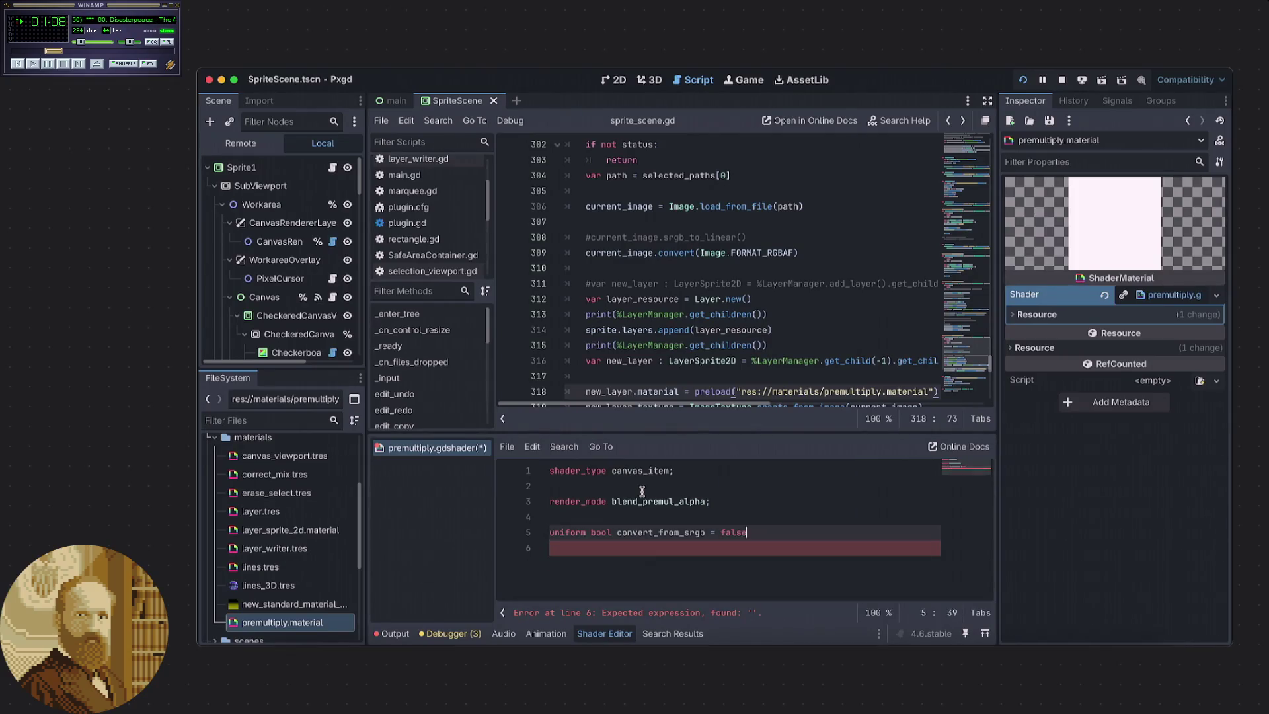
text(;)
key(Return)
key(Return)
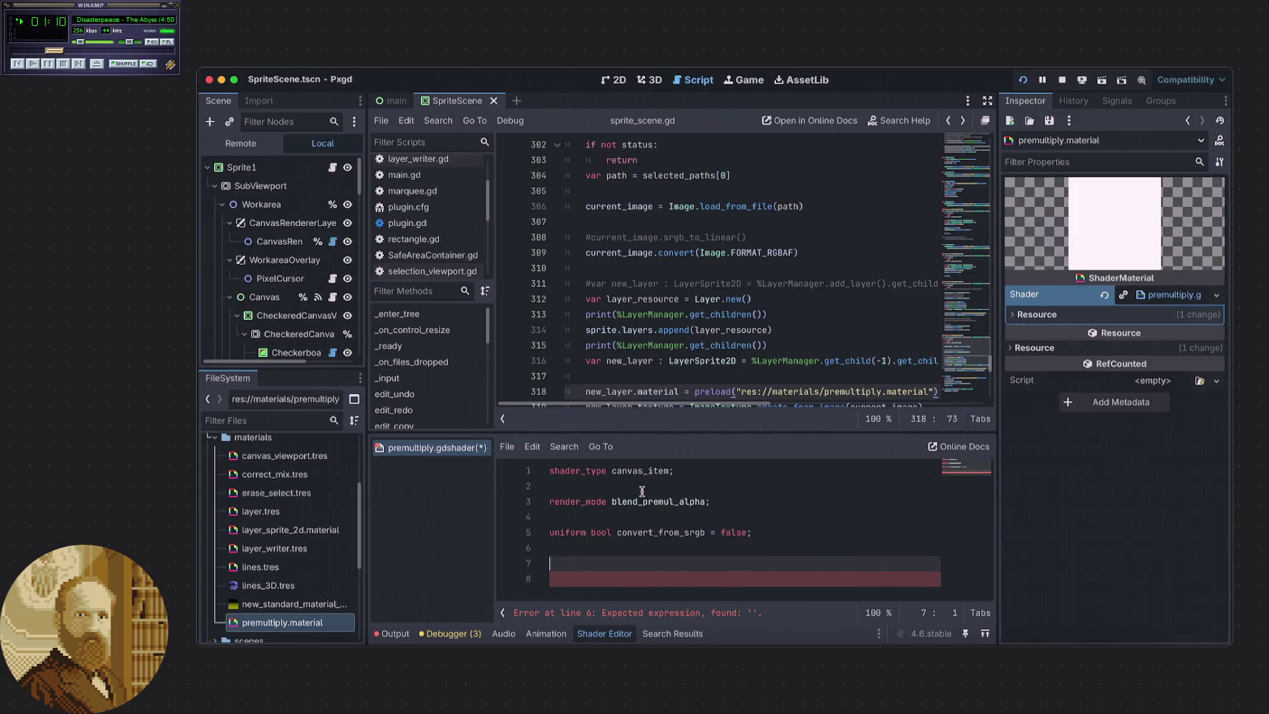
text(fra)
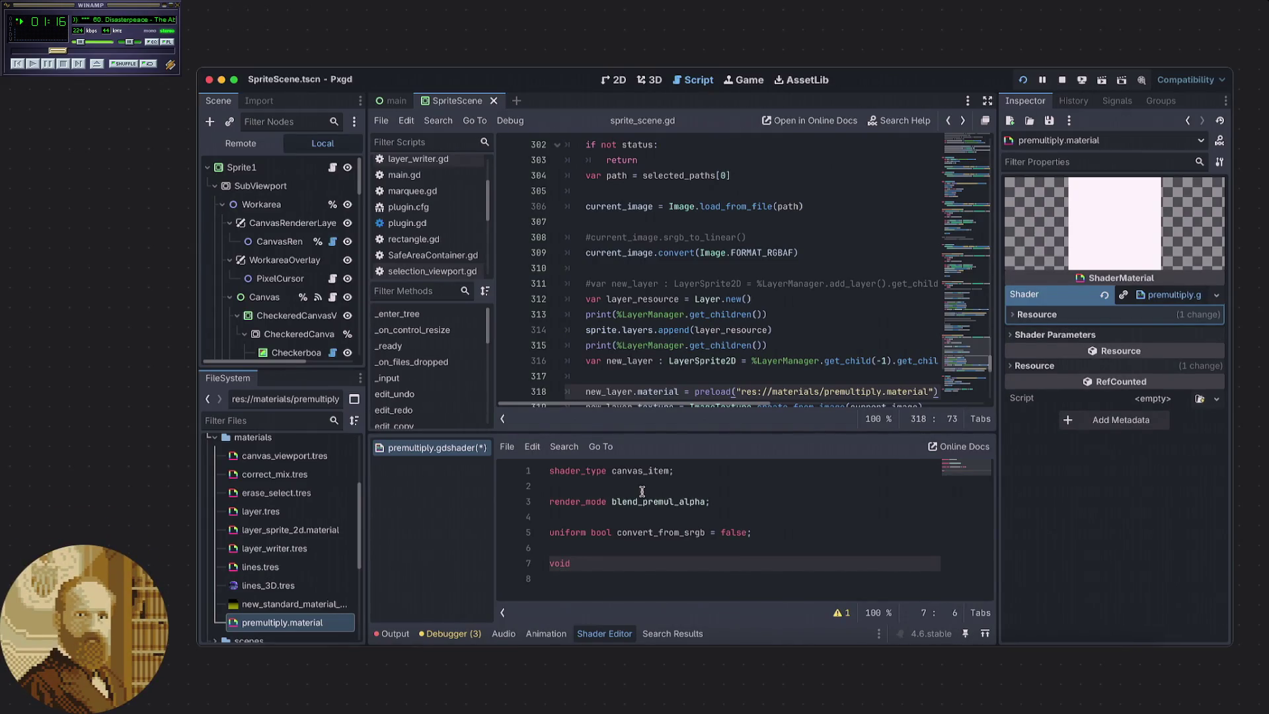
Write an empty void fragment() body, undoing the trial srgb_to_linear() line.
key(Return)
text() {)
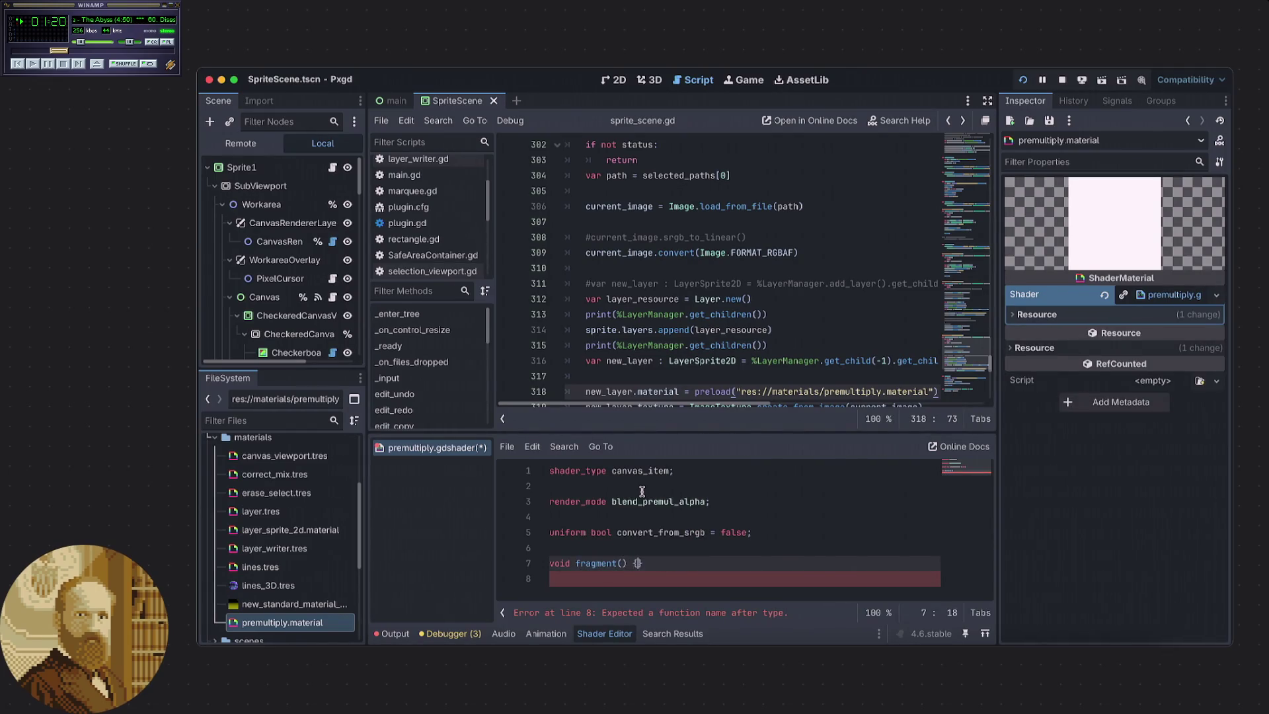
key(Return)
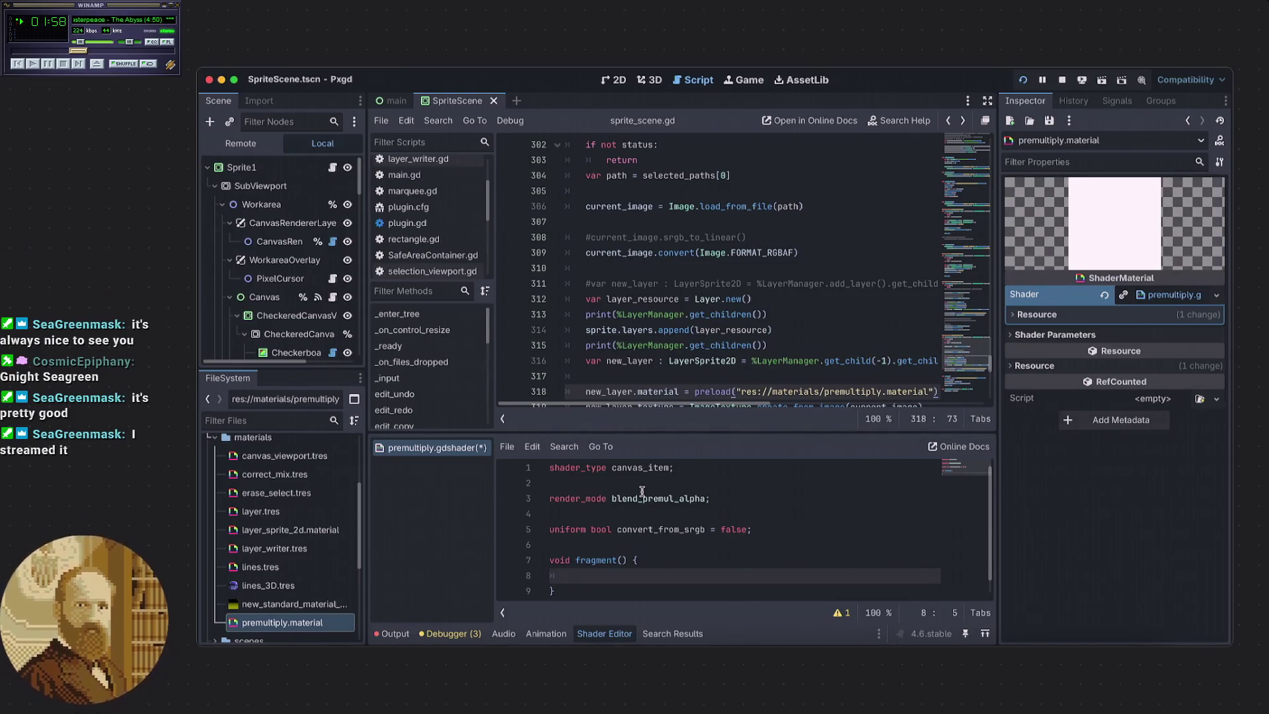
text(srgb_to_linear())
key(Return)
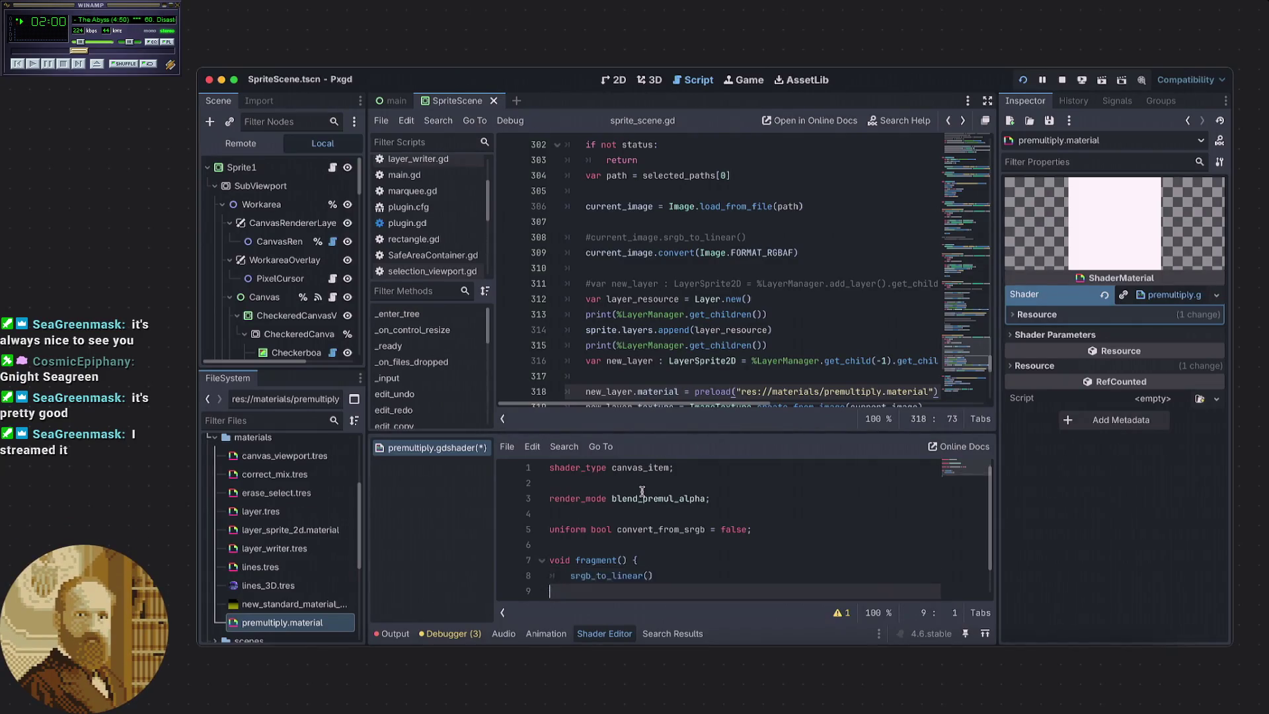
key(ctrl+z)
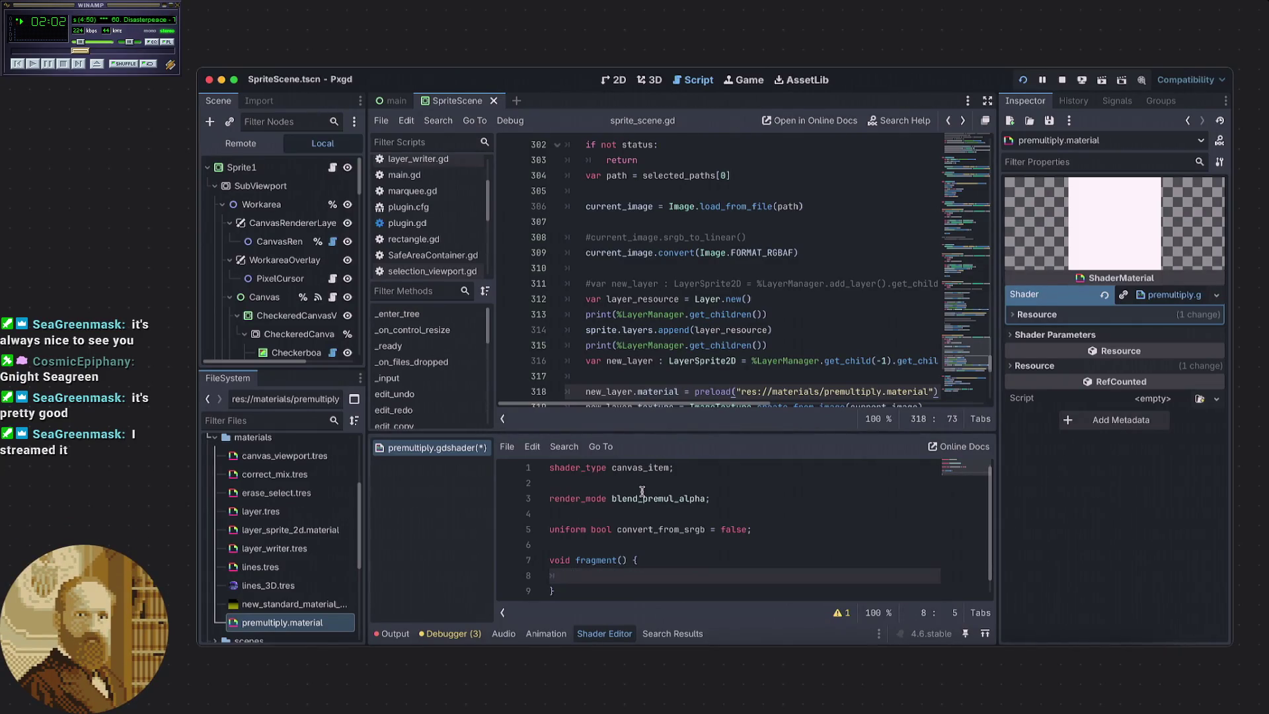
click(609, 489)
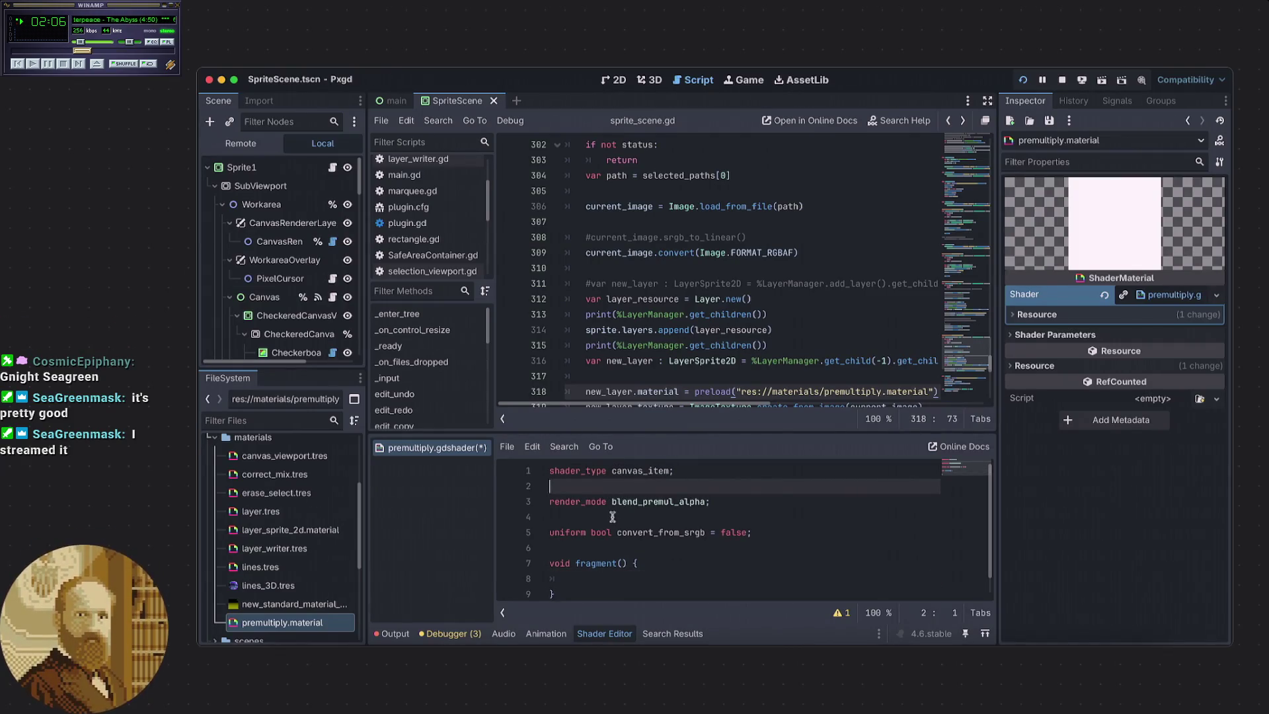
Insert blank lines above fragment() and start an #include directive.
click(613, 543)
scroll(631, 532, down, 1)
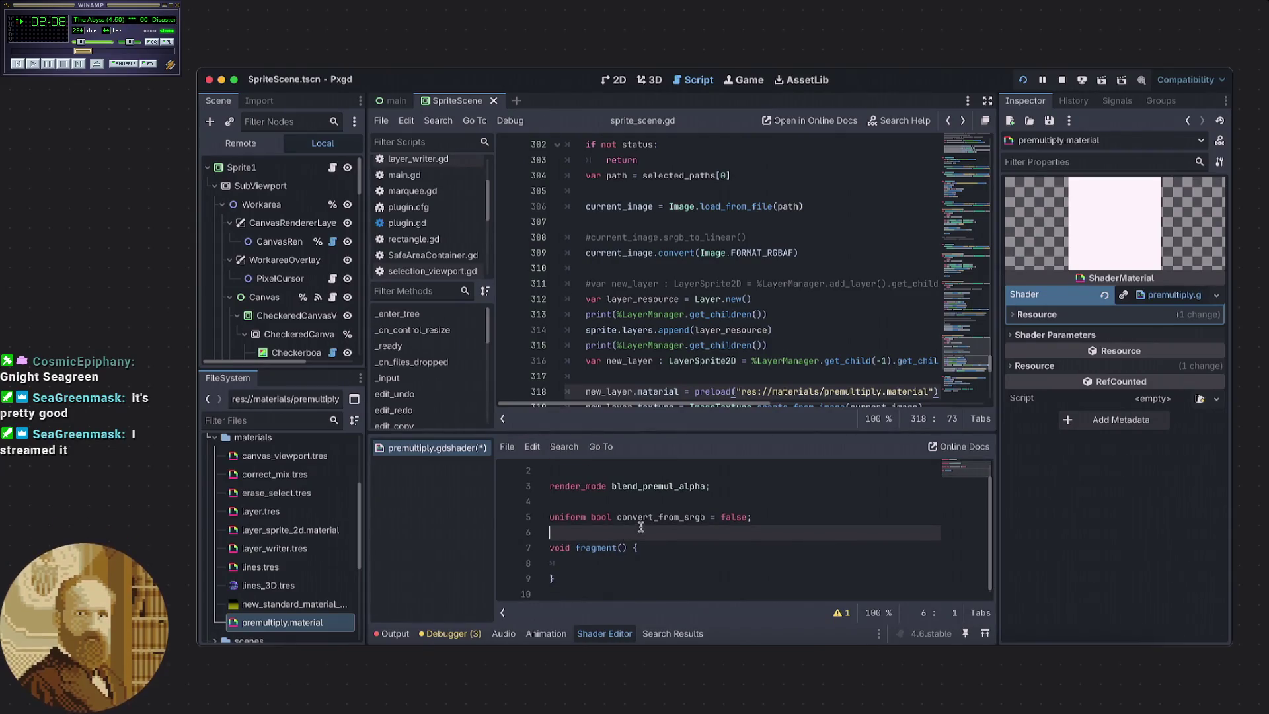
key(Return)
key(Return)
key(Up)
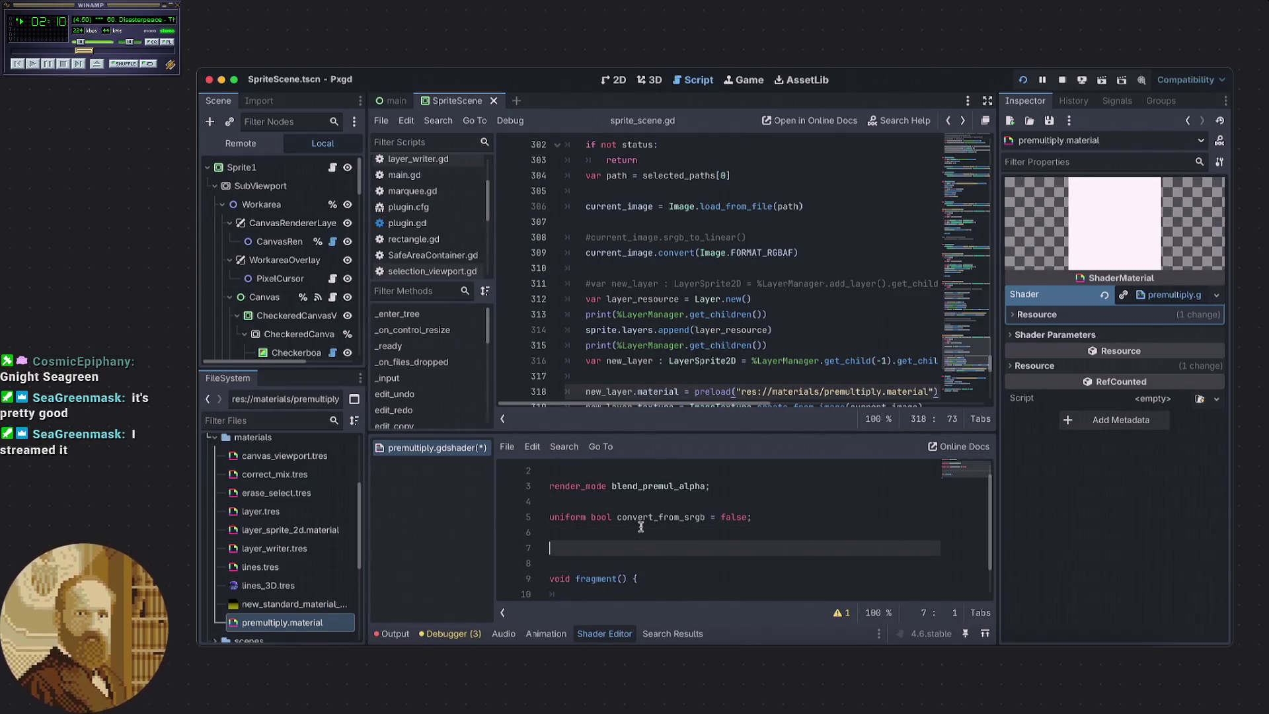
text(nclude)
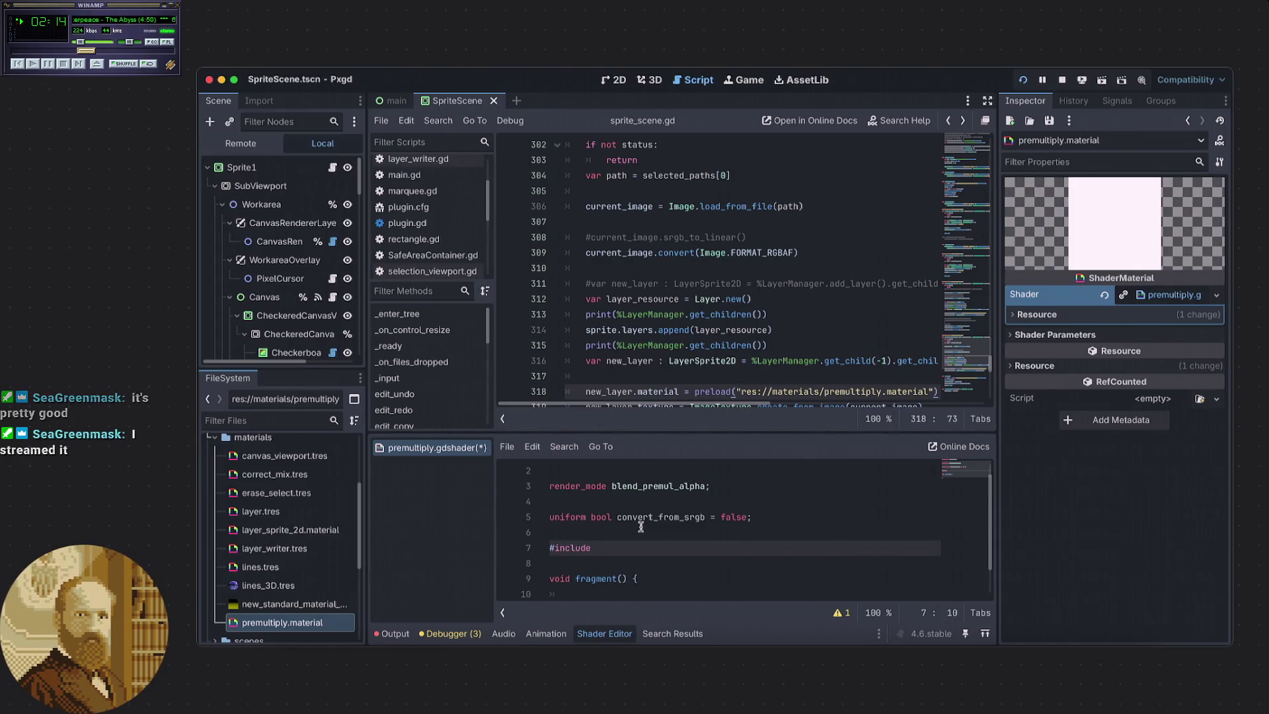
scroll(306, 572, up, 1)
scroll(264, 561, up, 3)
Find color_math.gdshaderinc in the shaders folder and complete the include path to it.
click(225, 558)
click(216, 560)
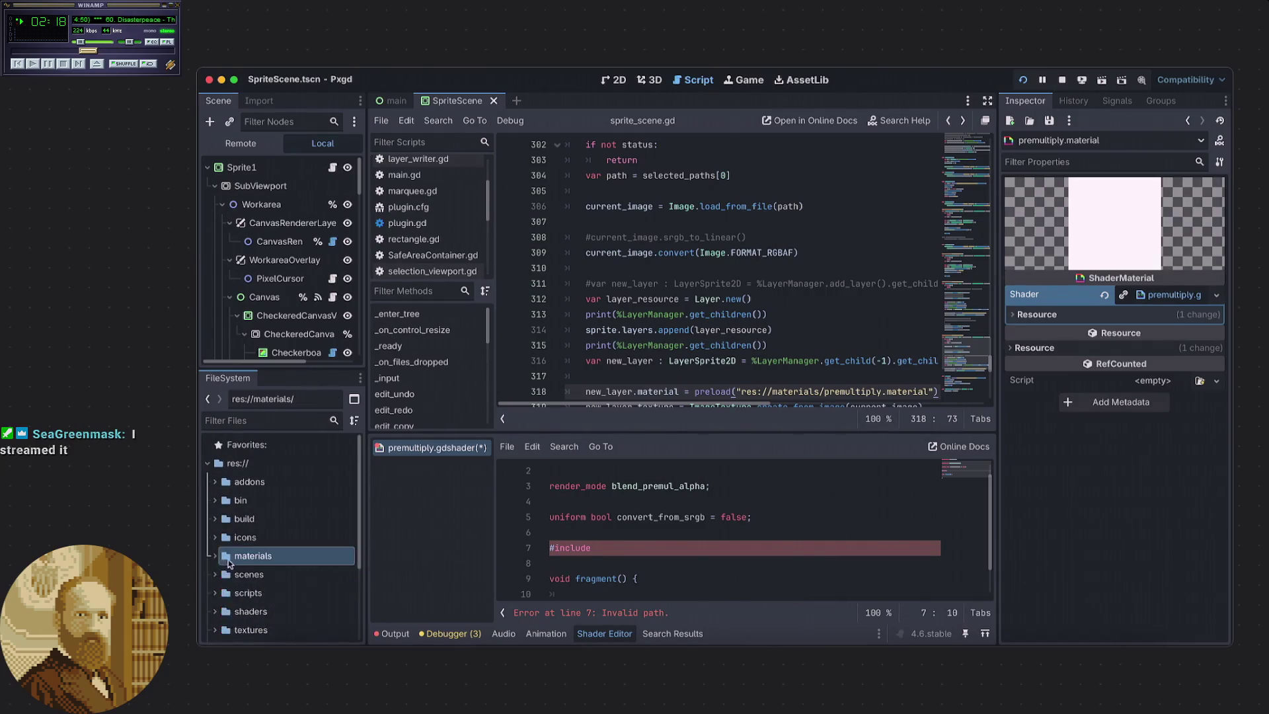
click(218, 603)
scroll(268, 589, down, 4)
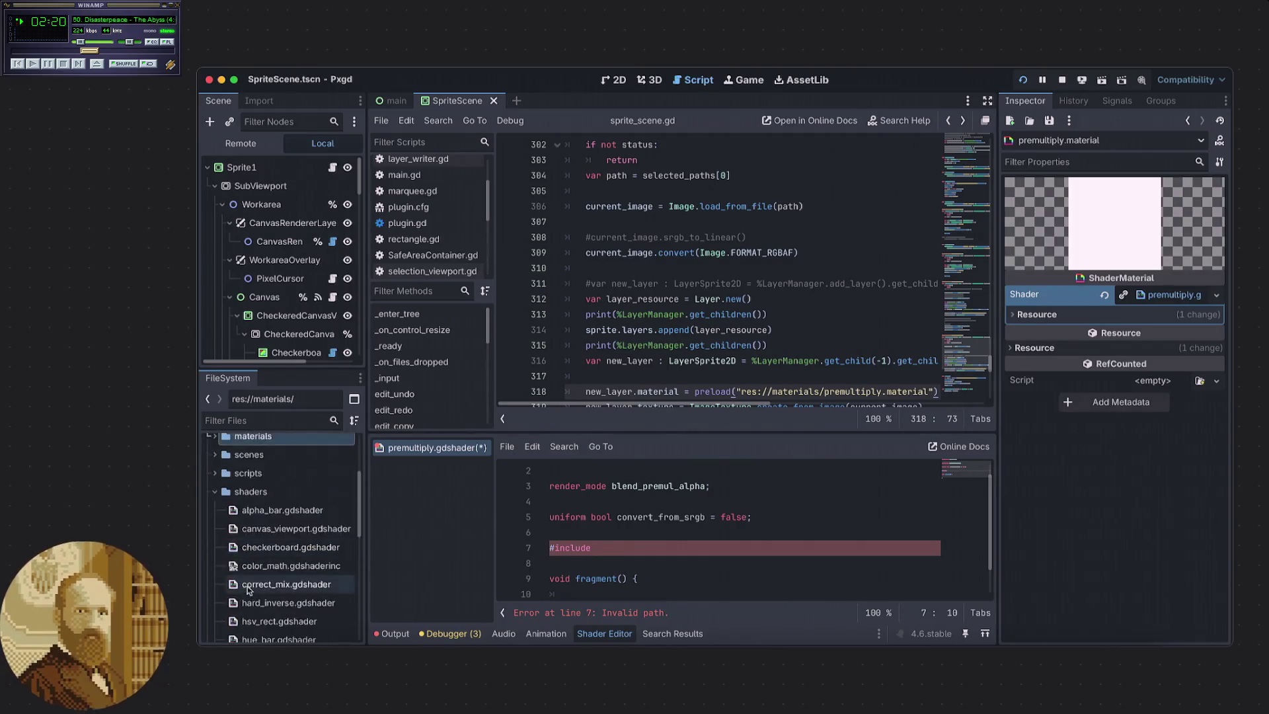
scroll(271, 587, down, 2)
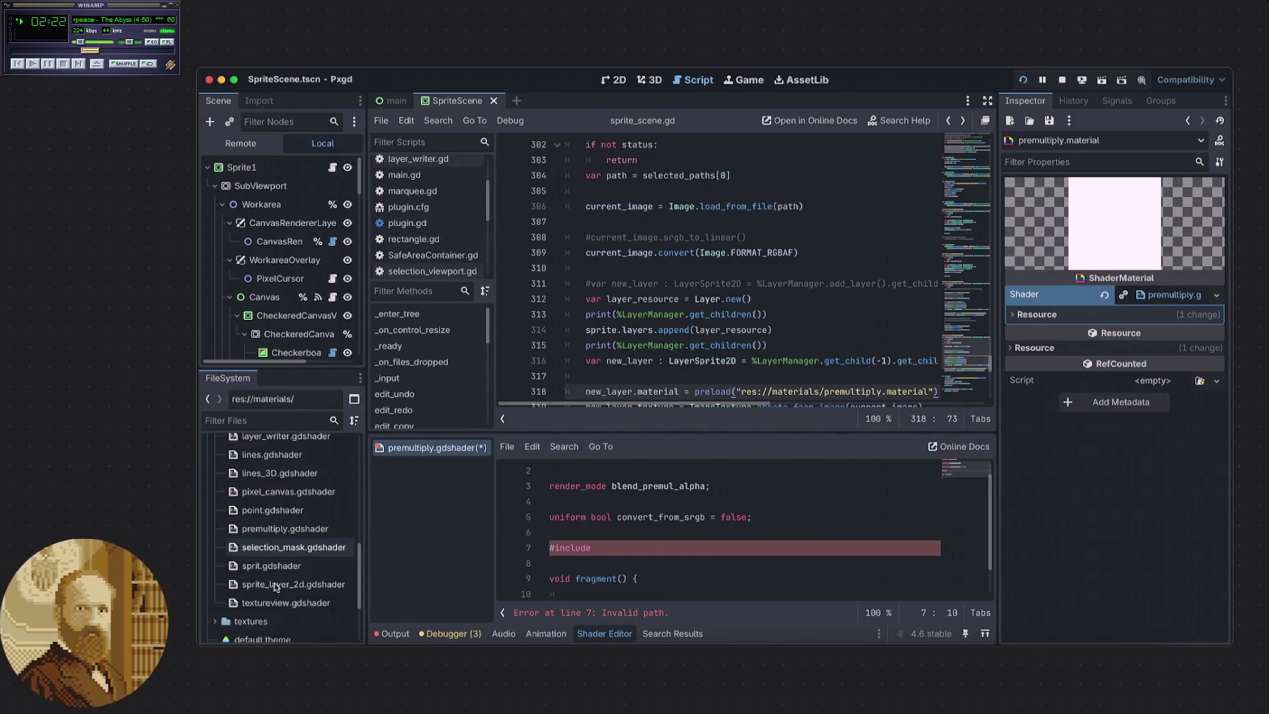
scroll(276, 588, up, 5)
scroll(278, 592, up, 2)
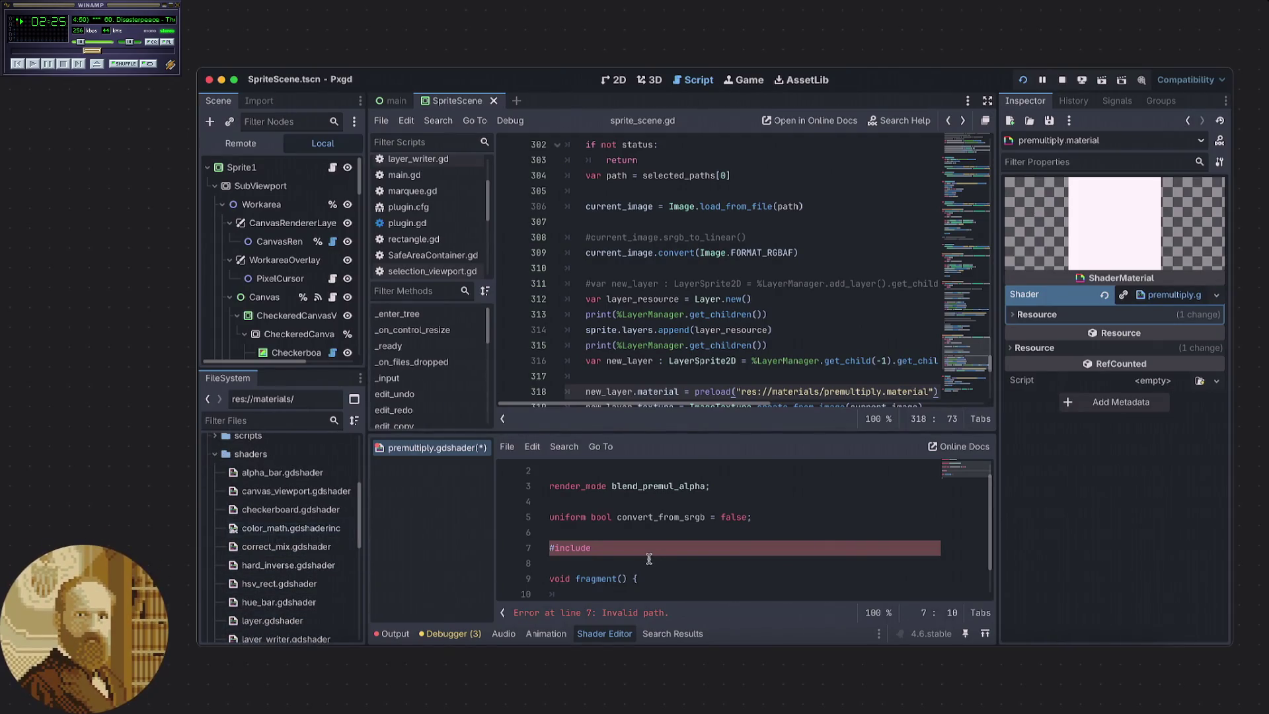
text("color)
key(Return)
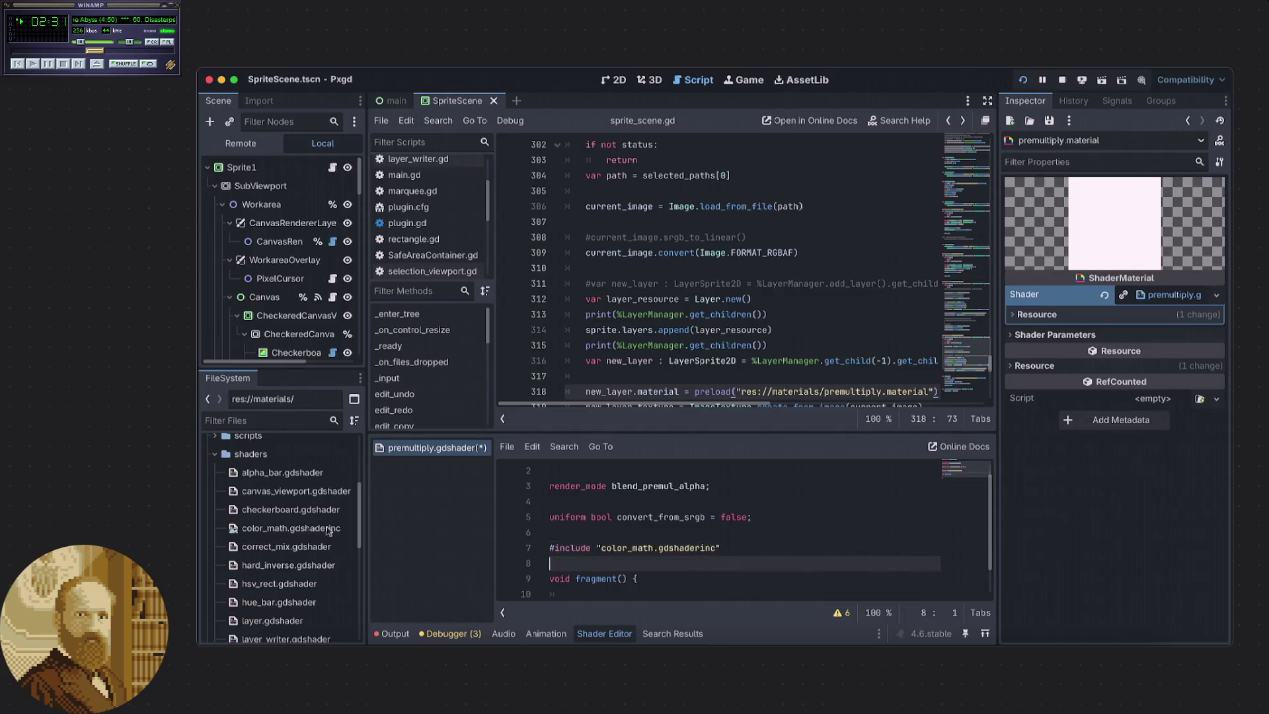
Read the functions in color_math.gdshaderinc, then return to the premultiply shader.
double_click(294, 528)
scroll(646, 517, down, 5)
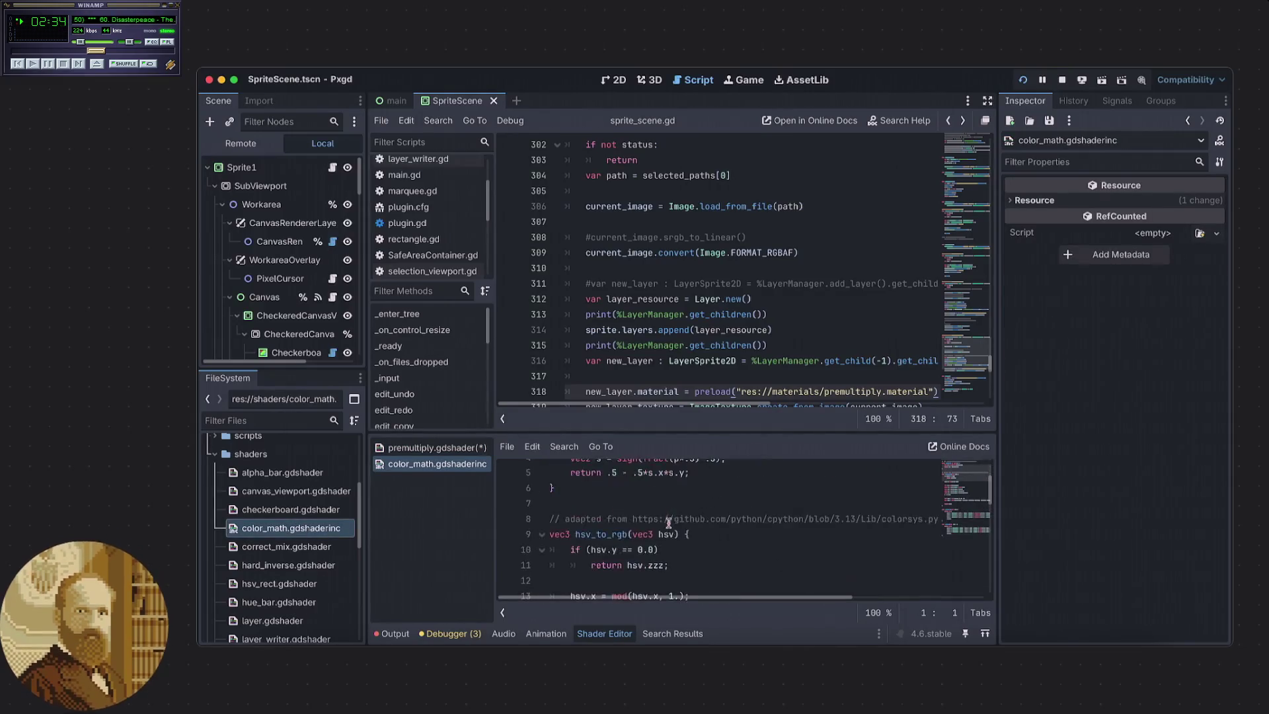
scroll(670, 527, down, 4)
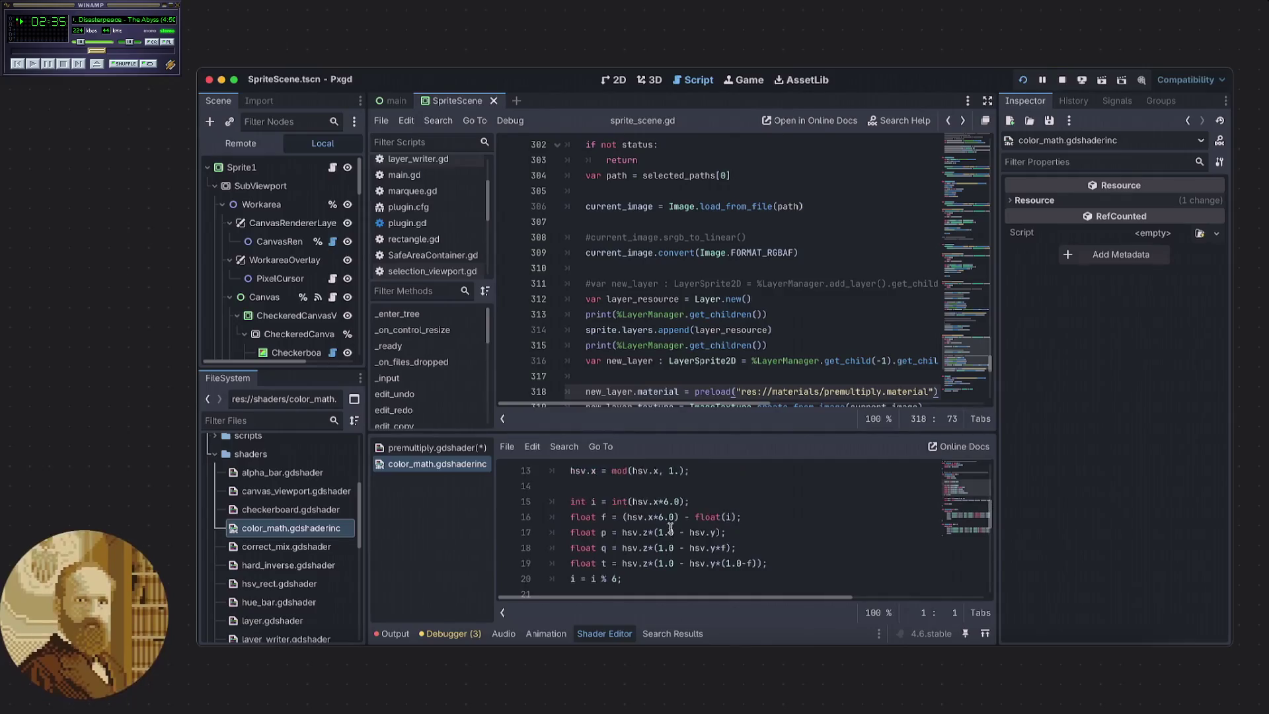
scroll(667, 527, down, 1)
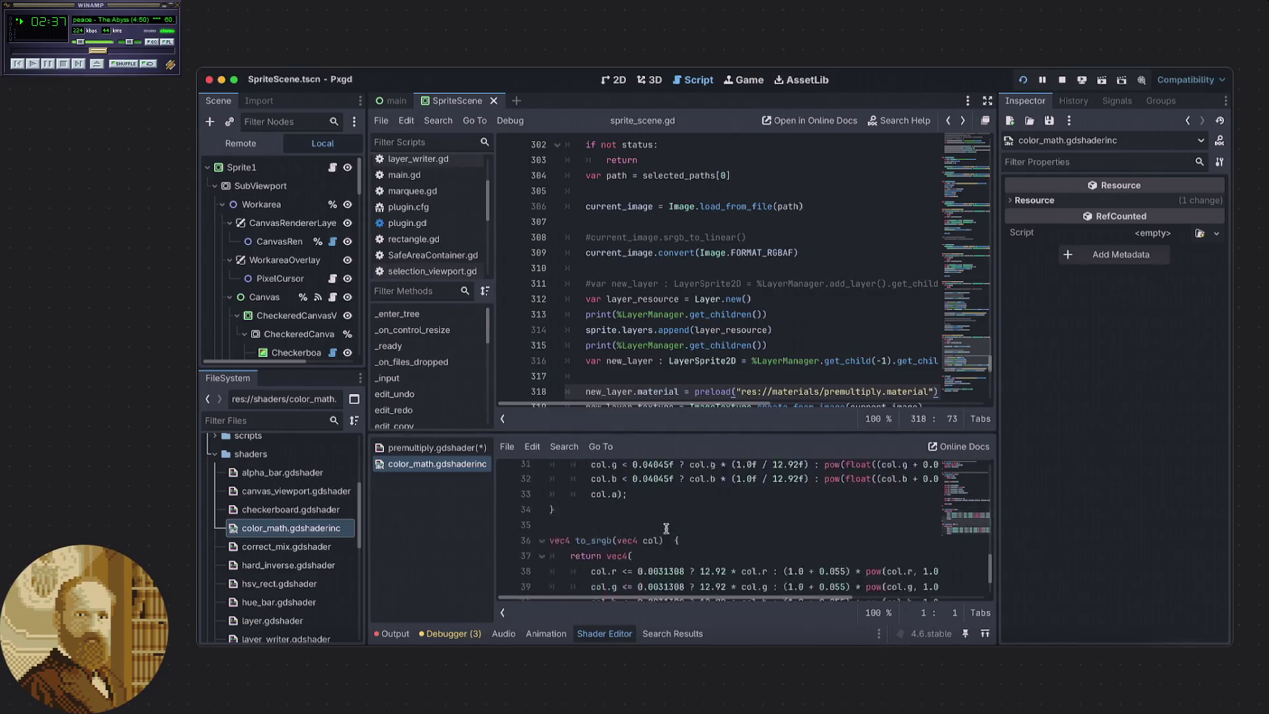
scroll(605, 492, up, 2)
click(436, 448)
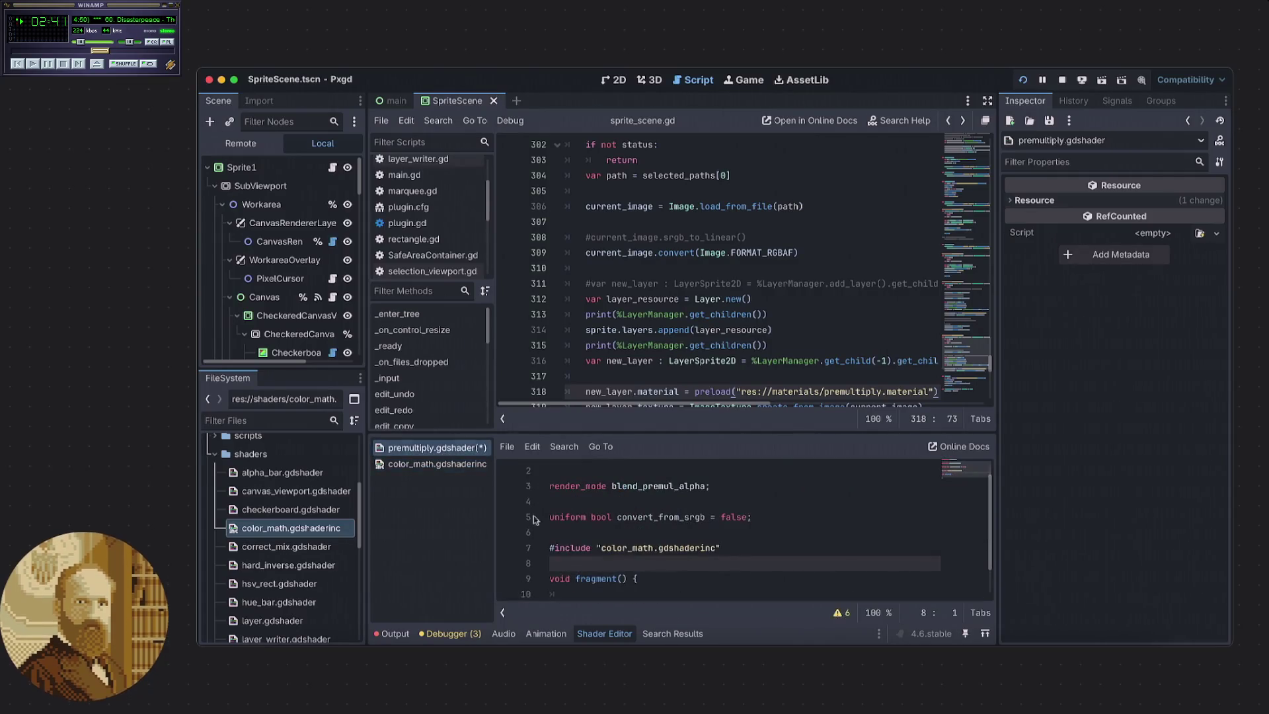
Write COLOR = to_linear(COLOR) inside the fragment body.
scroll(648, 569, down, 1)
click(639, 563)
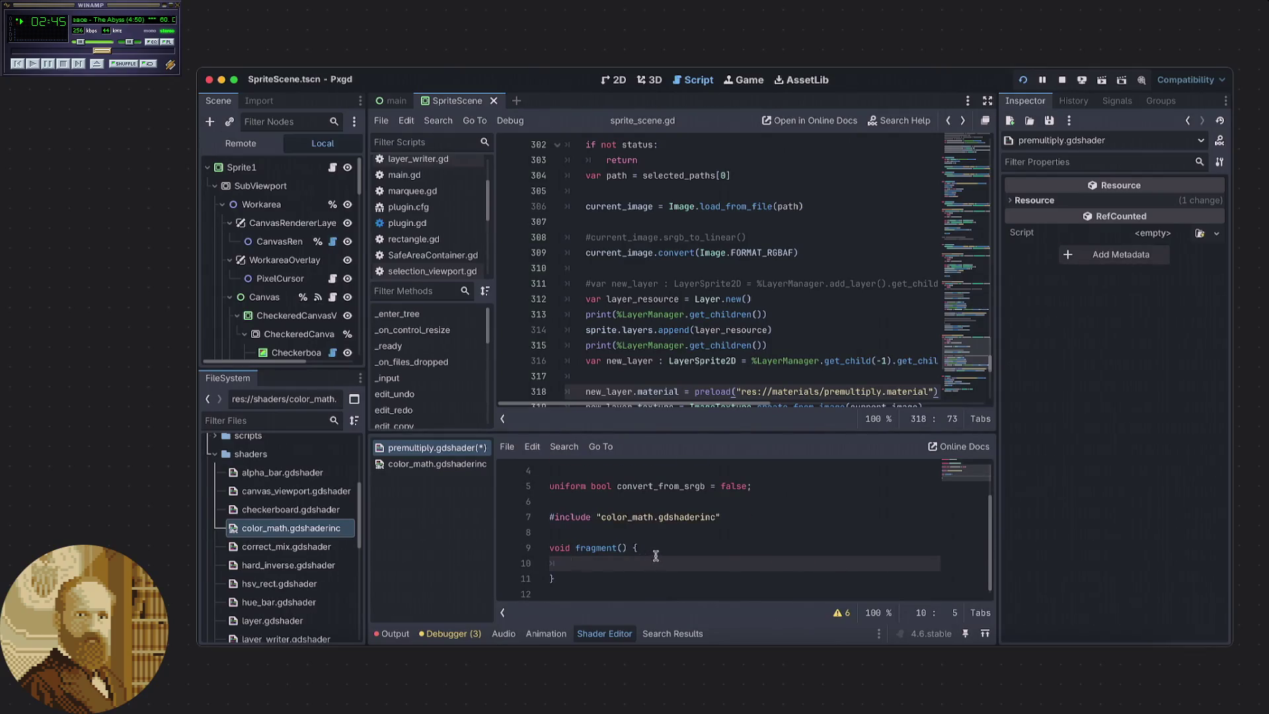
text(COLOR)
text( = )
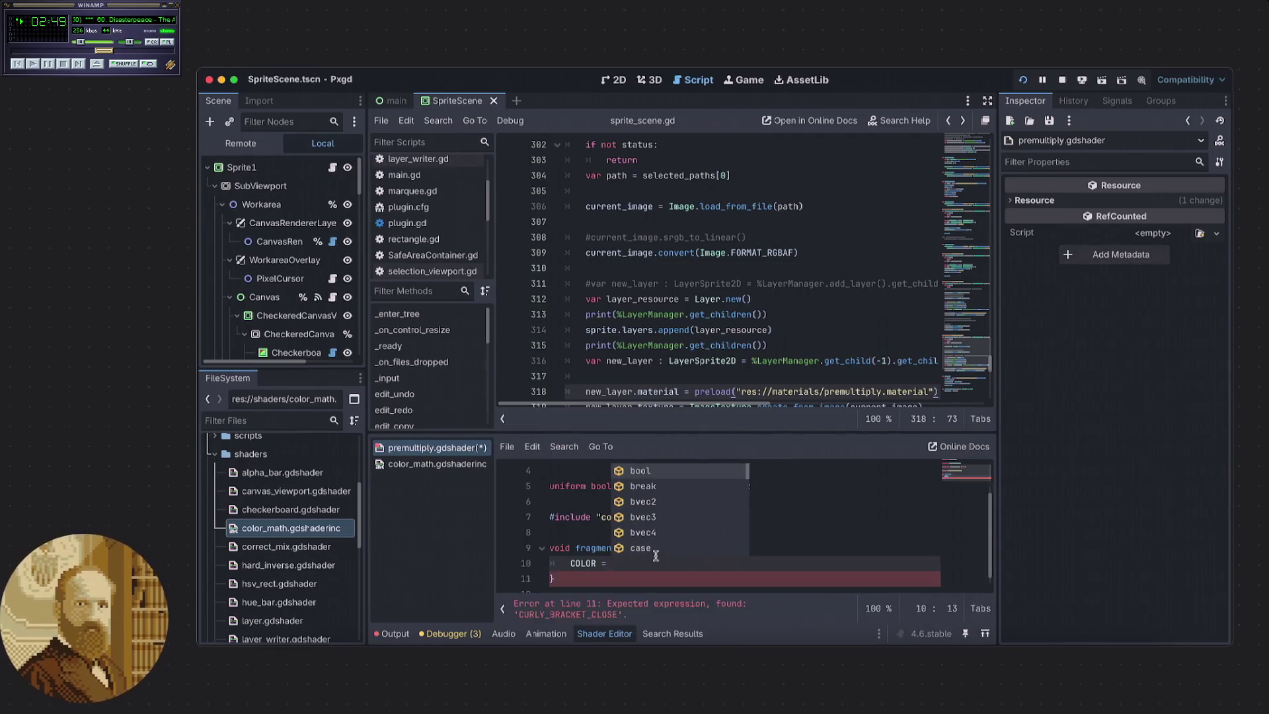
text(COLOR)
key(BackSpace)
key(BackSpace)
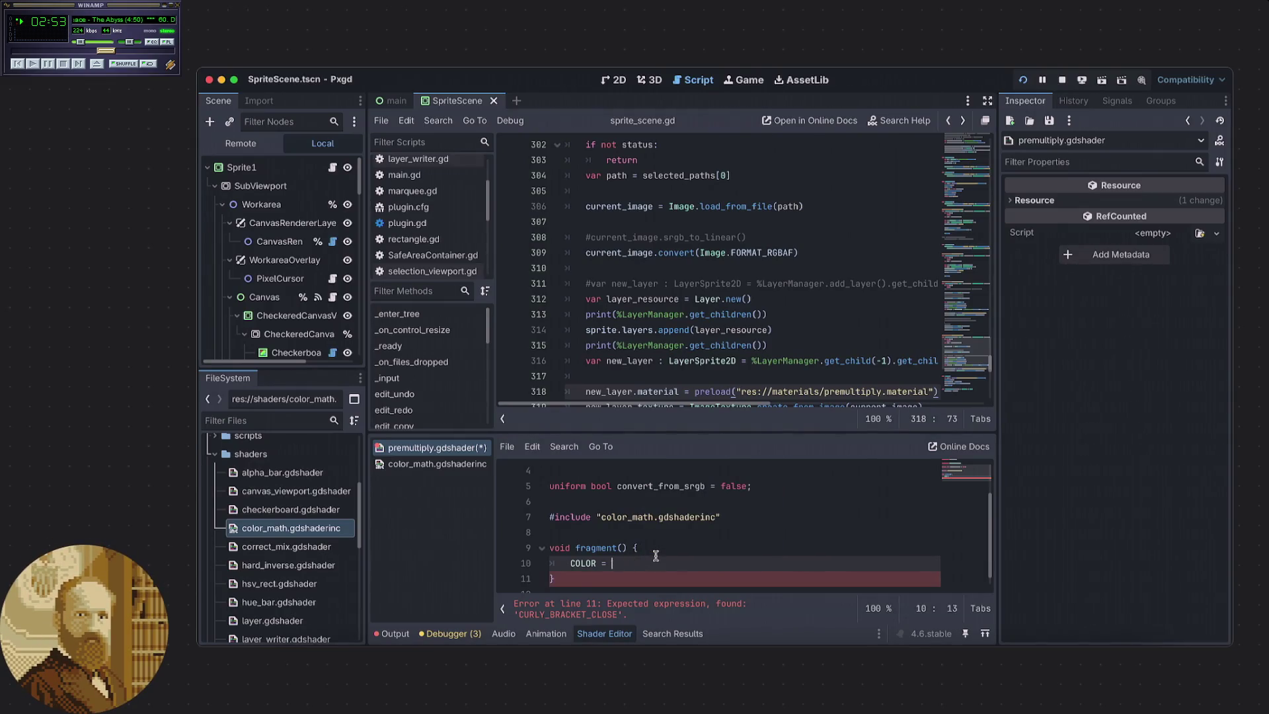
text(_linear)
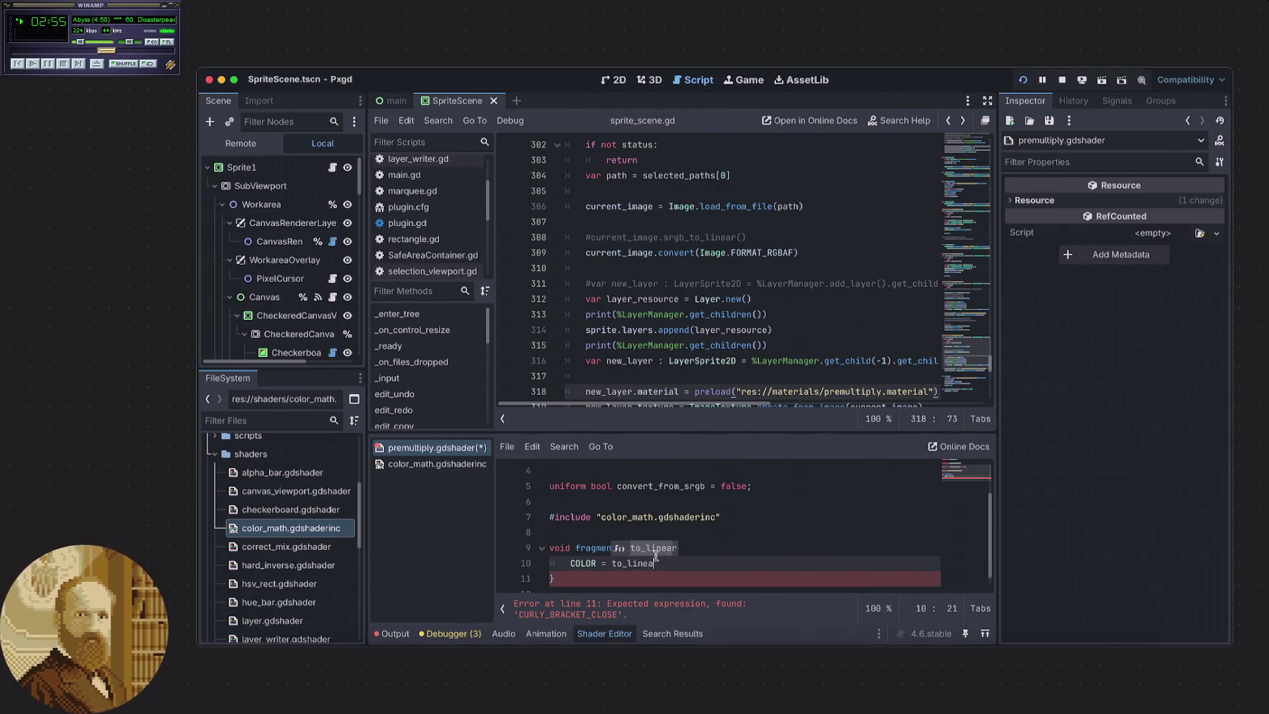
key(Return)
key(BackSpace)
key(BackSpace)
text((CO)
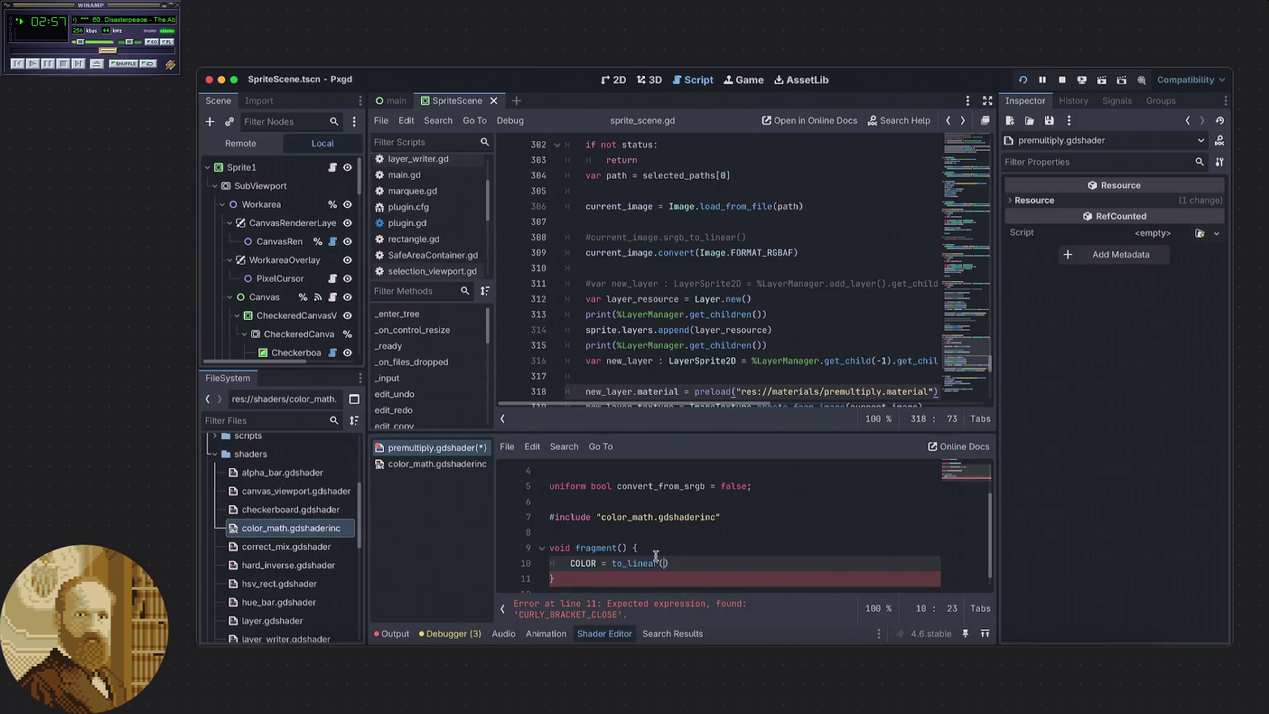
text(LOR))
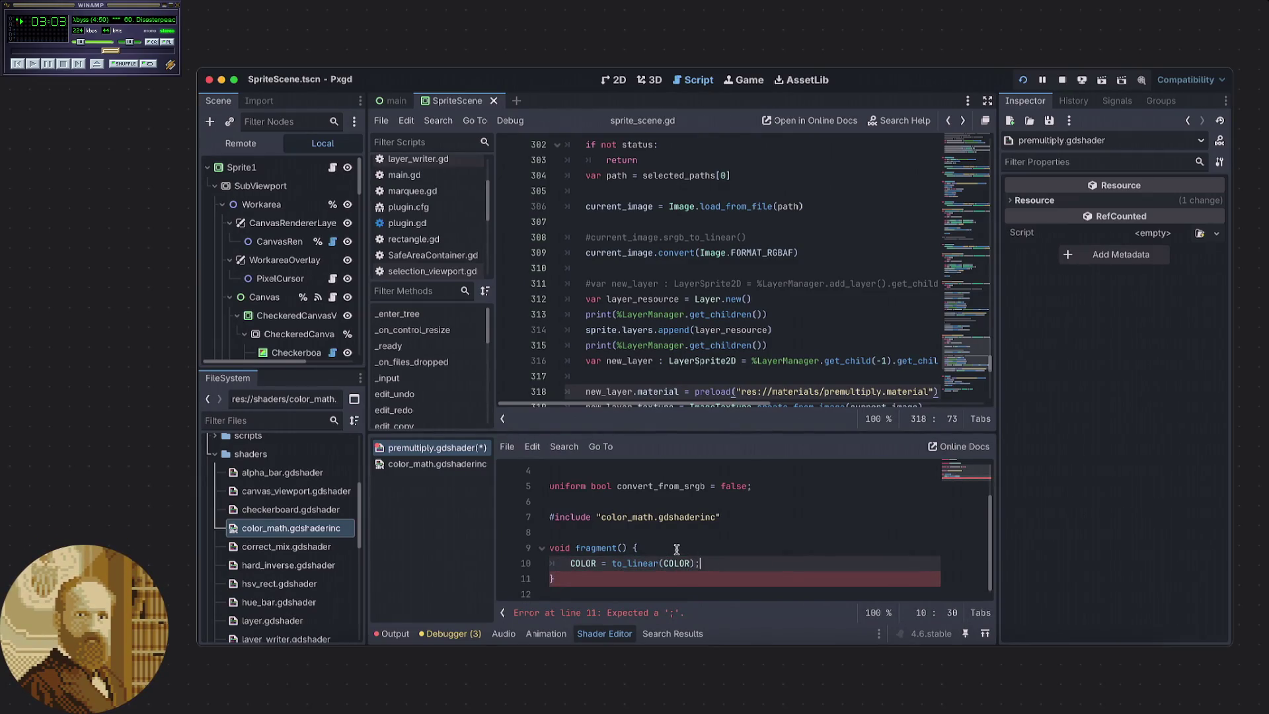
Wrap the conversion in if (convert_from_srgb) and save the shader.
click(675, 548)
click(639, 537)
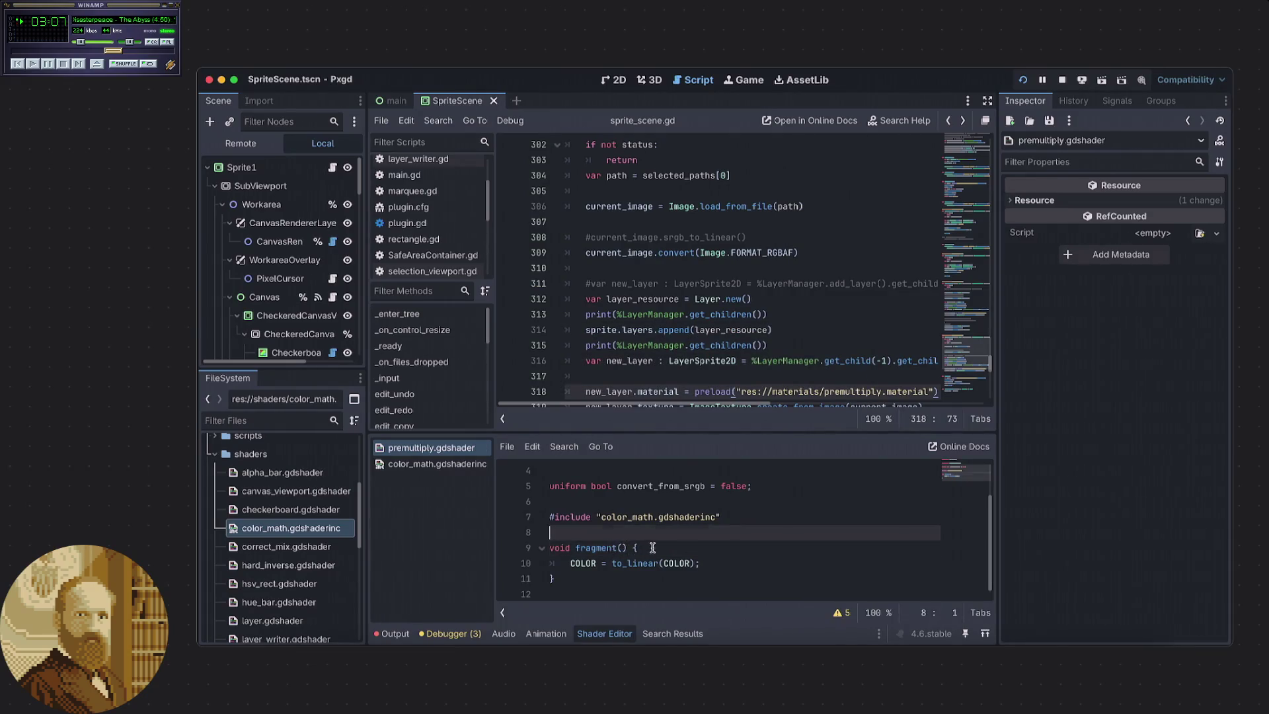
click(652, 548)
key(Return)
text(if ()
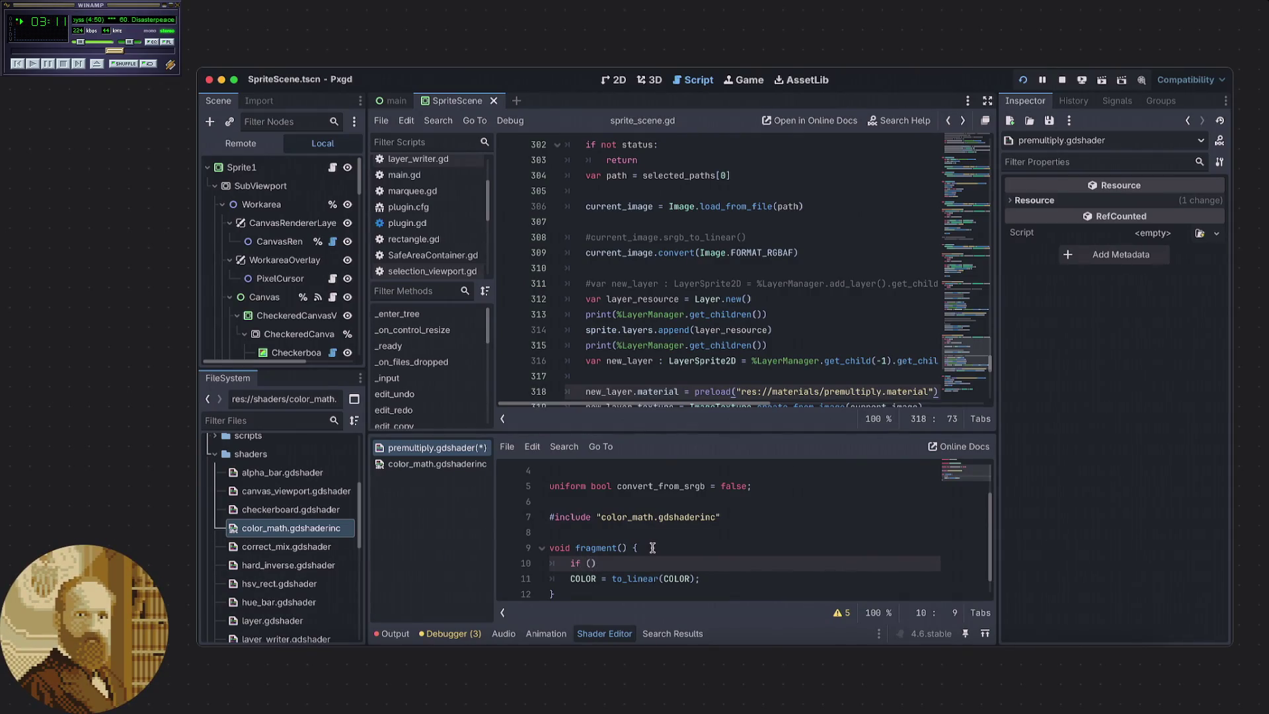
text(convert)
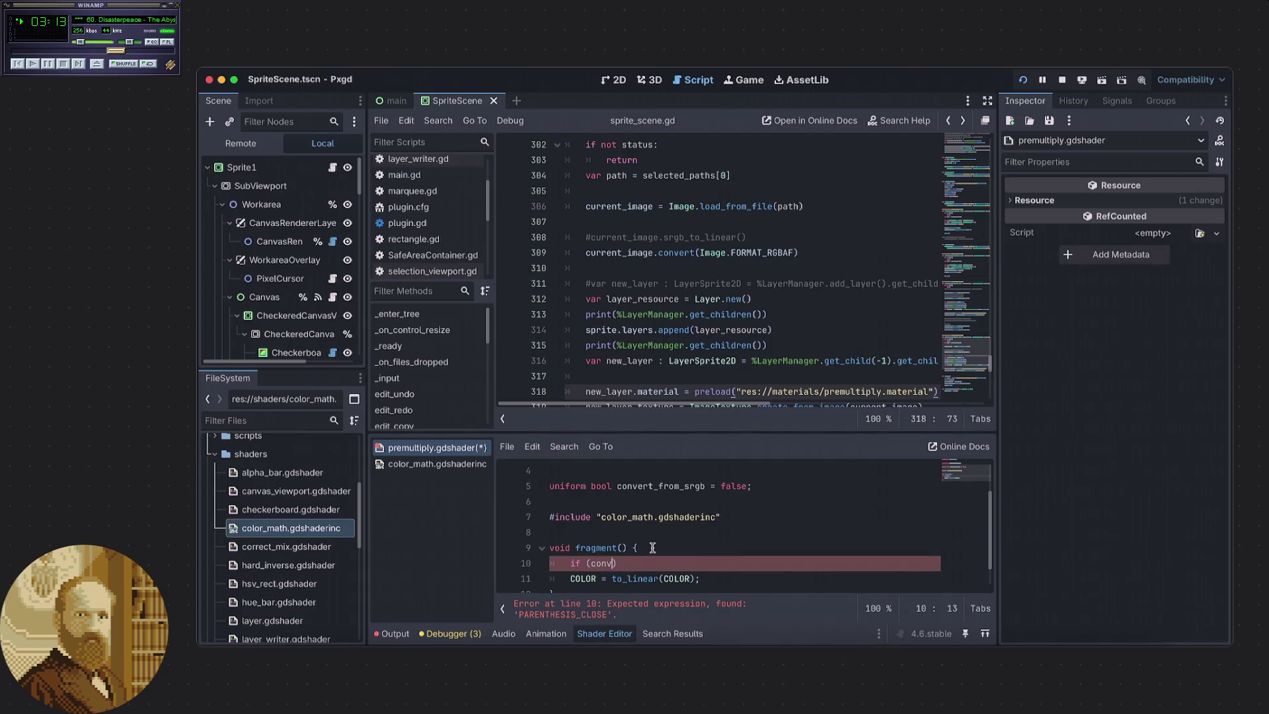
key(Return)
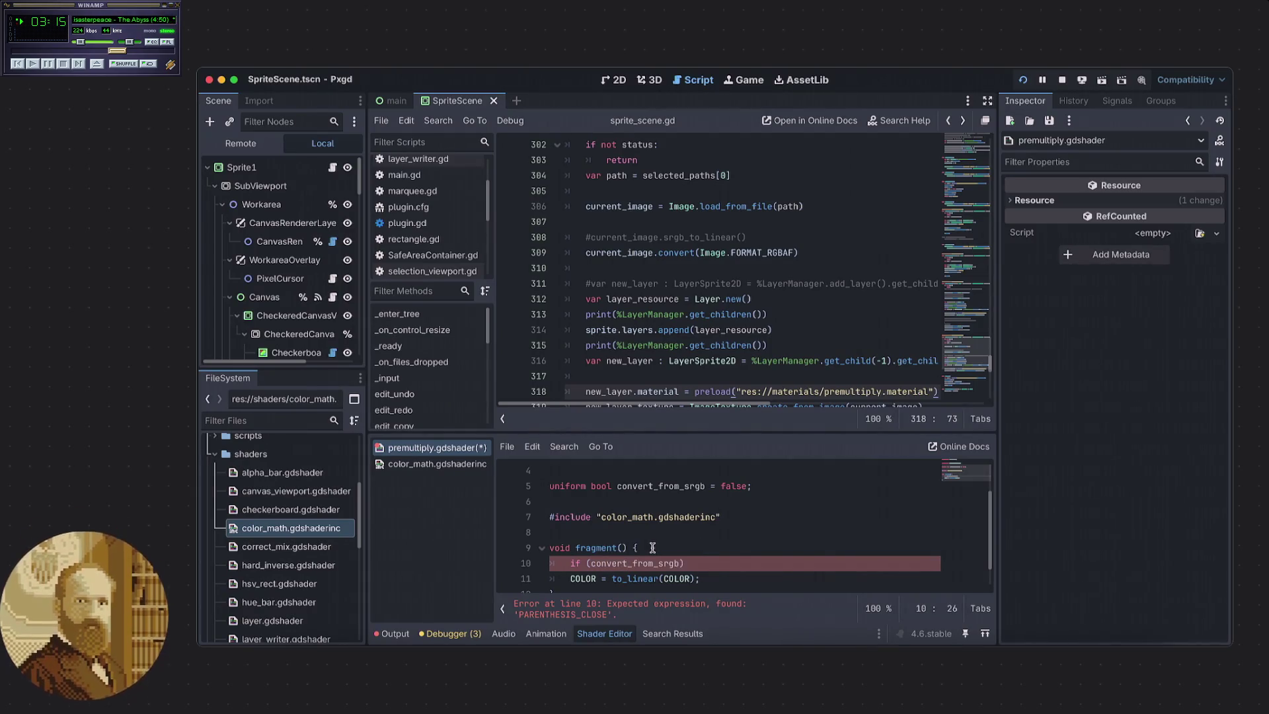
click(571, 581)
key(Tab)
click(714, 563)
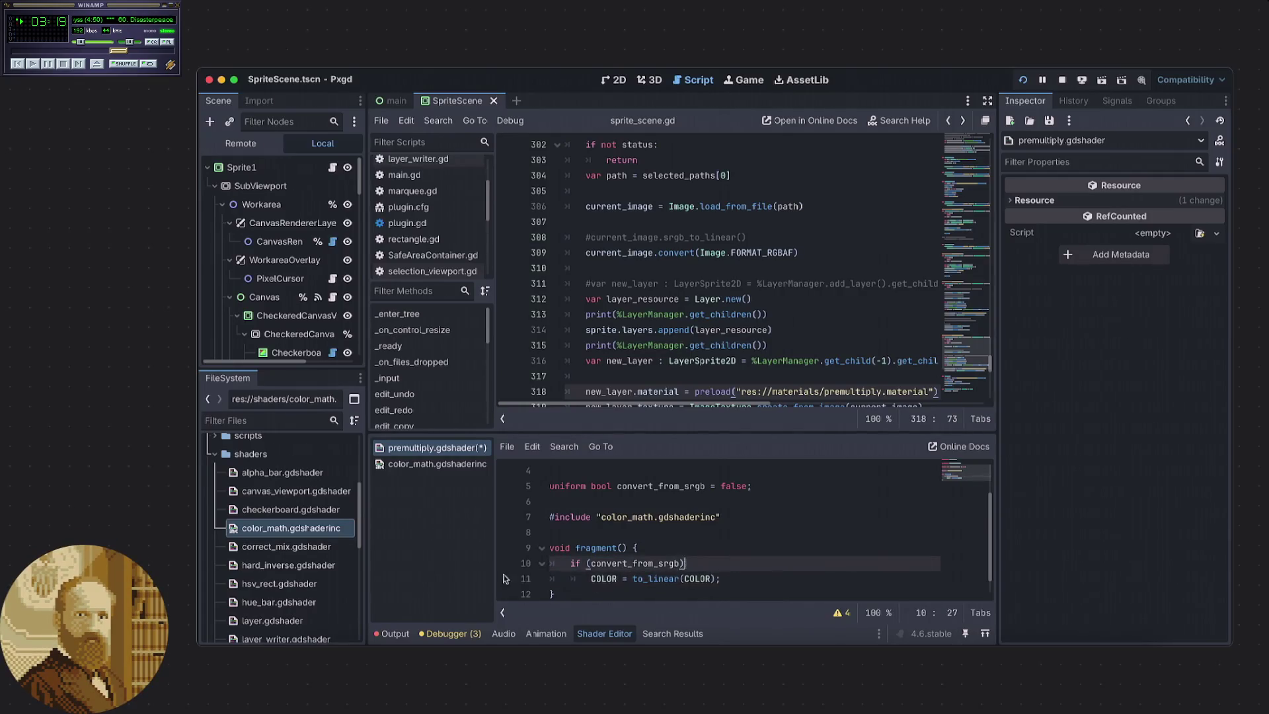
key(ctrl+s)
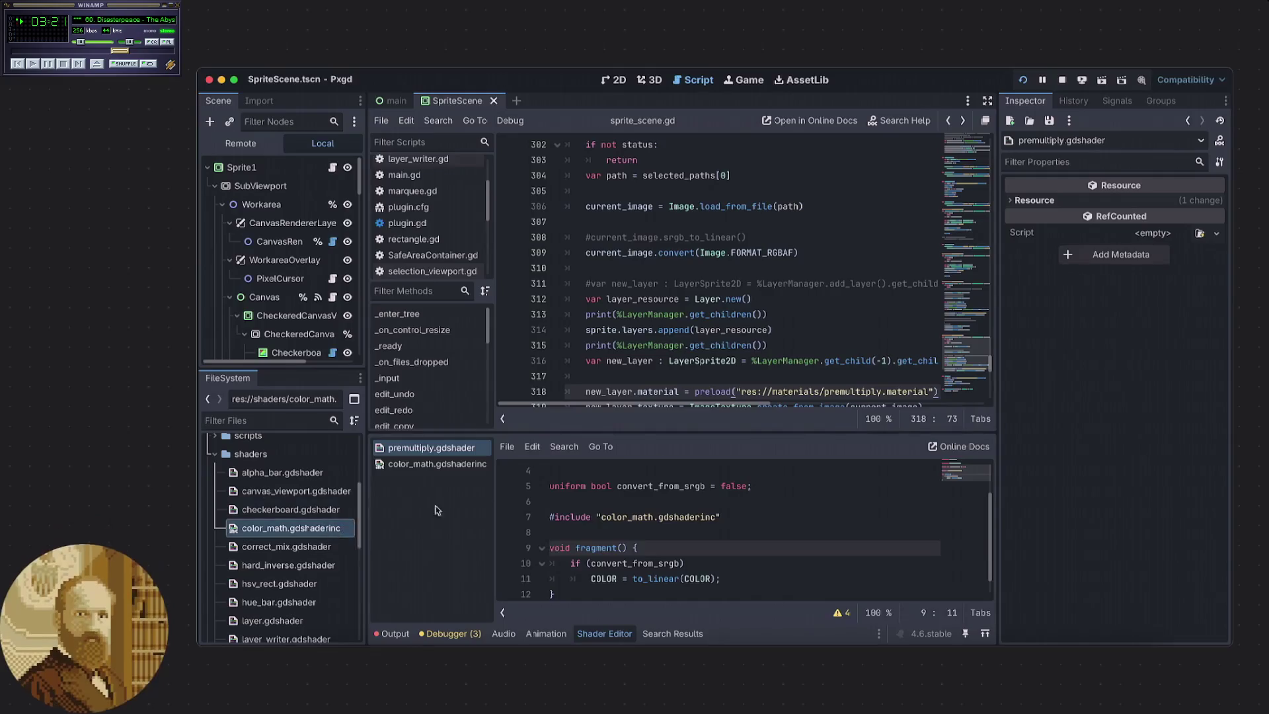
Open canvas_viewport.gdshader in the shader editor and scroll through its code.
double_click(317, 492)
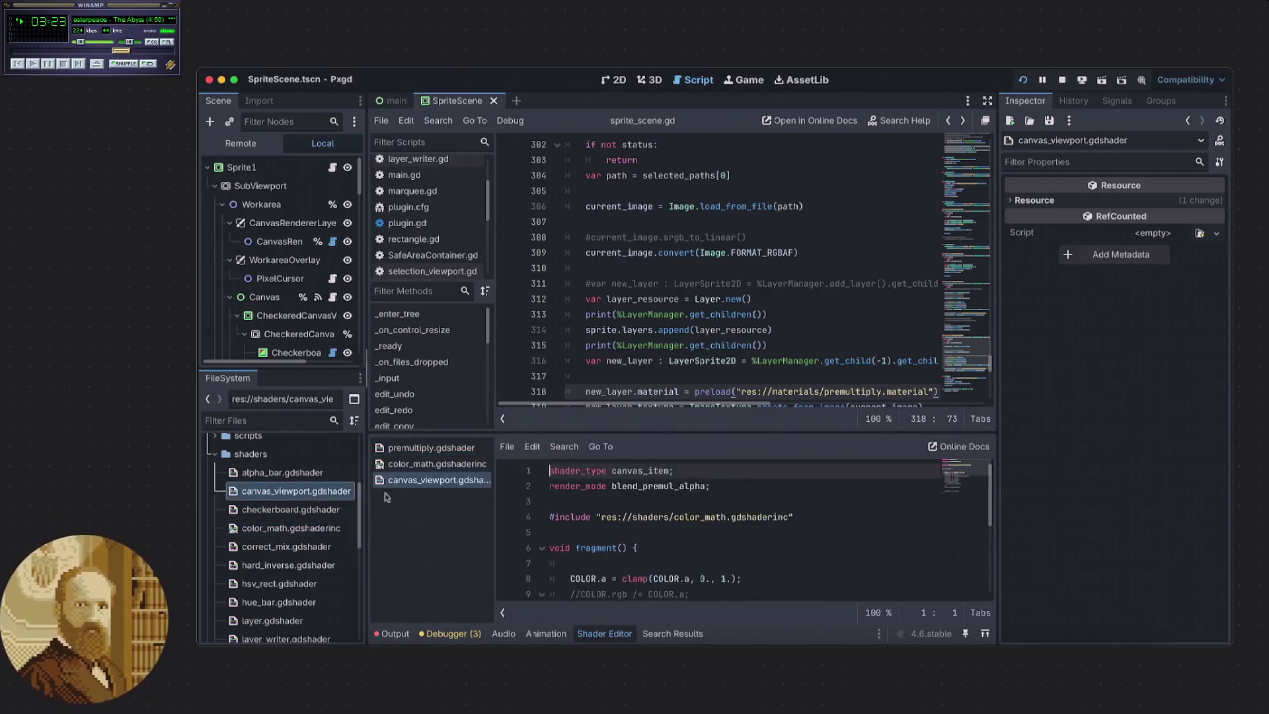
scroll(603, 522, up, 2)
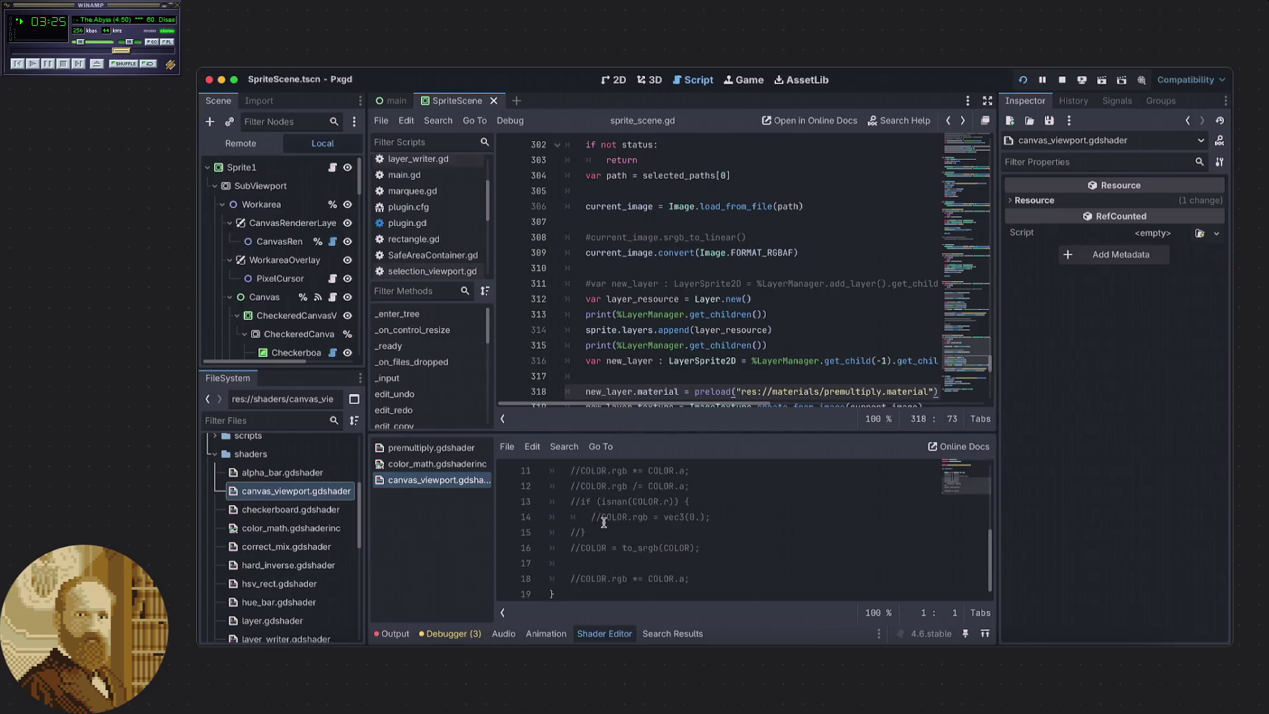
scroll(612, 527, down, 3)
scroll(610, 525, up, 1)
scroll(610, 525, down, 1)
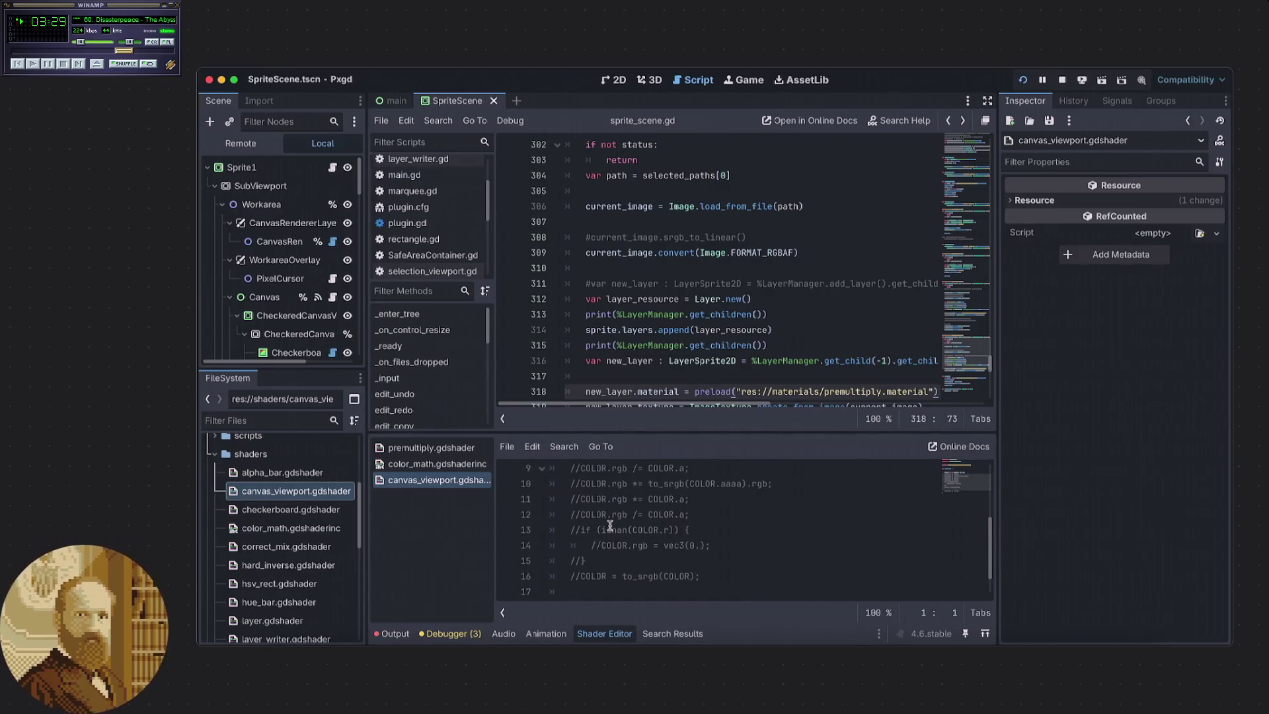
scroll(610, 525, up, 2)
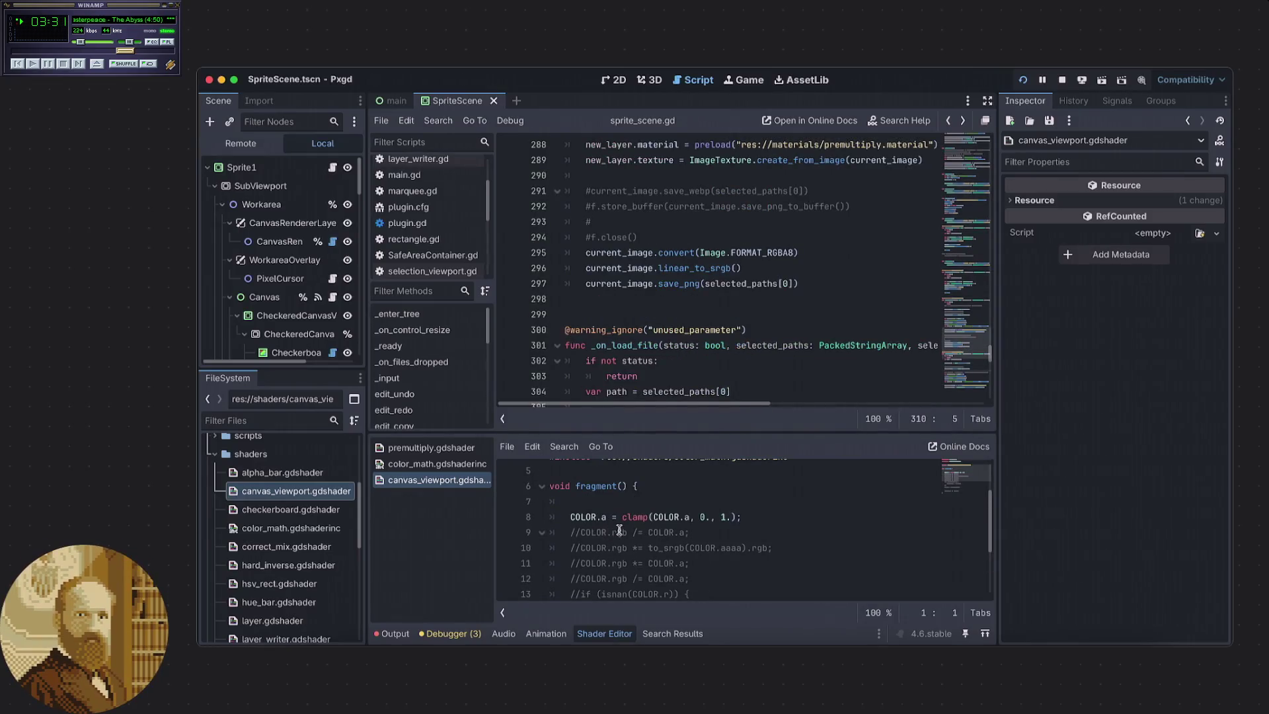
Check to_linear in color_math, then locate the convert_from_srgb declaration in premultiply.gdshader.
click(442, 464)
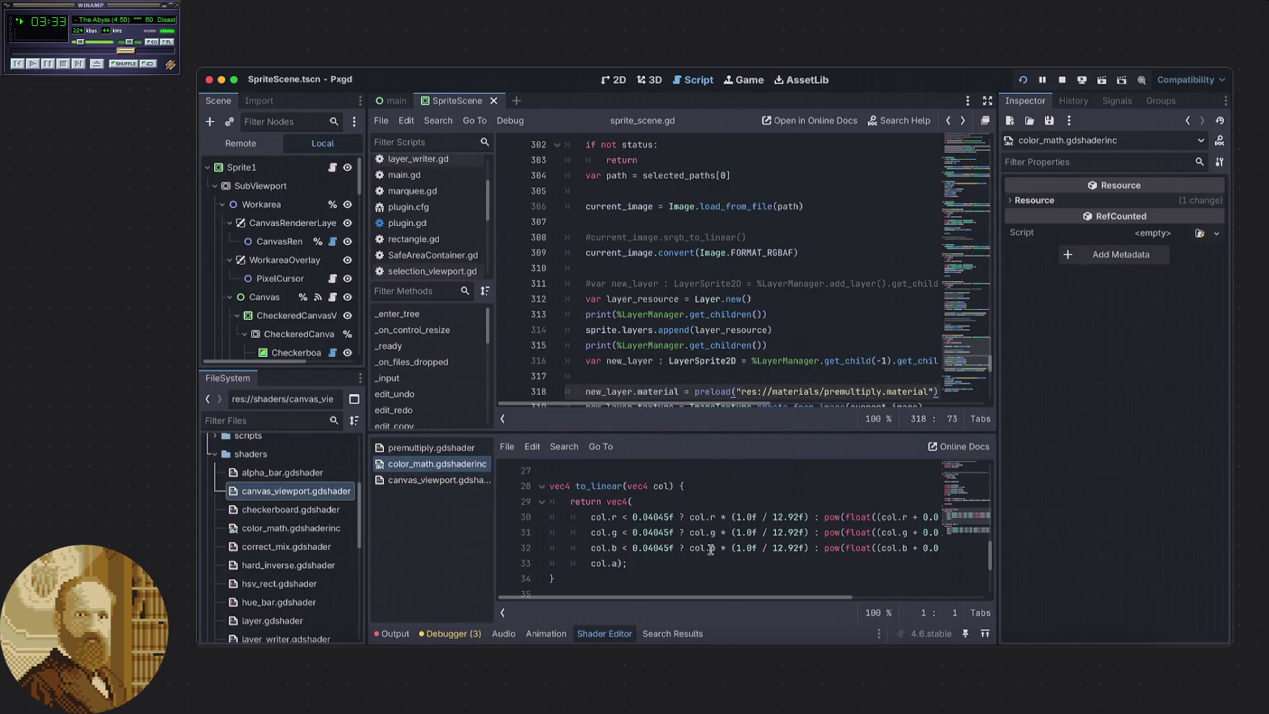
click(435, 450)
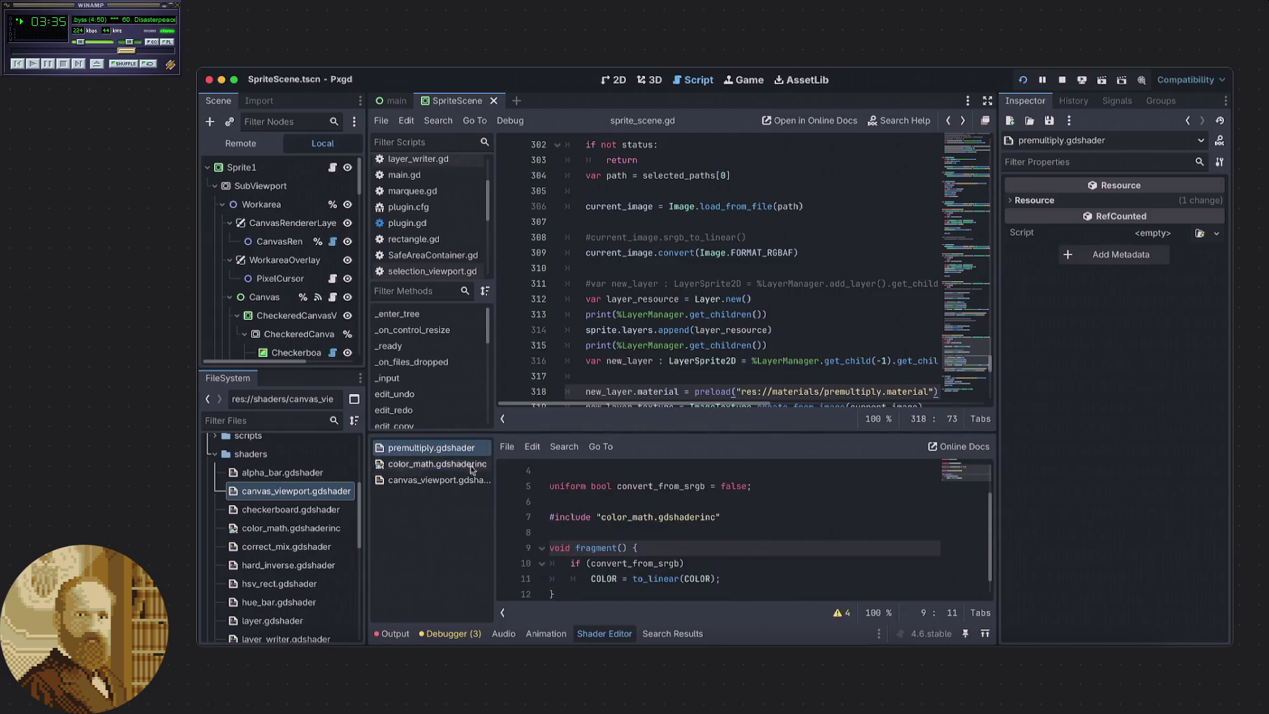
click(657, 535)
scroll(781, 263, down, 1)
scroll(775, 288, down, 2)
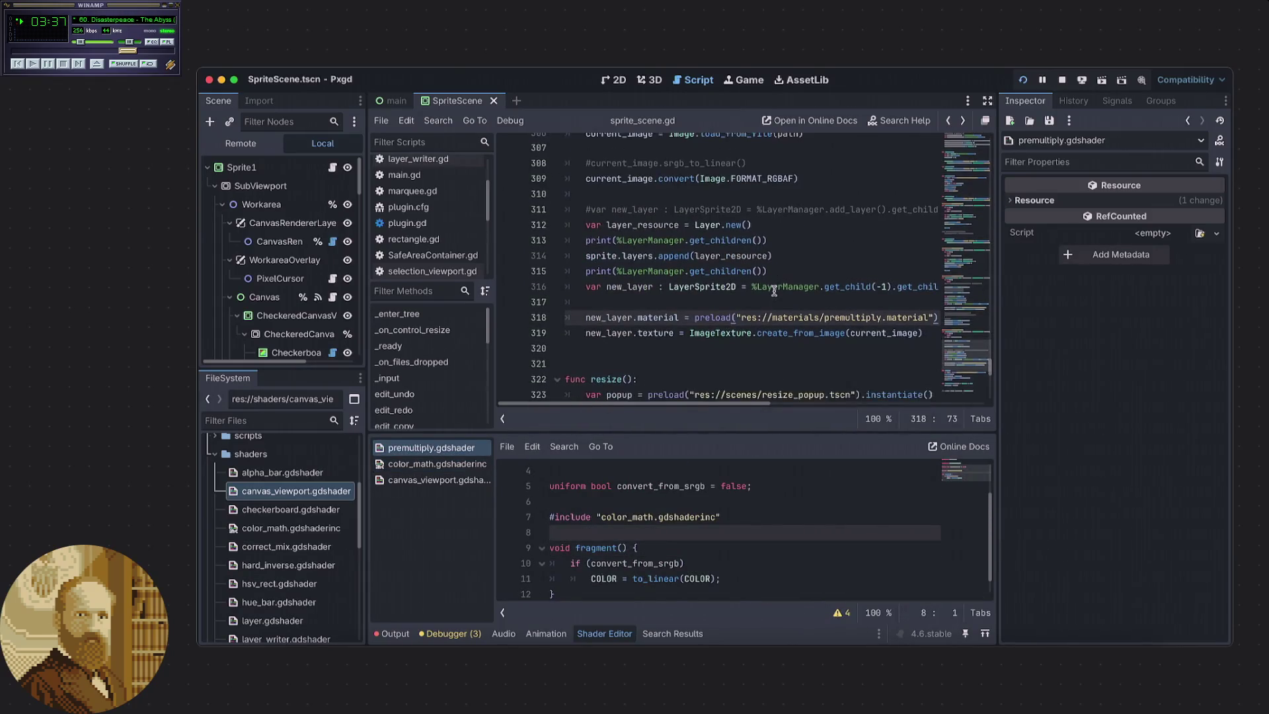
scroll(706, 354, up, 2)
scroll(706, 353, down, 2)
scroll(713, 405, right, 1)
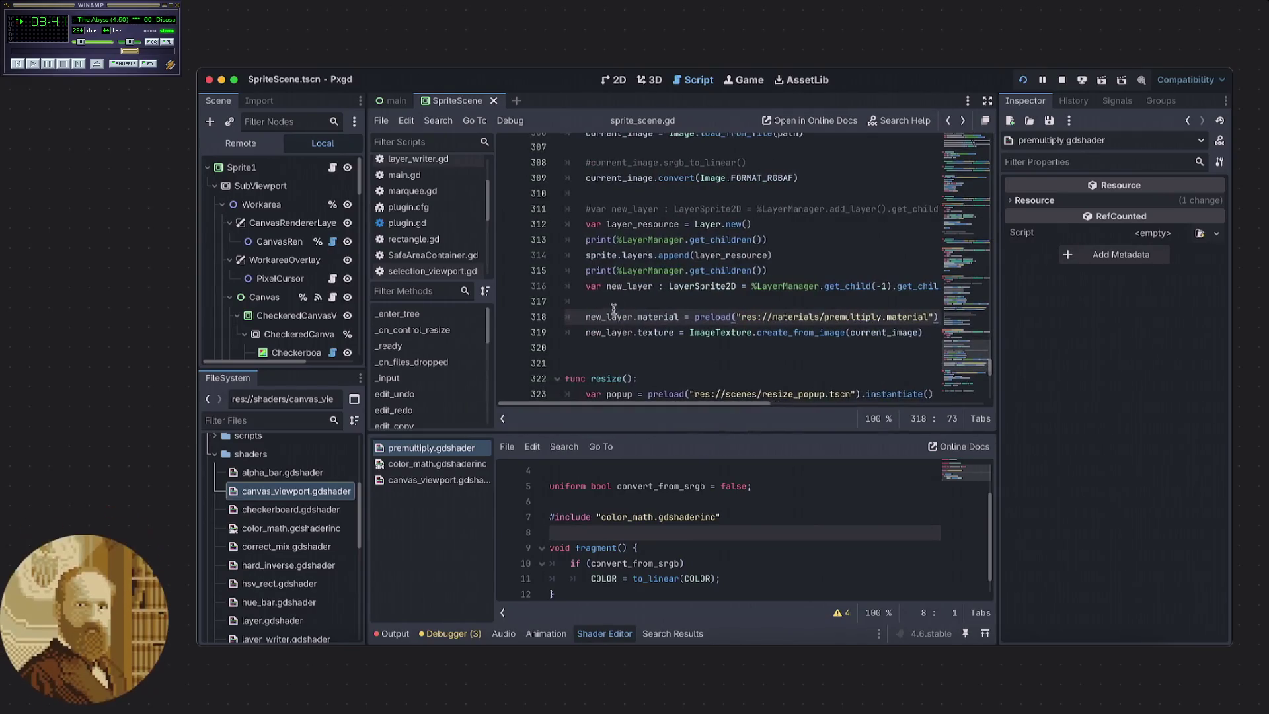
scroll(713, 403, right, 5)
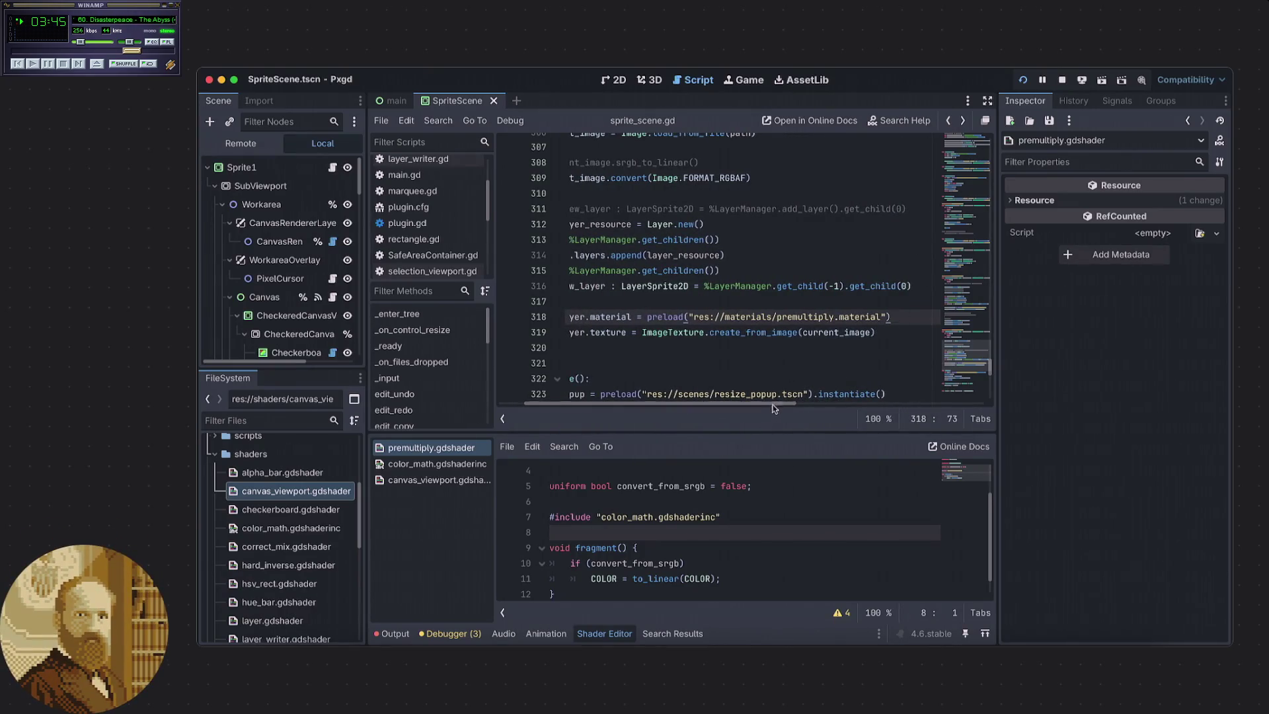
scroll(774, 410, left, 5)
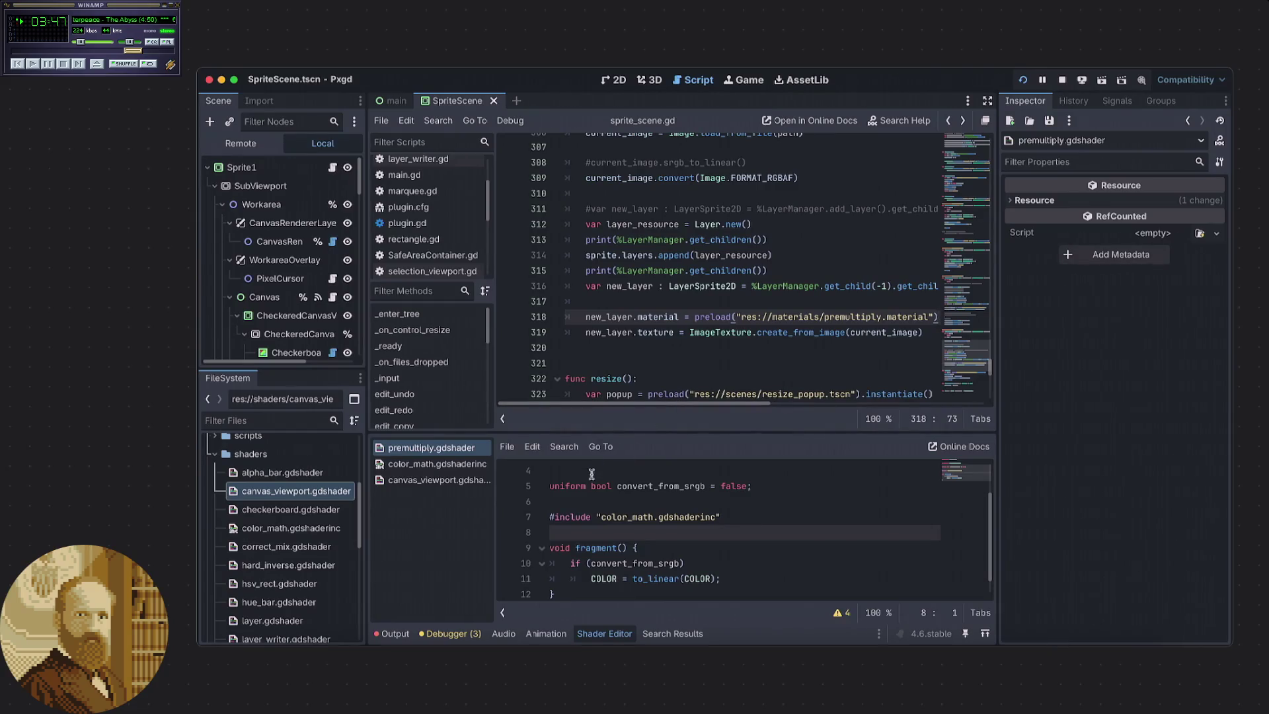
click(551, 488)
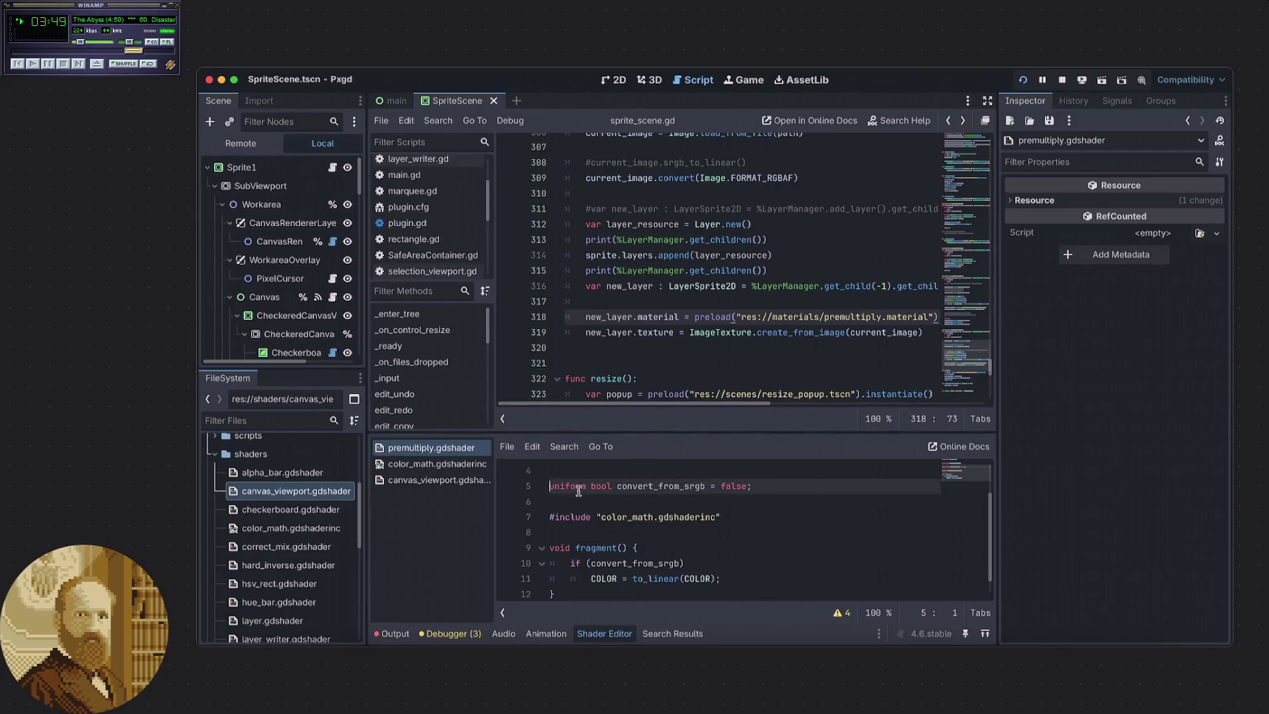
Prefix the convert_from_srgb uniform with 'instance' and save the premultiply shader.
text(instance)
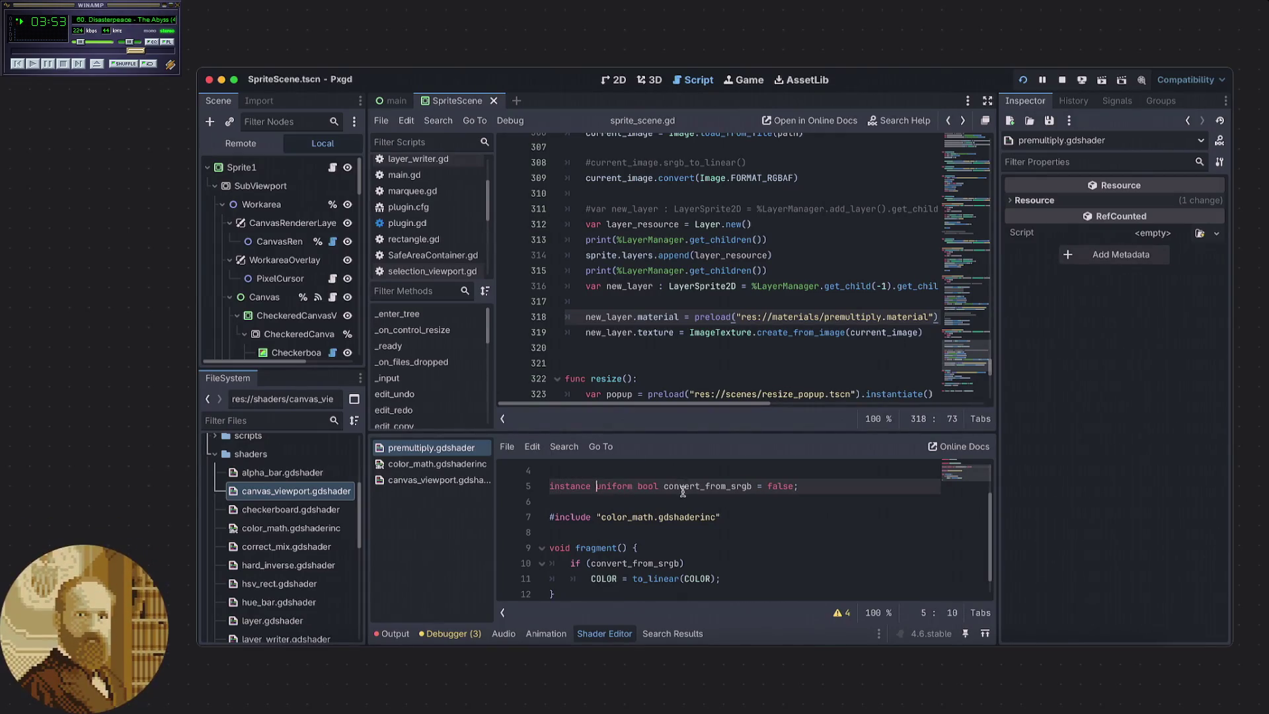
key(ctrl+s)
key(Down)
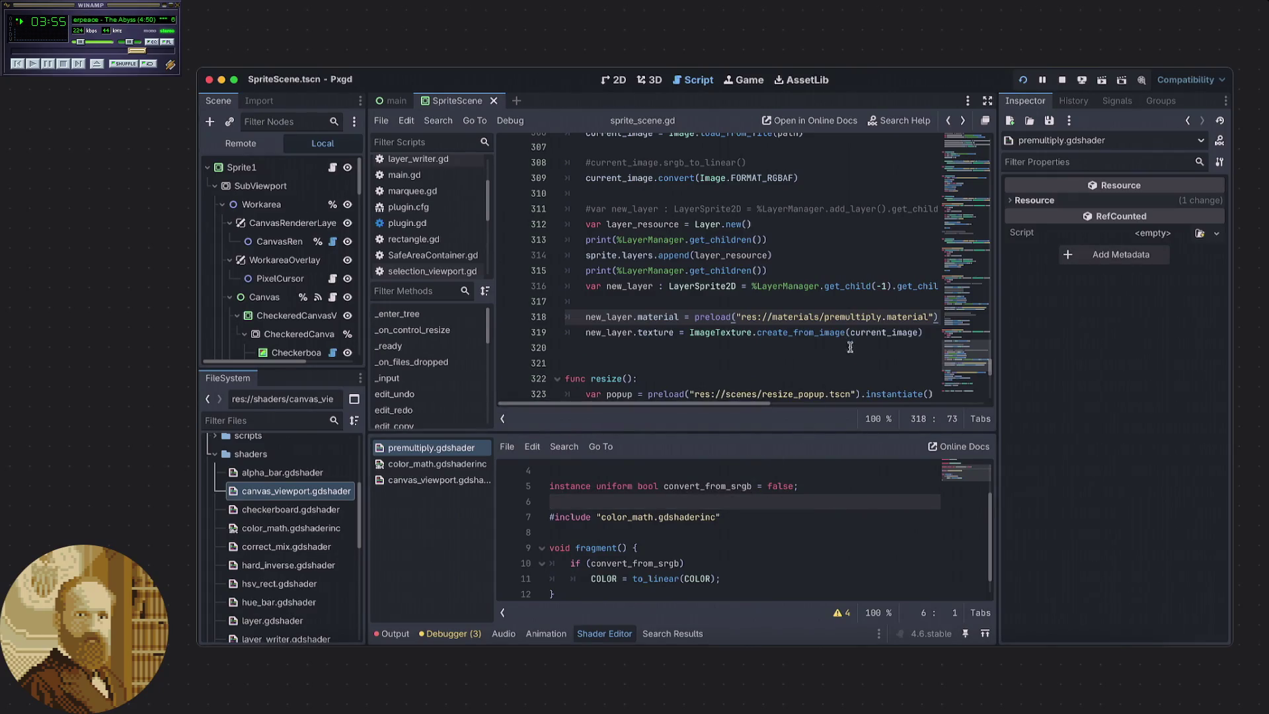
Add new_layer.set_instance_shader_parameter("convert_from_srgb", true) after the texture line and save sprite_scene.gd.
drag(751, 403, 769, 403)
click(895, 333)
key(Return)
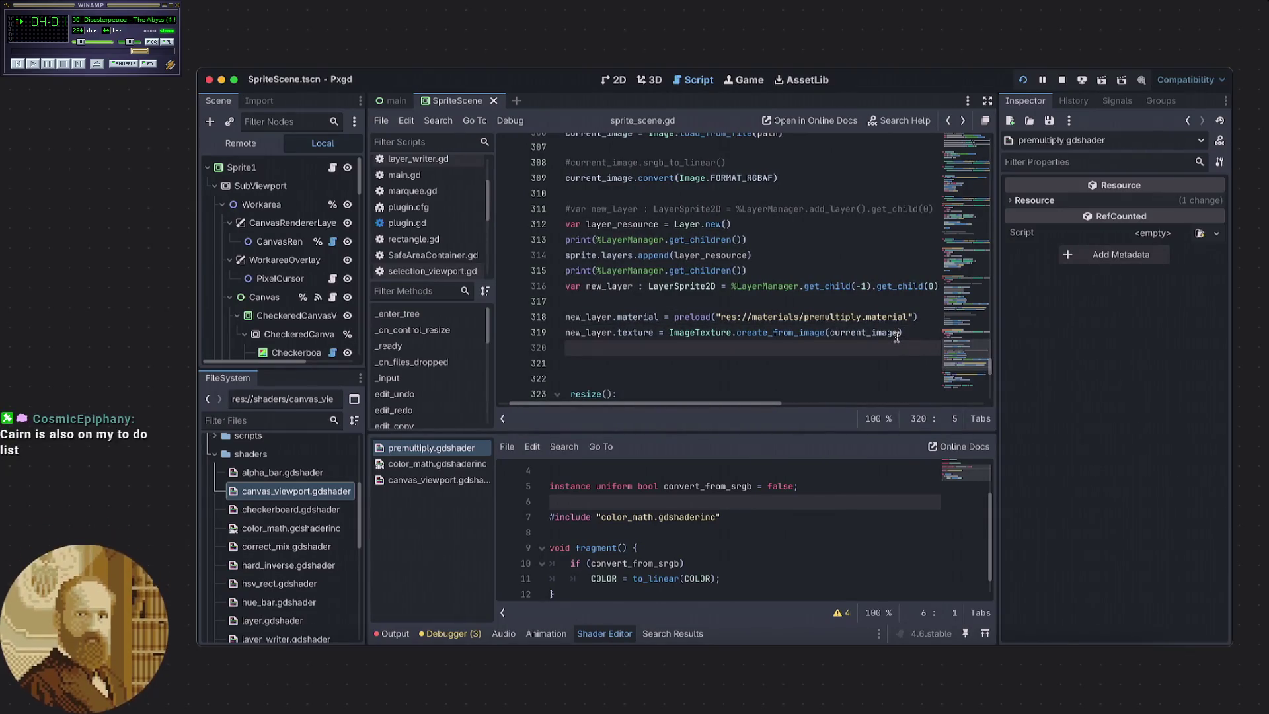
text(n)
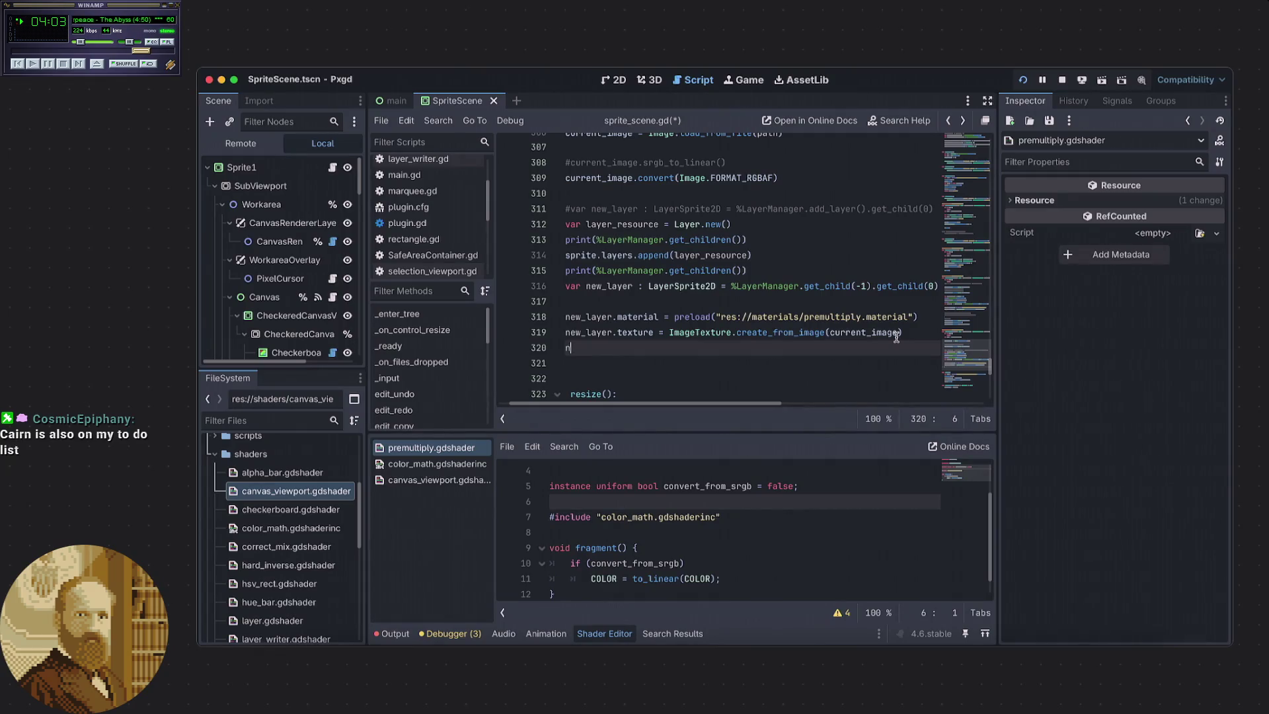
text(ew_layer.)
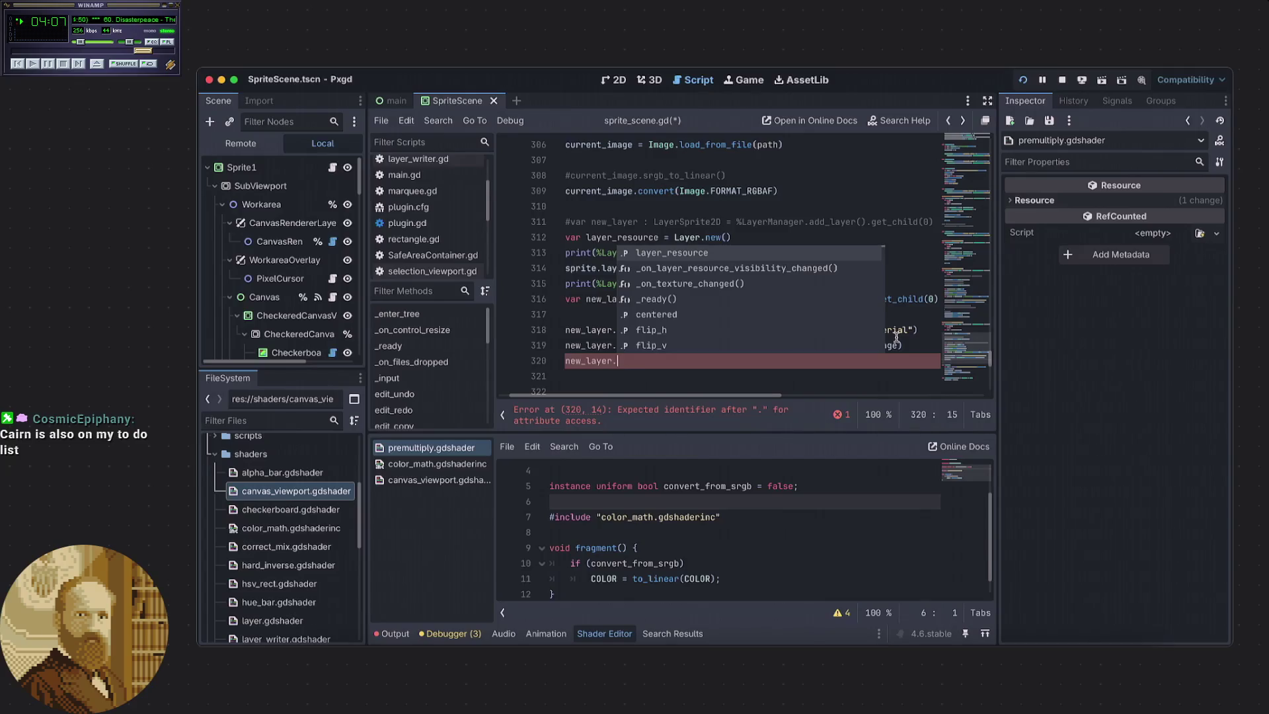
text(ins)
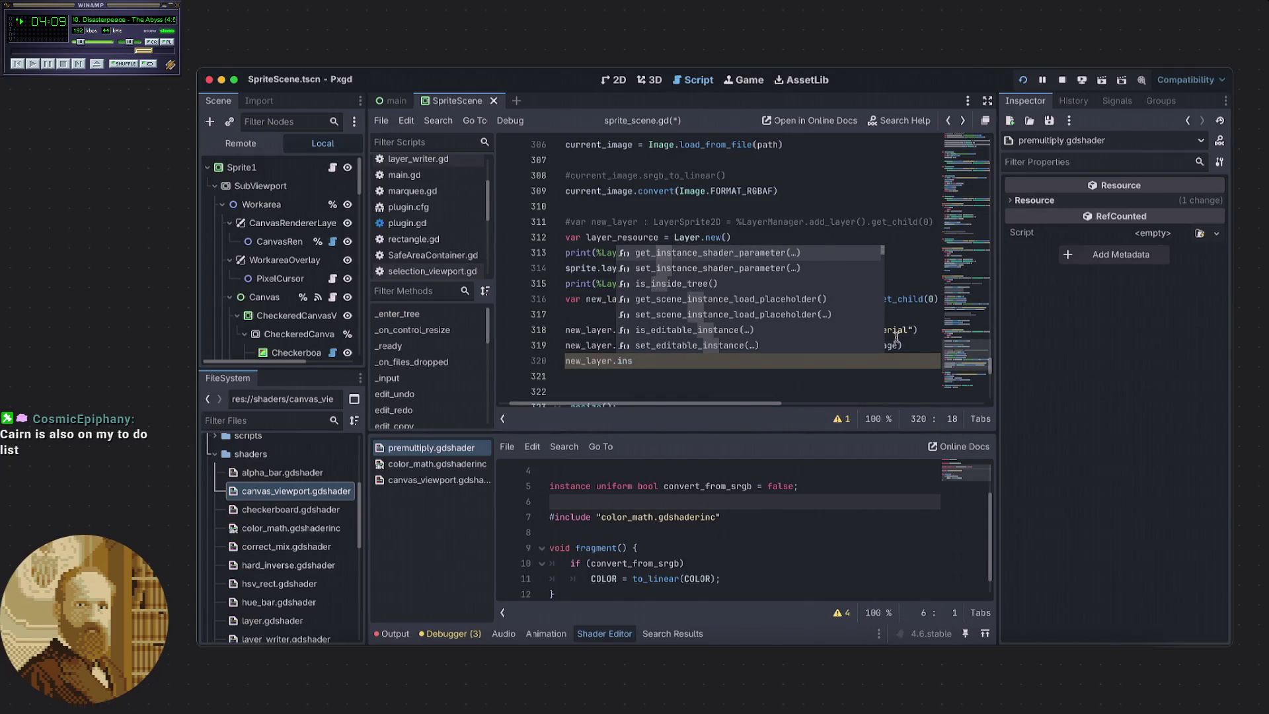
click(728, 268)
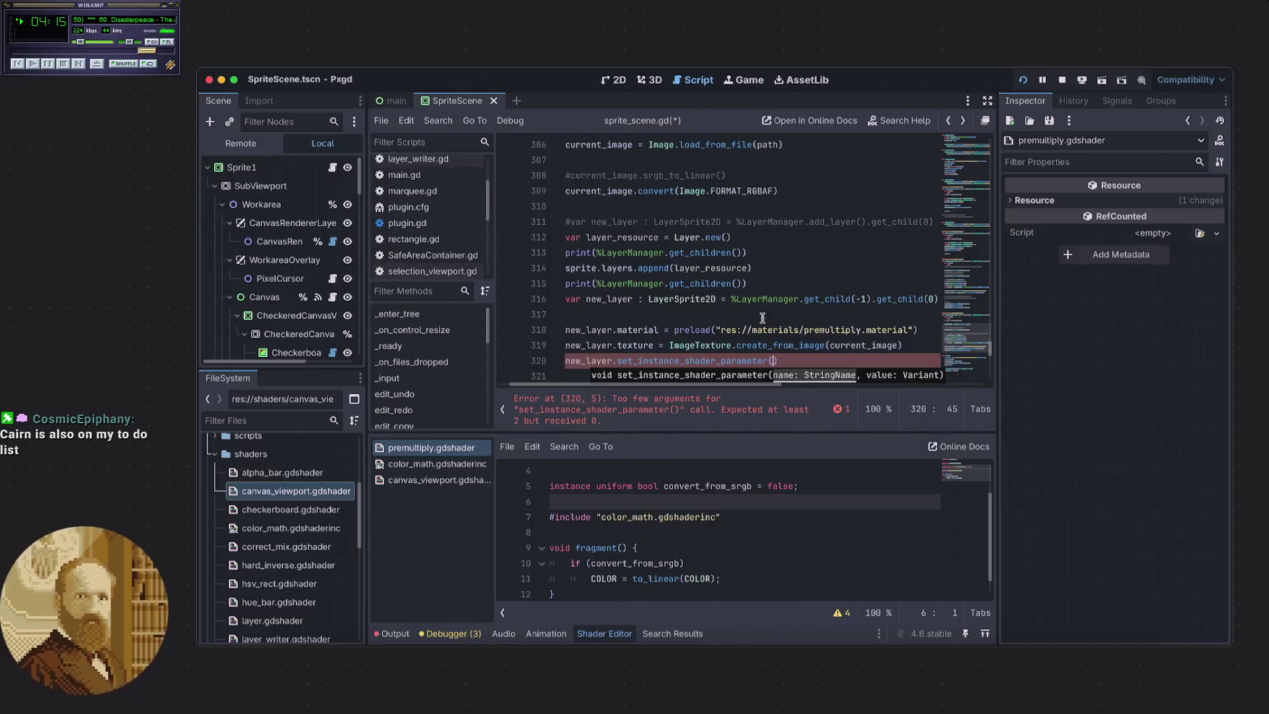
text("con)
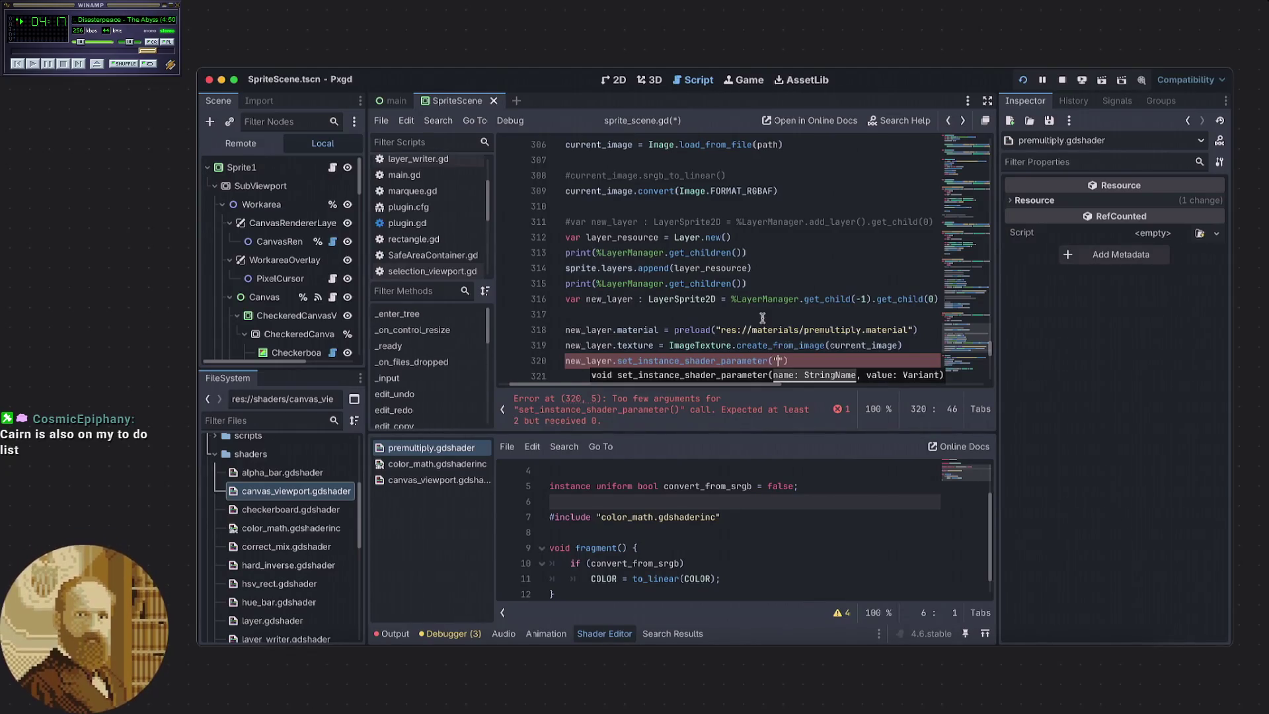
text(vert_)
text(from_srg)
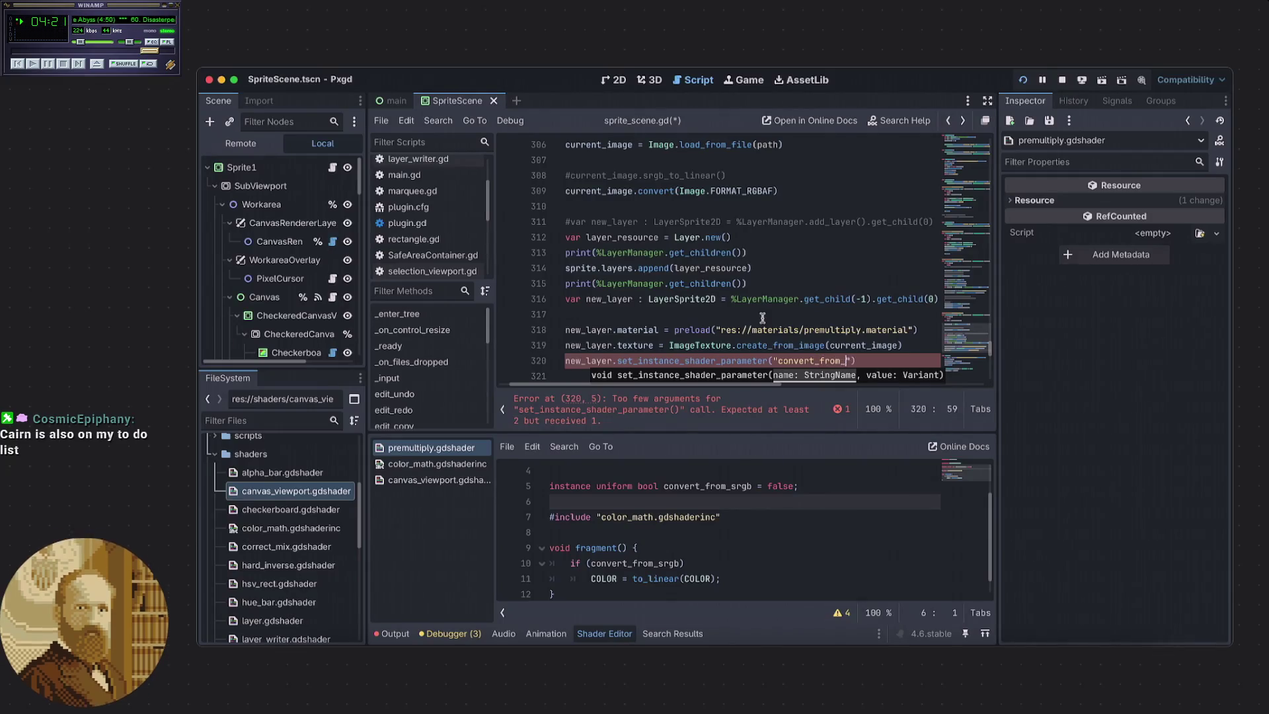
text(b")
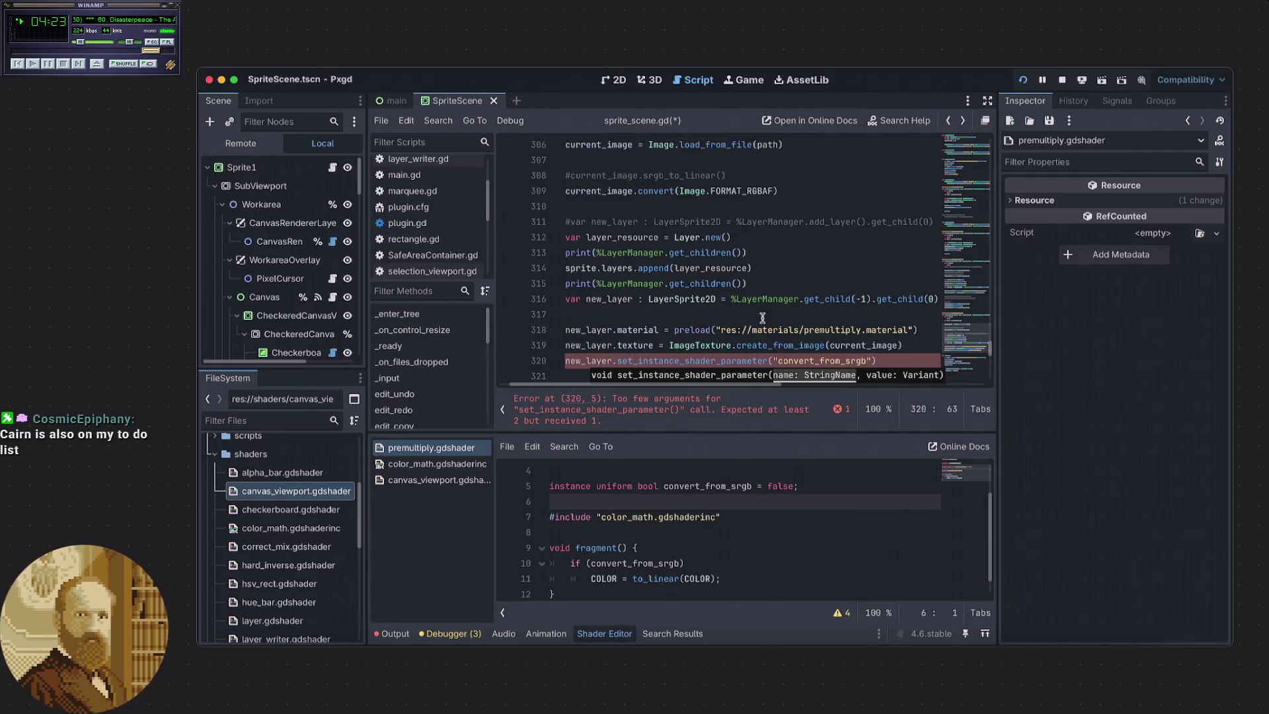
text(, )
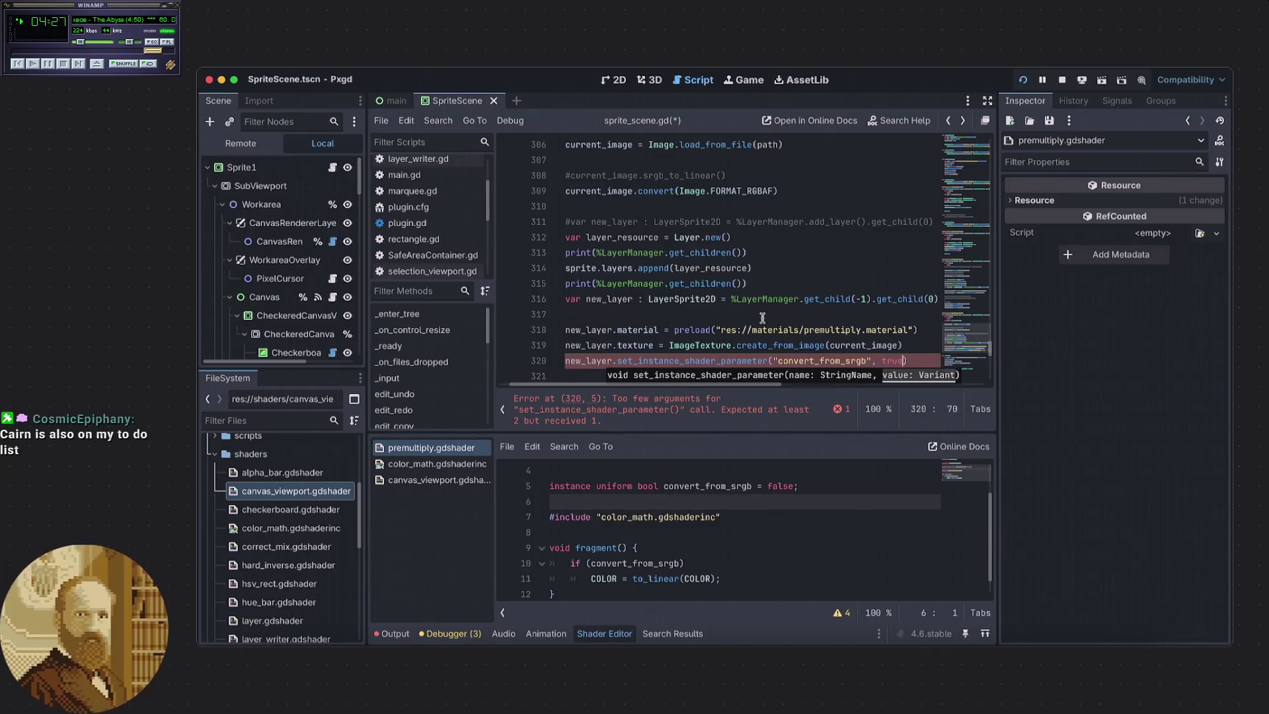
text(true)
click(909, 345)
key(ctrl+s)
Stop the running game and relaunch the project to test the changes.
scroll(746, 403, left, 1)
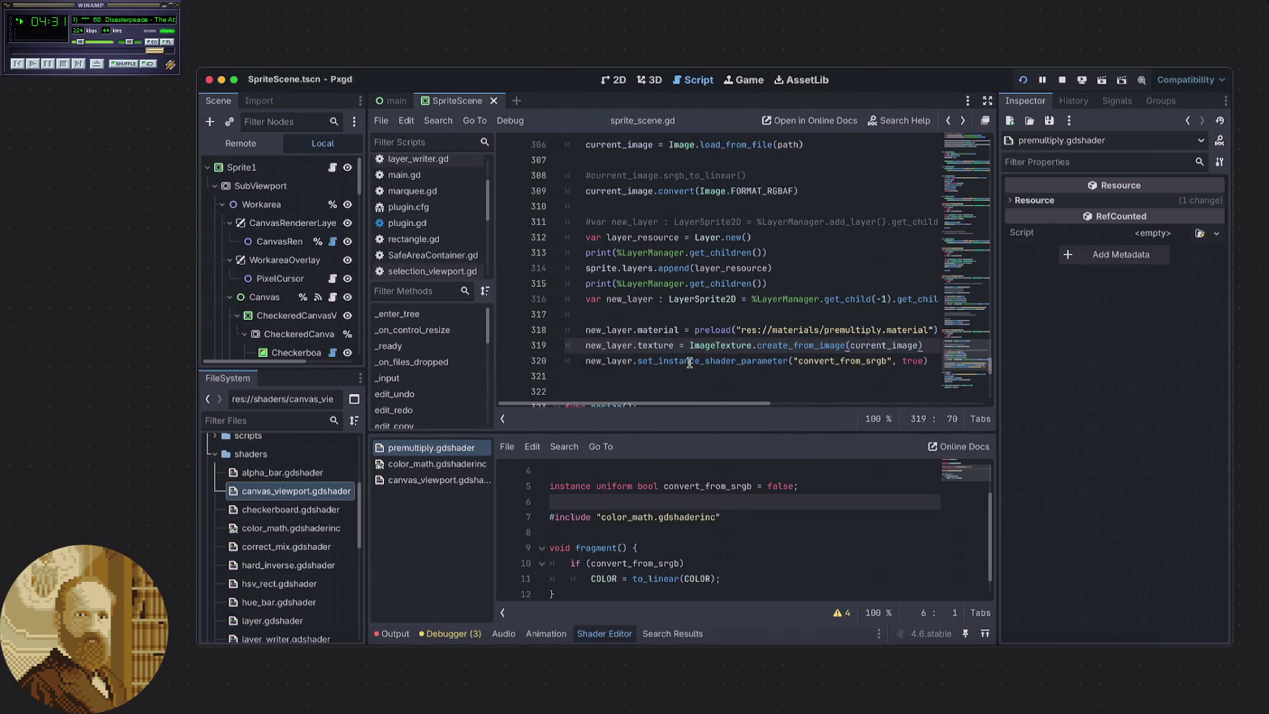
scroll(681, 365, down, 1)
click(641, 329)
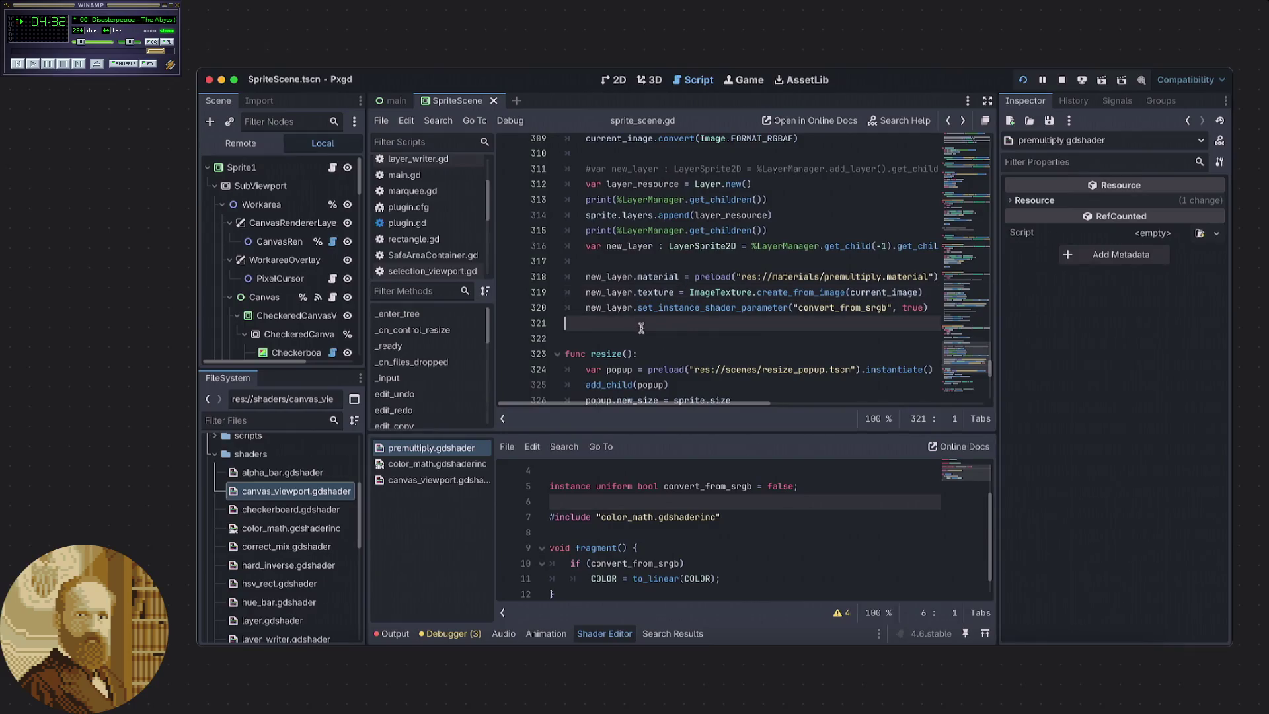
click(1062, 79)
click(1023, 81)
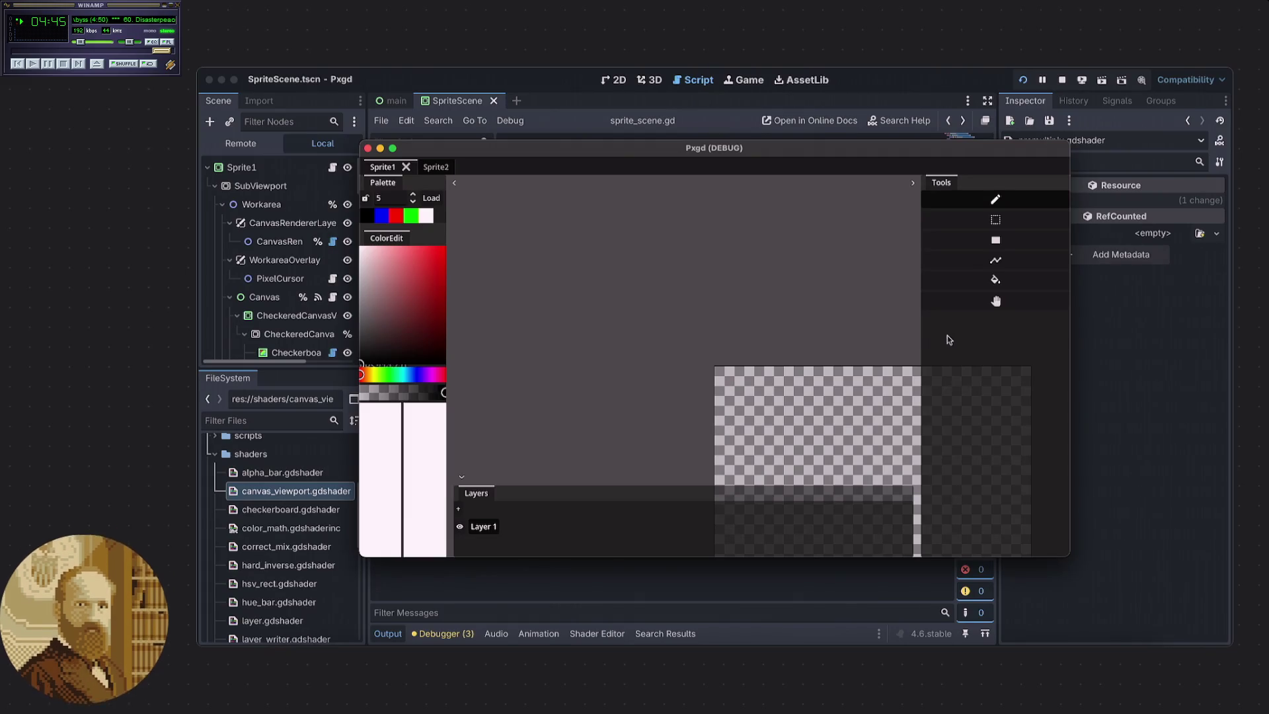
Narrow the Tools panel to widen the canvas and bring up the file actions menu.
drag(916, 352, 957, 349)
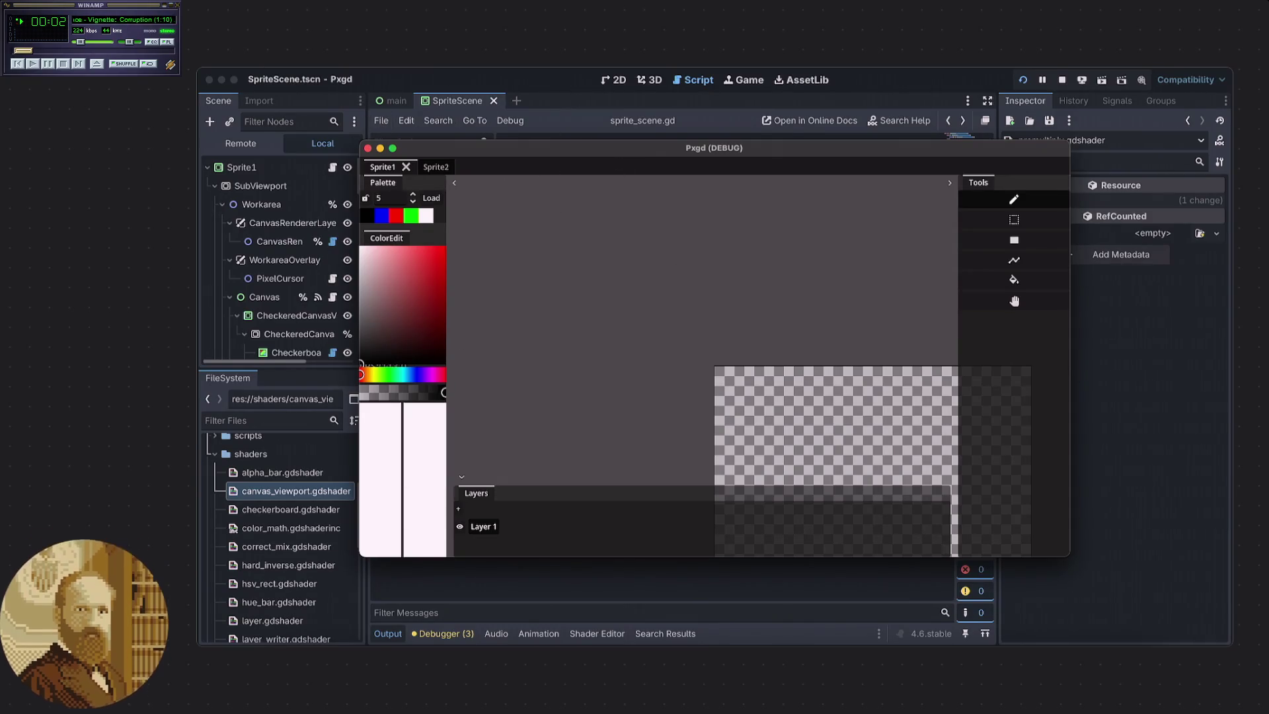
right_click(263, 71)
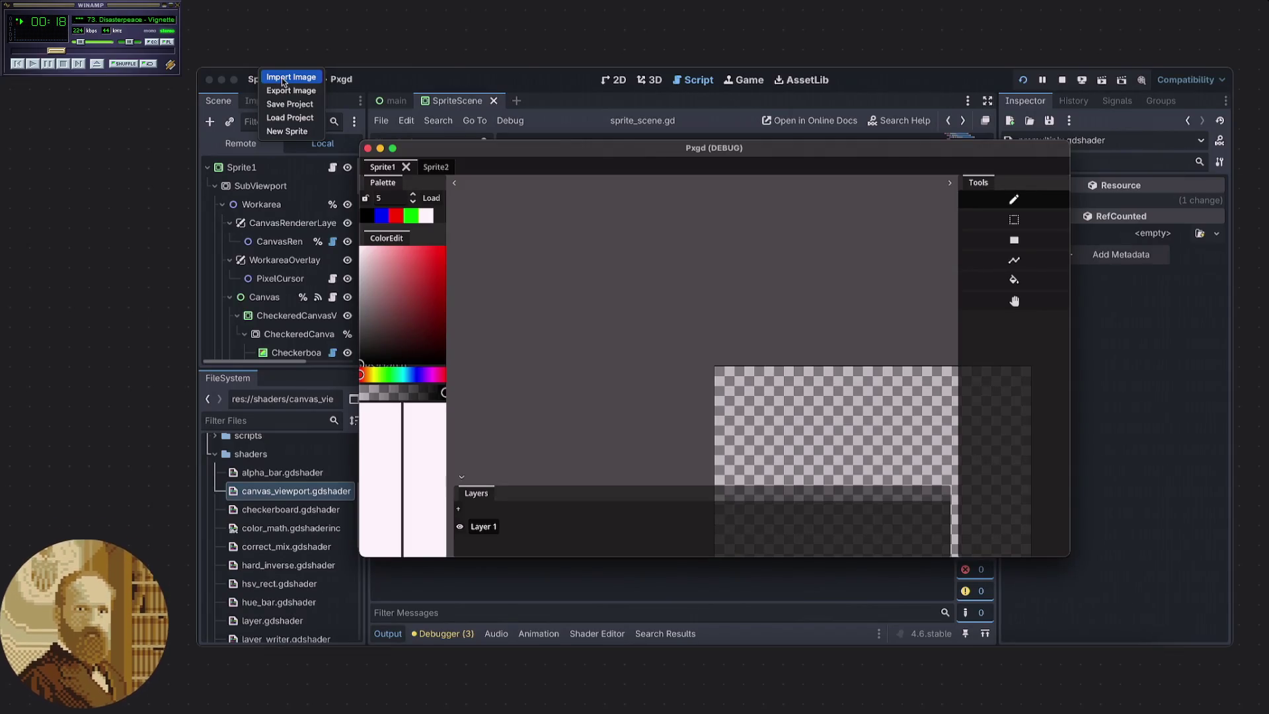
Import the Desktop screenshot of the two Godot icons onto the canvas.
click(282, 77)
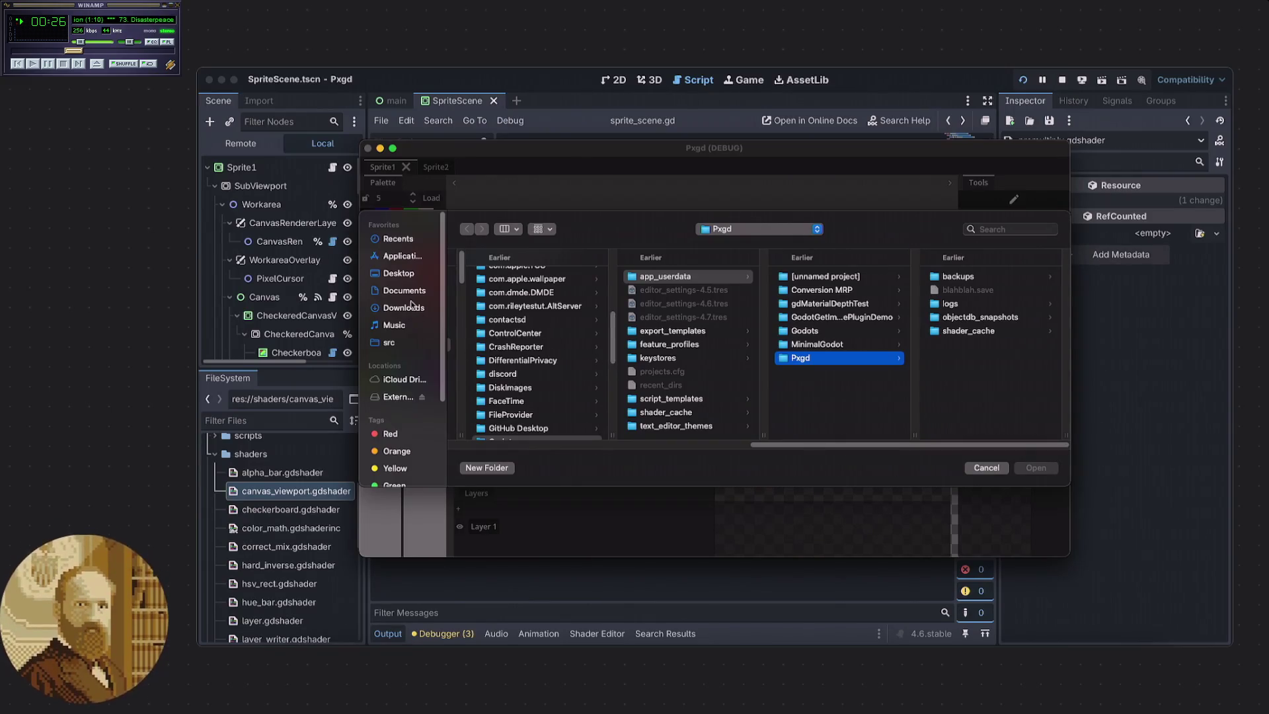
click(400, 273)
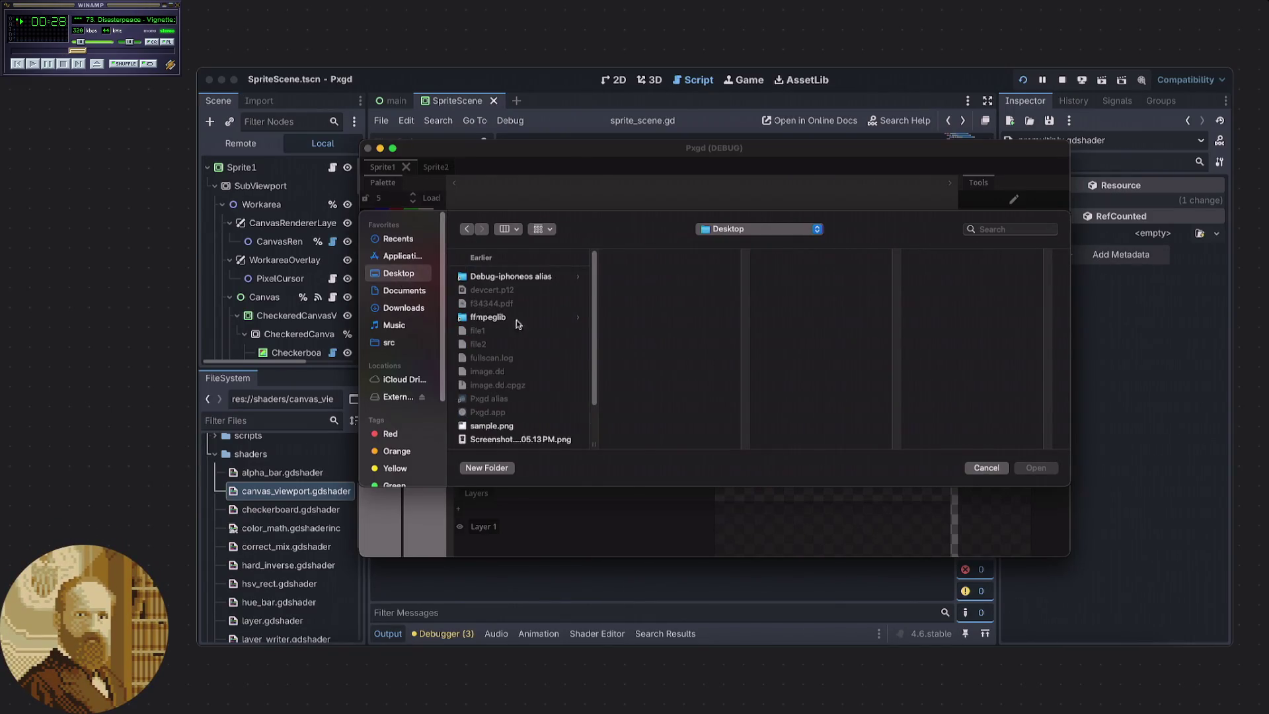
scroll(516, 367, down, 2)
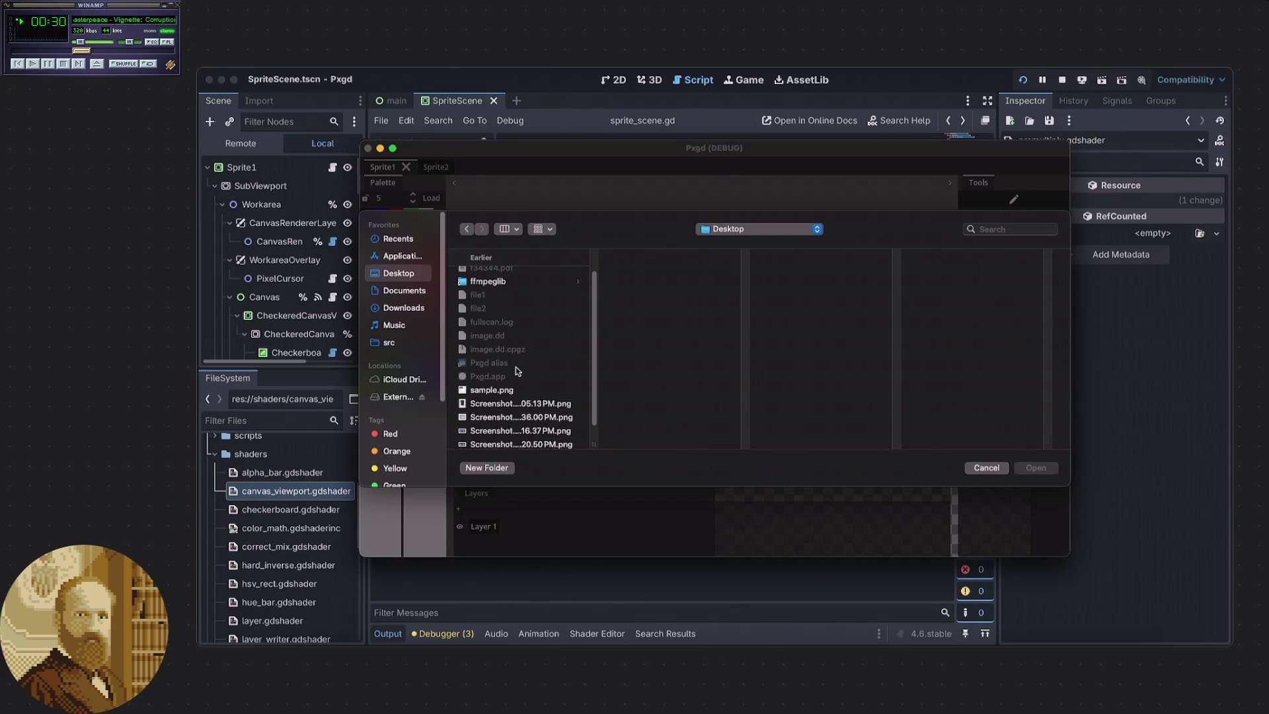
scroll(504, 389, down, 1)
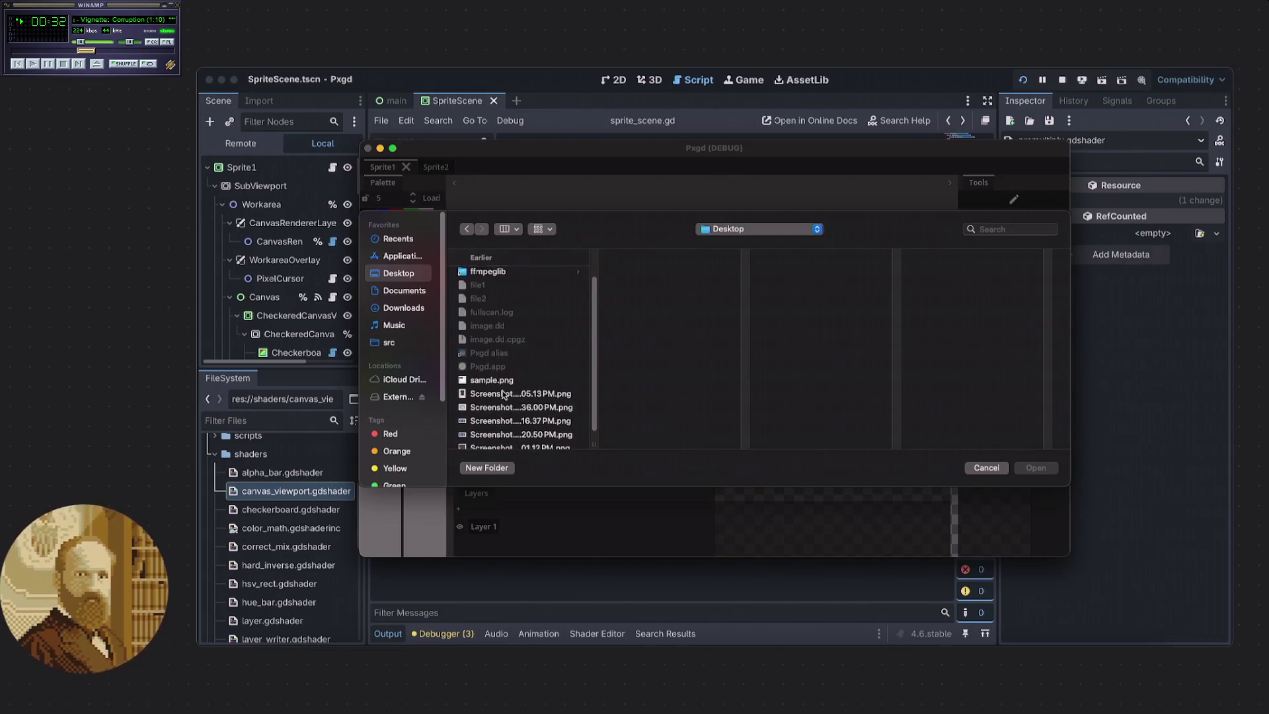
scroll(512, 390, down, 1)
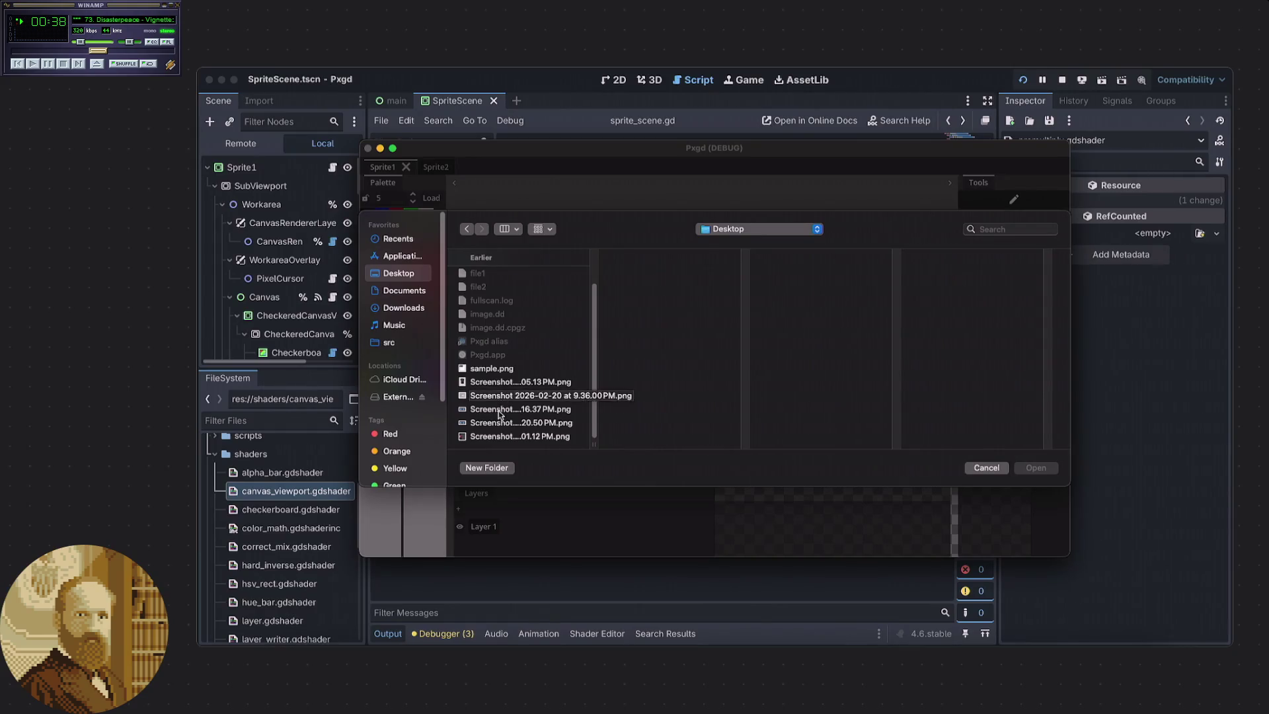
click(501, 409)
click(1036, 468)
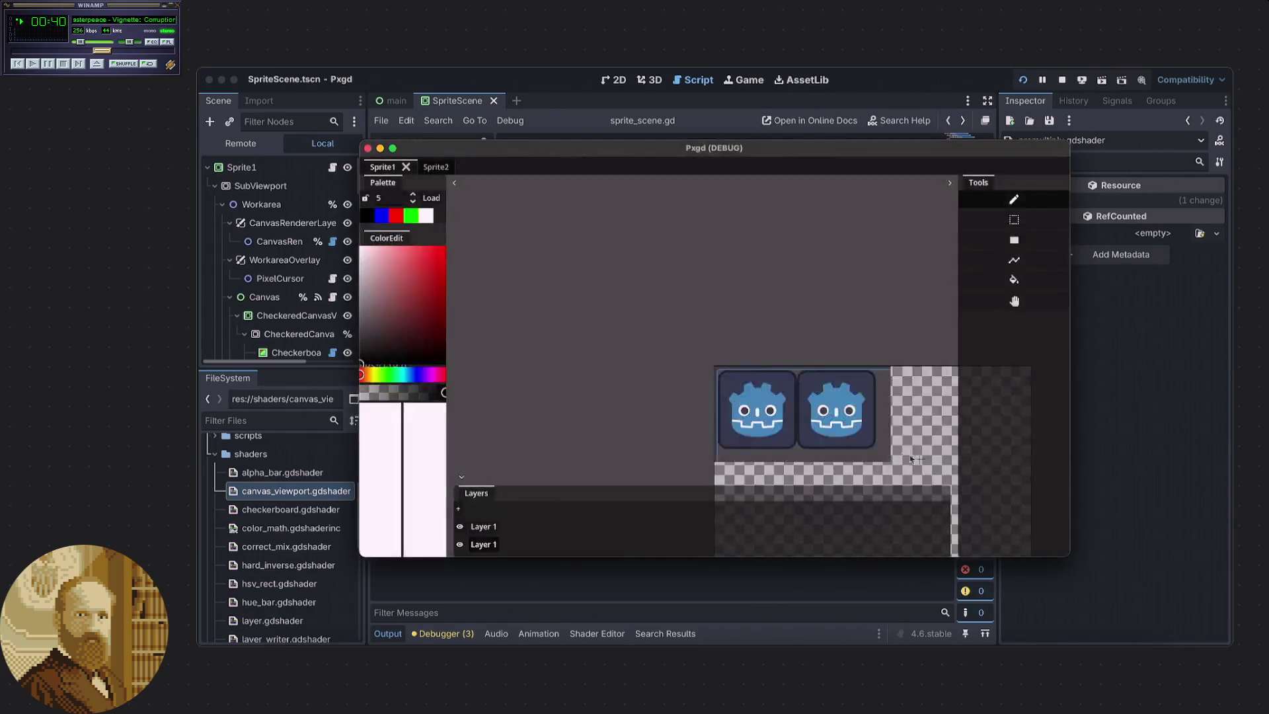
Zoom and pan the canvas to centre the two icons, then bring up the file actions.
scroll(862, 442, up, 5)
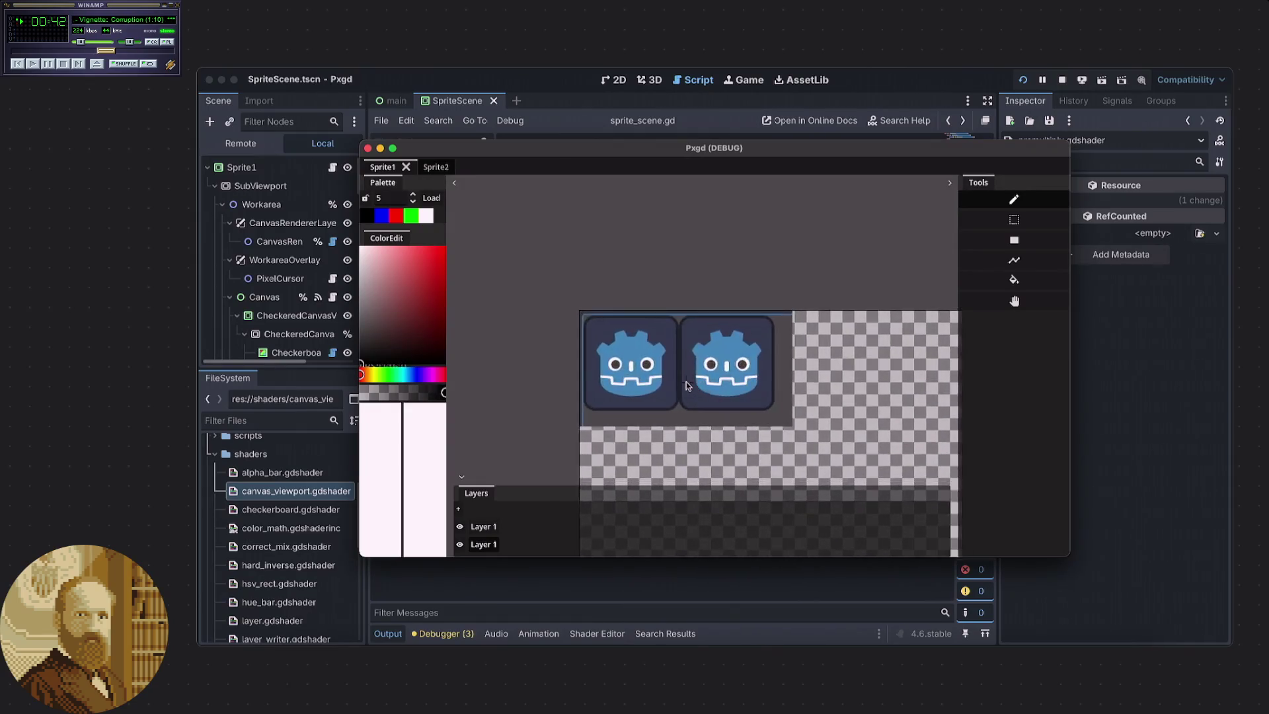
drag(685, 382, 664, 370)
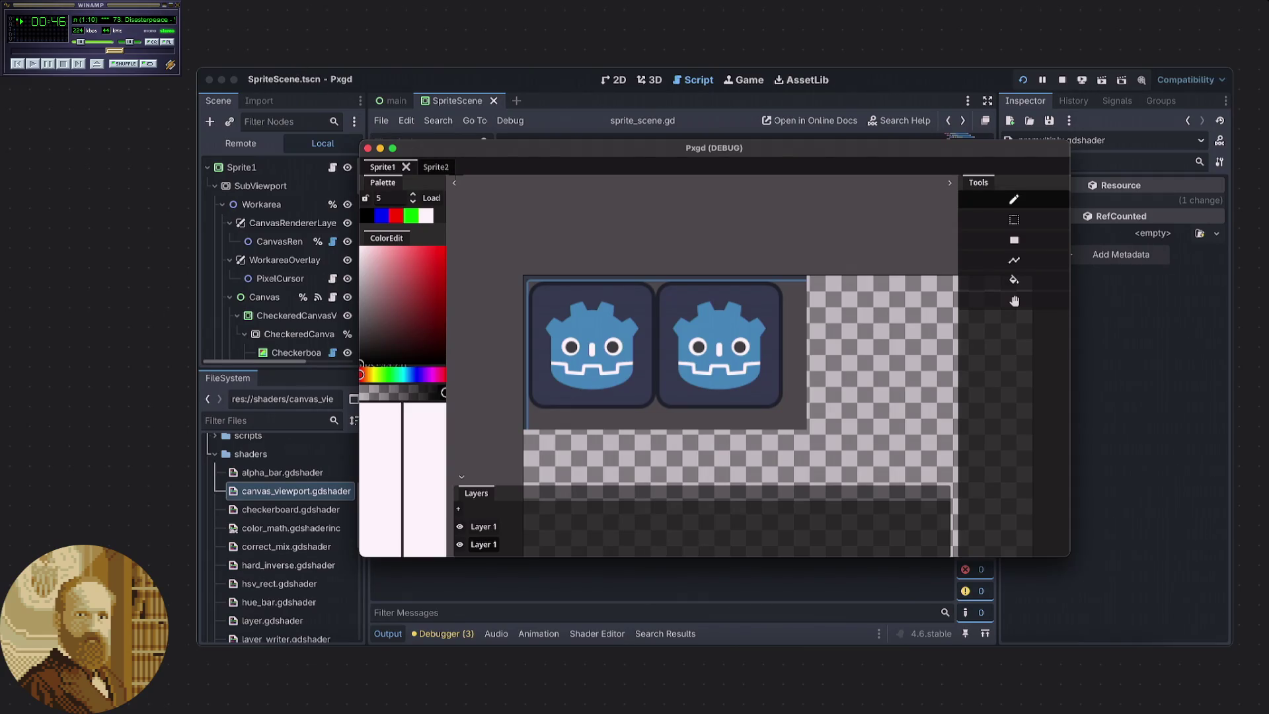
key(Menu)
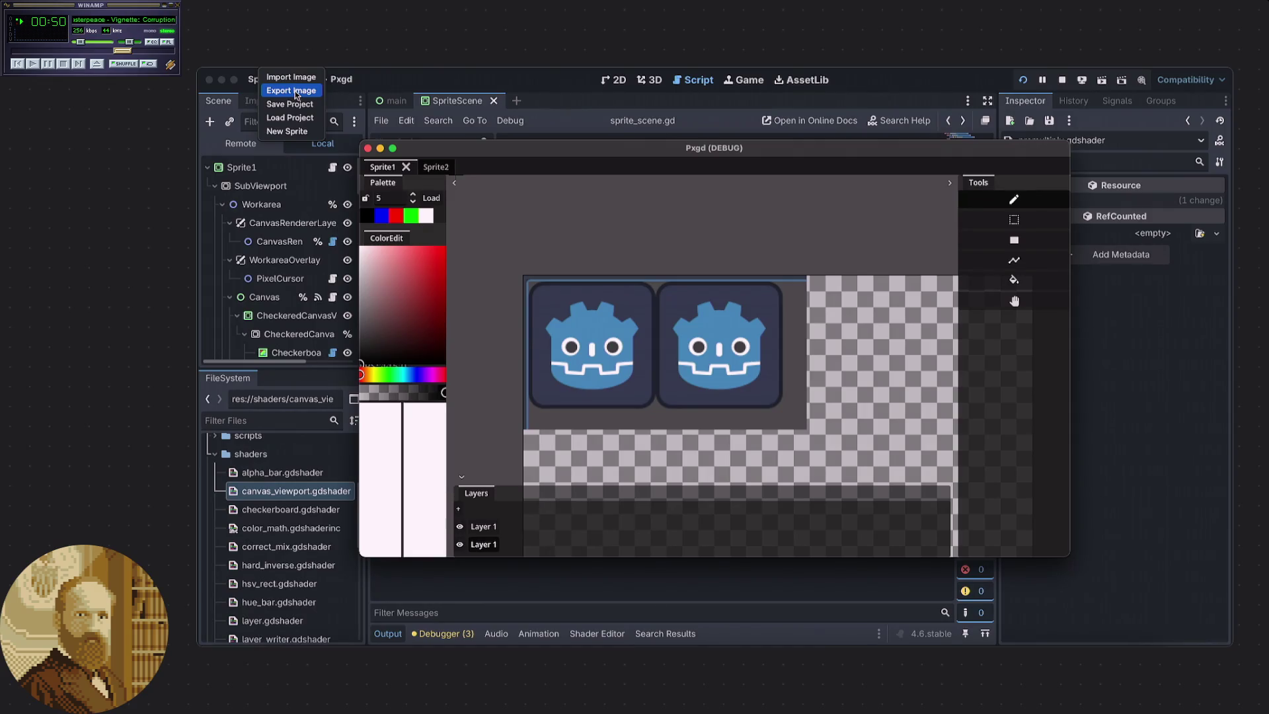
Export the canvas to the Desktop as sample.png, replacing the old file, and close its outdated preview.
click(295, 95)
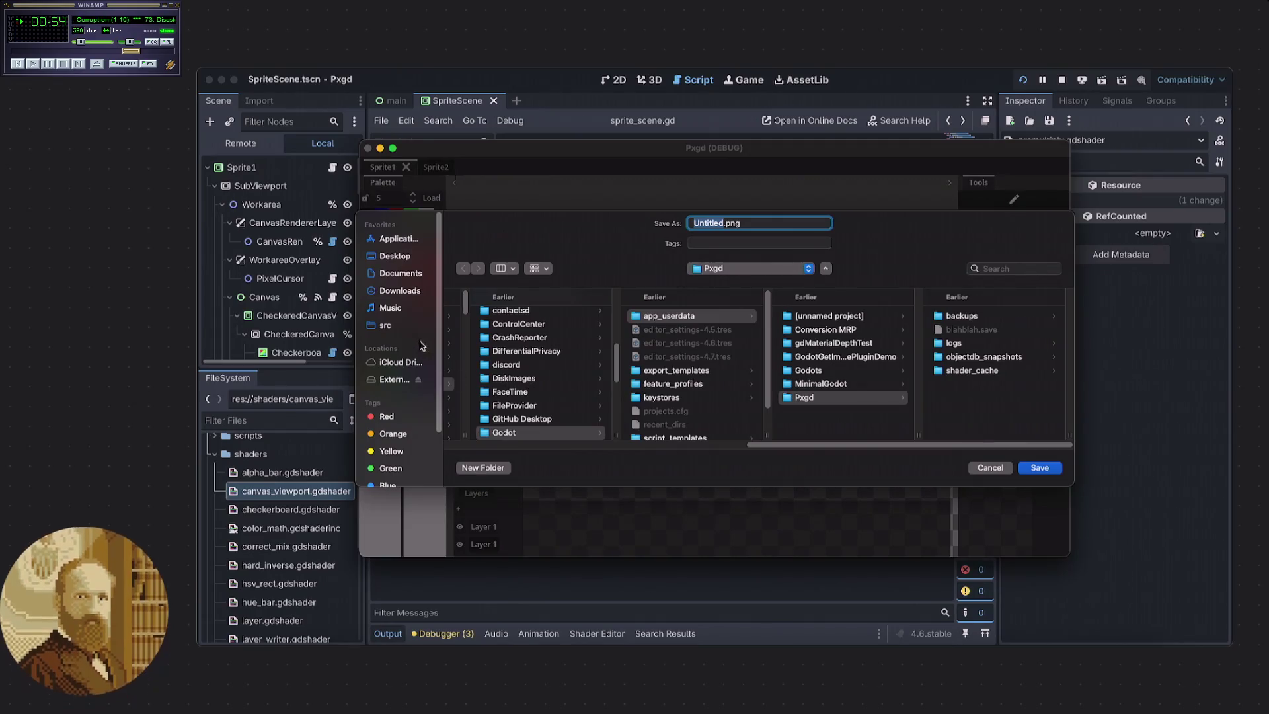
click(400, 261)
scroll(517, 364, down, 3)
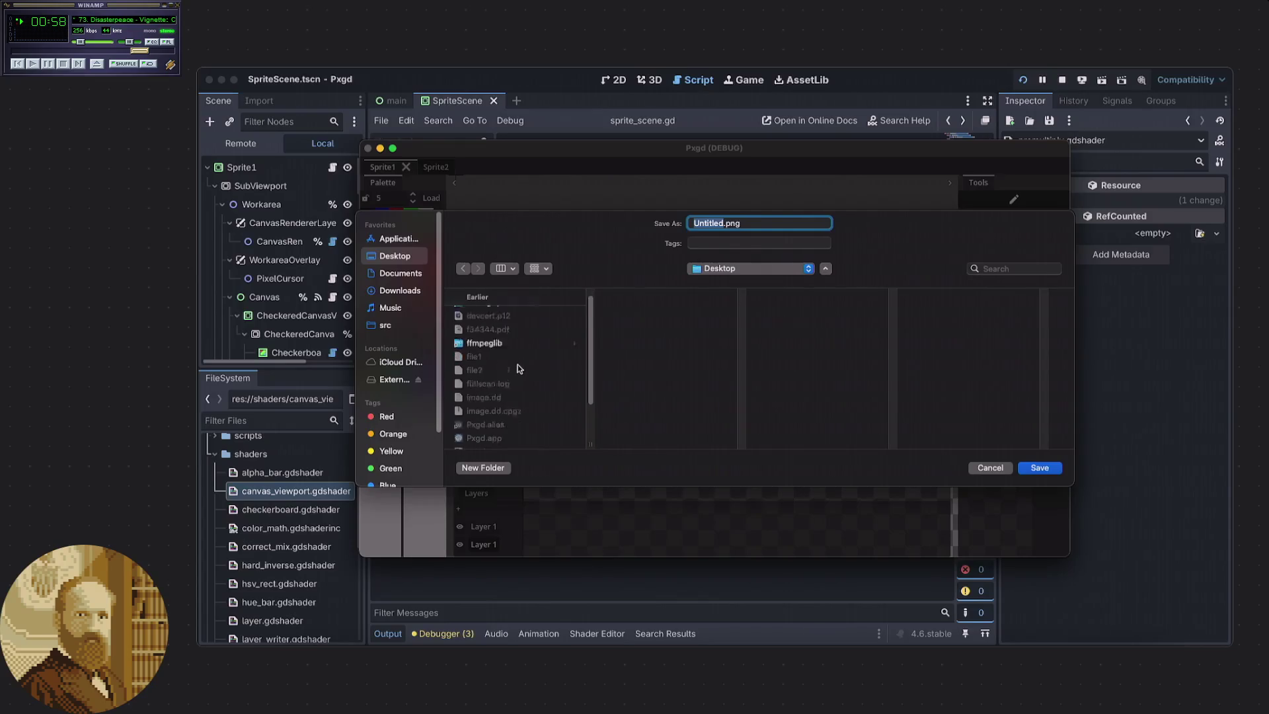
click(495, 366)
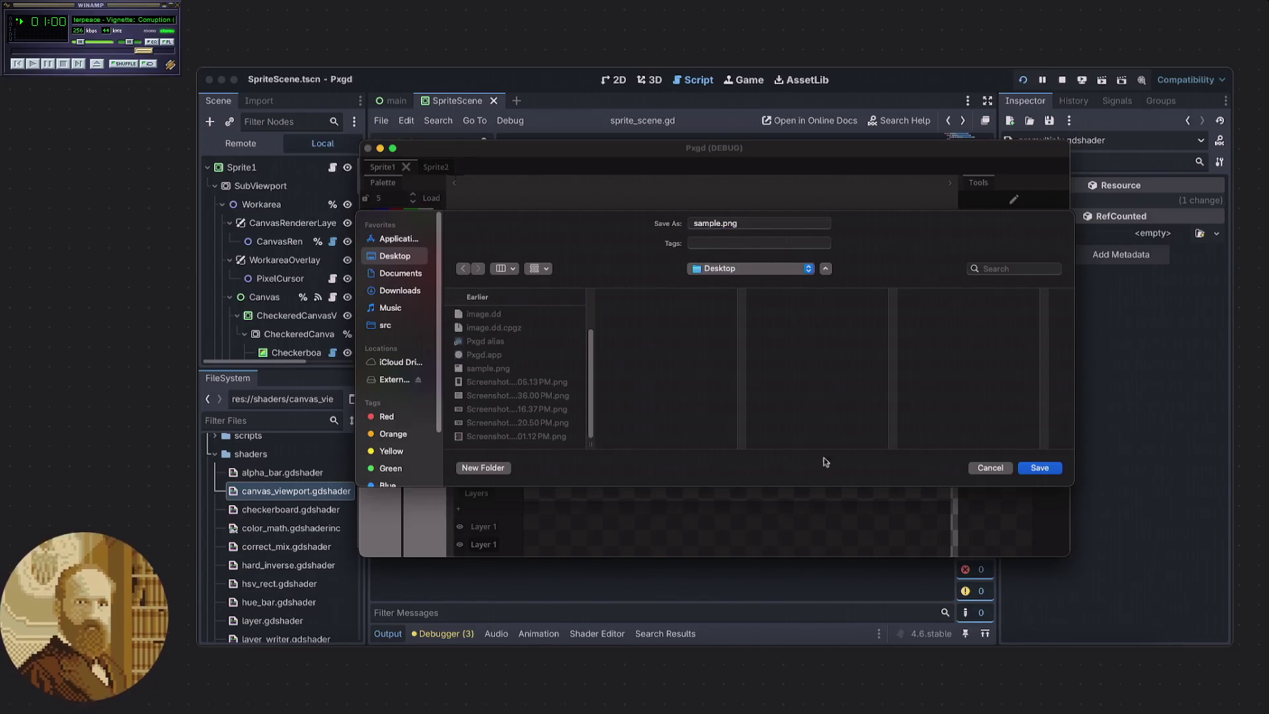
click(1039, 468)
click(759, 411)
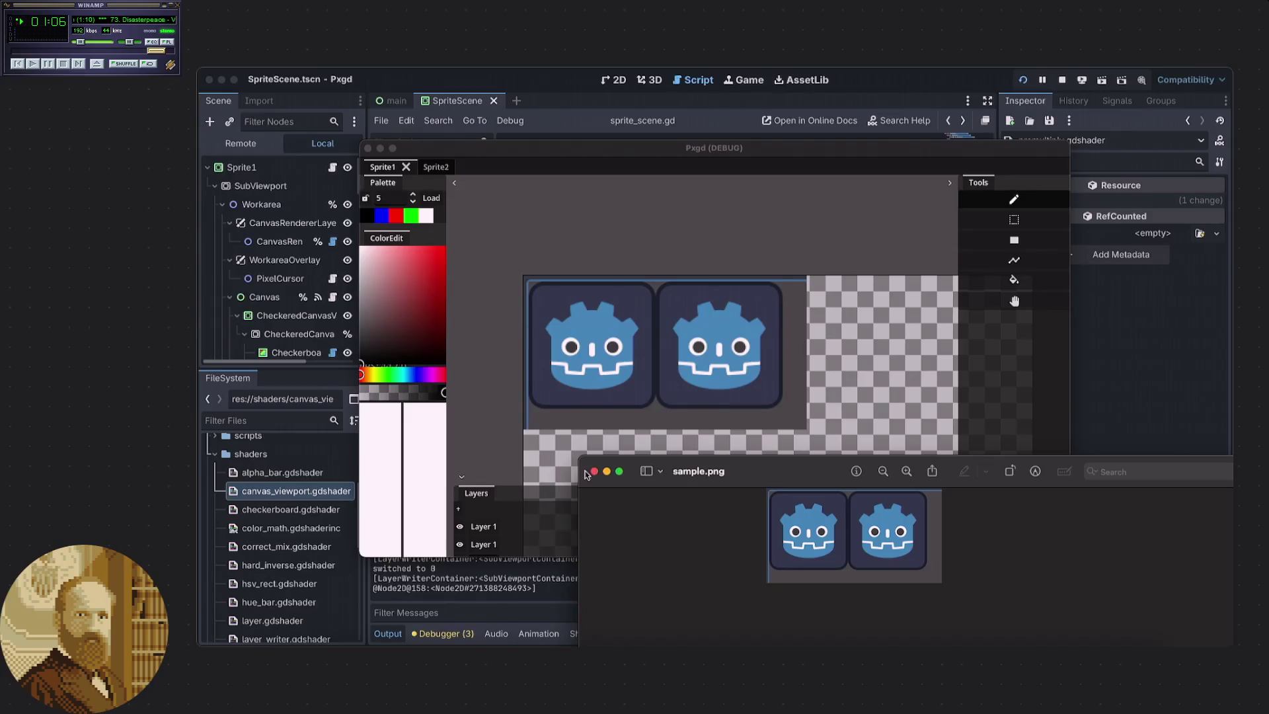
click(594, 472)
Open the new sample.png in Preview, zoom in, place it beside the canvas, and launch Digital Color Meter.
key(F11)
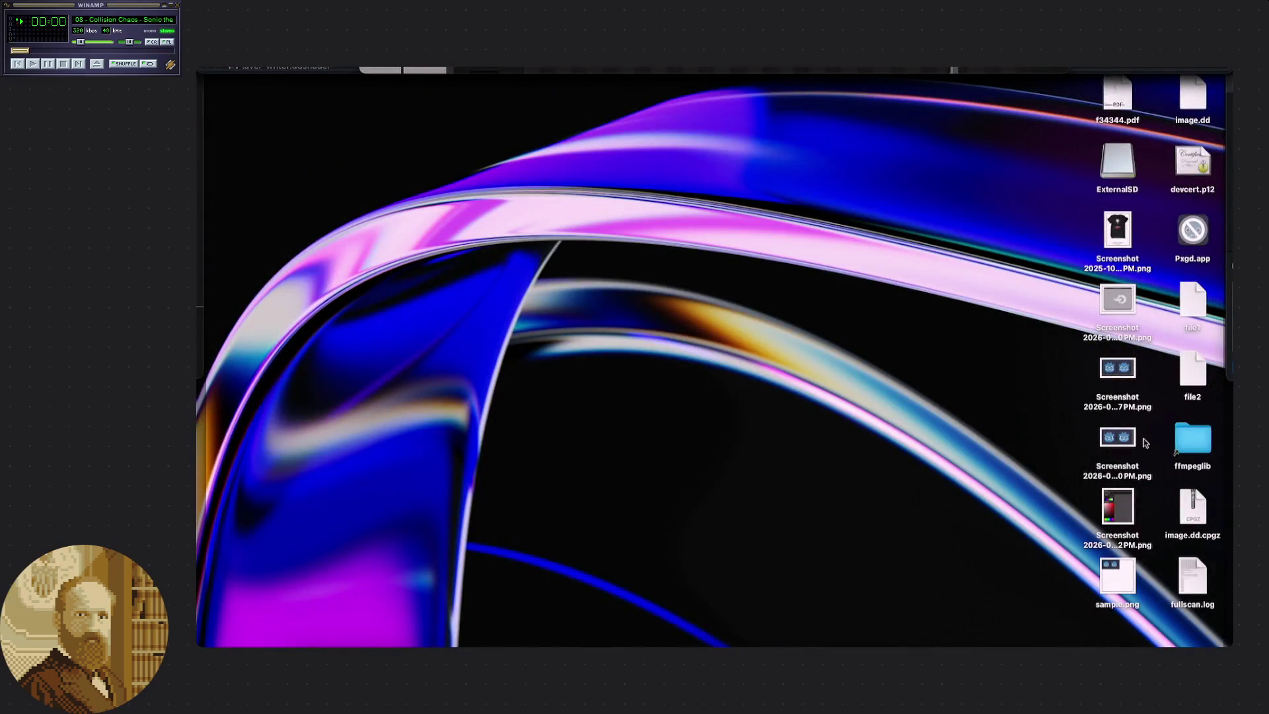
double_click(1117, 577)
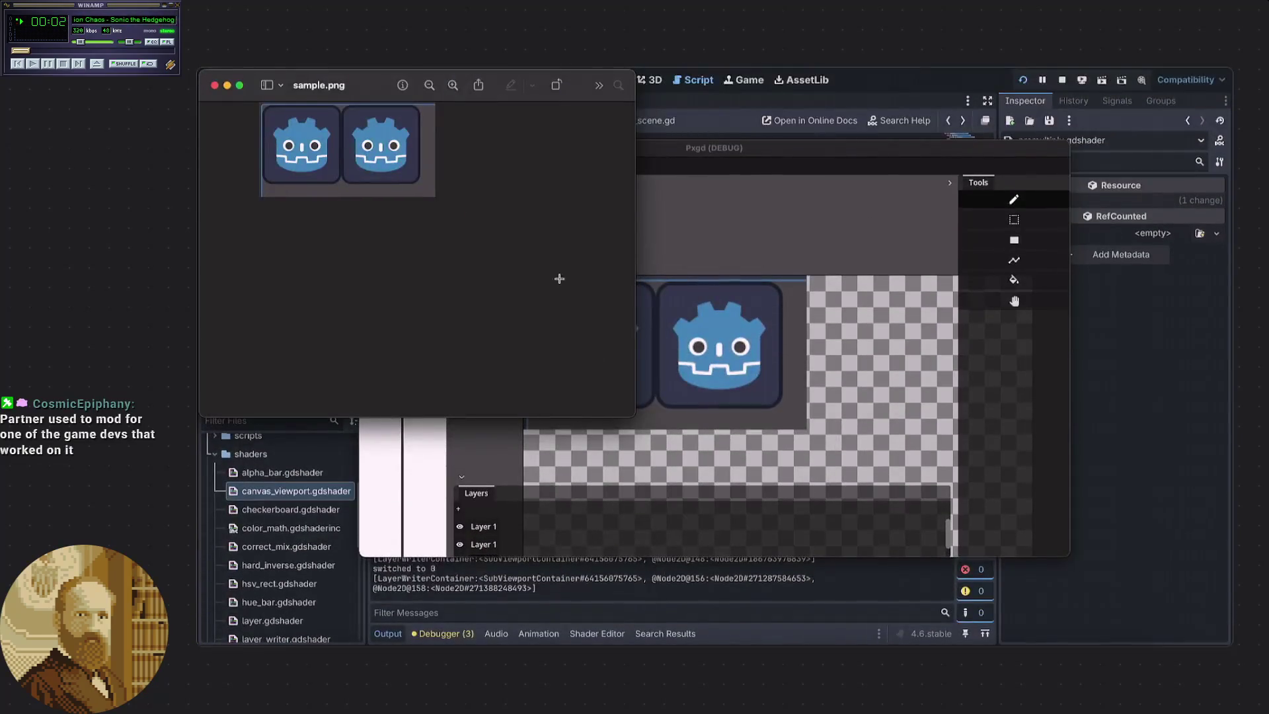
click(453, 86)
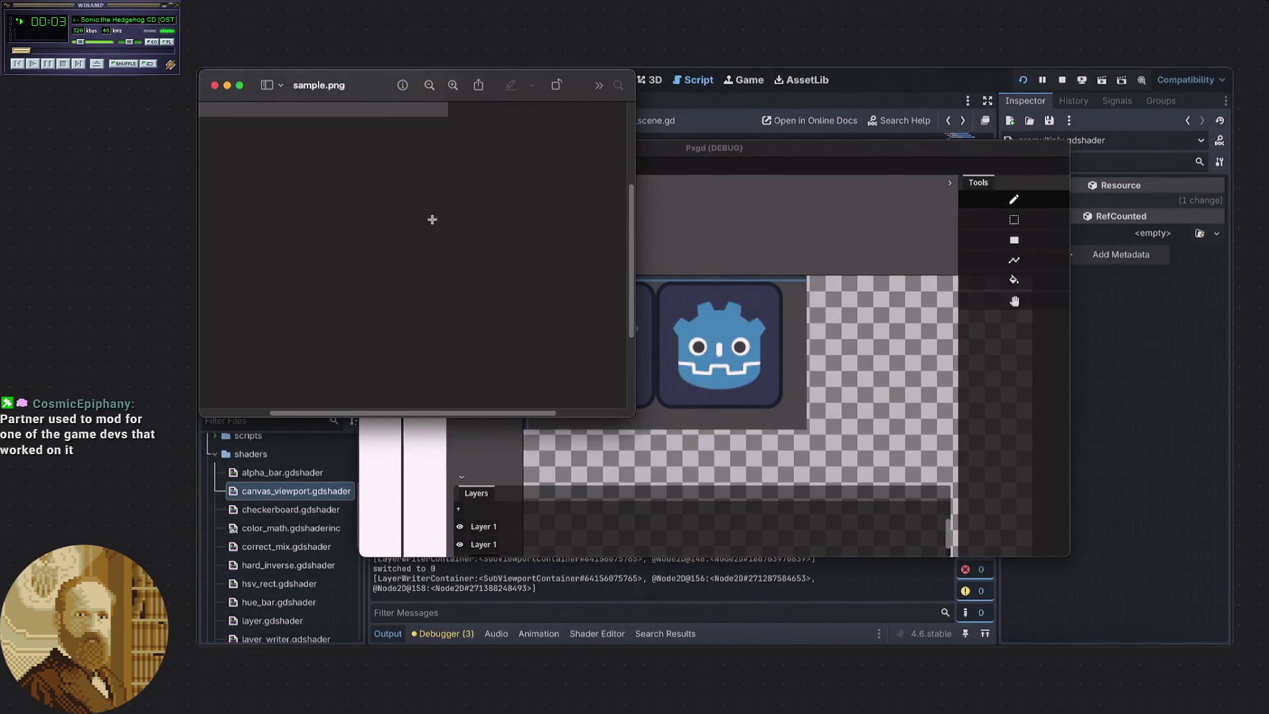
drag(631, 308, 631, 224)
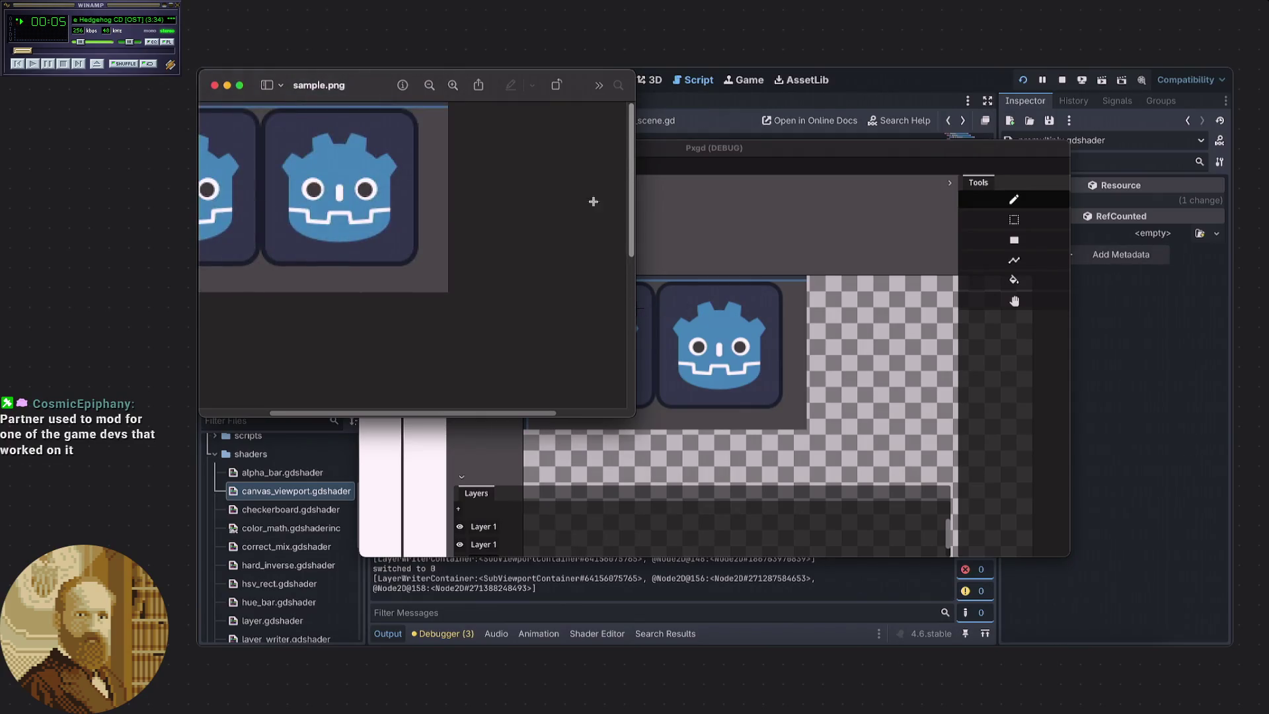
drag(428, 416, 355, 333)
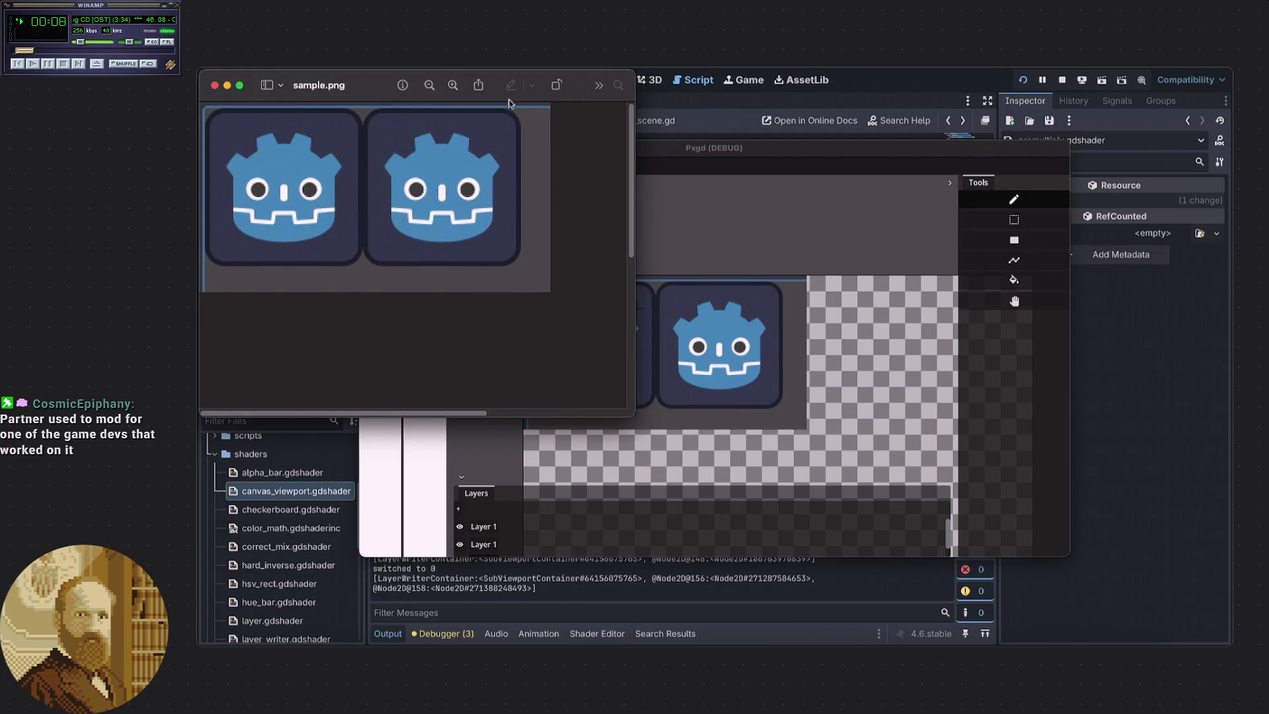
mouse_move(489, 87)
mouse_down()
mouse_move(1032, 337)
mouse_move(1113, 291)
mouse_up()
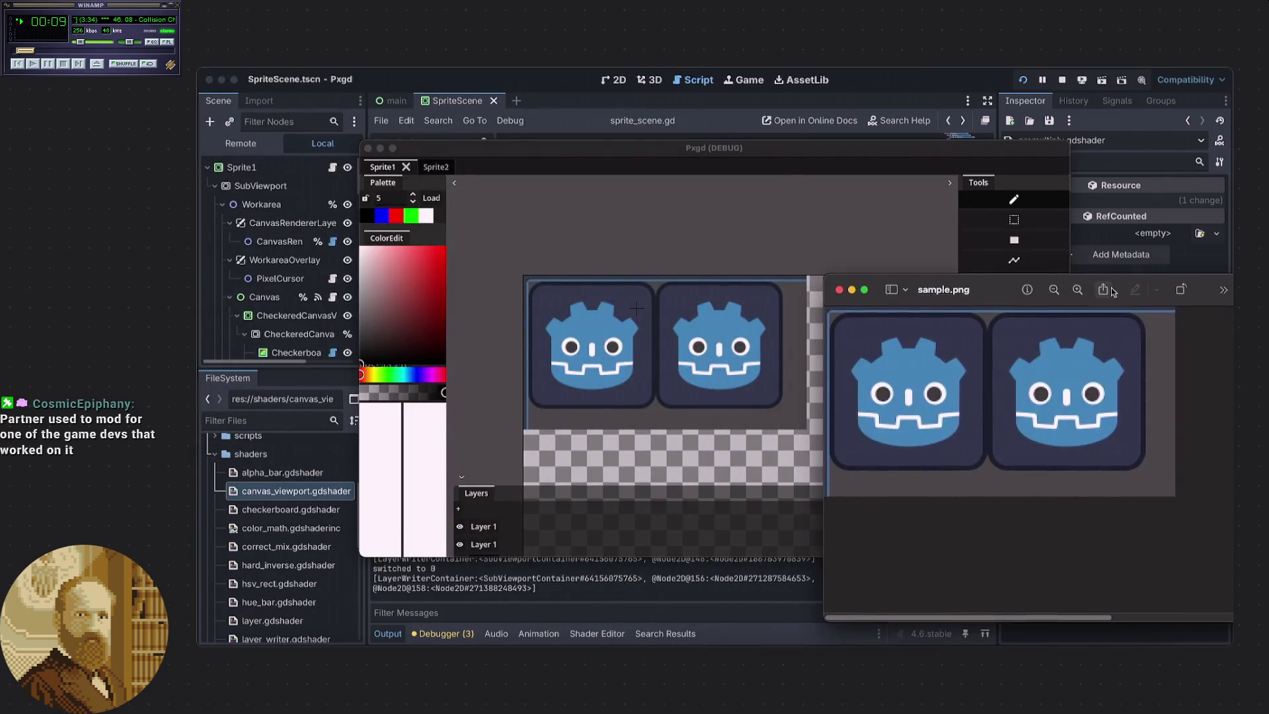
click(753, 631)
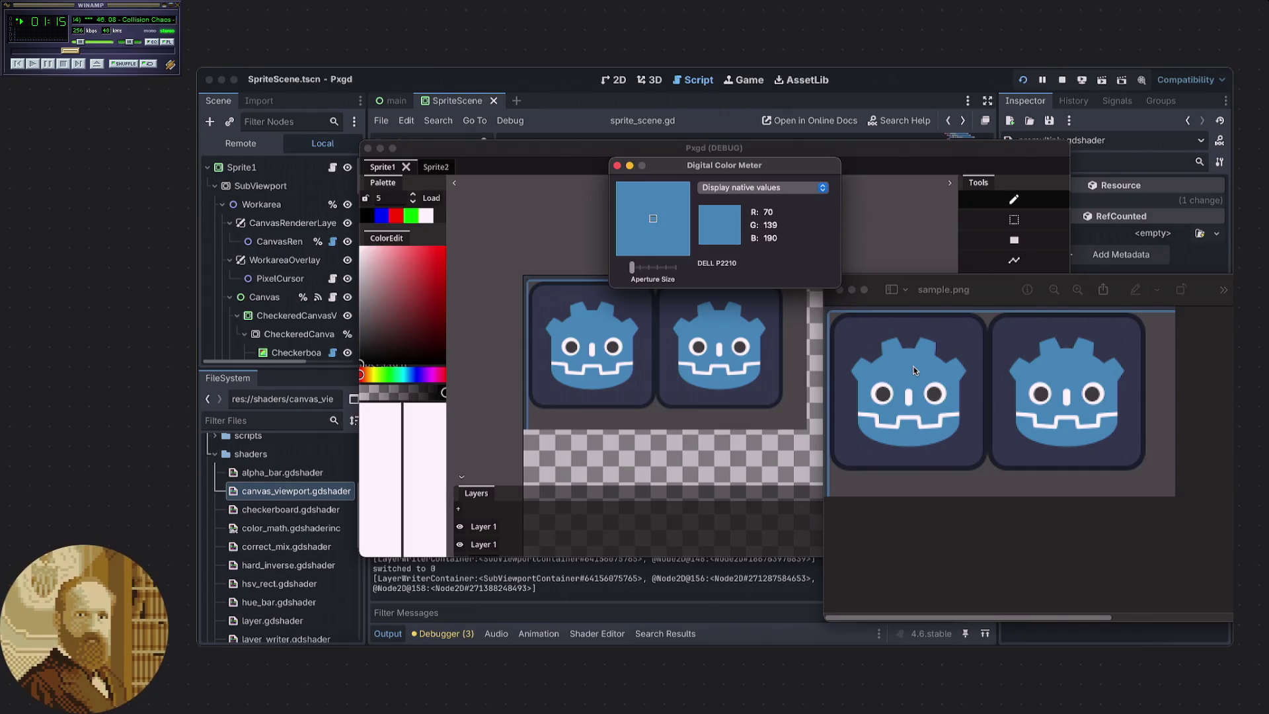
Open the original Godot icons screenshot in Preview and arrange it beside sample.png for colour comparison.
key(F11)
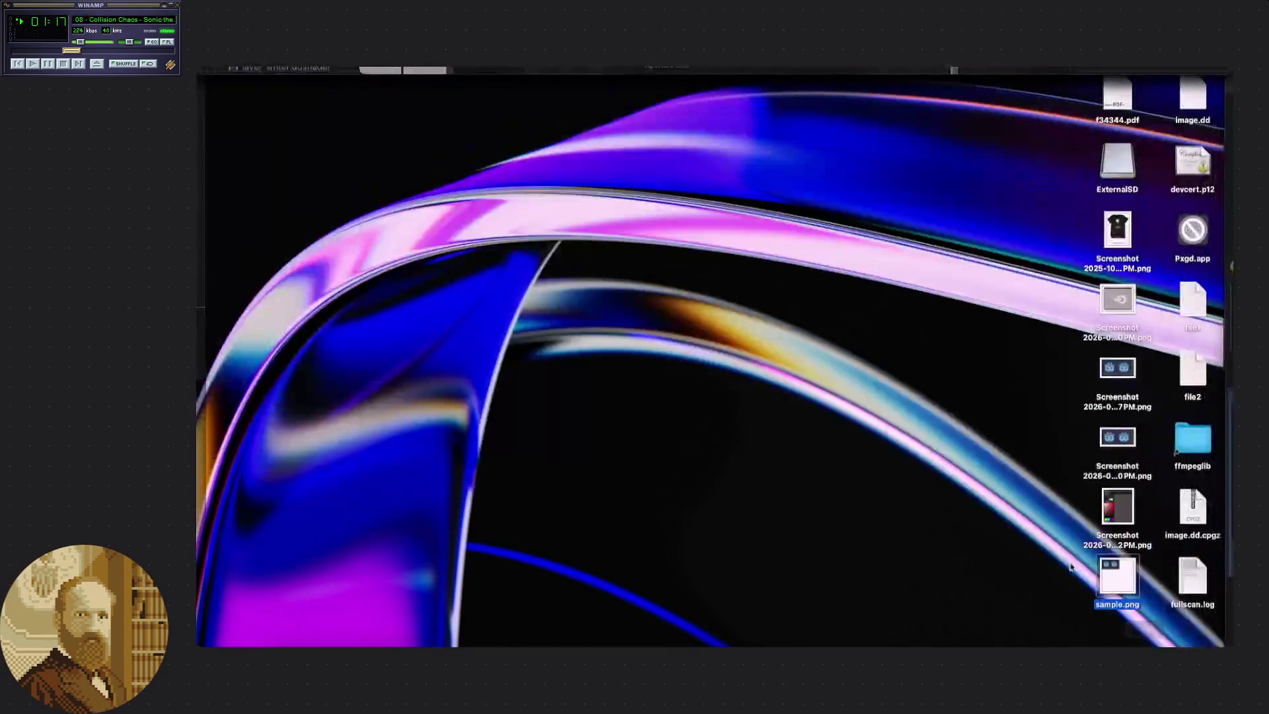
double_click(1102, 409)
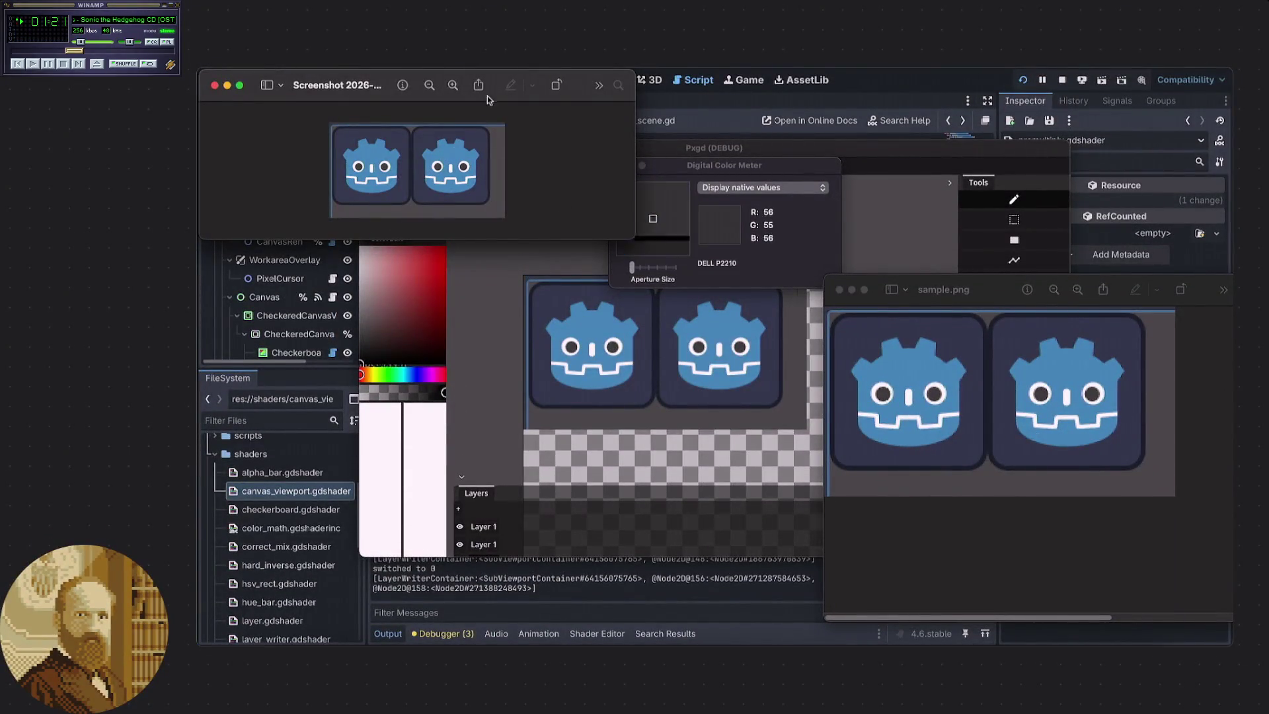
mouse_move(492, 79)
mouse_down()
mouse_move(958, 553)
mouse_move(1091, 522)
mouse_move(1090, 487)
mouse_up()
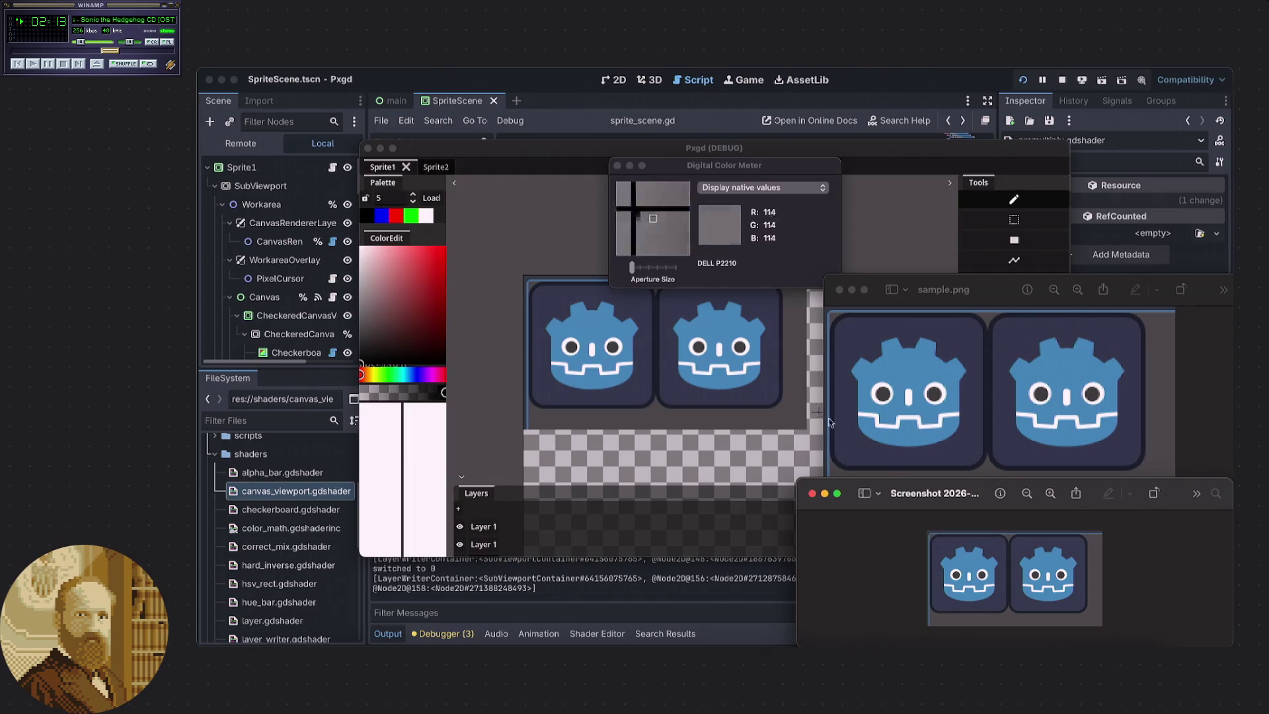
mouse_move(894, 493)
mouse_down()
mouse_move(832, 450)
mouse_move(857, 462)
mouse_up()
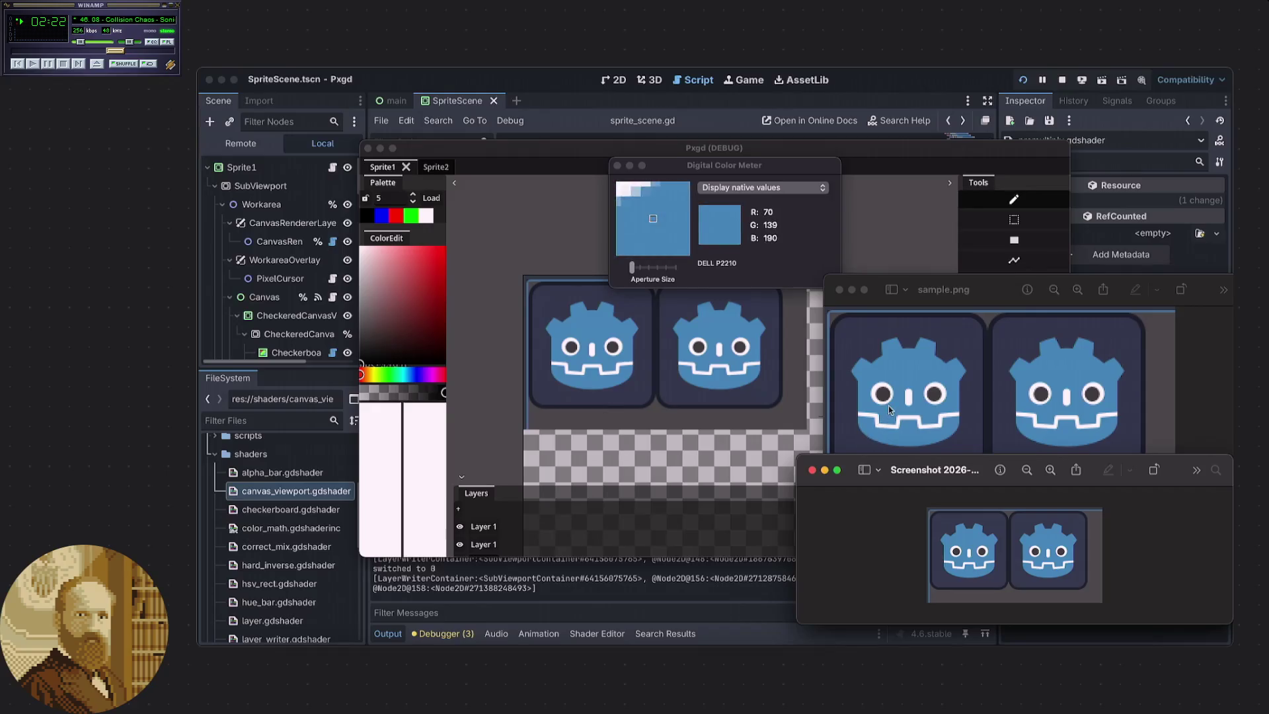
drag(992, 286, 987, 272)
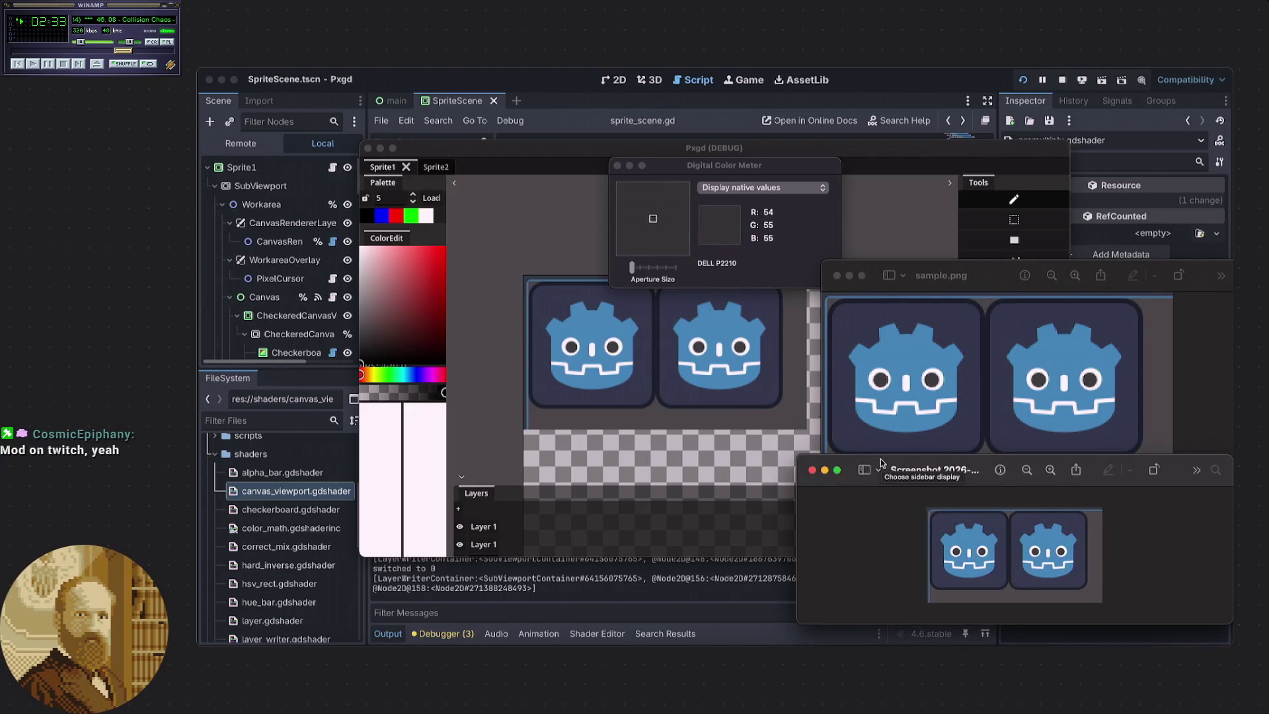
drag(881, 463, 881, 450)
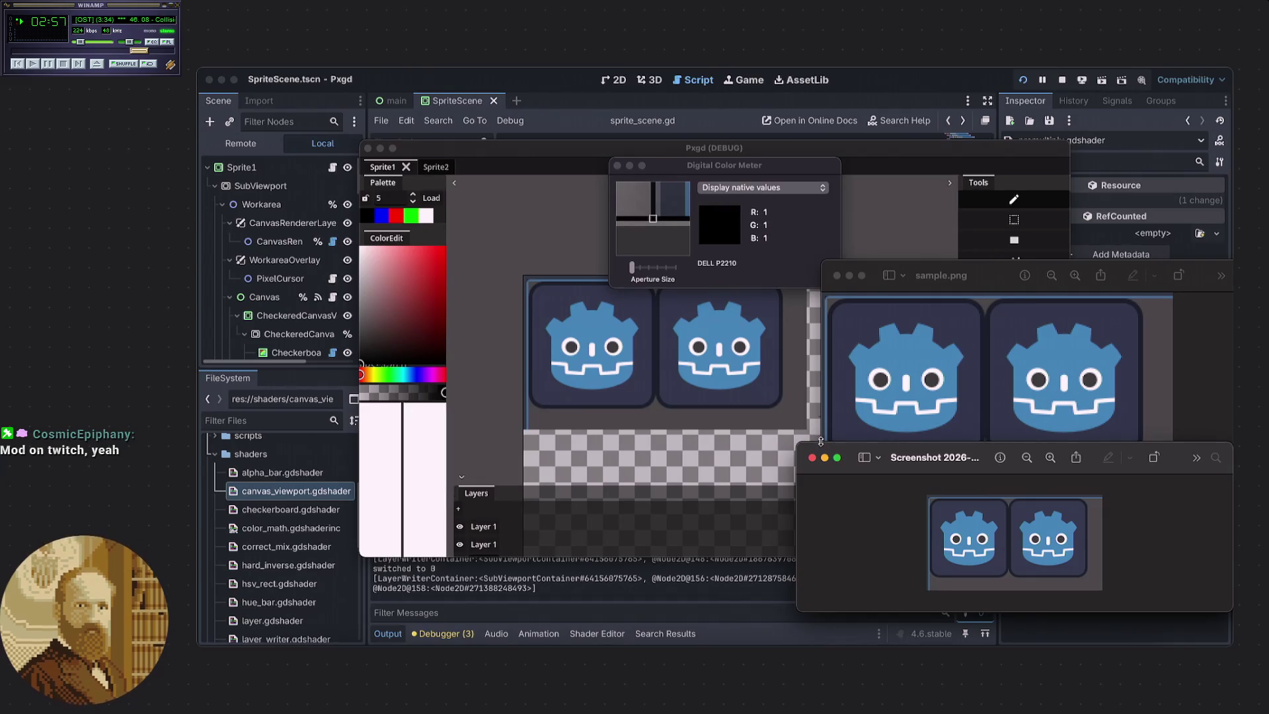
drag(873, 272, 863, 259)
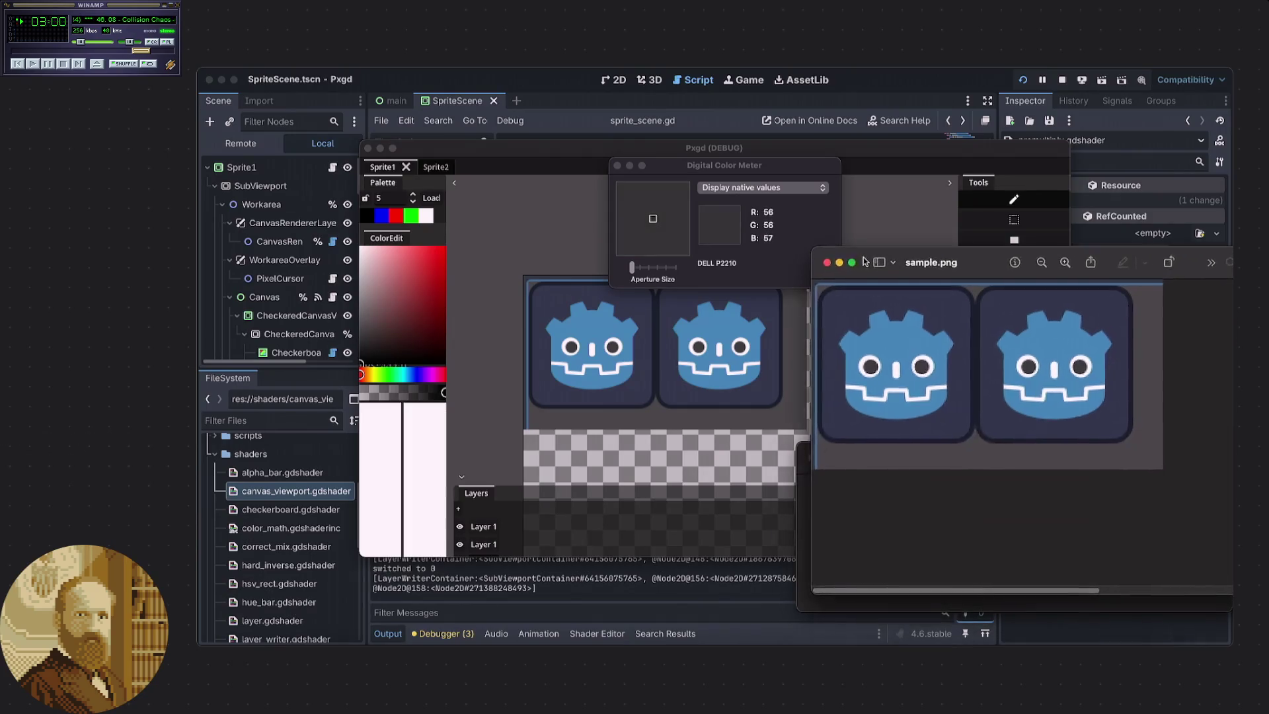